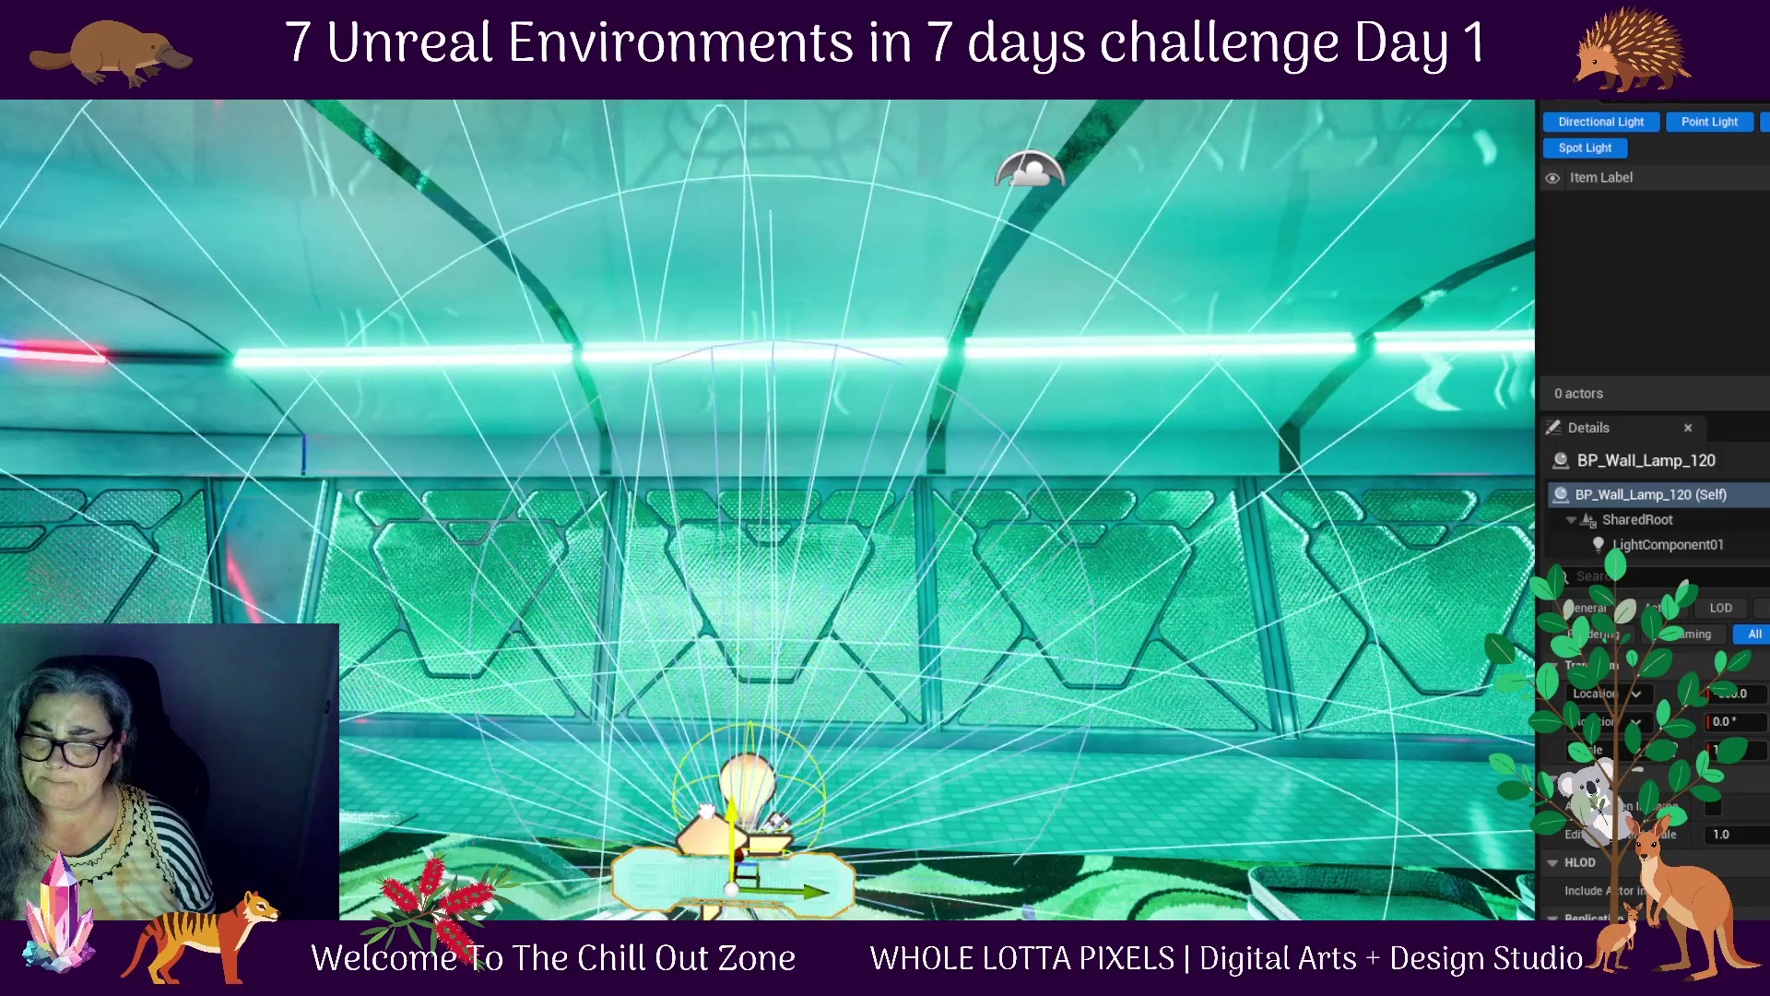
Raise BP_Wall_Lamp_120 off the floor and move it over to the lounge's left wall
mouse_move(732, 888)
left_mouse_down()
mouse_move(738, 503)
mouse_move(710, 433)
left_mouse_up()
left_click_drag(848, 507, 166, 452)
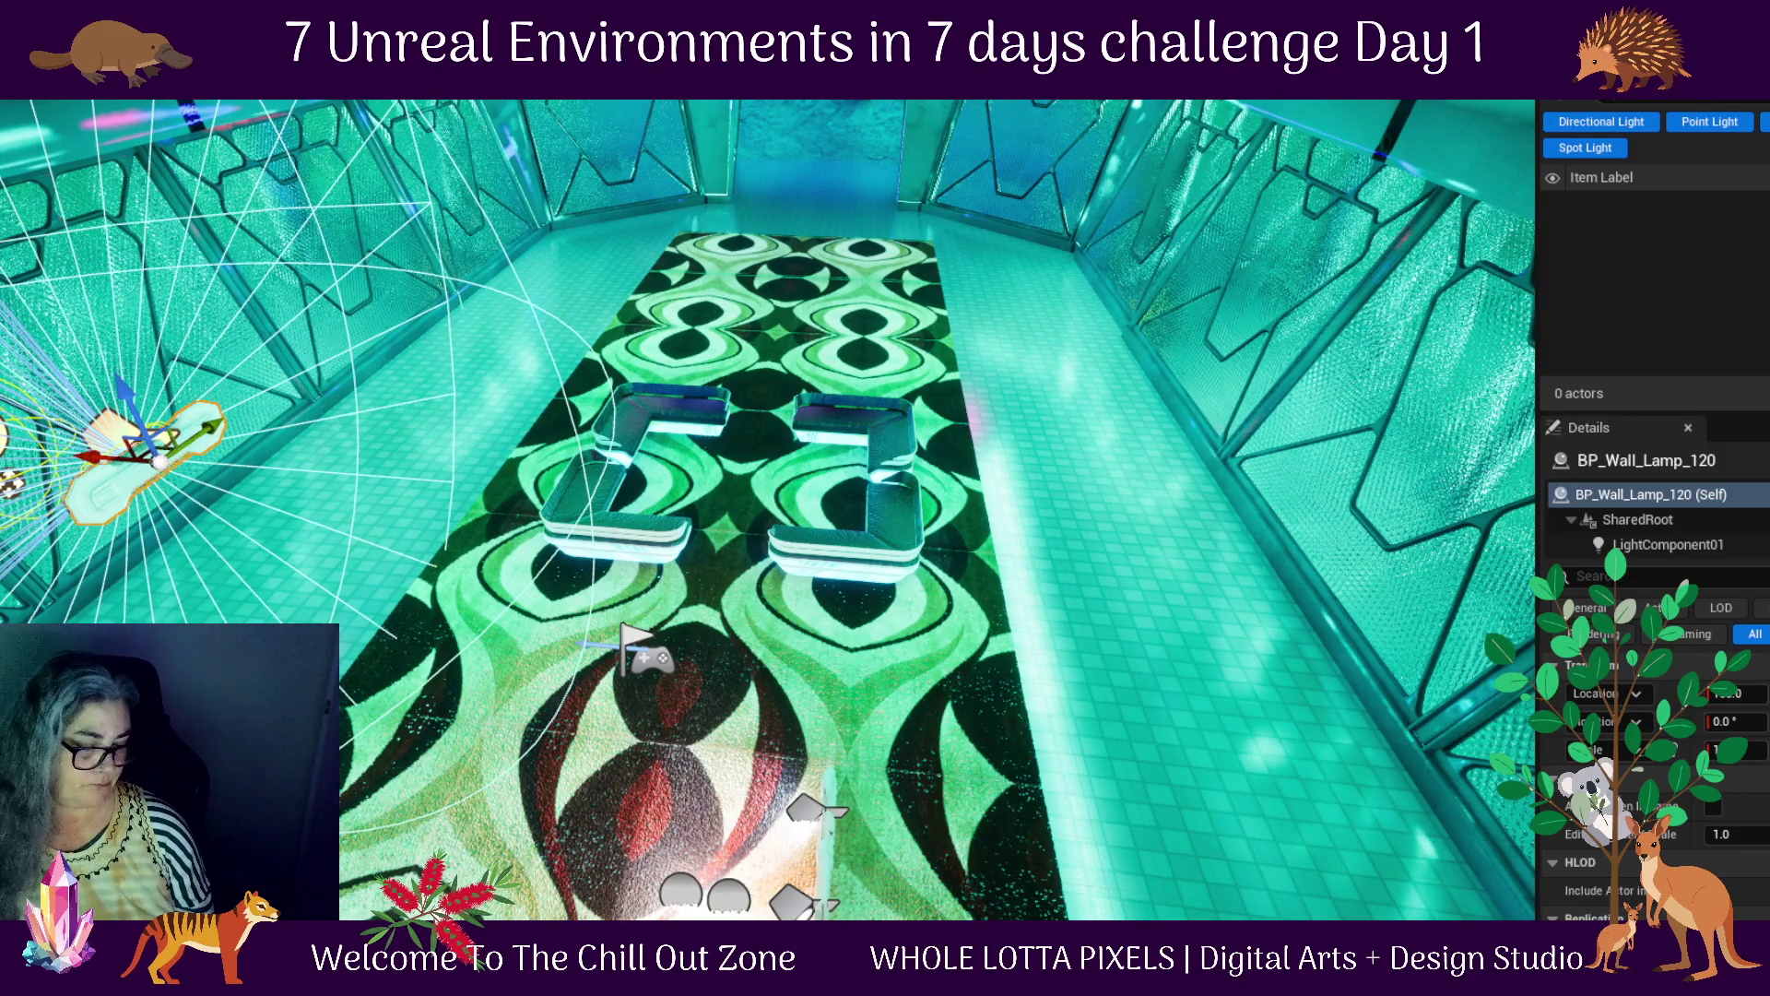
key("f")
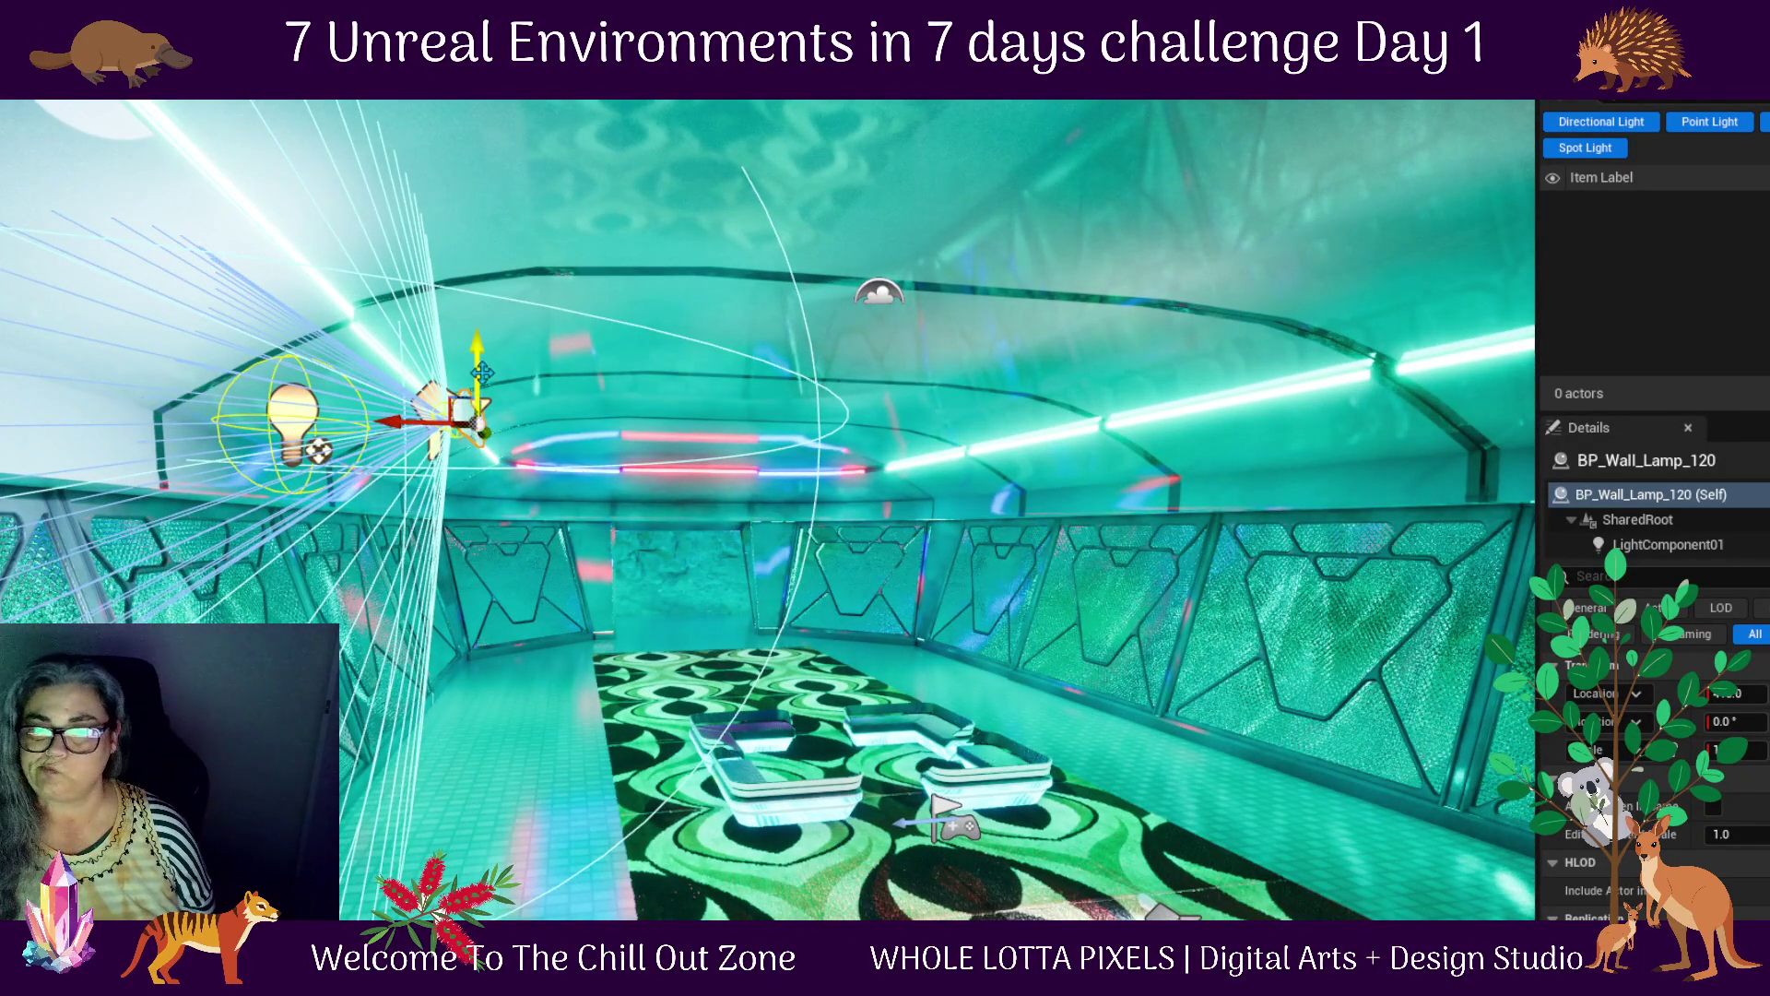
left_click_drag(482, 376, 474, 838)
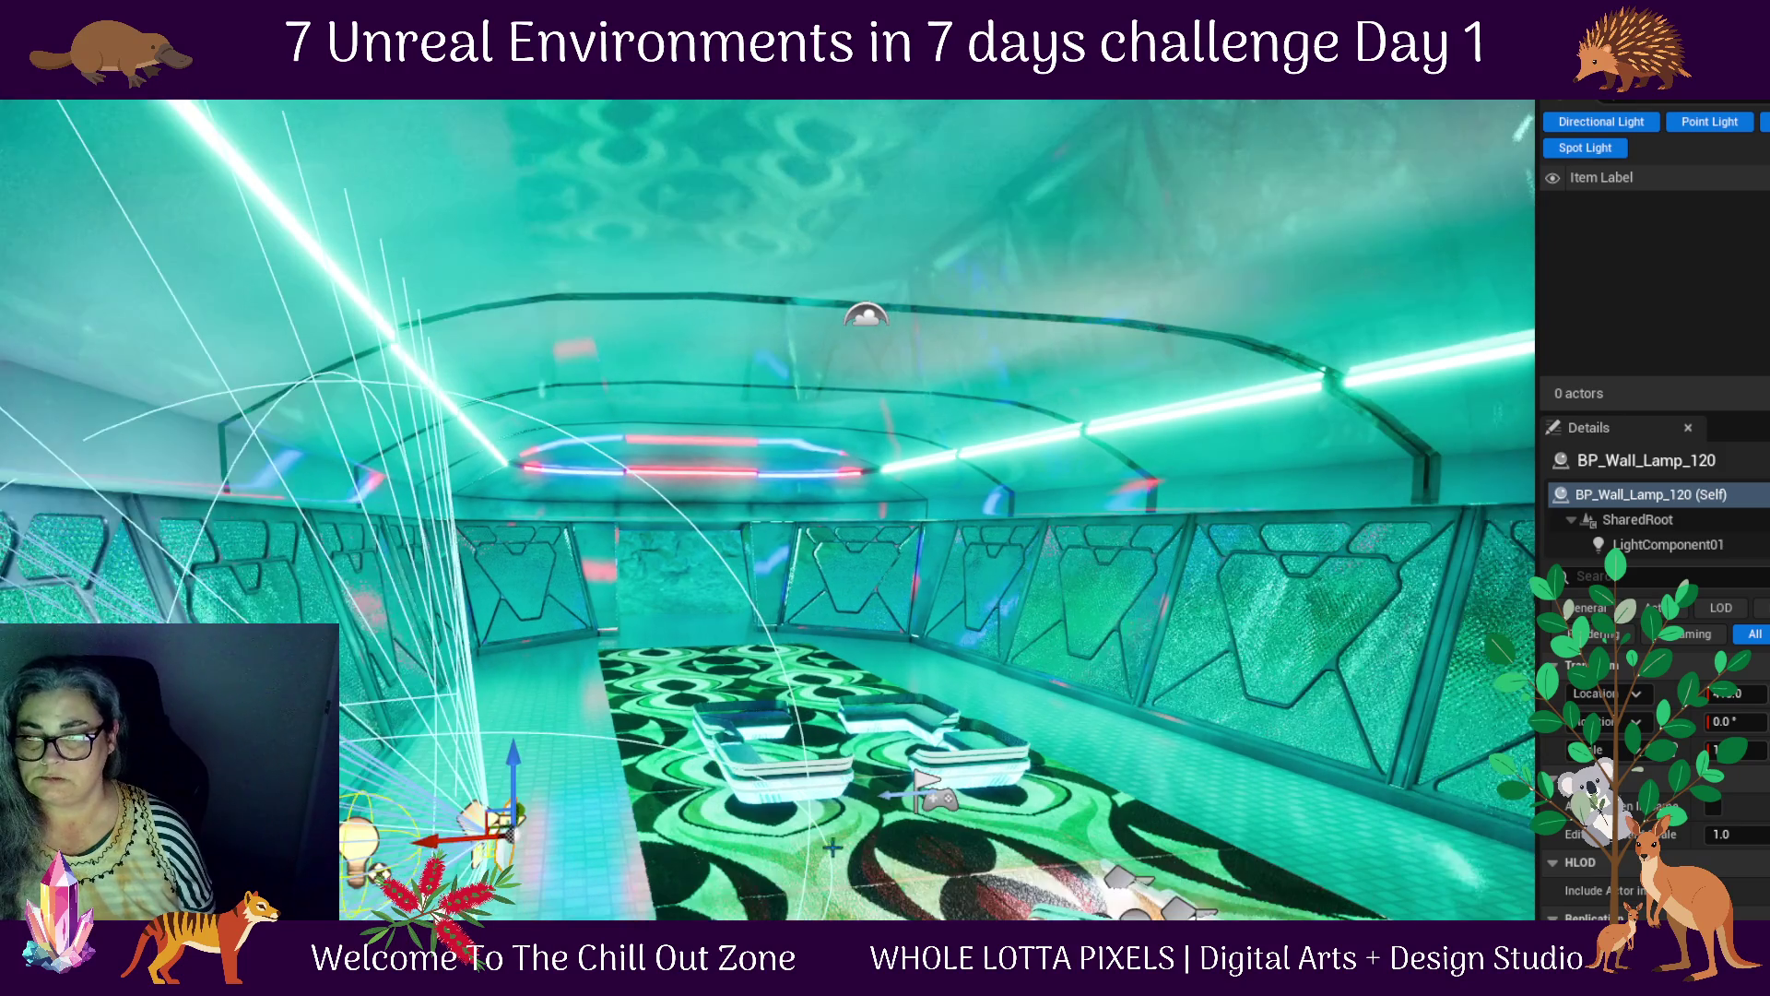
key("f")
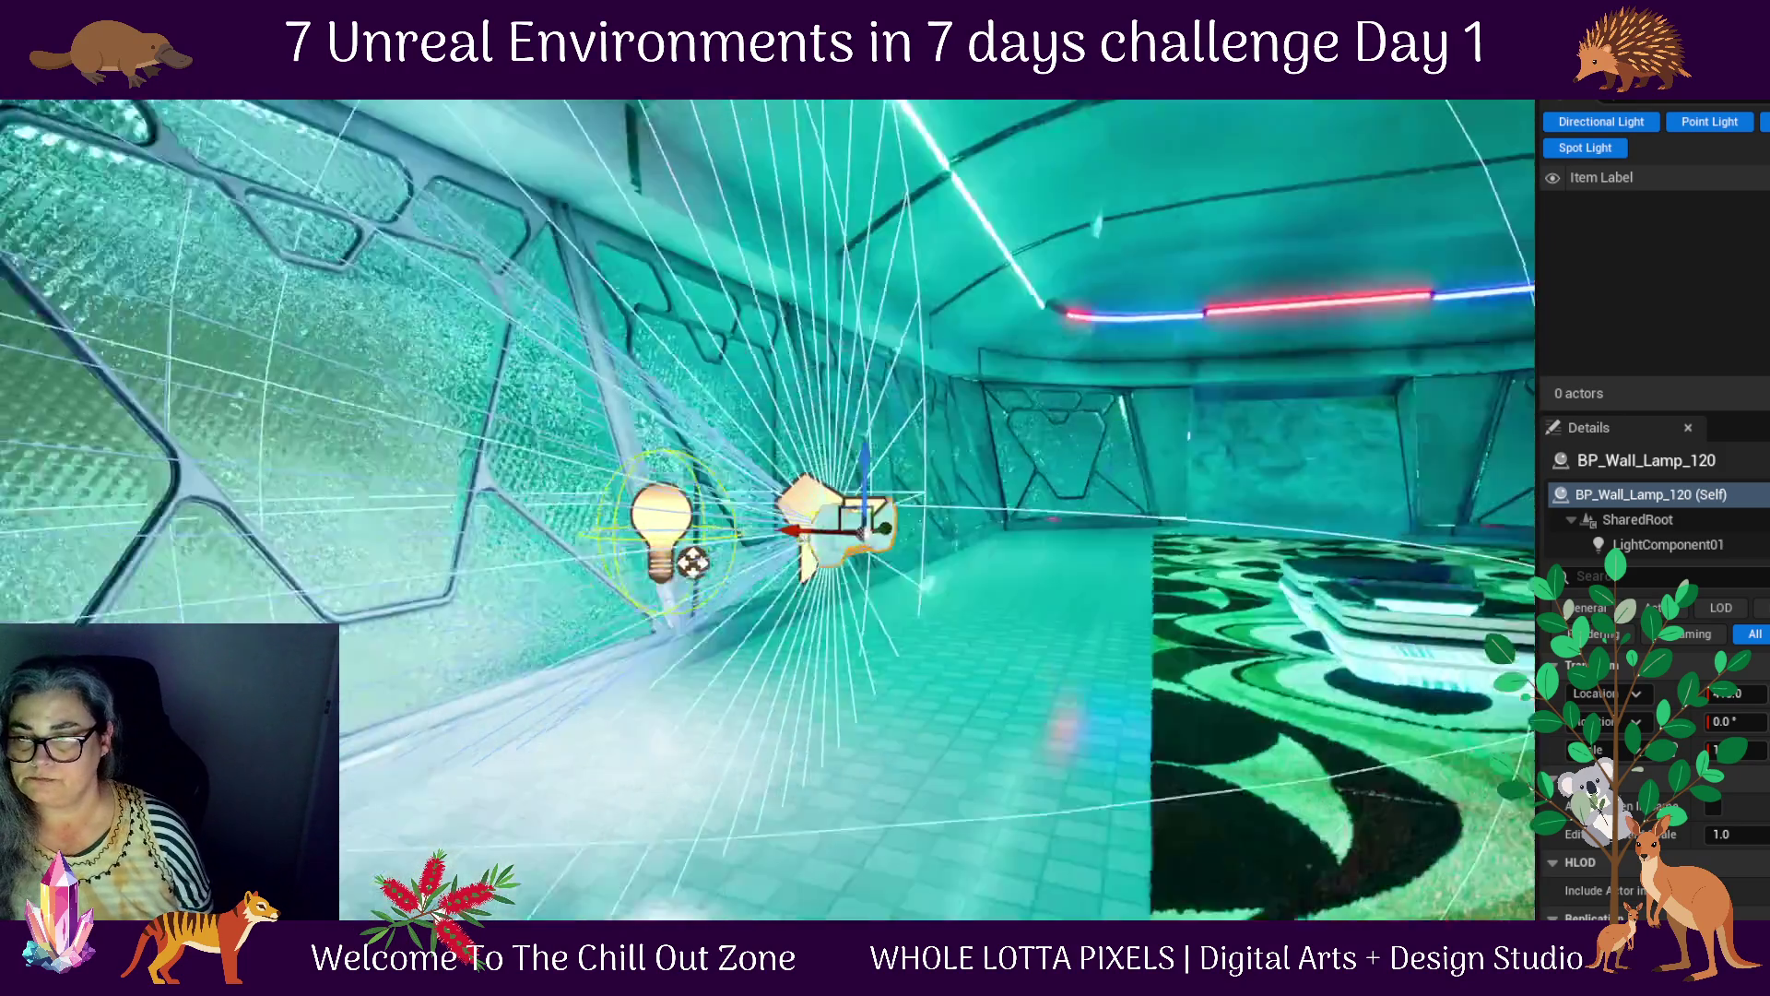
left_click_drag(419, 456, 738, 433)
key("f")
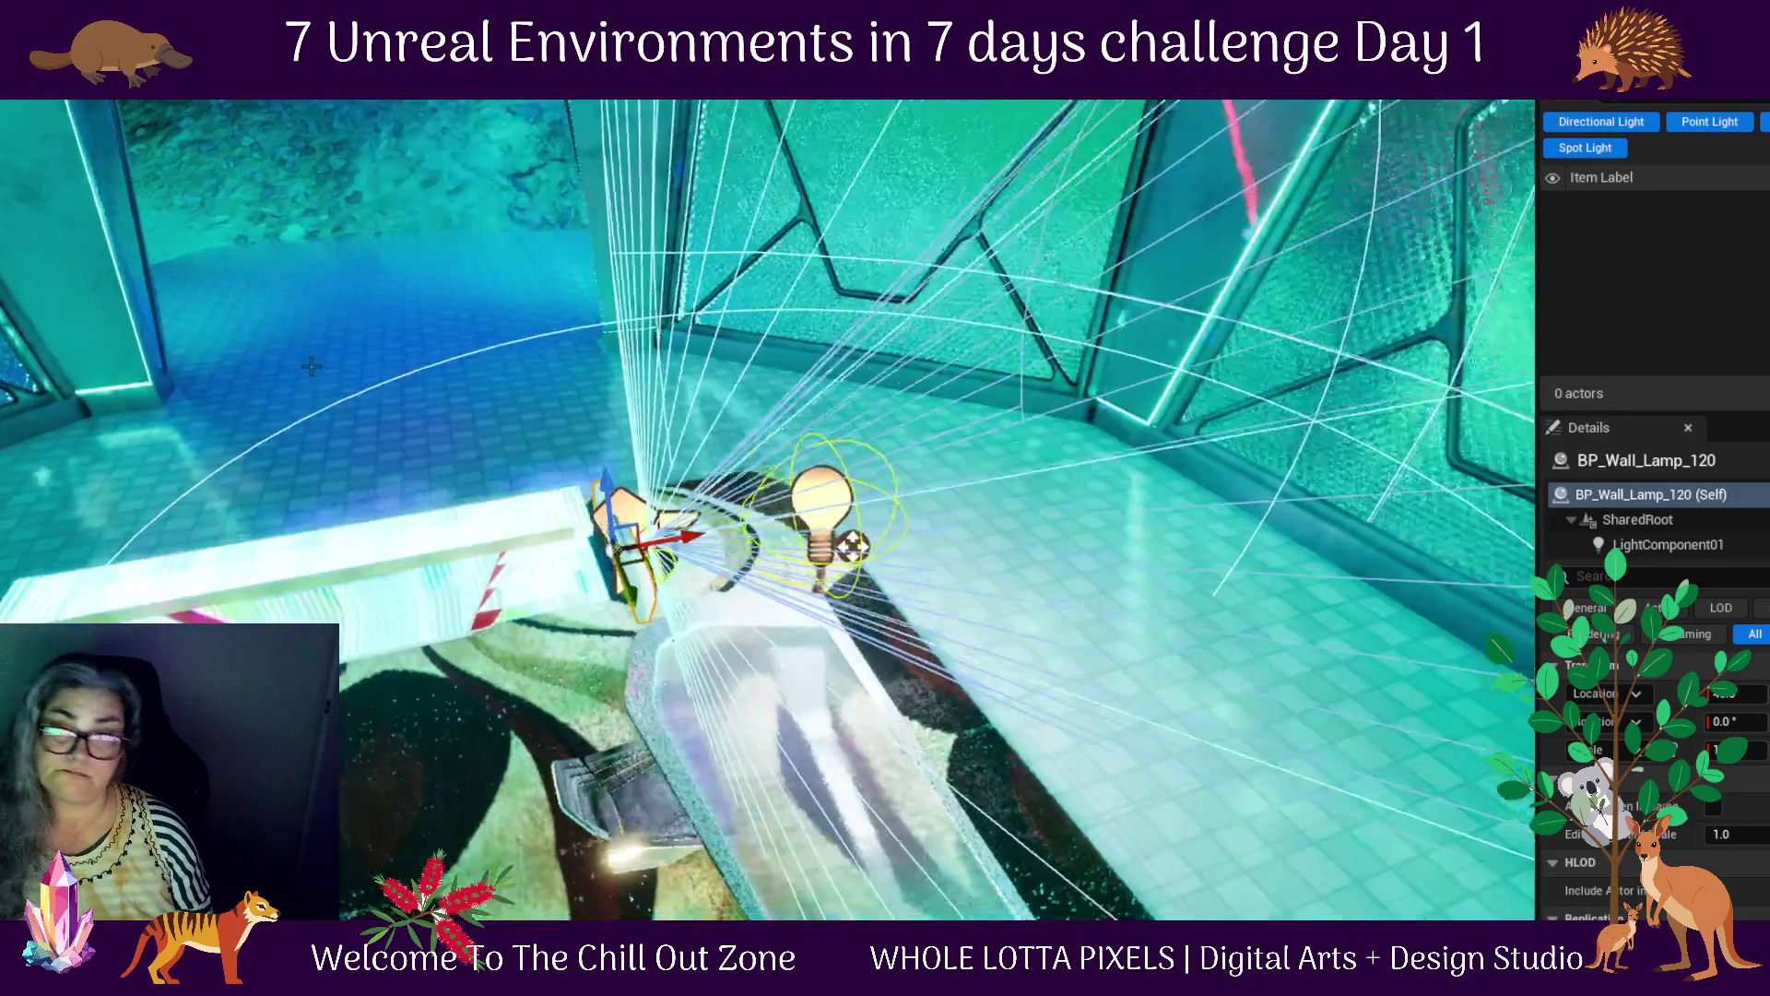
mouse_move(701, 553)
left_mouse_down()
mouse_move(876, 536)
mouse_move(876, 580)
mouse_move(876, 470)
left_mouse_up()
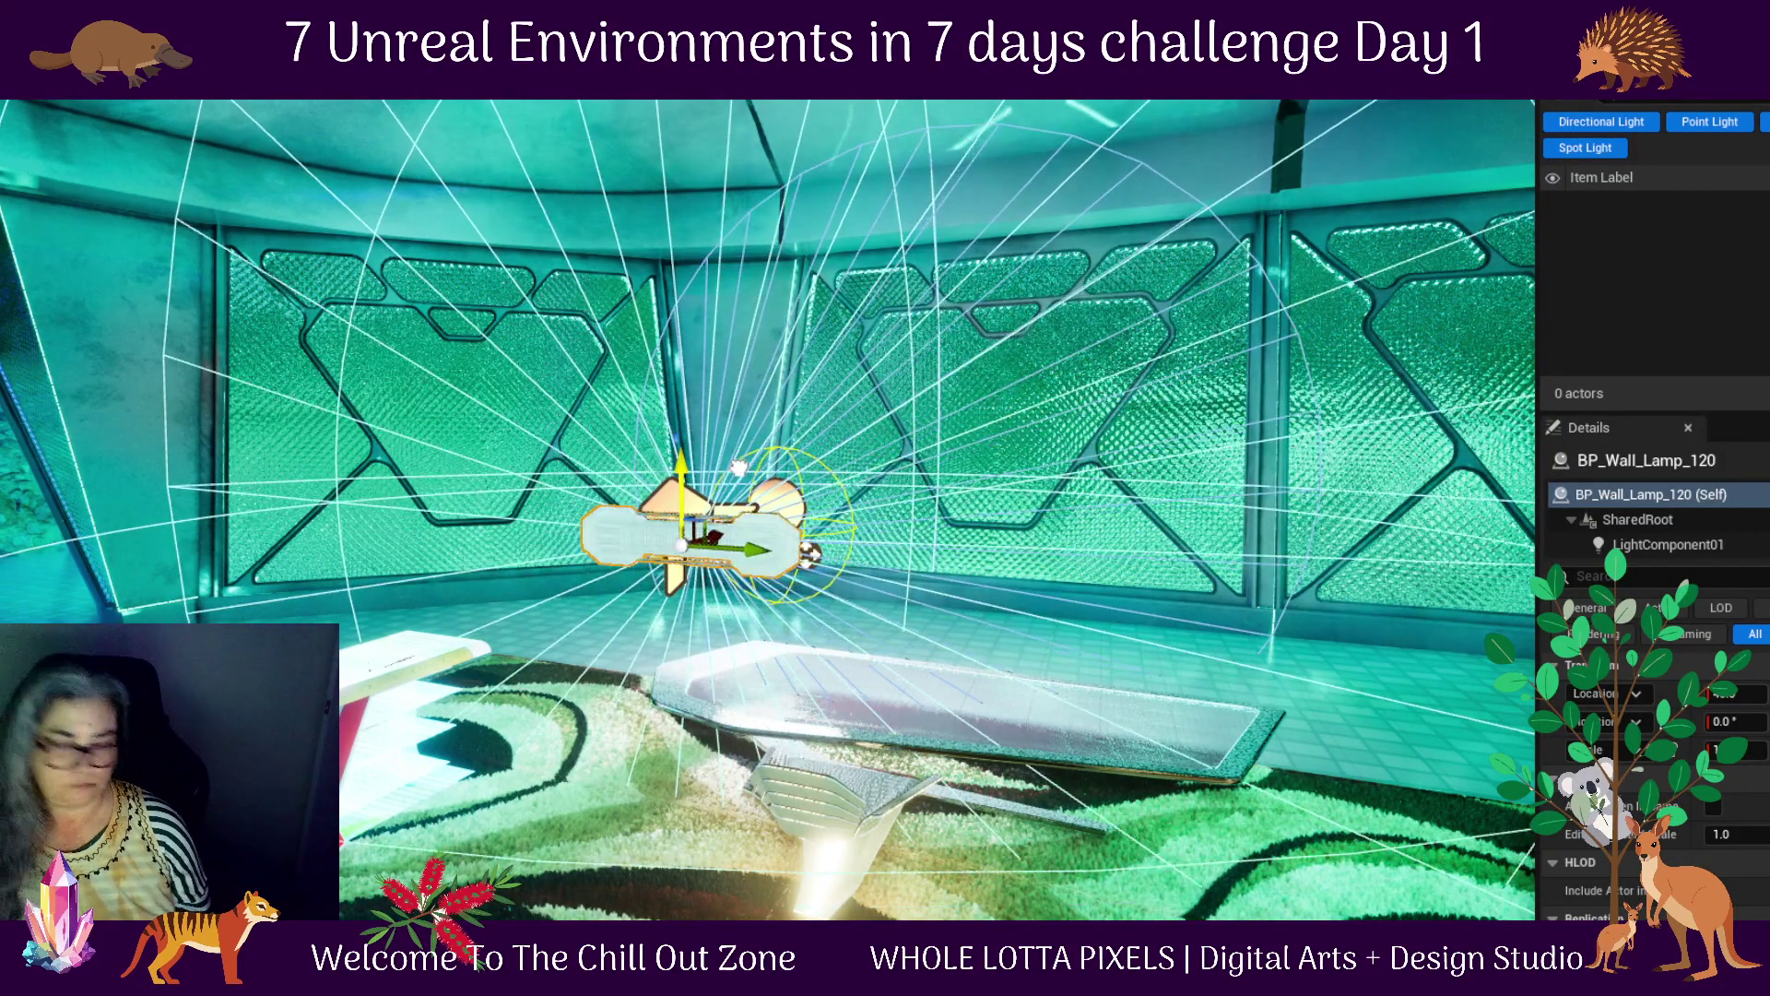
Tilt the wall lamp's pitch to -80 and lift it up to the ceiling
left_click_drag(628, 512, 633, 609)
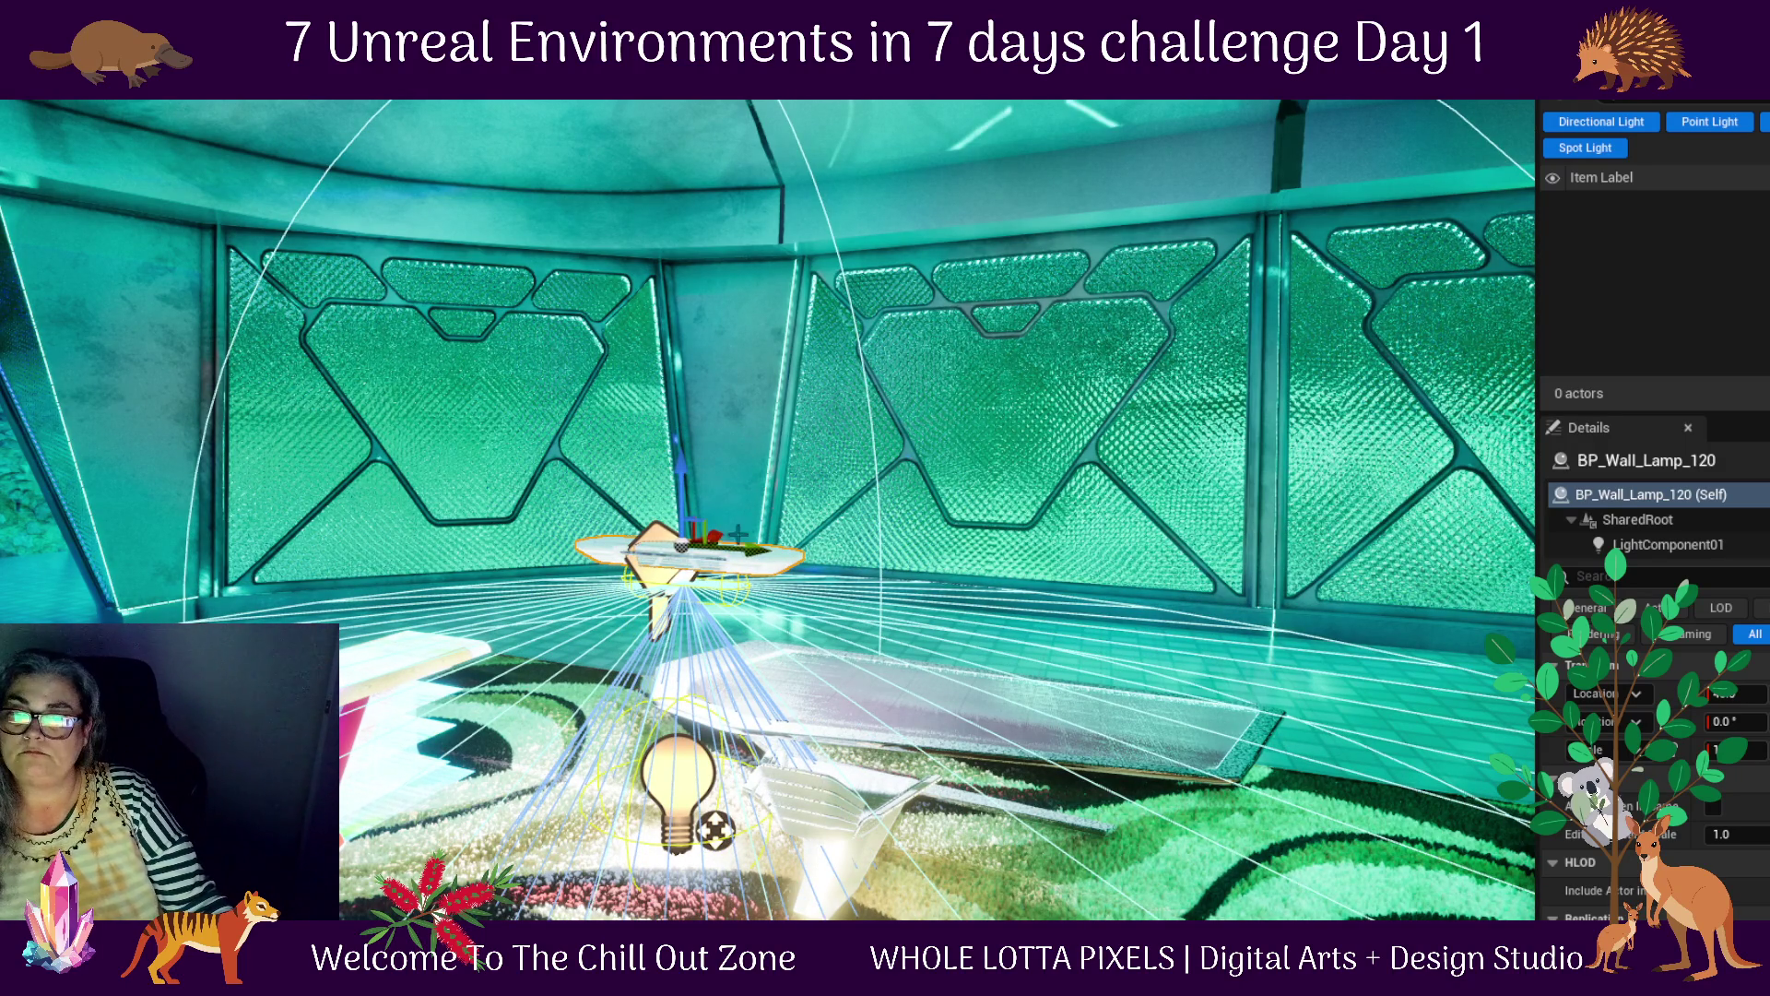
left_click_drag(685, 465, 682, 106)
scroll(768, 510, "down", 5)
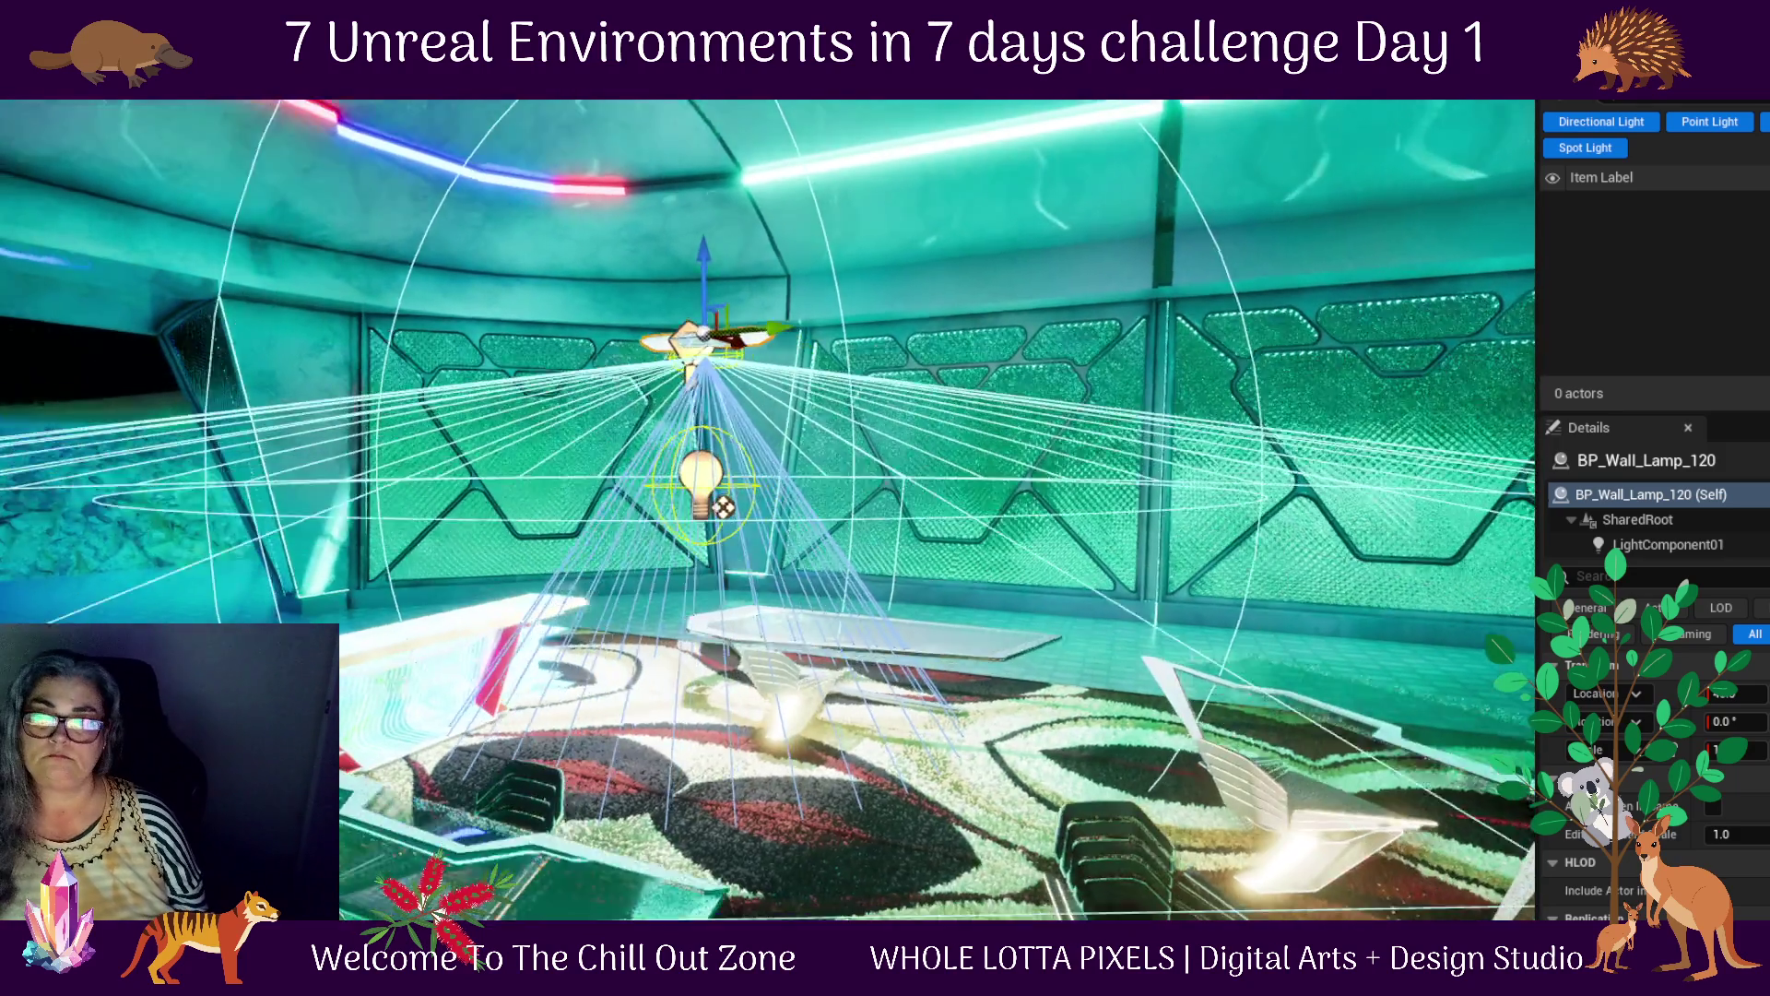
mouse_move(767, 510)
left_mouse_down()
mouse_move(701, 590)
mouse_move(738, 479)
mouse_move(767, 510)
left_mouse_up()
left_click_drag(929, 436, 740, 280)
left_click_drag(697, 367, 703, 110)
key("f")
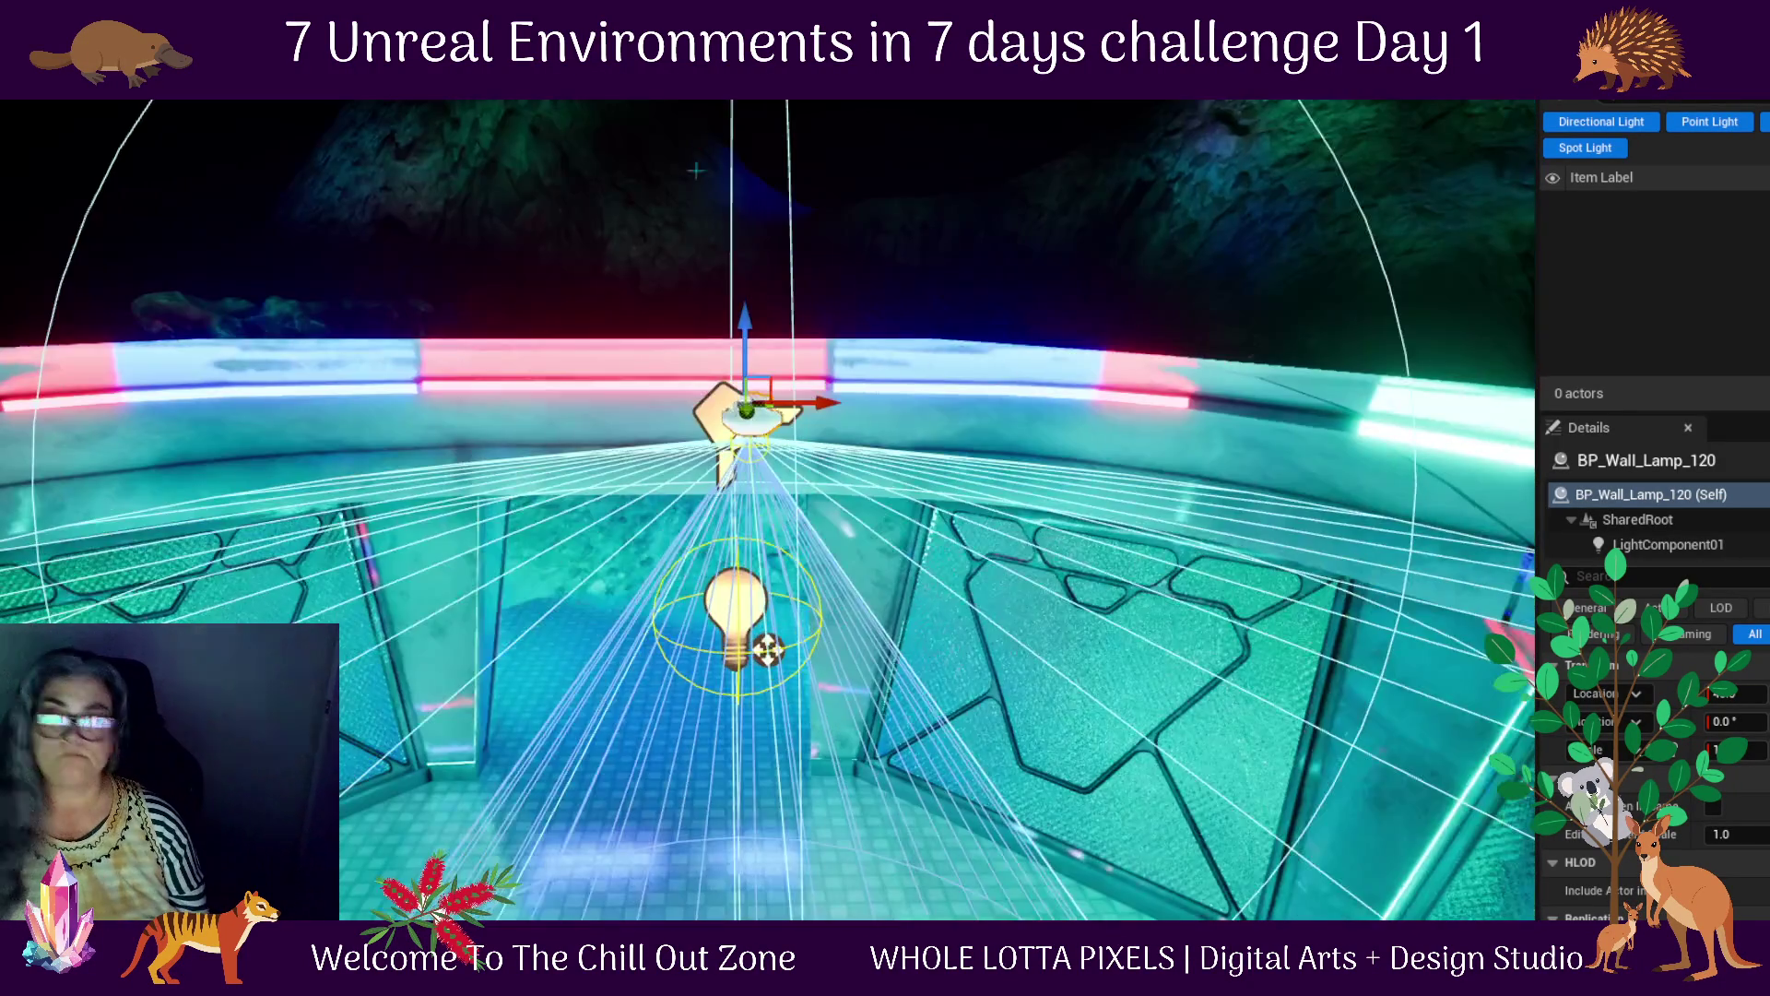
left_click_drag(738, 553, 737, 663)
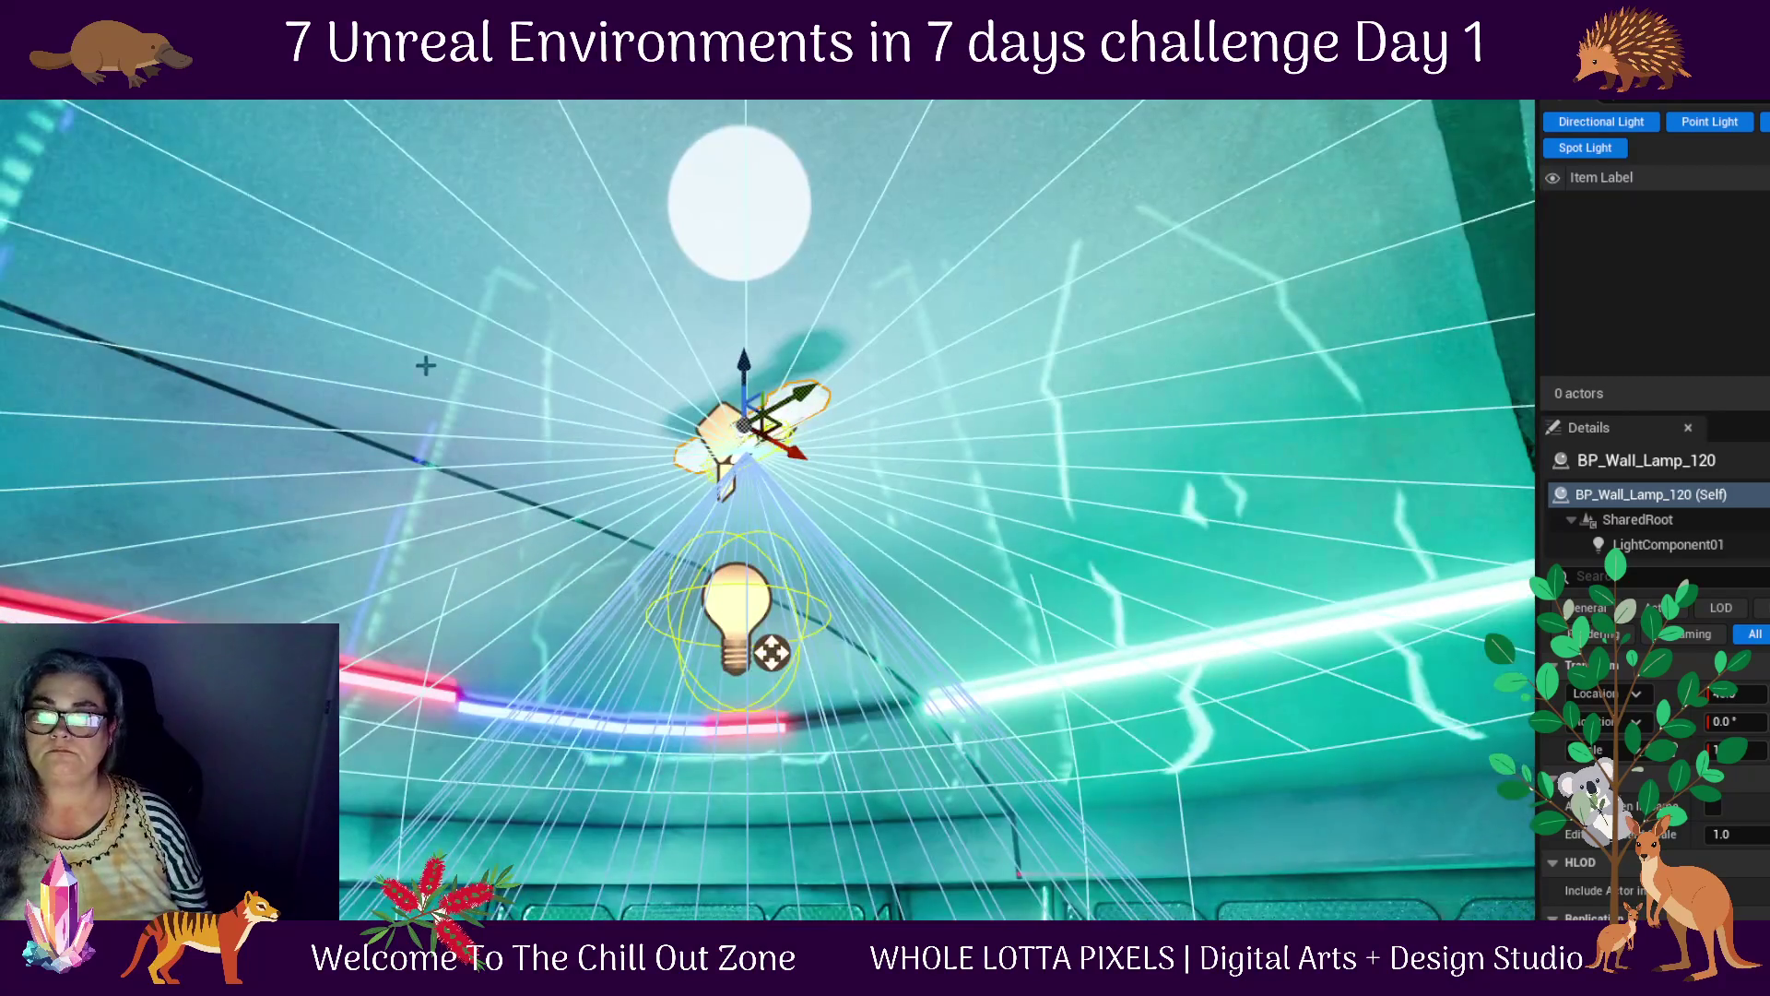
left_click_drag(756, 369, 761, 334)
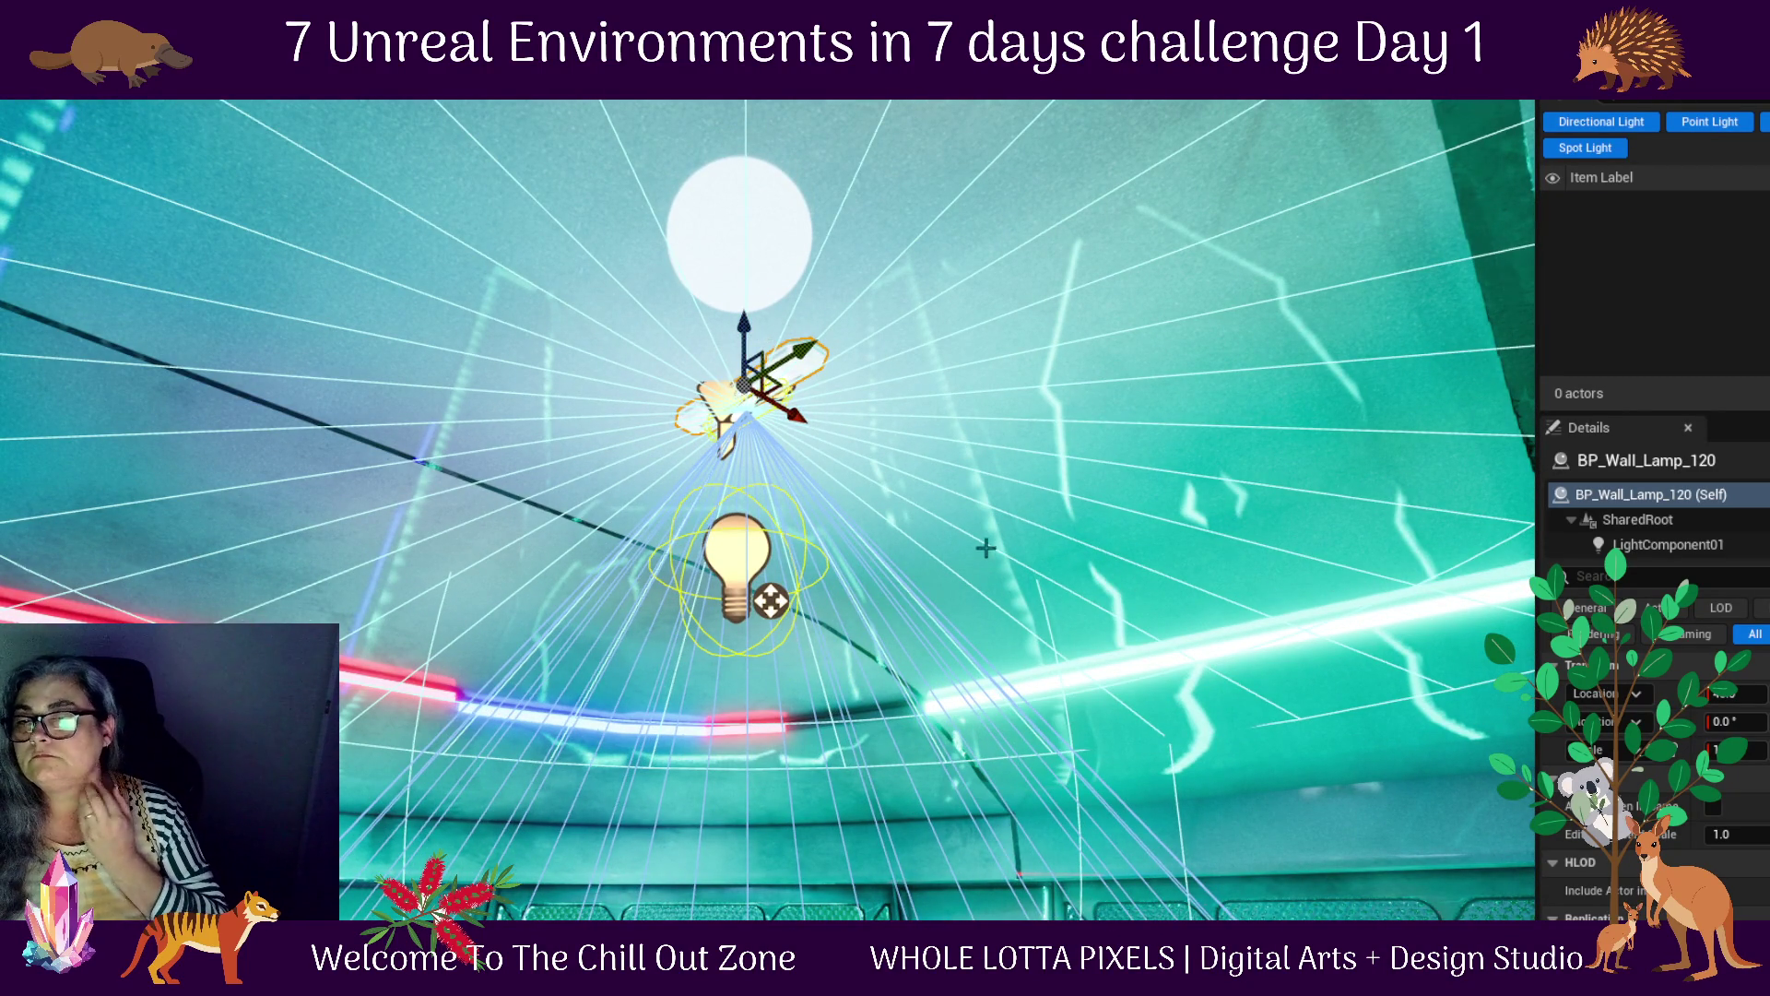
scroll(951, 524, "down", 6)
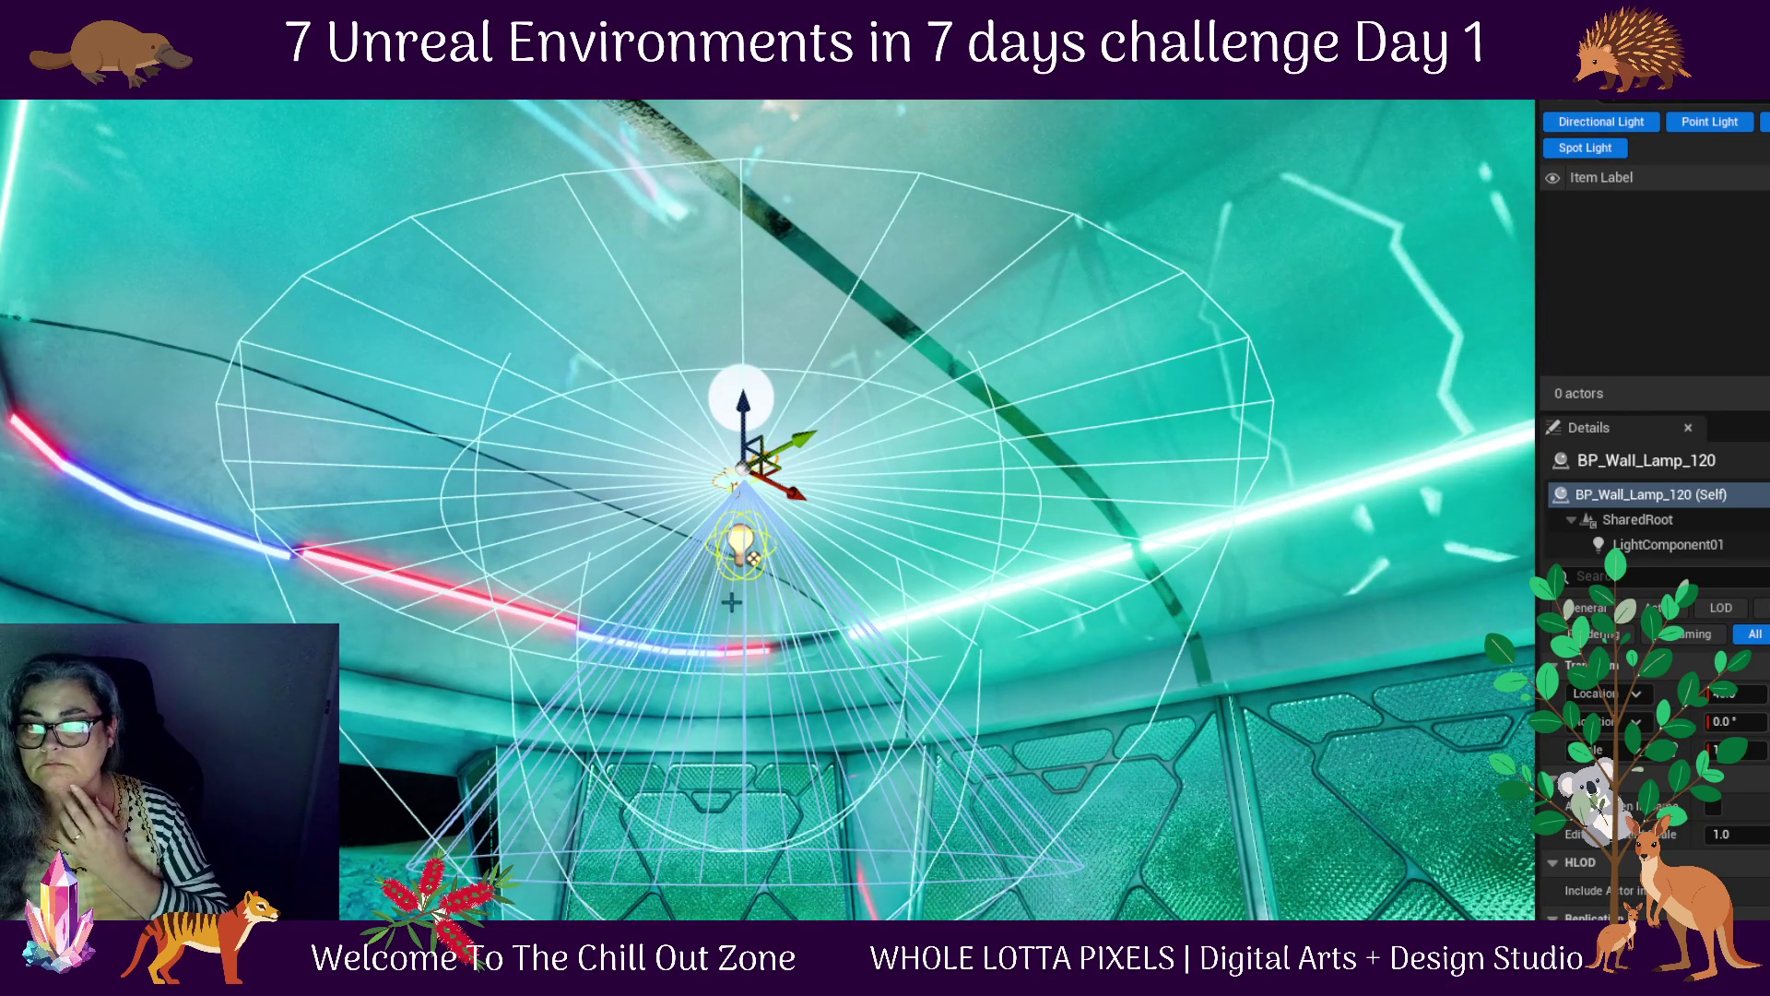
left_click_drag(1106, 794, 1101, 818)
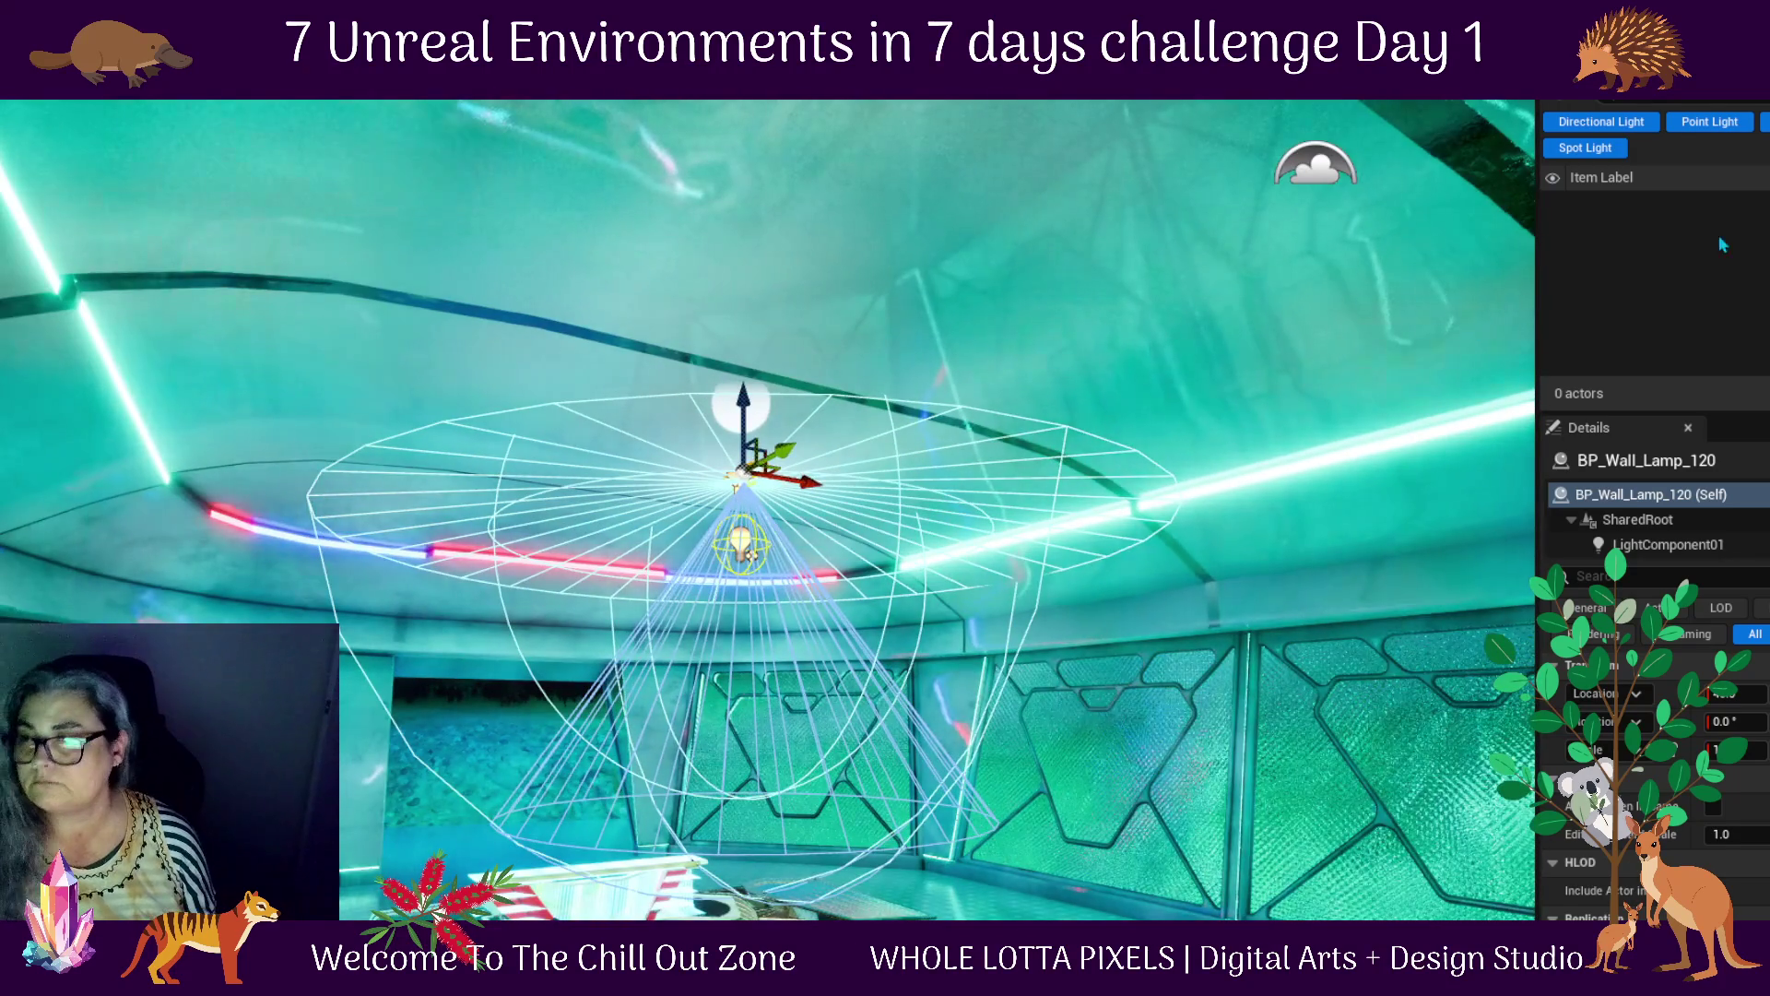
Adjust the Outliner's Lights filter so the level's actors are listed again
left_click(1555, 107)
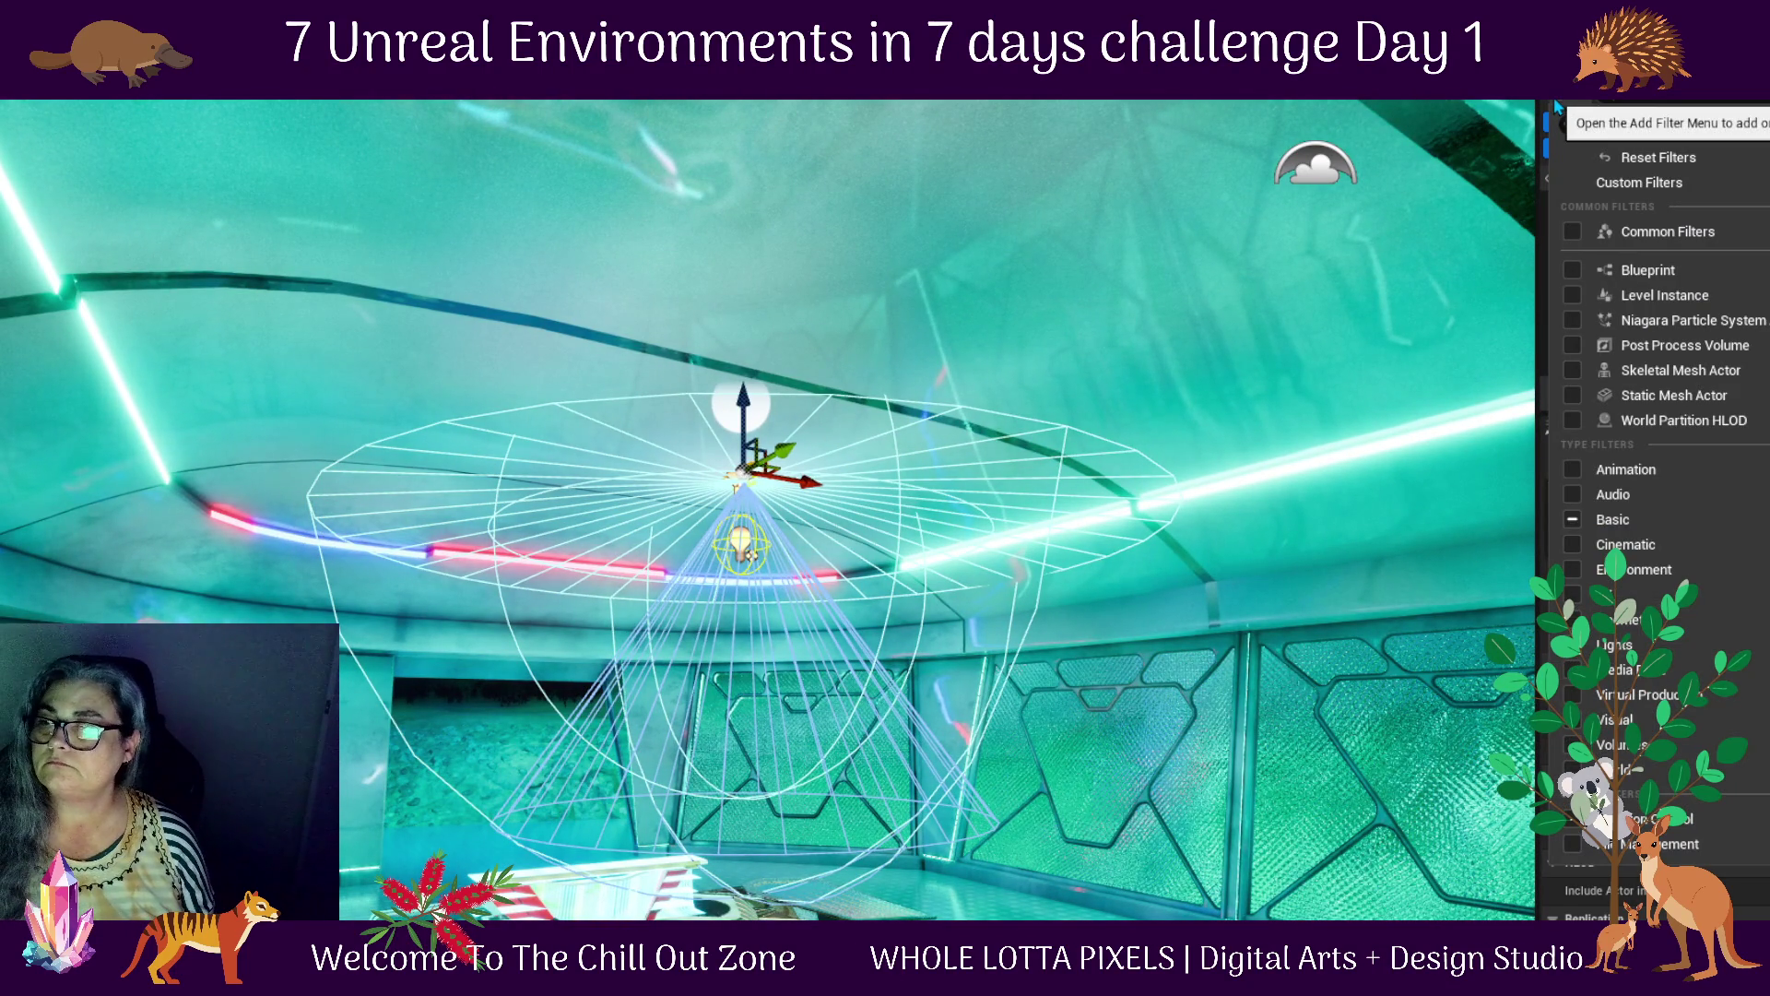
mouse_move(1614, 645)
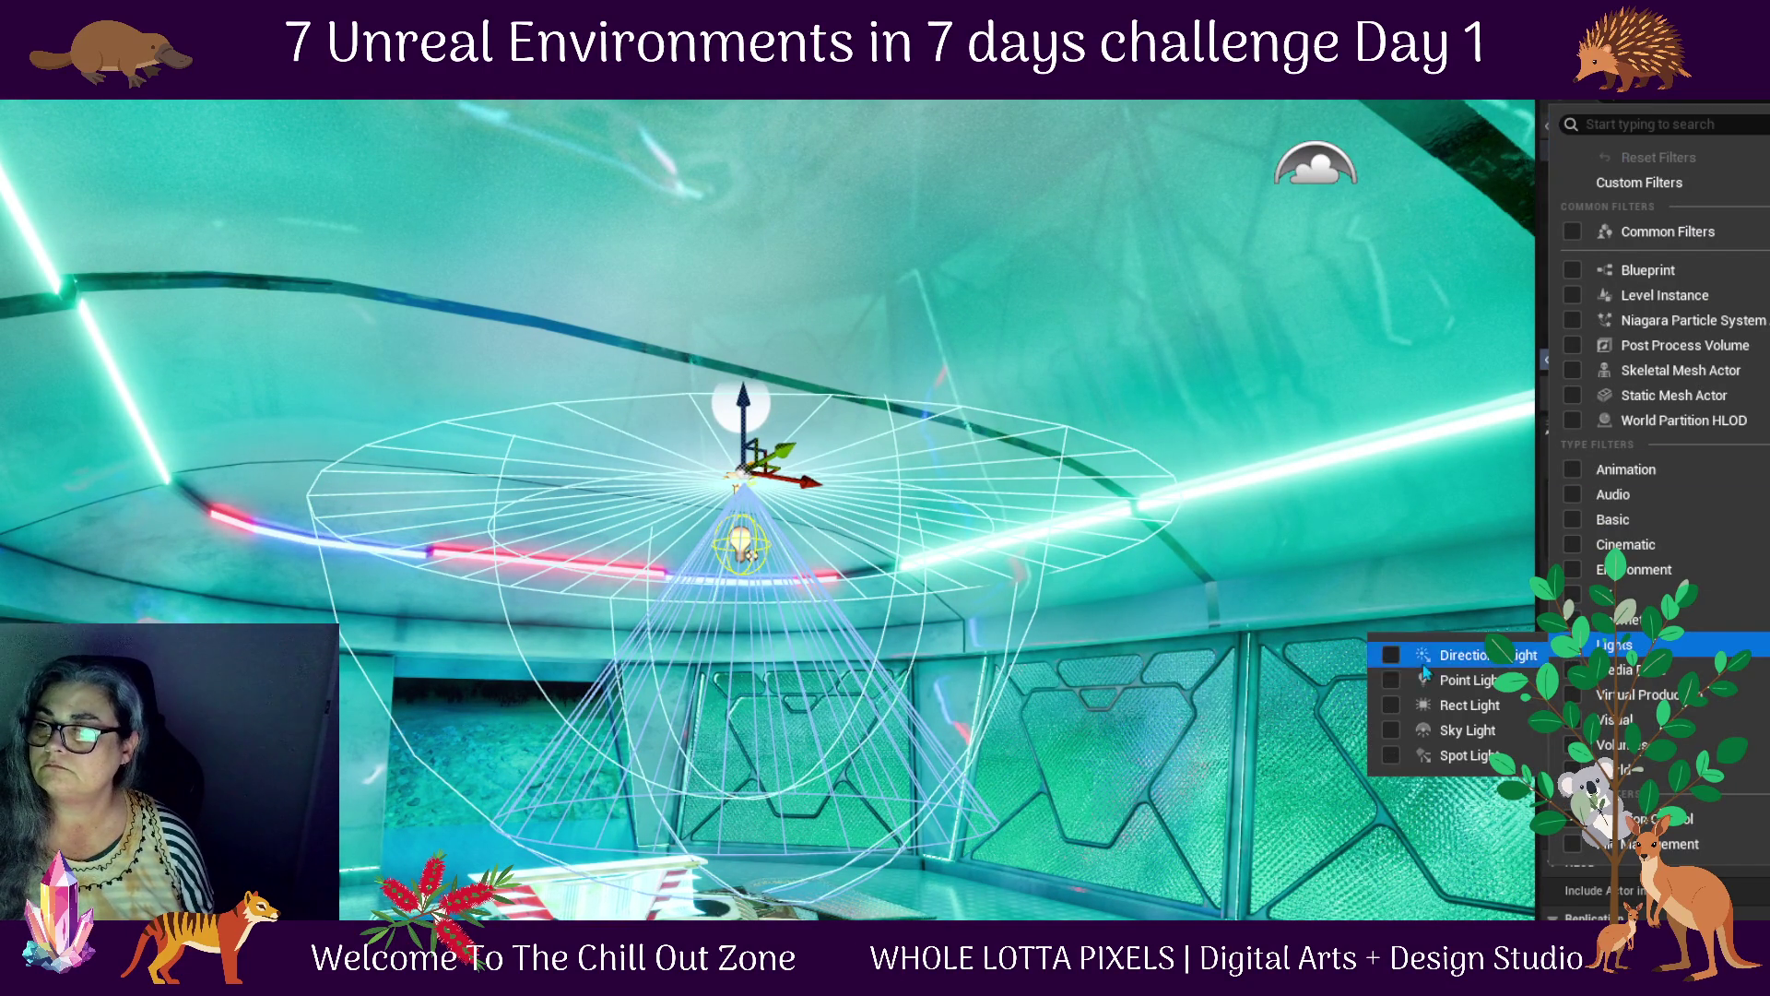
left_click(1225, 237)
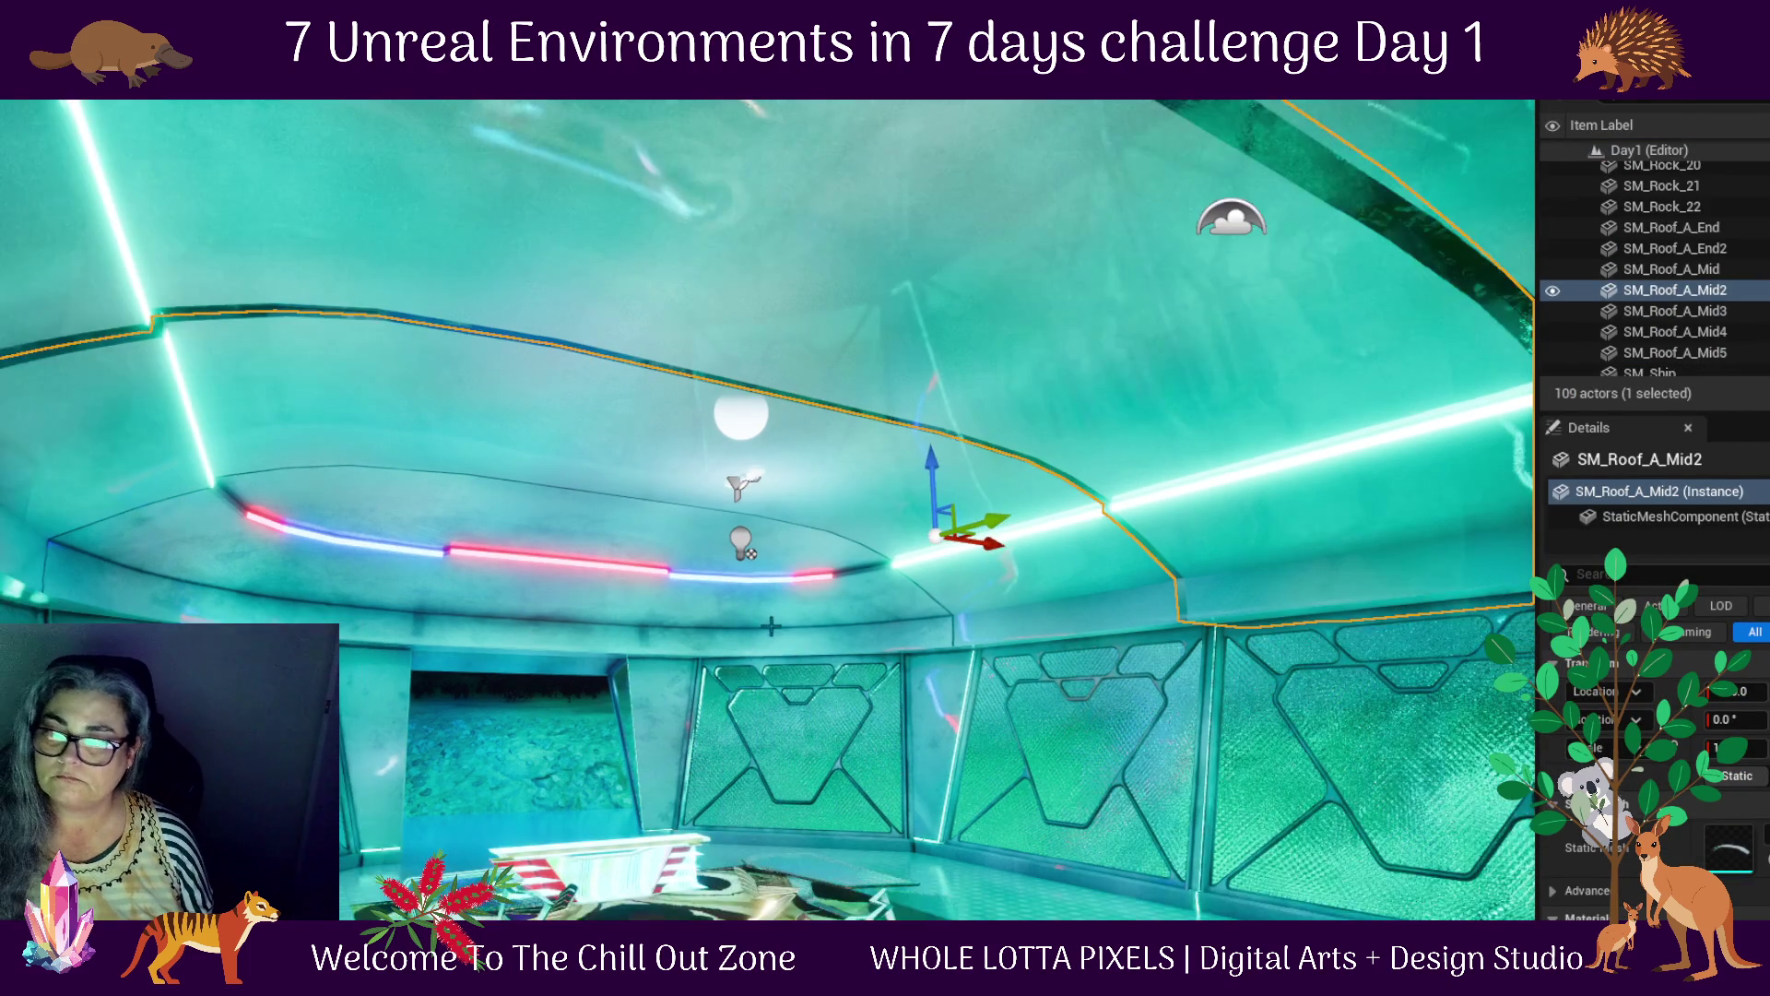
scroll(1195, 407, "down", 2)
Select BP_Wall_Lamp_120, then select BP_Tunnel_Lamp_120 in the viewport
left_click(741, 544)
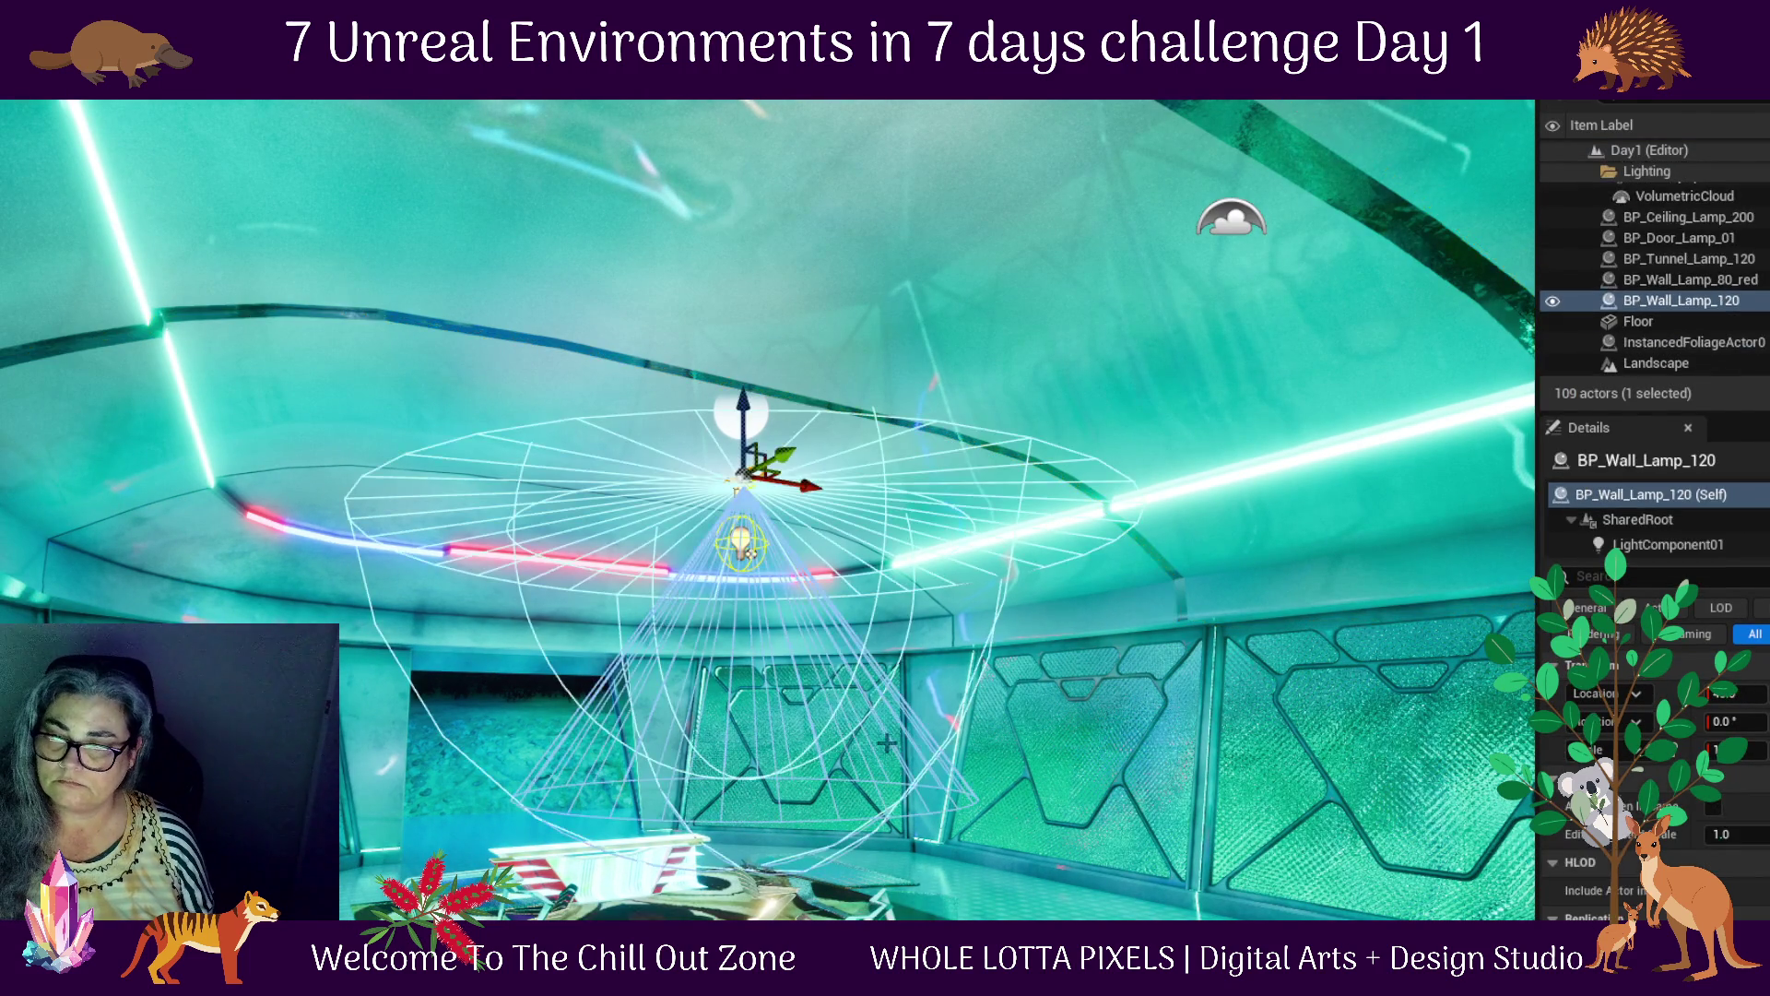
scroll(767, 510, "down", 4)
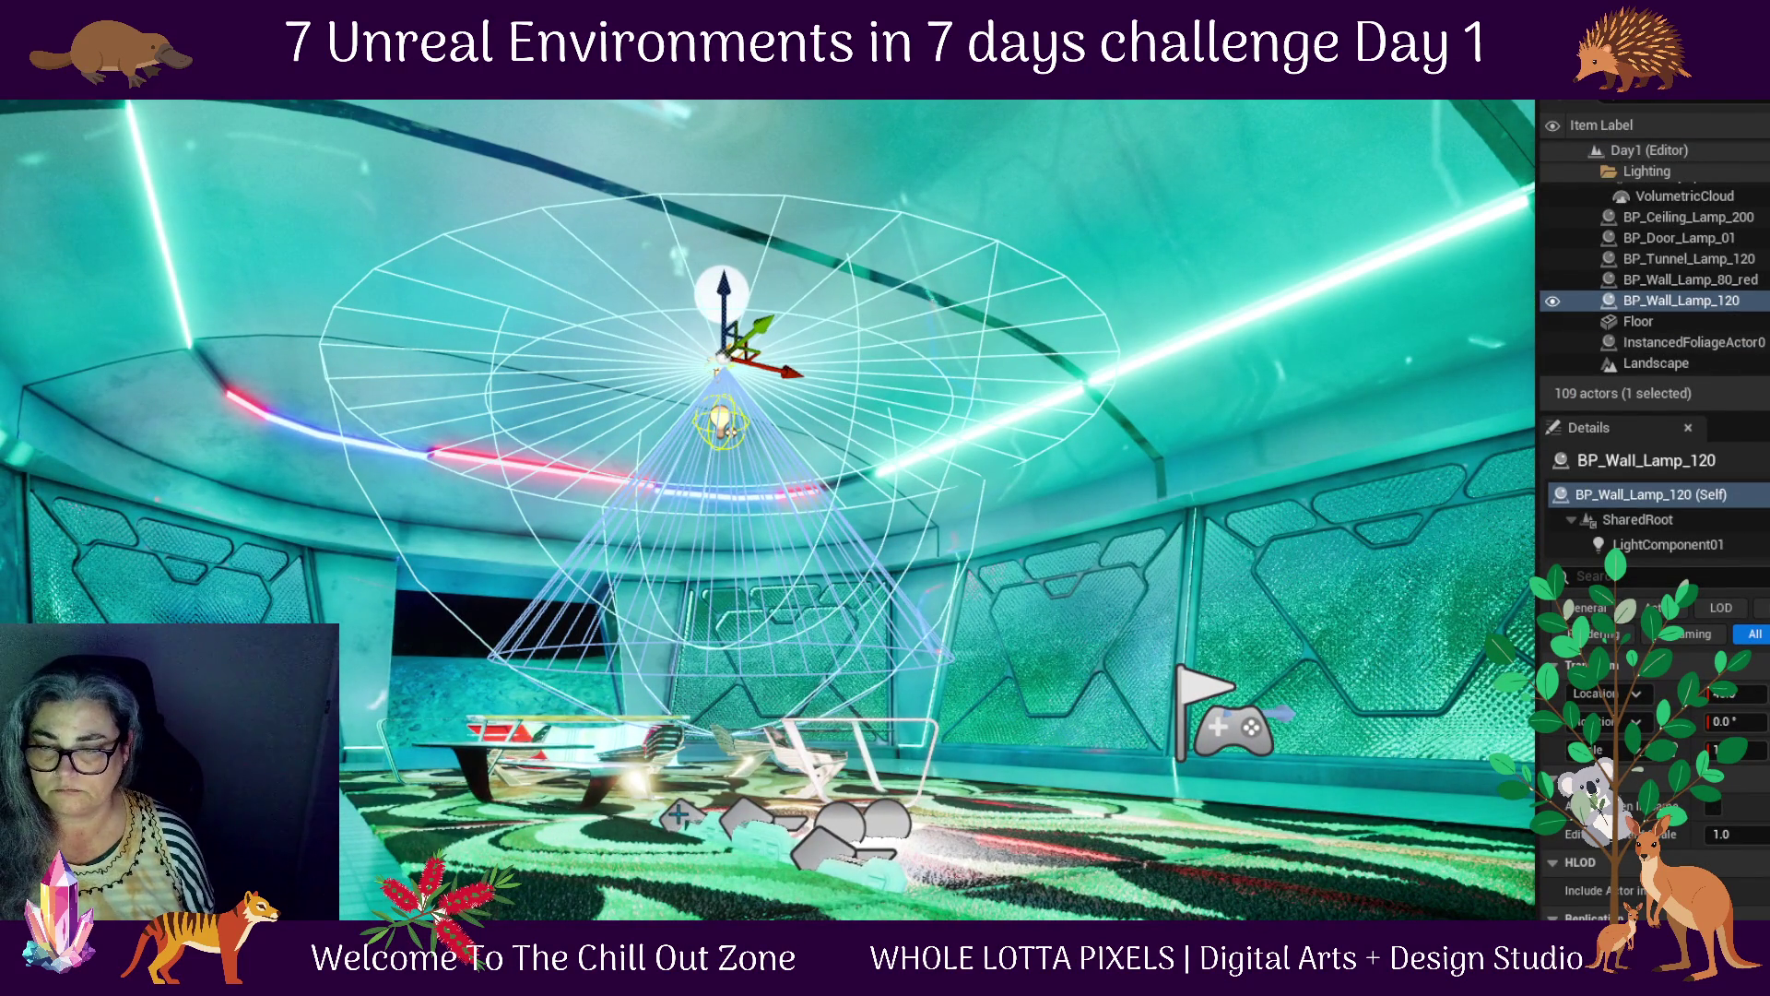
left_click(753, 832)
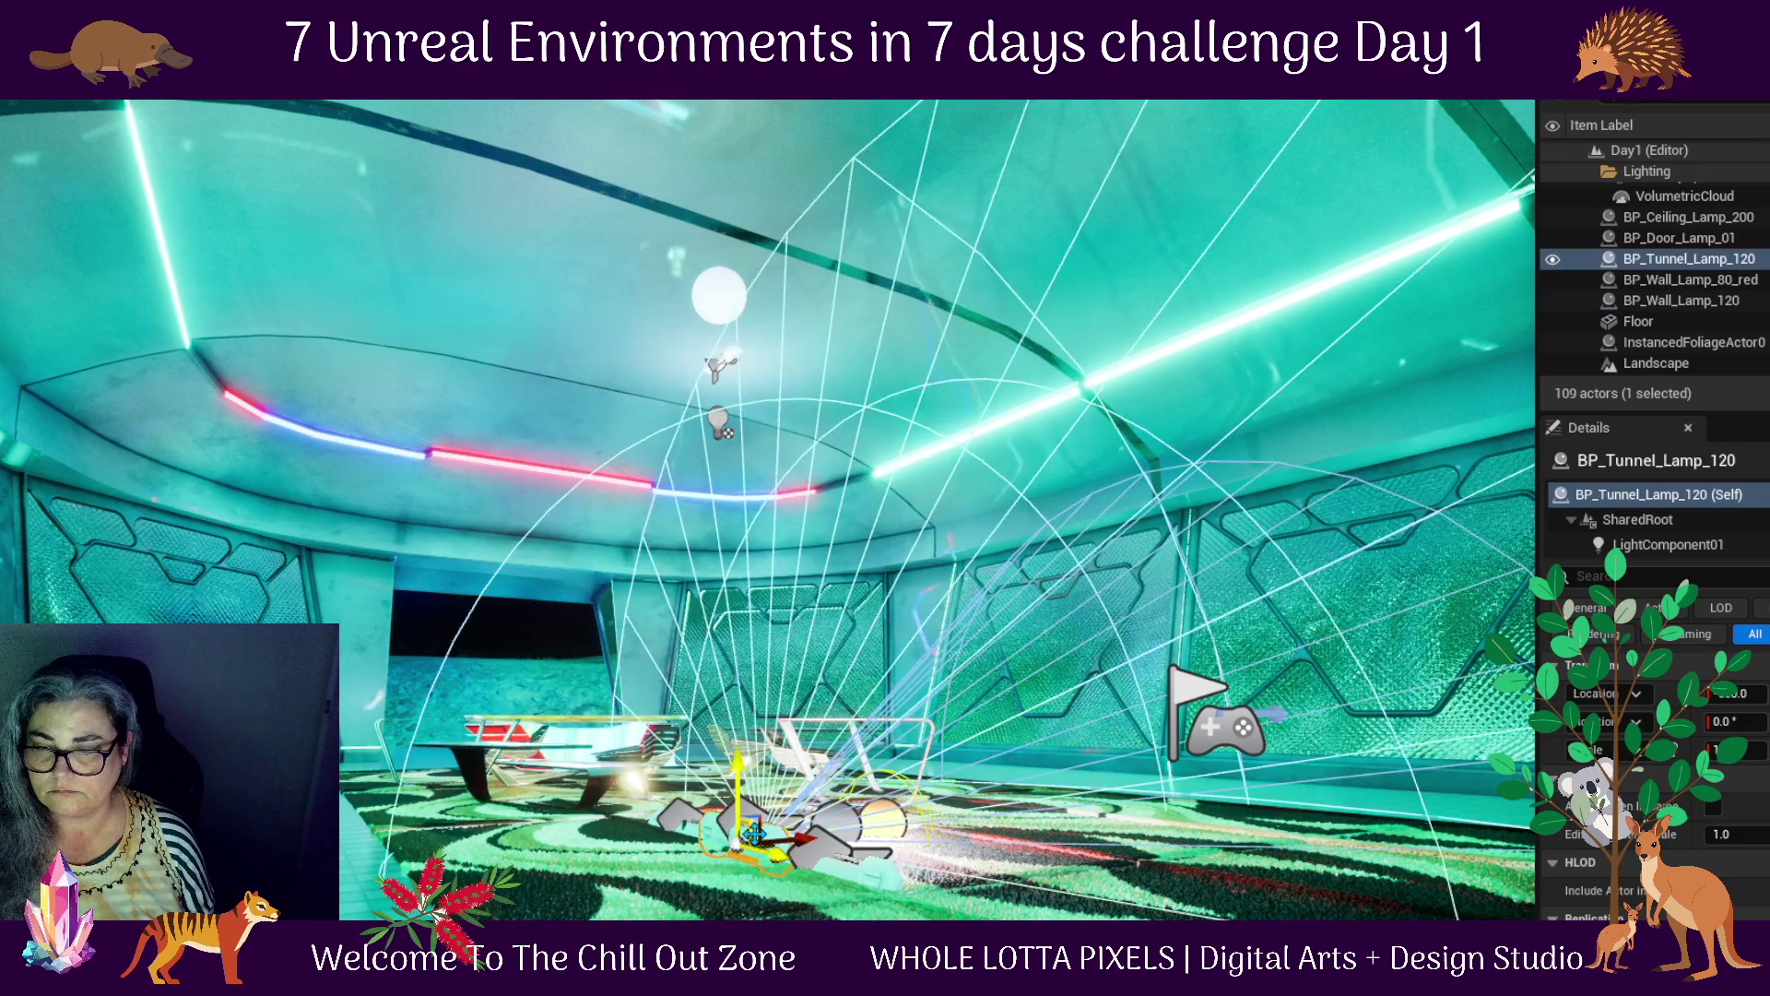
Raise BP_Tunnel_Lamp_120, rotate its pitch to -90, and lift it to the ceiling
left_click_drag(802, 835, 821, 554)
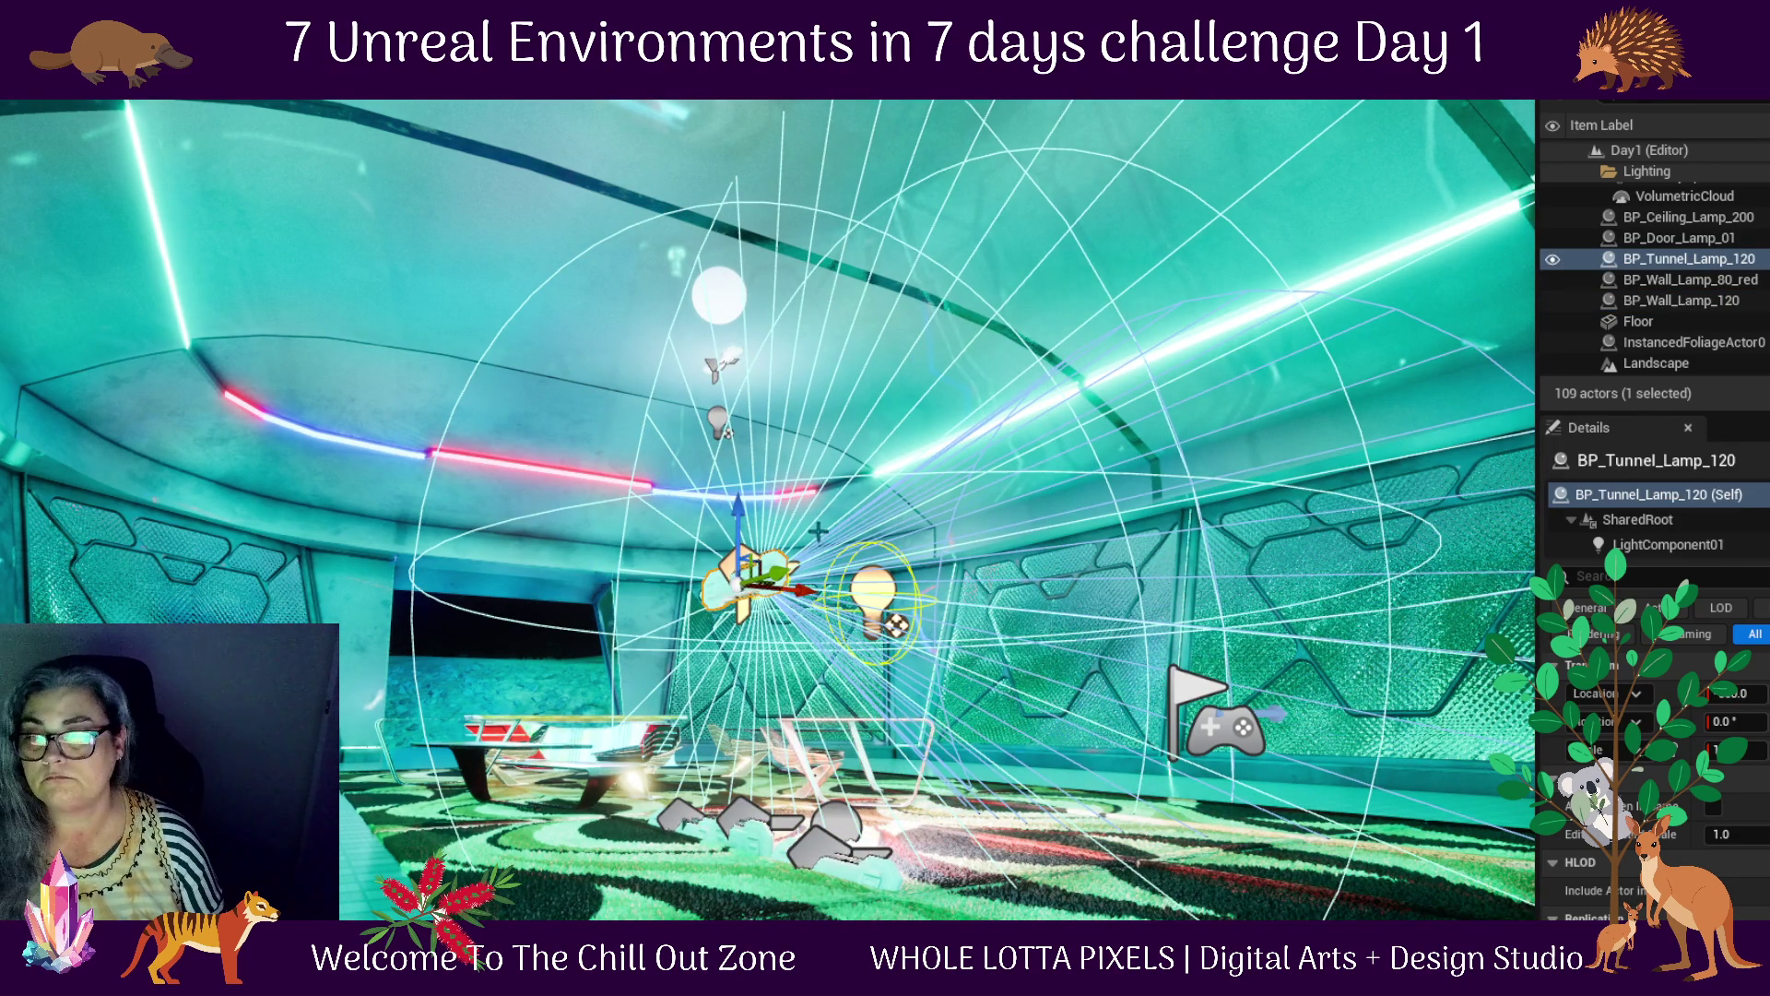
key("e")
left_click_drag(834, 595, 770, 687)
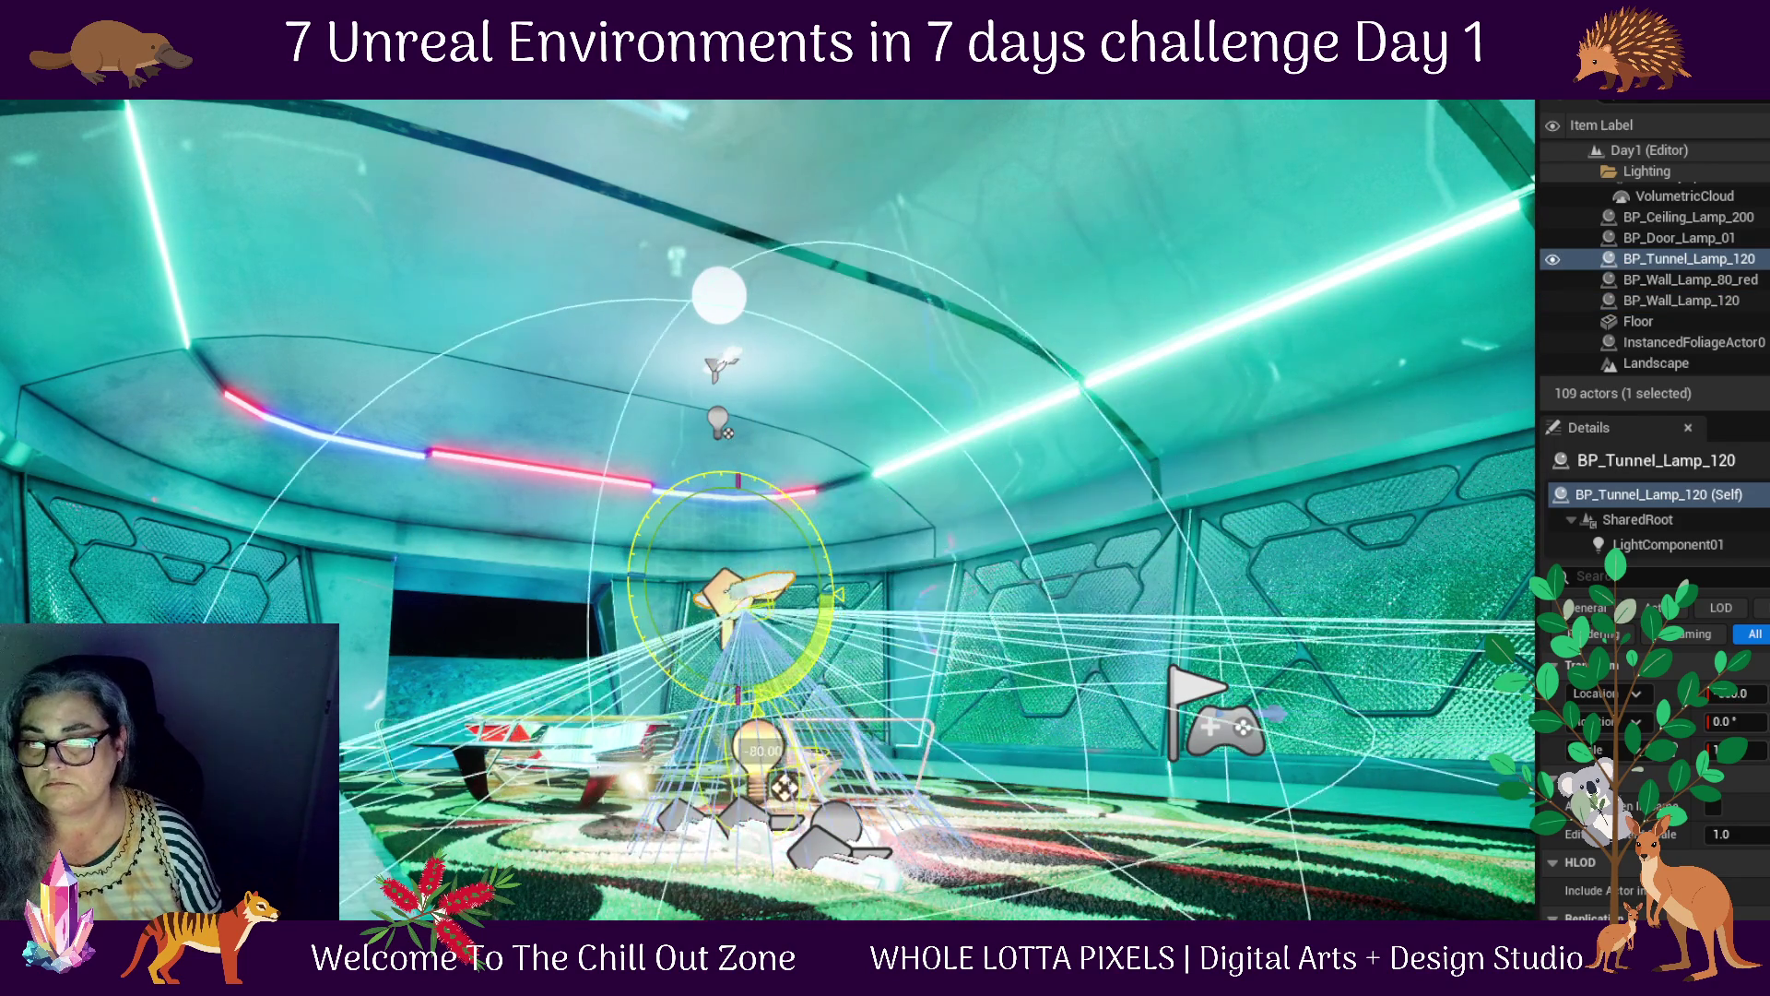
left_click_drag(784, 786, 756, 790)
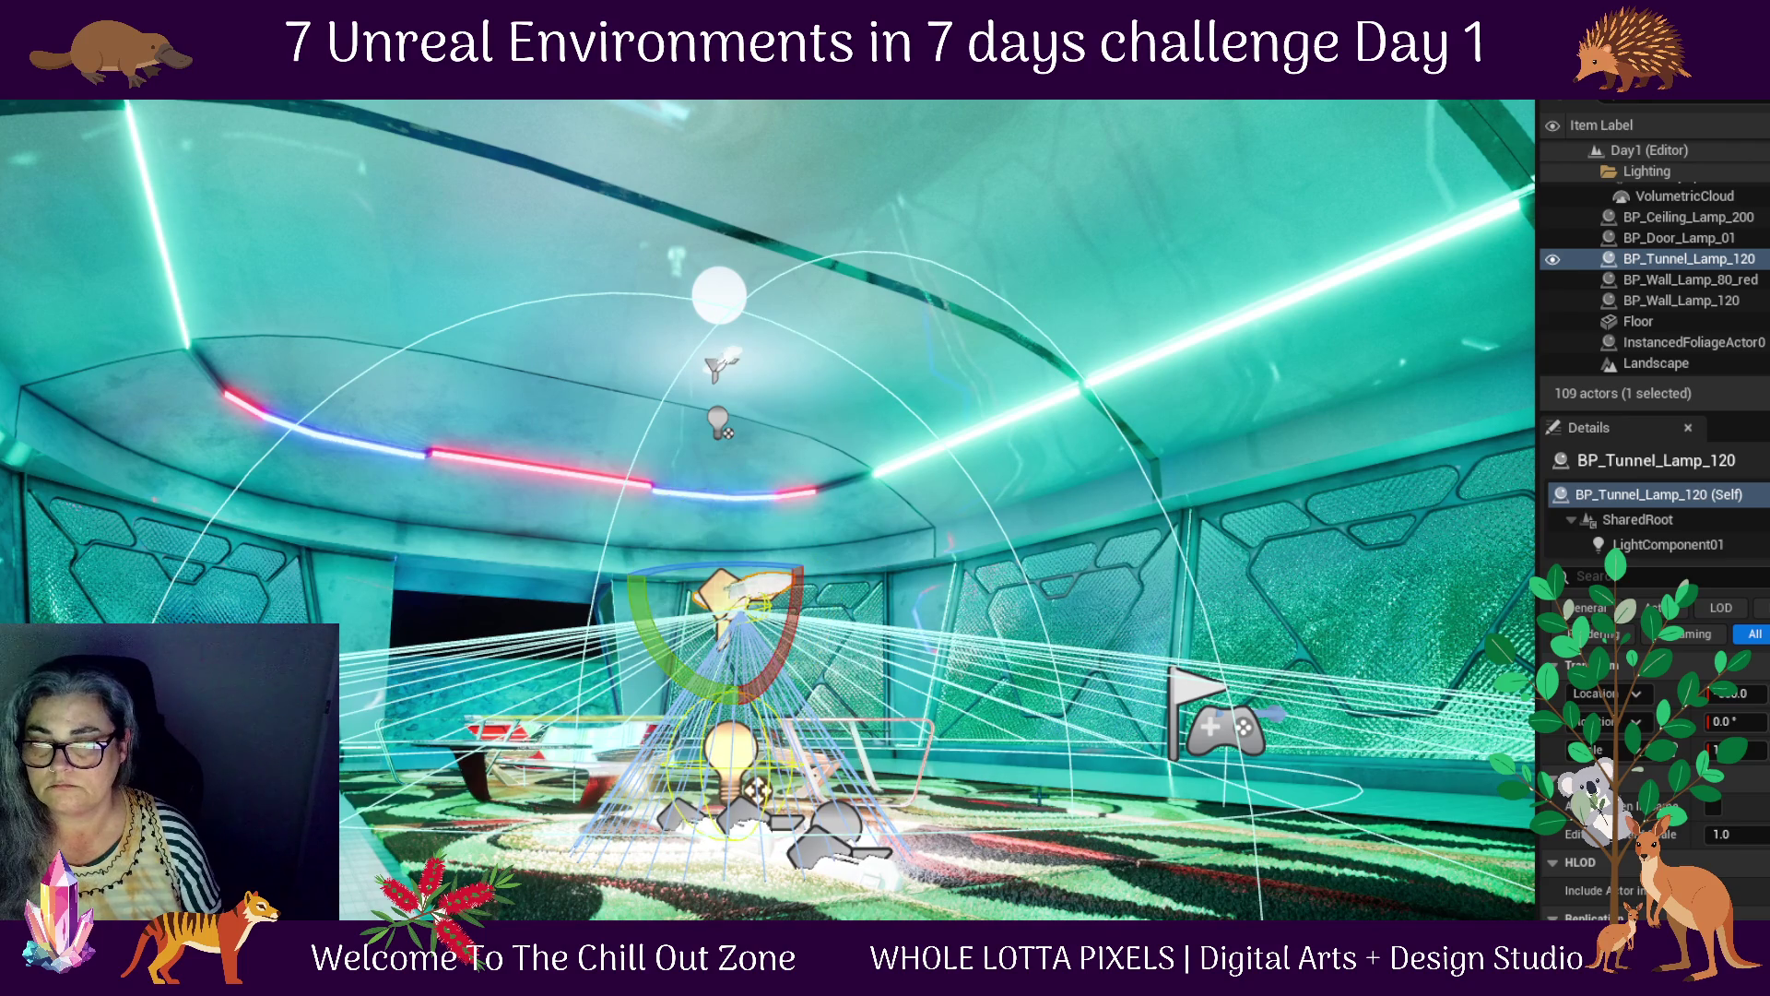
key("w")
left_click_drag(739, 521, 738, 65)
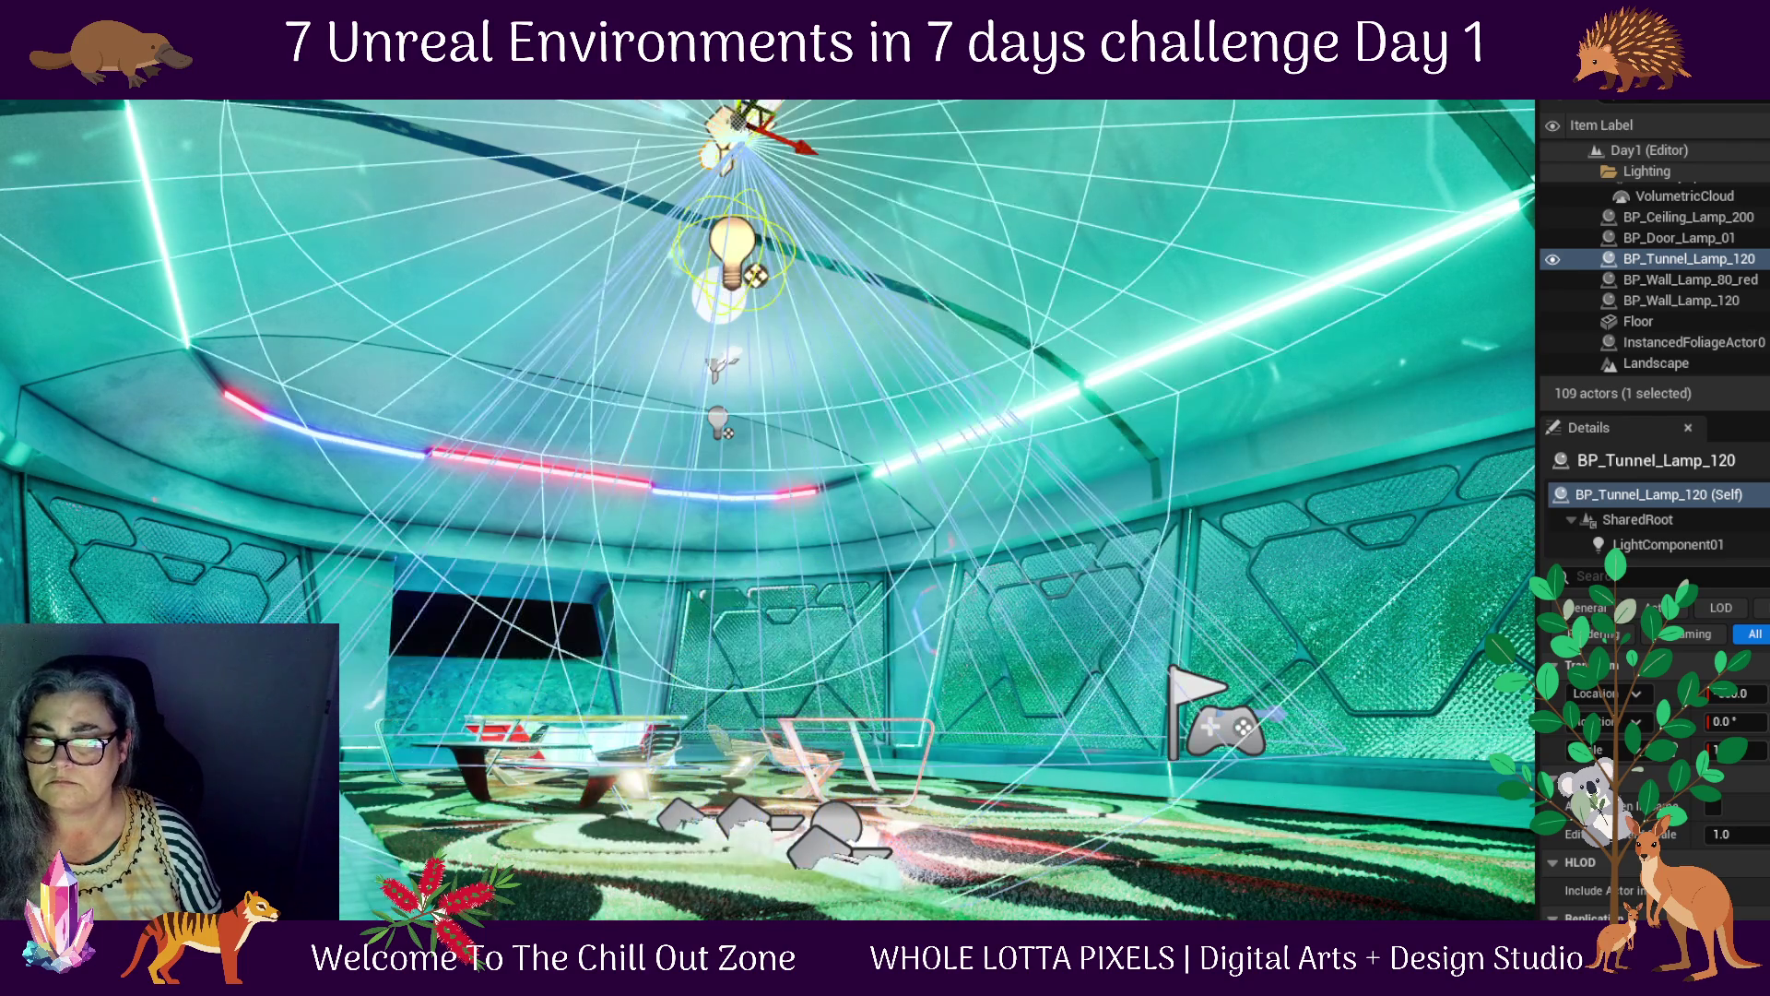
Inspect the tunnel lamp at the ceiling and nudge it slightly higher
mouse_move(897, 452)
left_mouse_down()
mouse_move(500, 352)
mouse_move(664, 350)
mouse_move(701, 433)
mouse_move(736, 133)
left_mouse_up()
left_click_drag(735, 316, 734, 212)
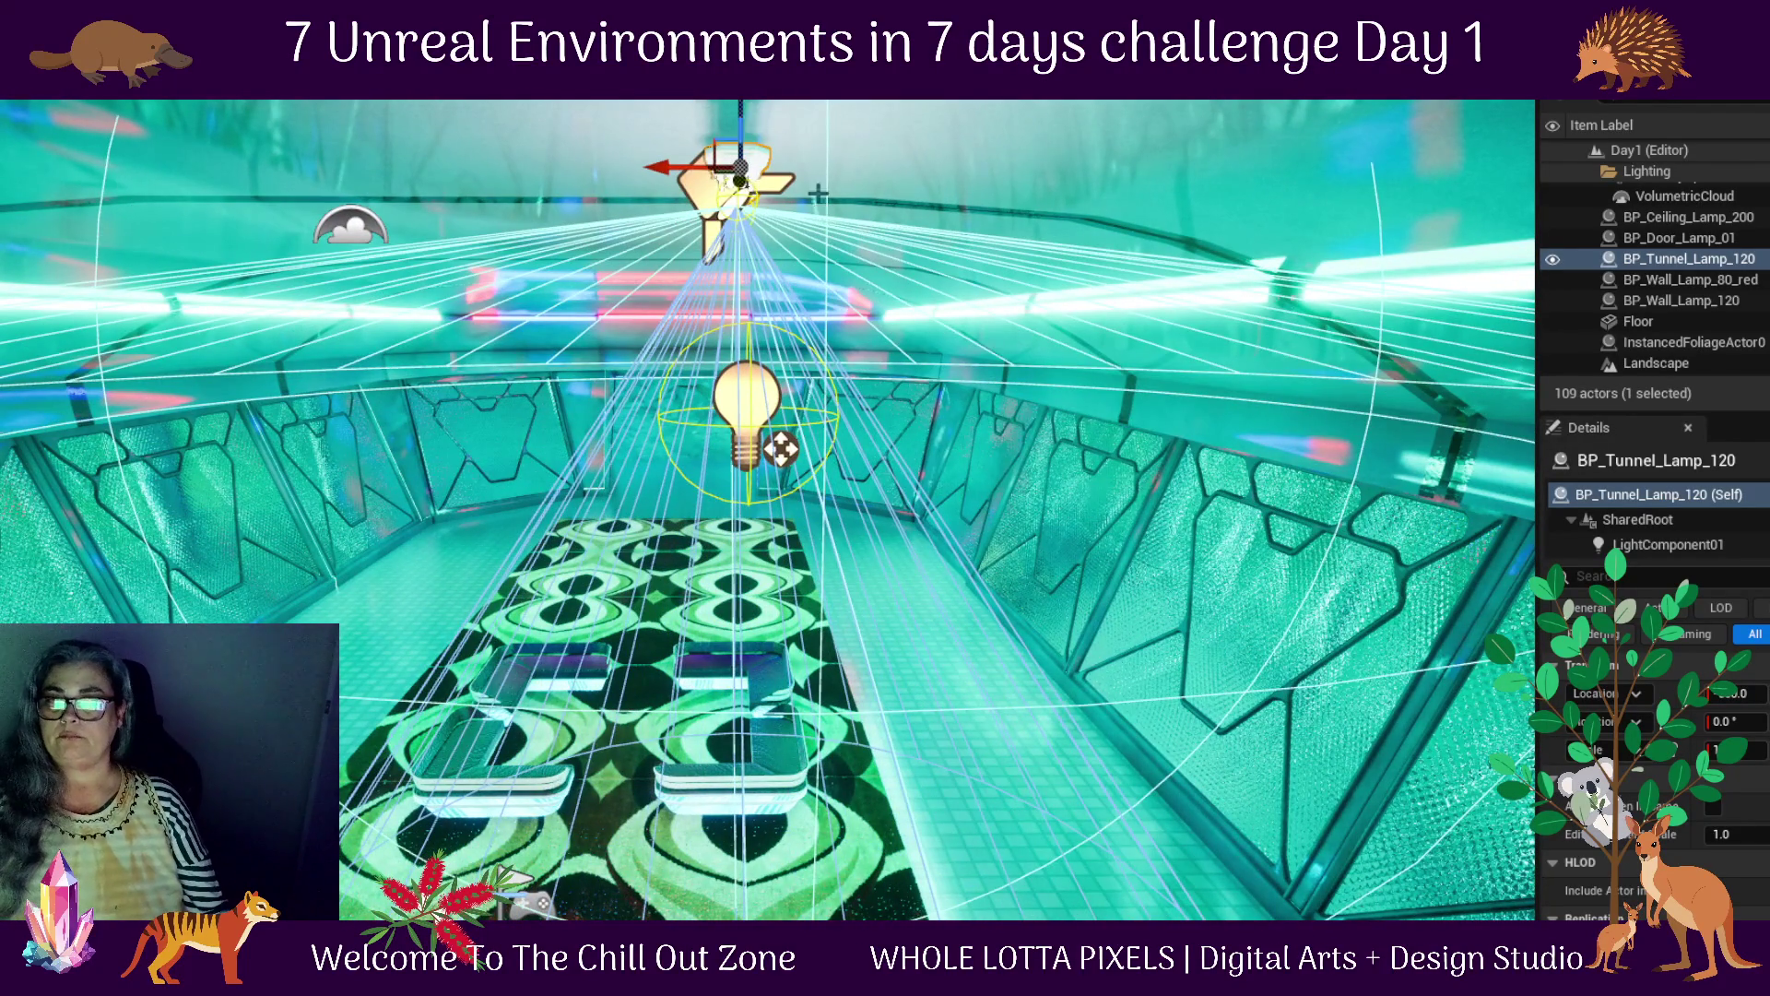
mouse_move(1093, 510)
left_mouse_down()
mouse_move(614, 321)
mouse_move(659, 294)
mouse_move(582, 286)
left_mouse_up()
mouse_move(638, 235)
left_mouse_down()
mouse_move(654, 397)
mouse_move(717, 203)
mouse_move(728, 229)
left_mouse_up()
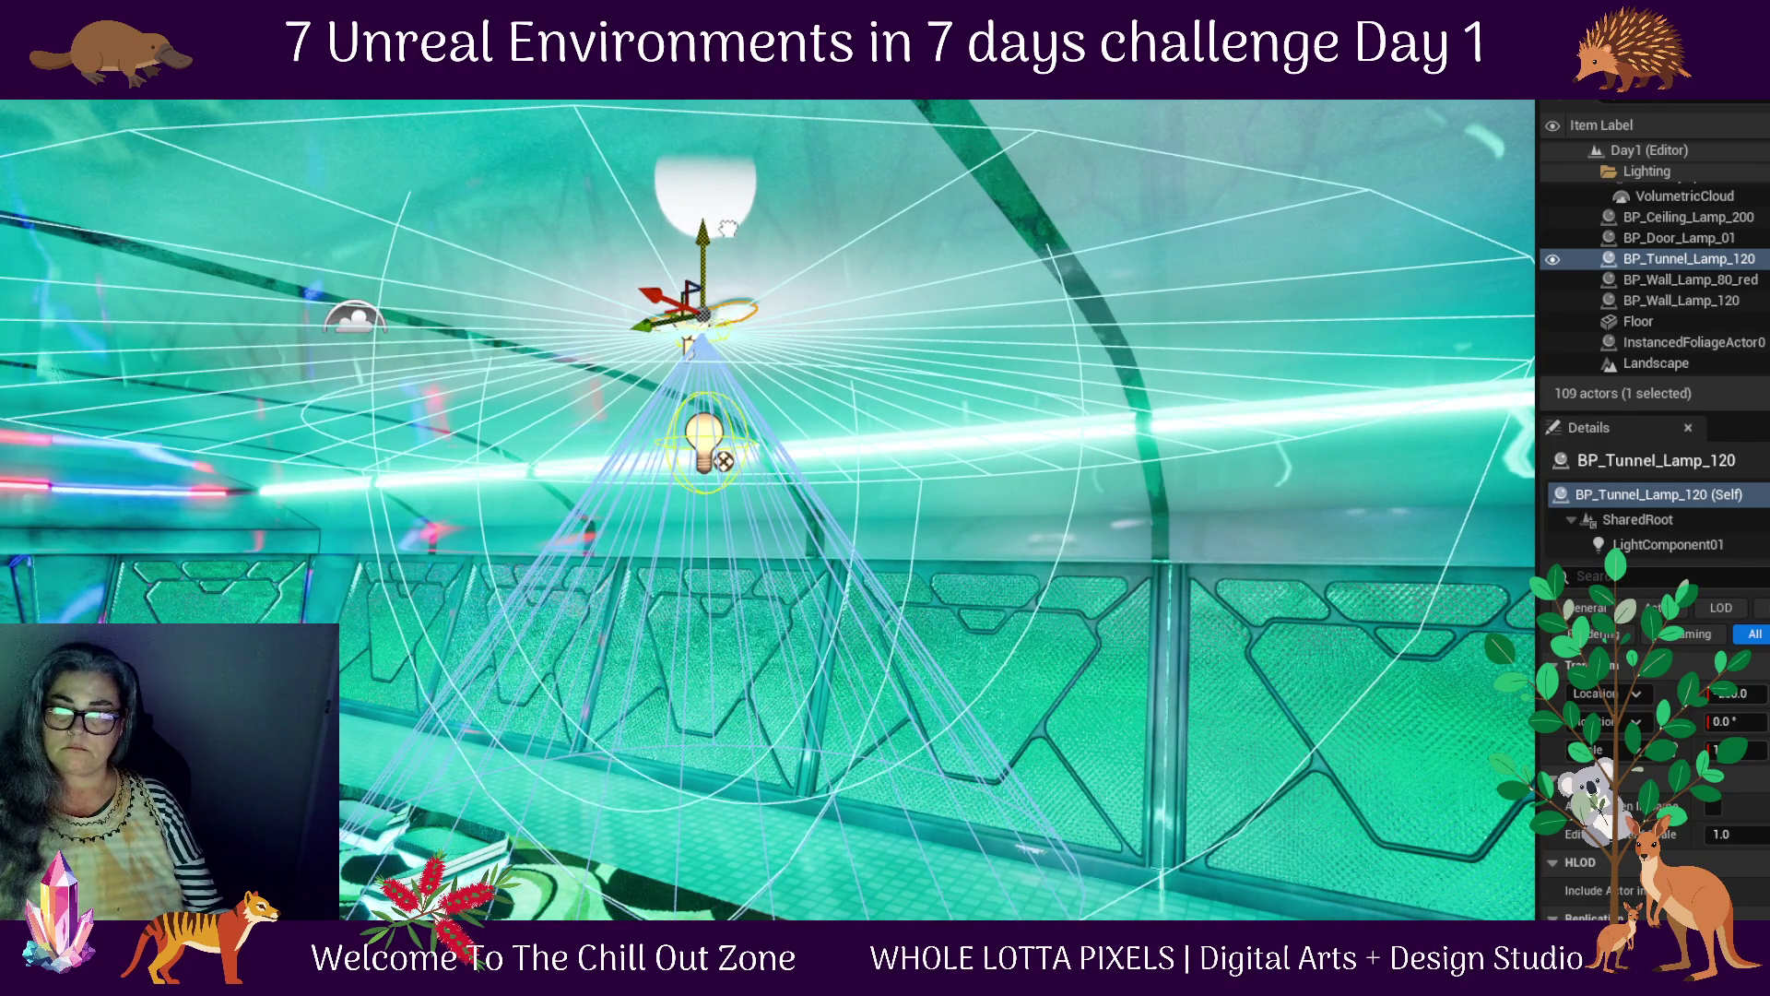
scroll(719, 247, "up", 5)
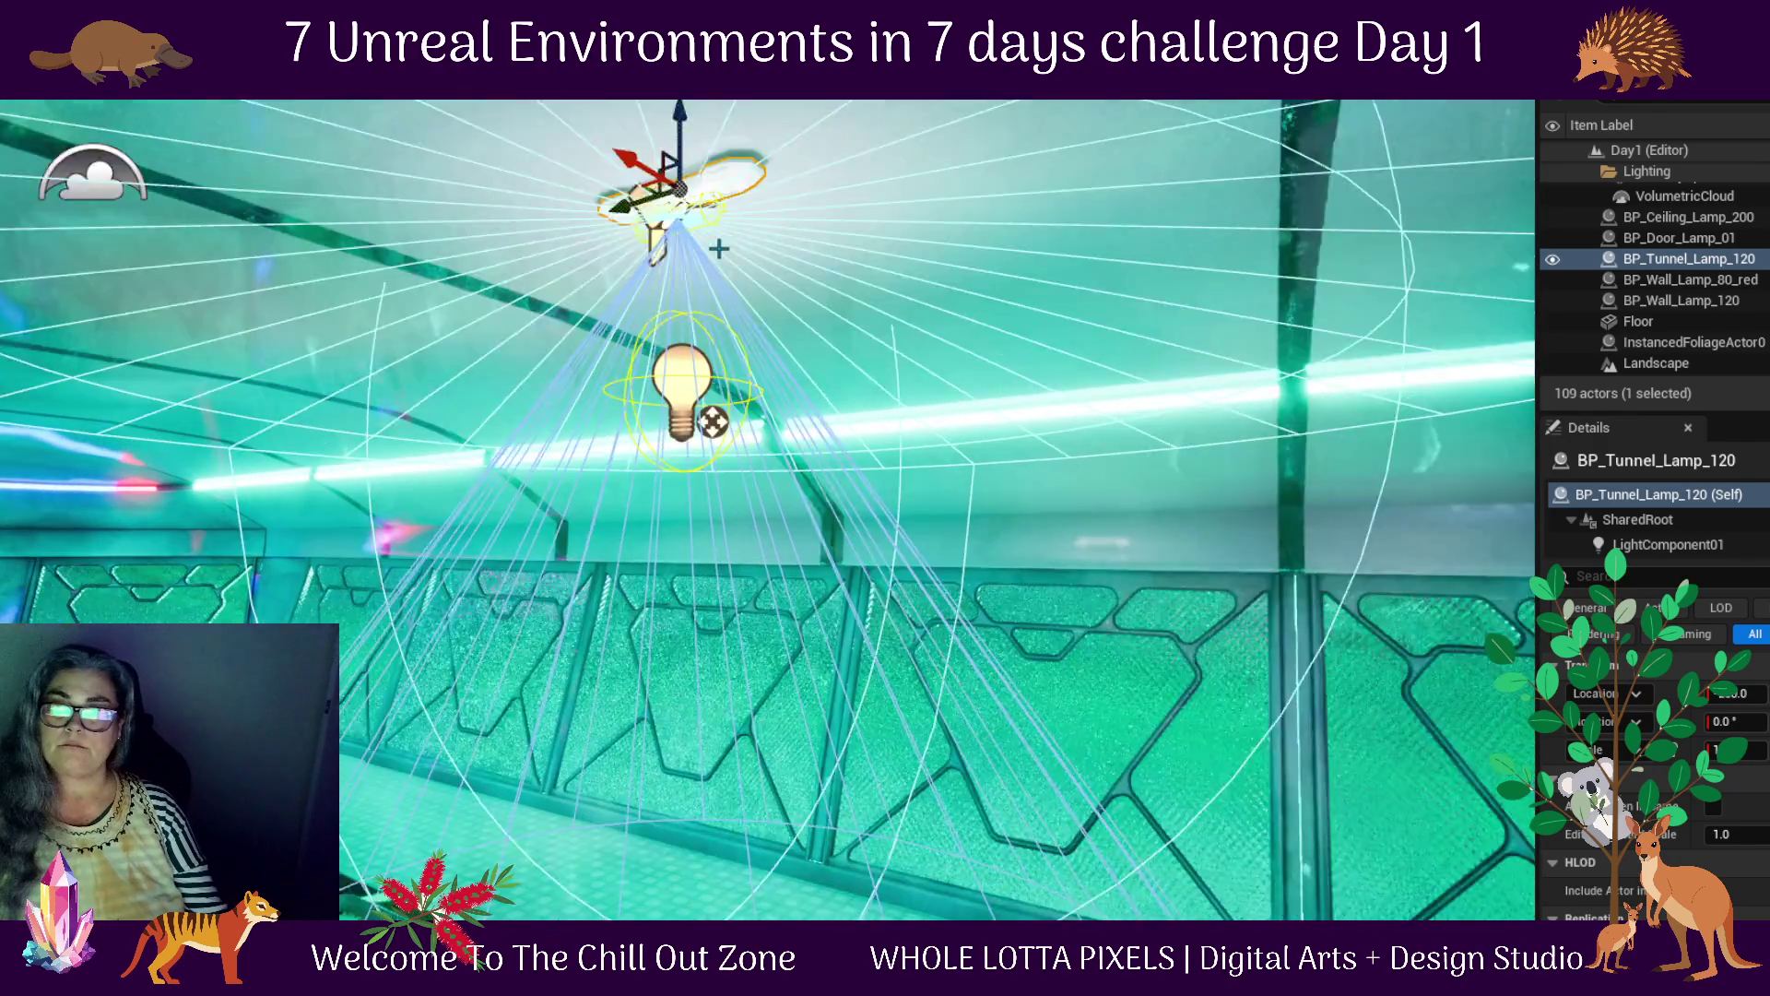
mouse_move(735, 241)
left_mouse_down()
mouse_move(944, 375)
mouse_move(921, 557)
mouse_move(751, 122)
mouse_move(803, 107)
mouse_move(872, 274)
left_mouse_up()
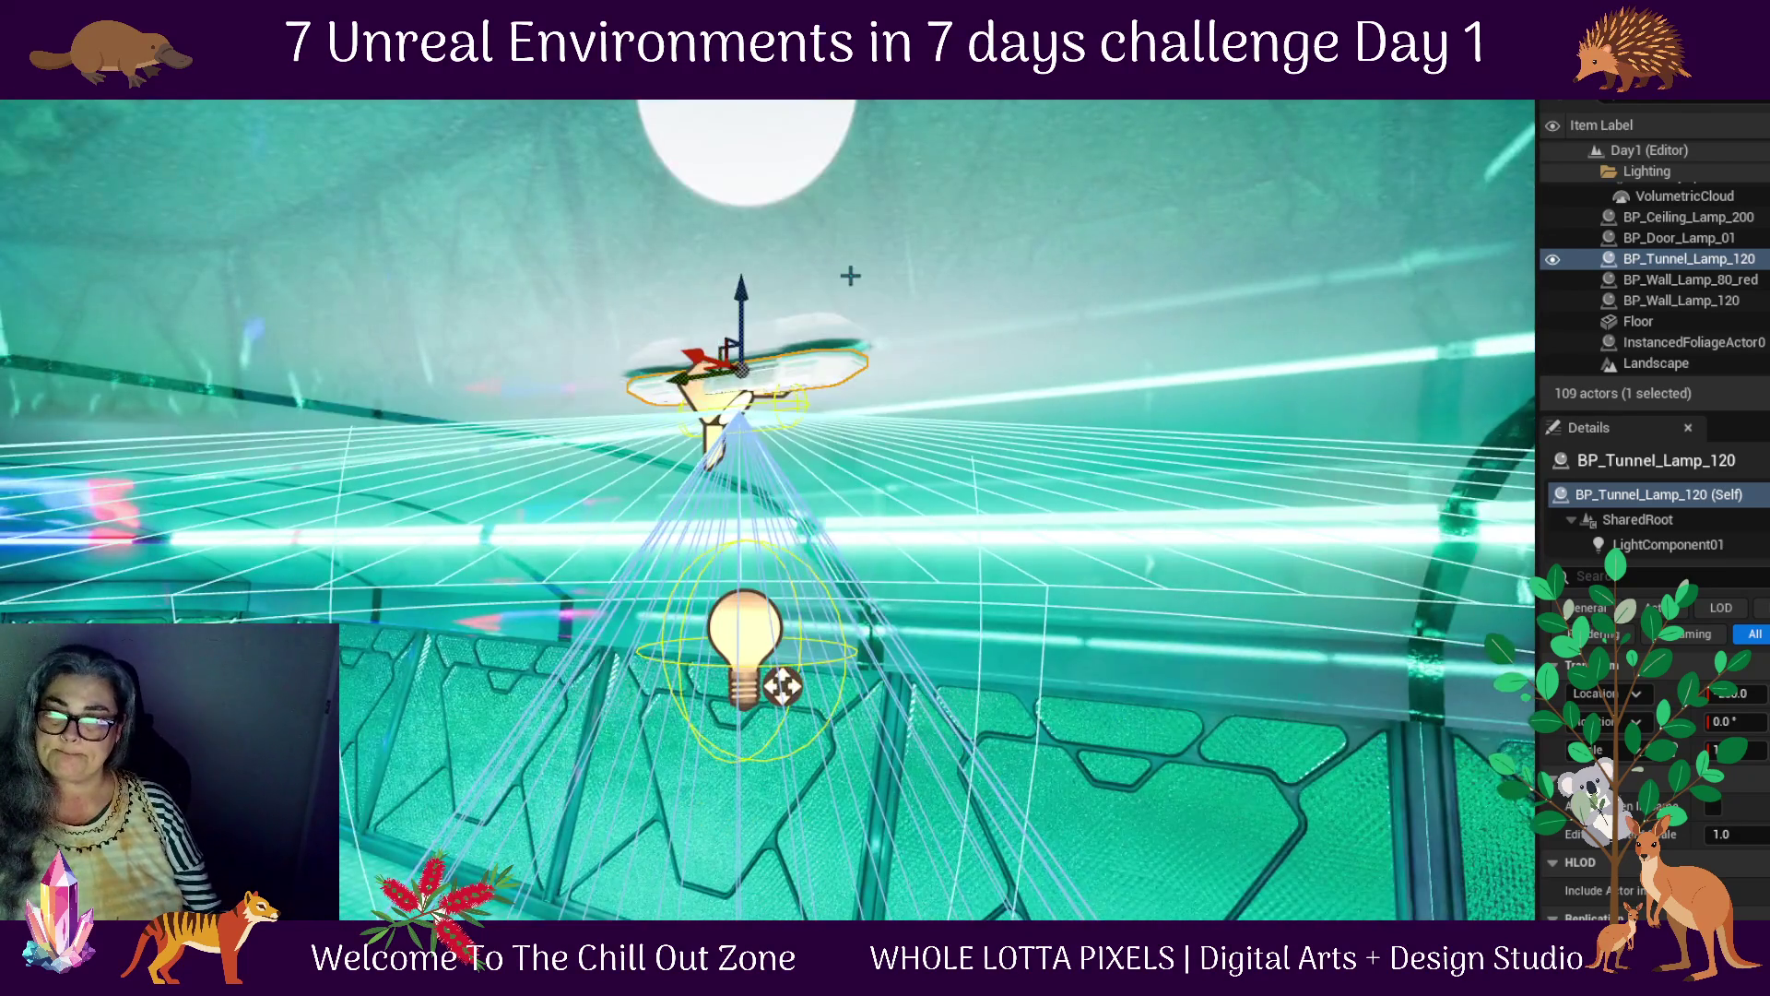
left_click_drag(782, 685, 747, 687)
mouse_move(705, 304)
left_mouse_down()
mouse_move(708, 288)
mouse_move(726, 452)
left_mouse_up()
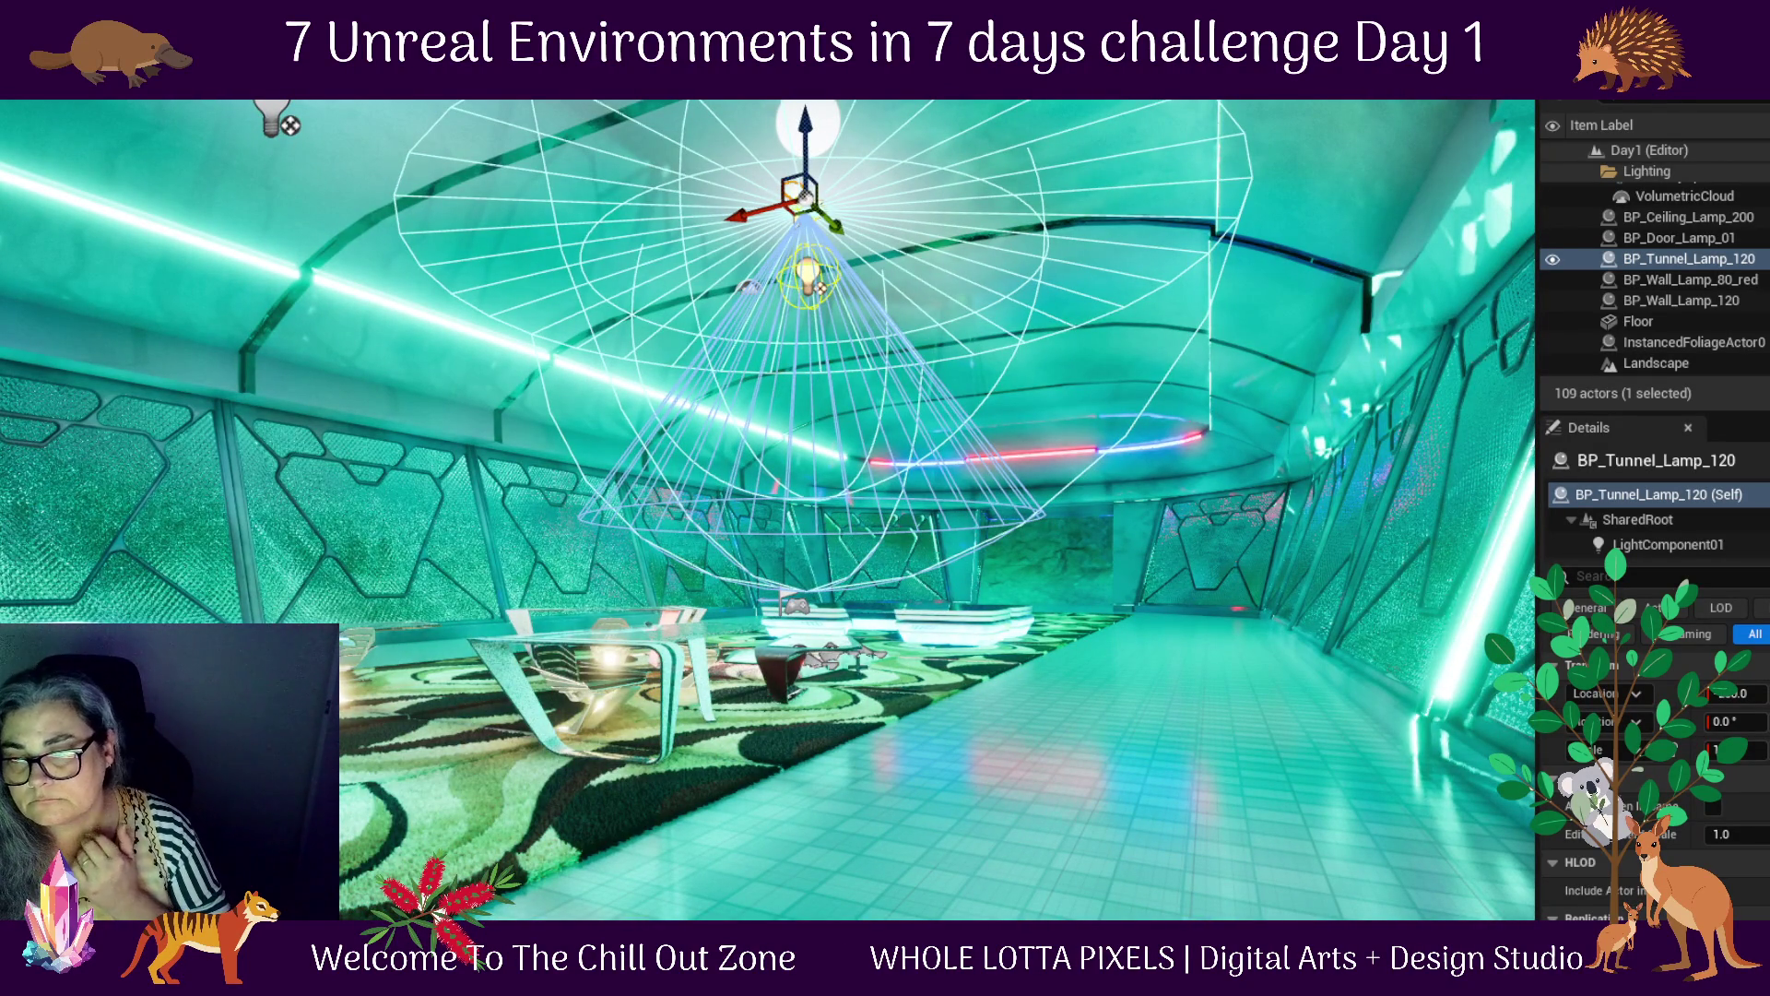
left_click(828, 659)
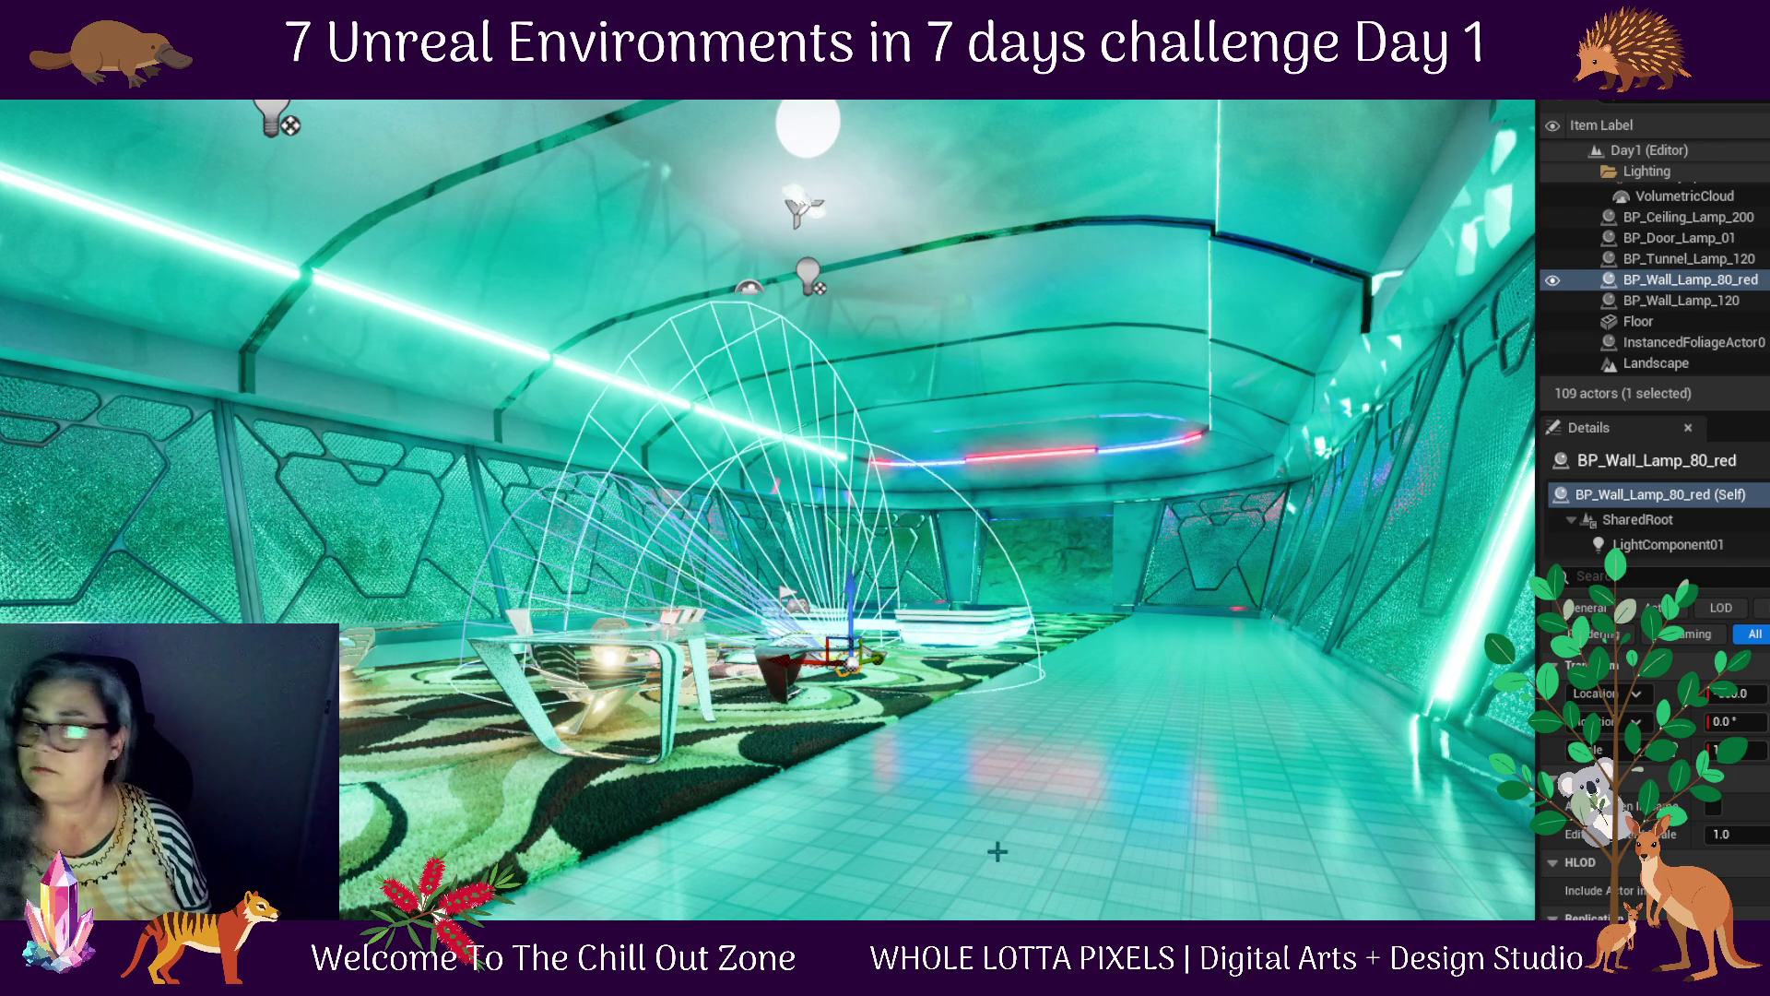
left_click(1022, 870)
key("f")
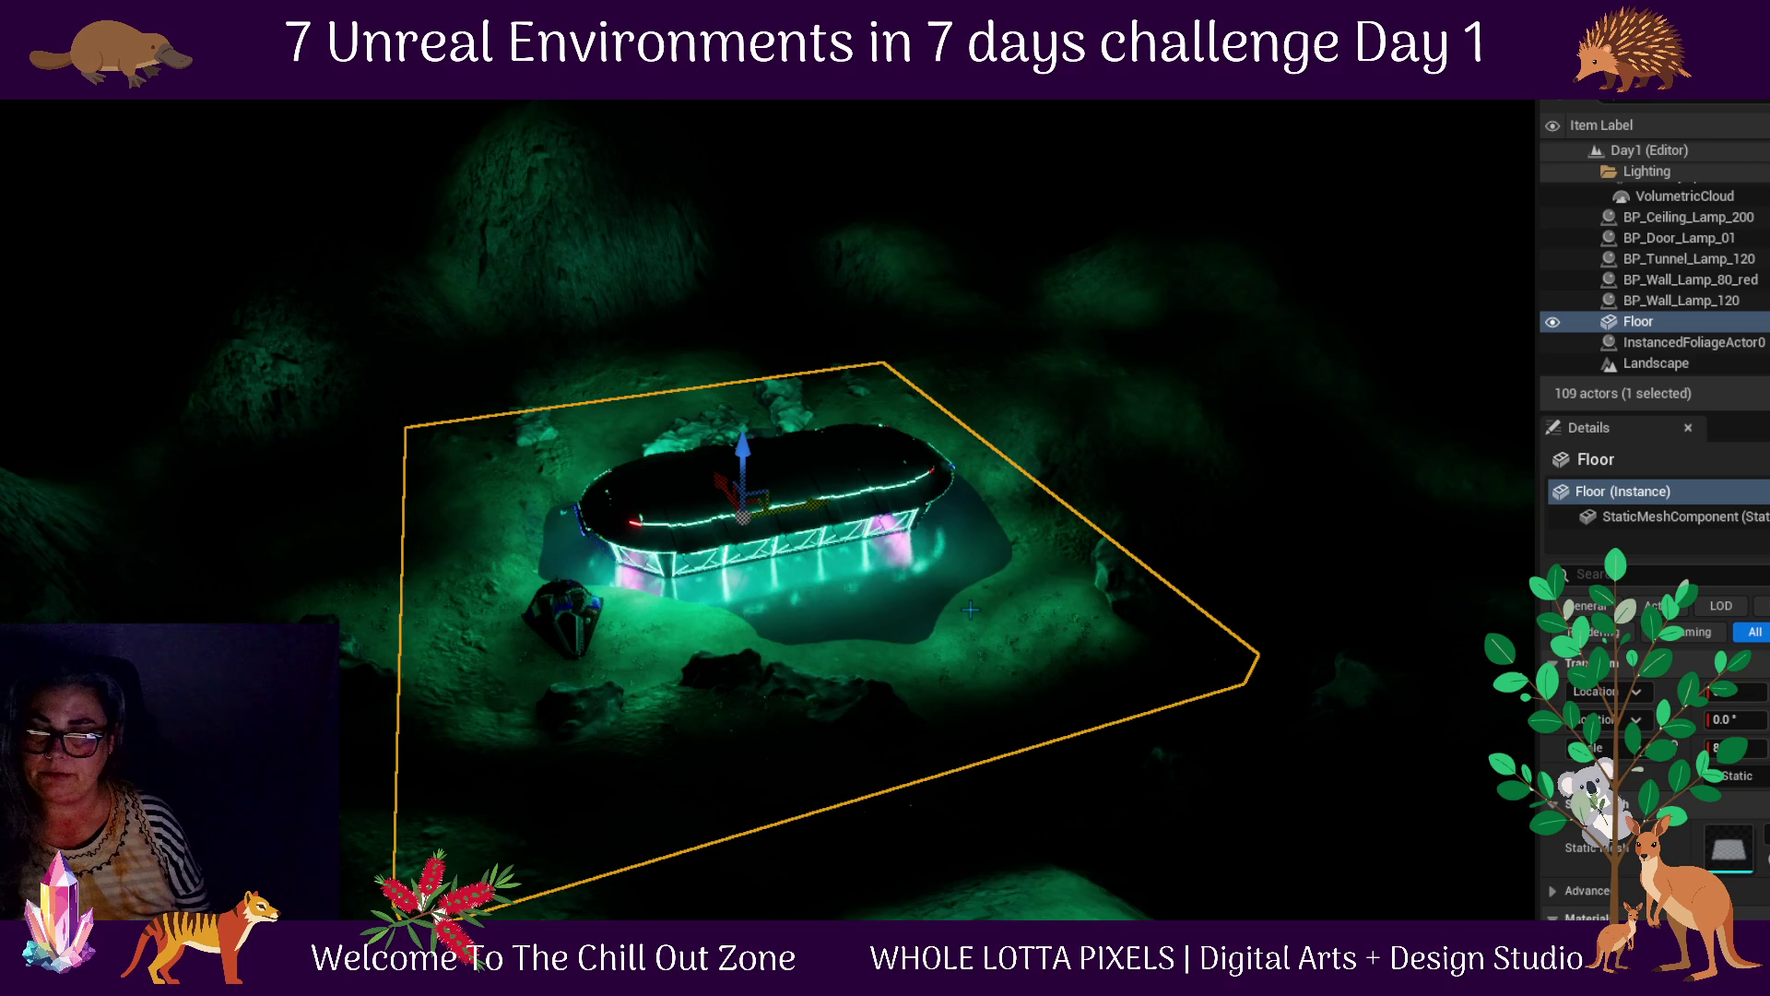
scroll(971, 609, "up", 5)
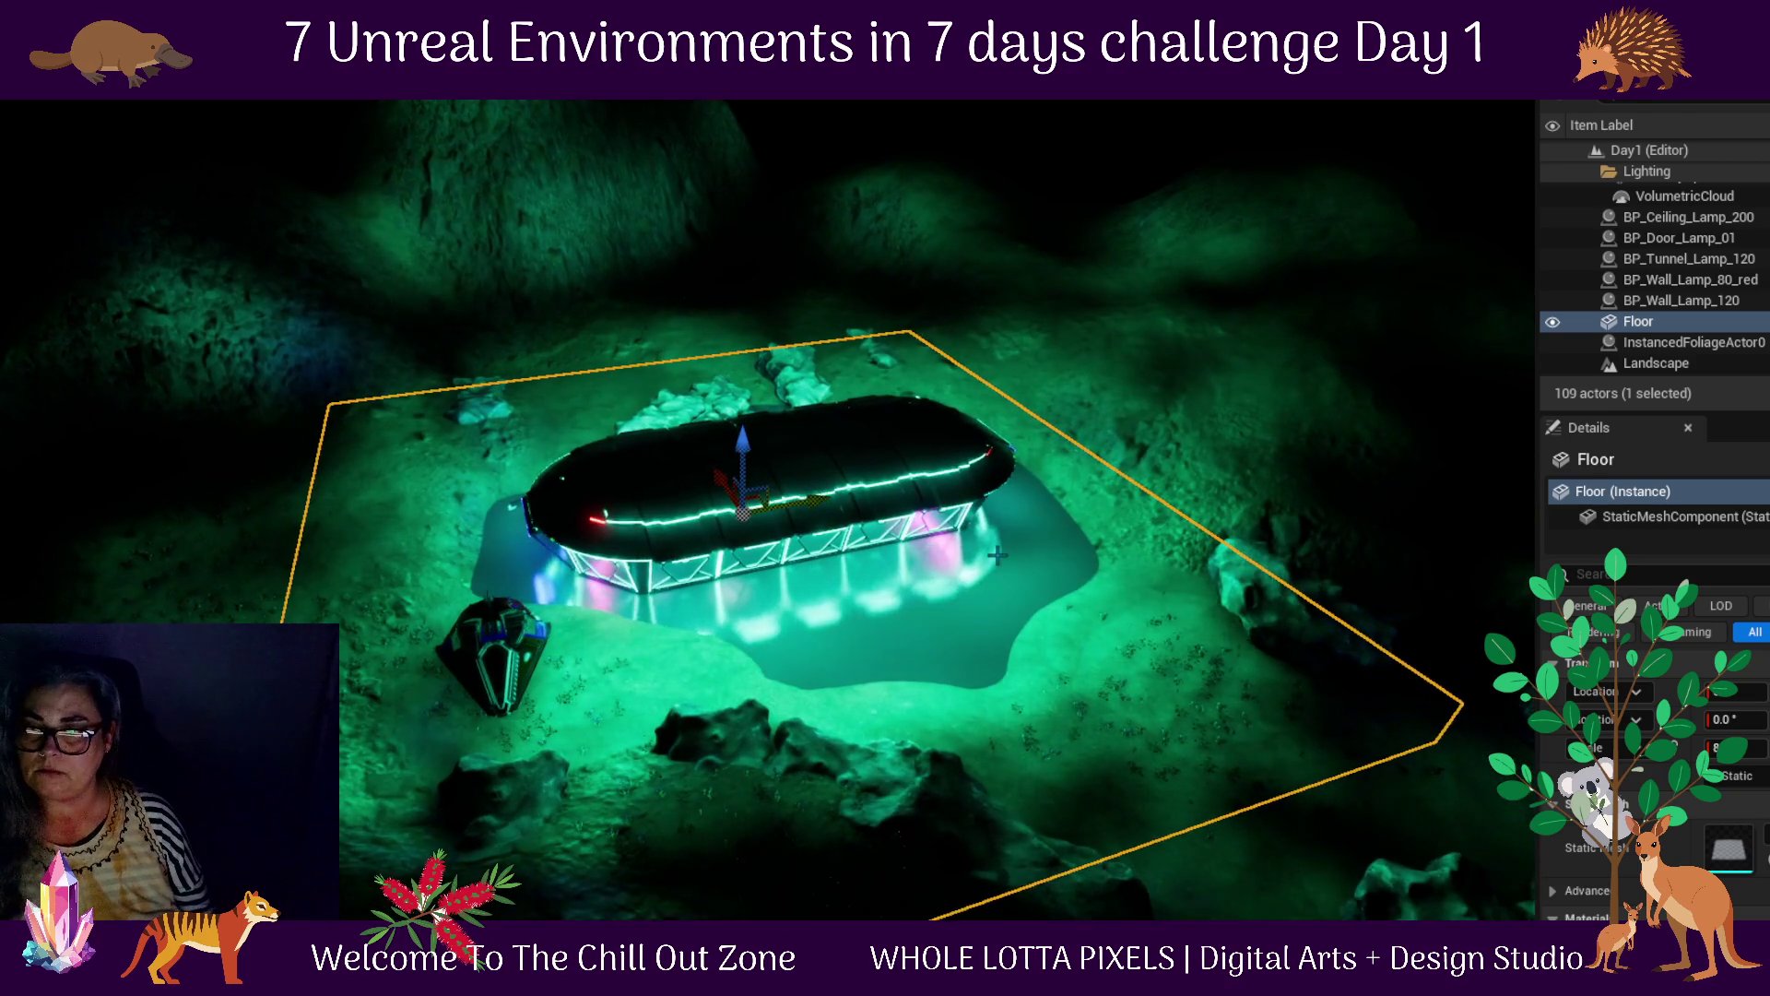
scroll(995, 554, "up", 5)
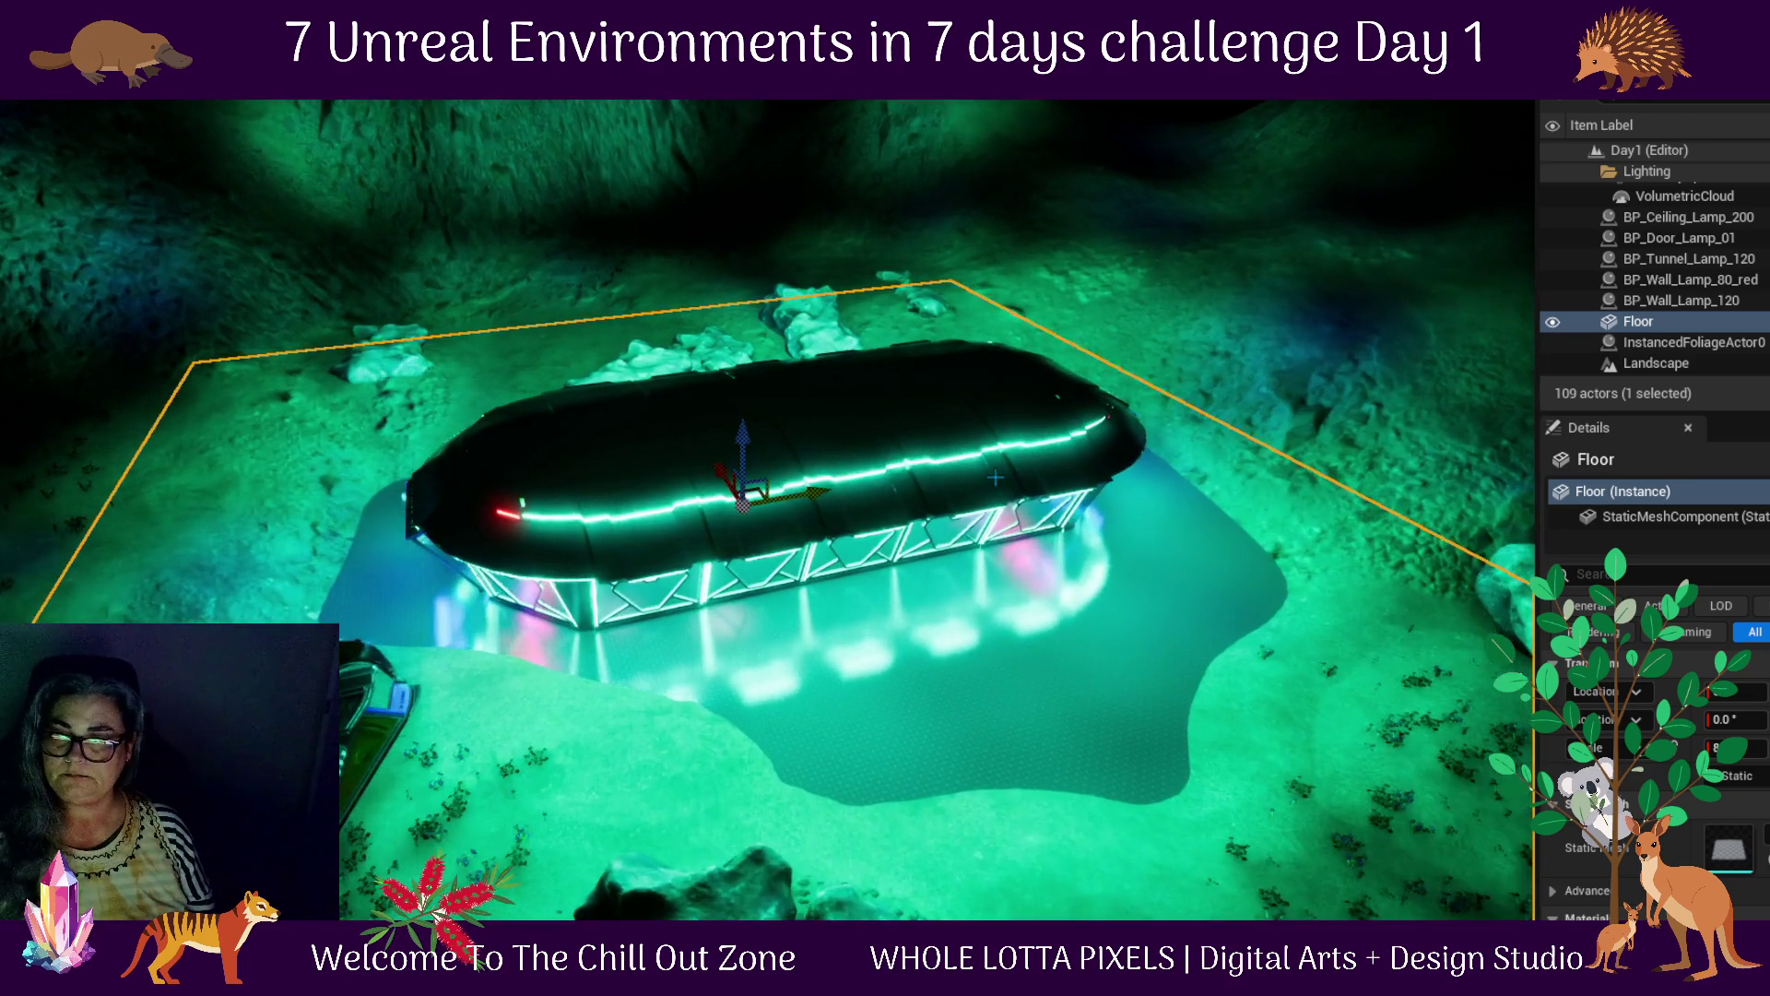
scroll(995, 477, "up", 2)
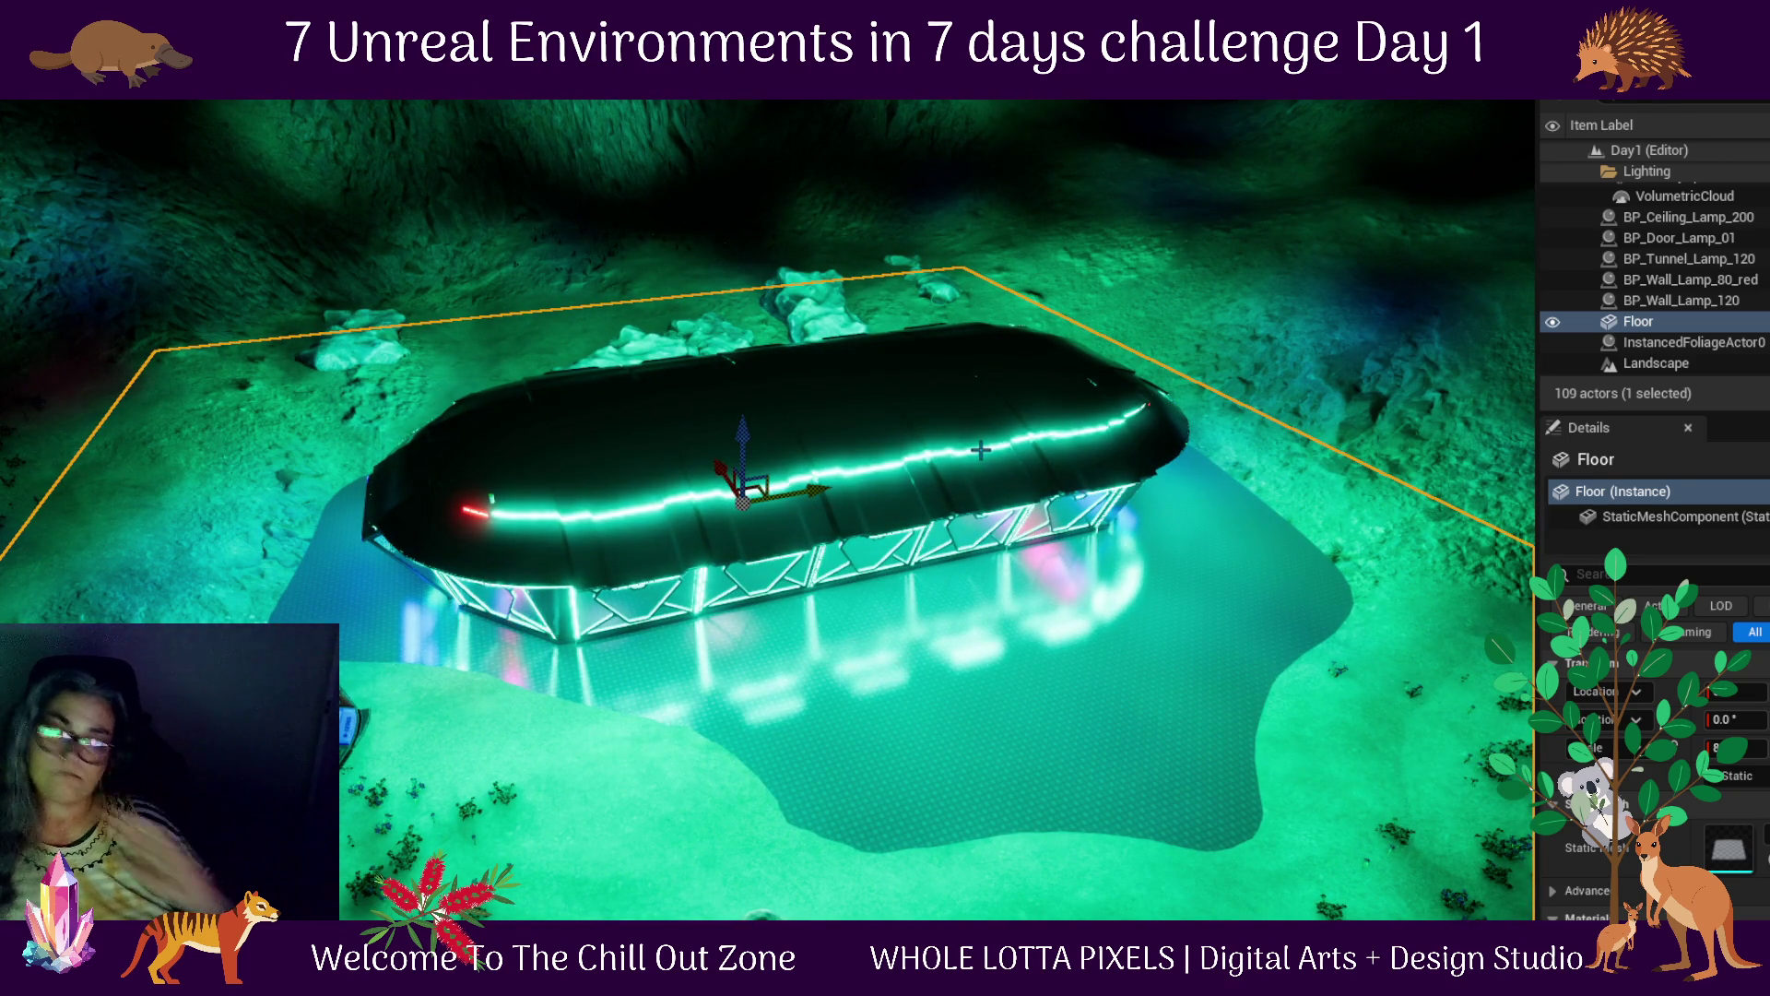
mouse_move(885, 611)
left_mouse_down()
mouse_move(674, 577)
mouse_move(678, 517)
left_mouse_up()
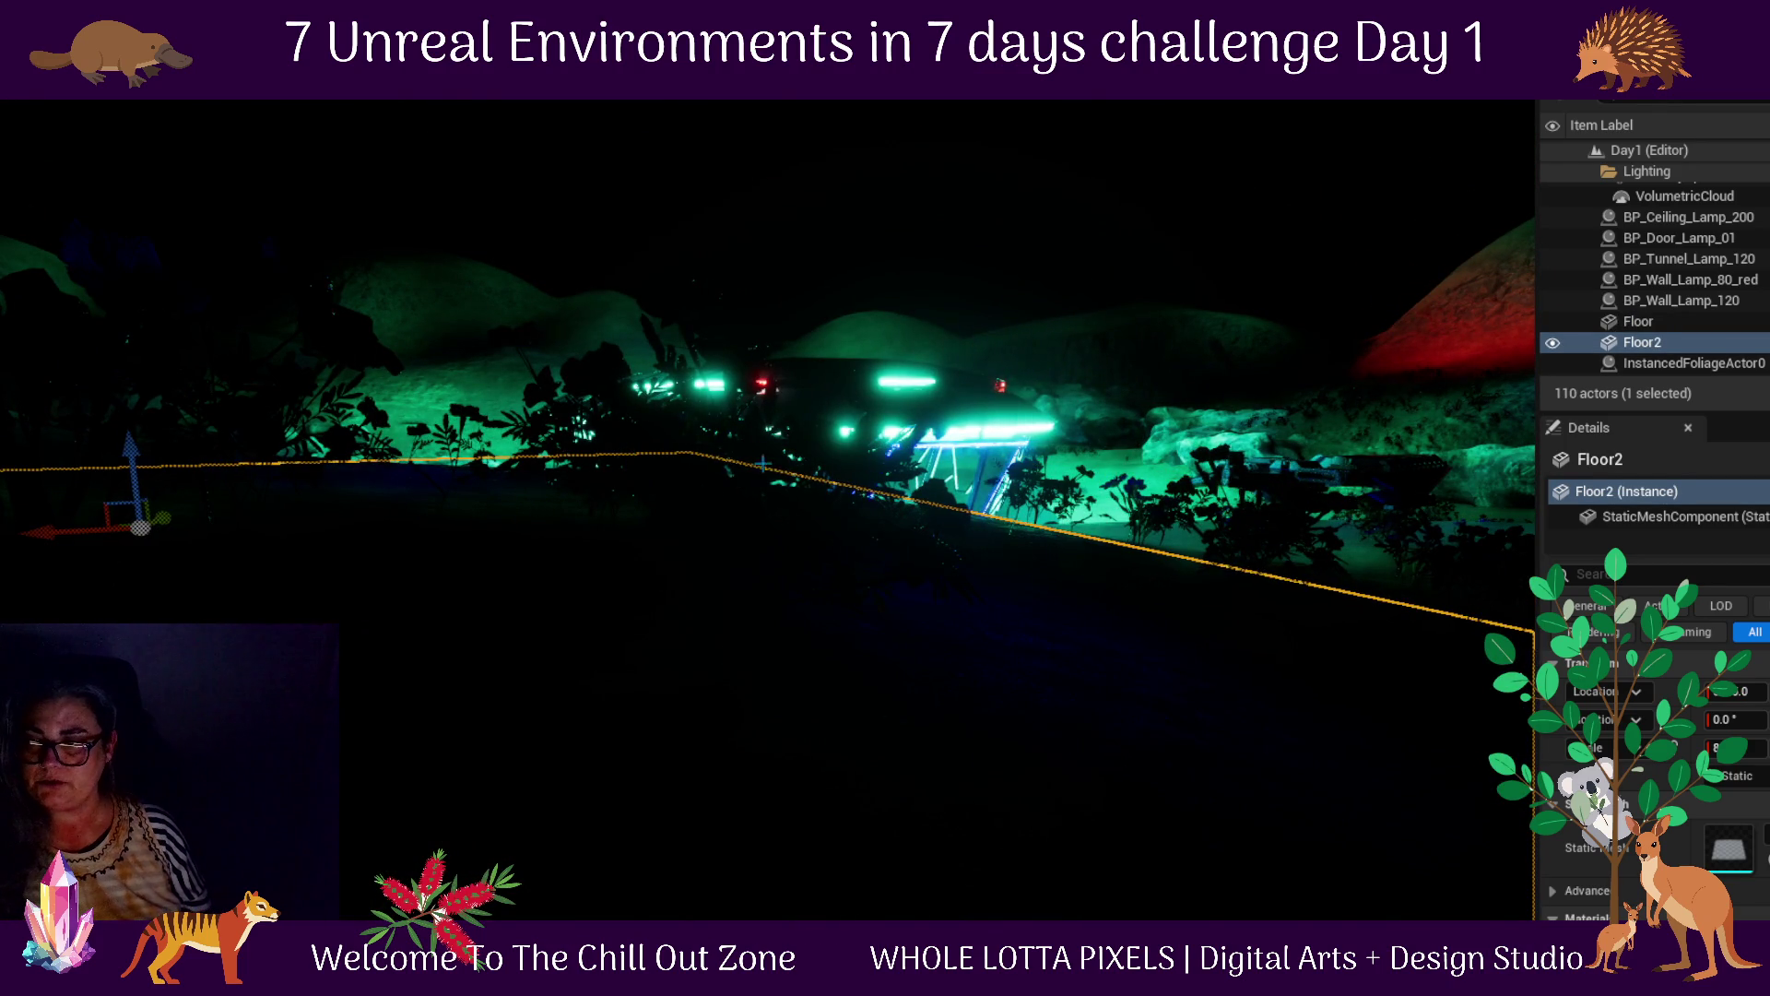
key("f")
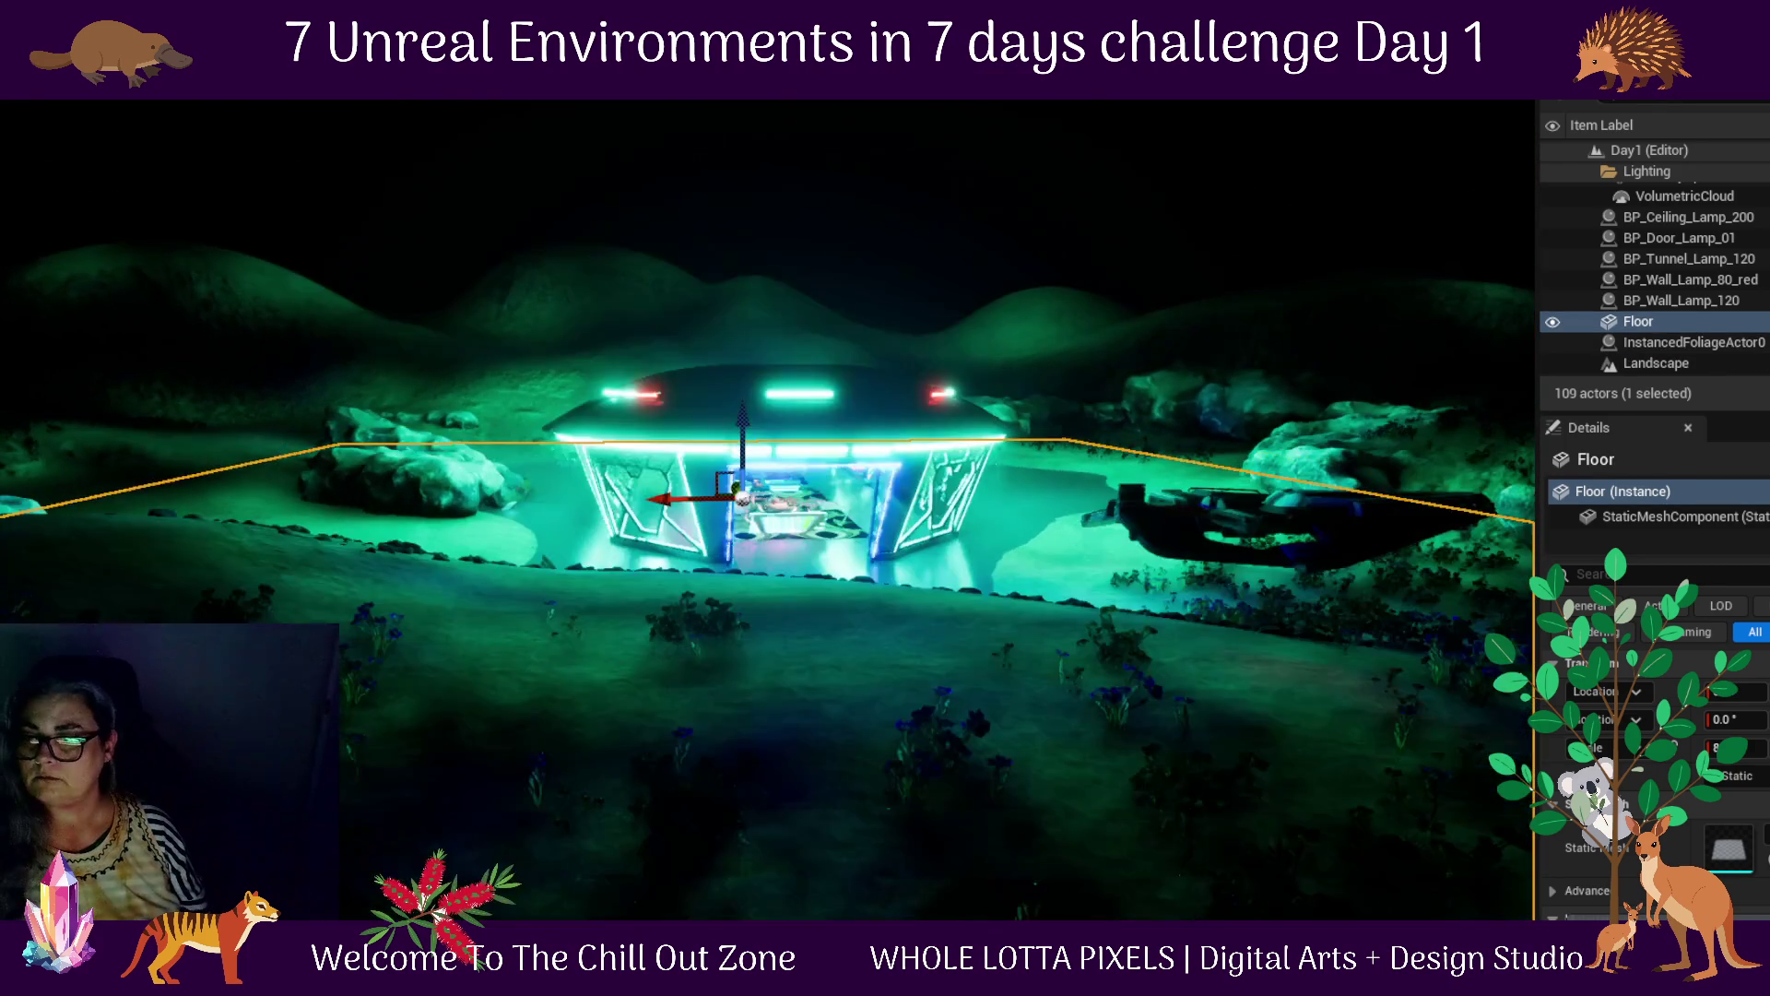
key("alt+p")
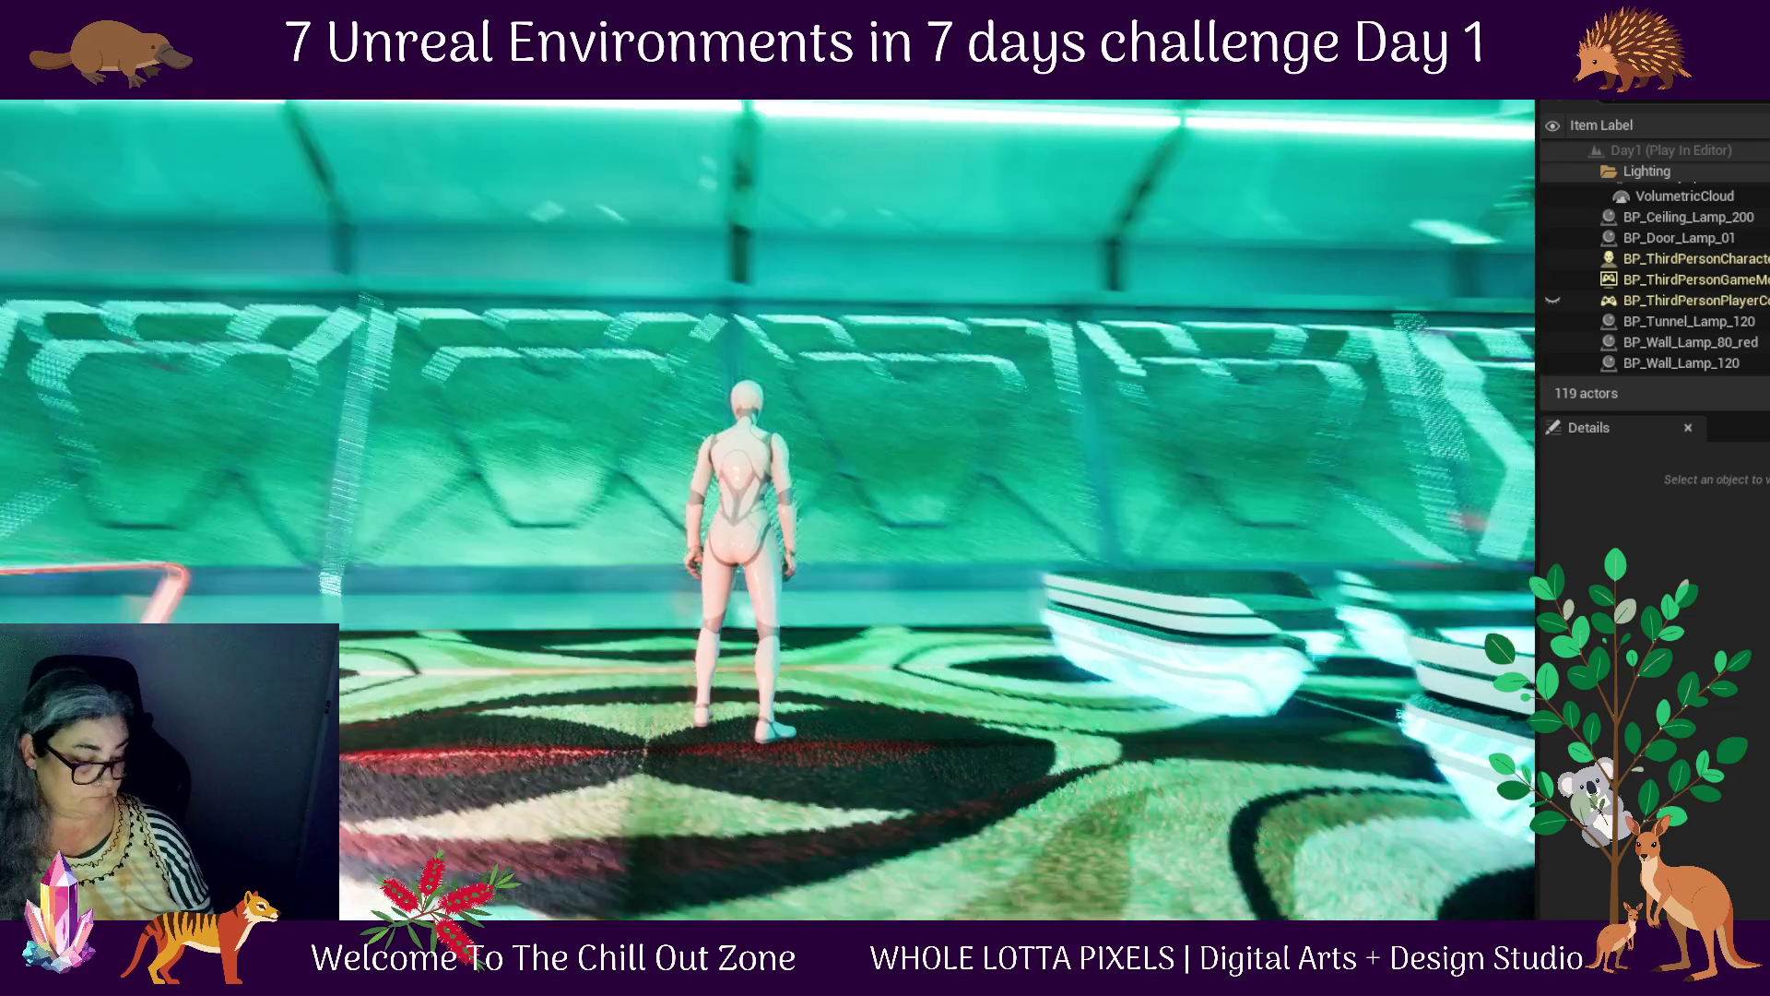
mouse_move(767, 510)
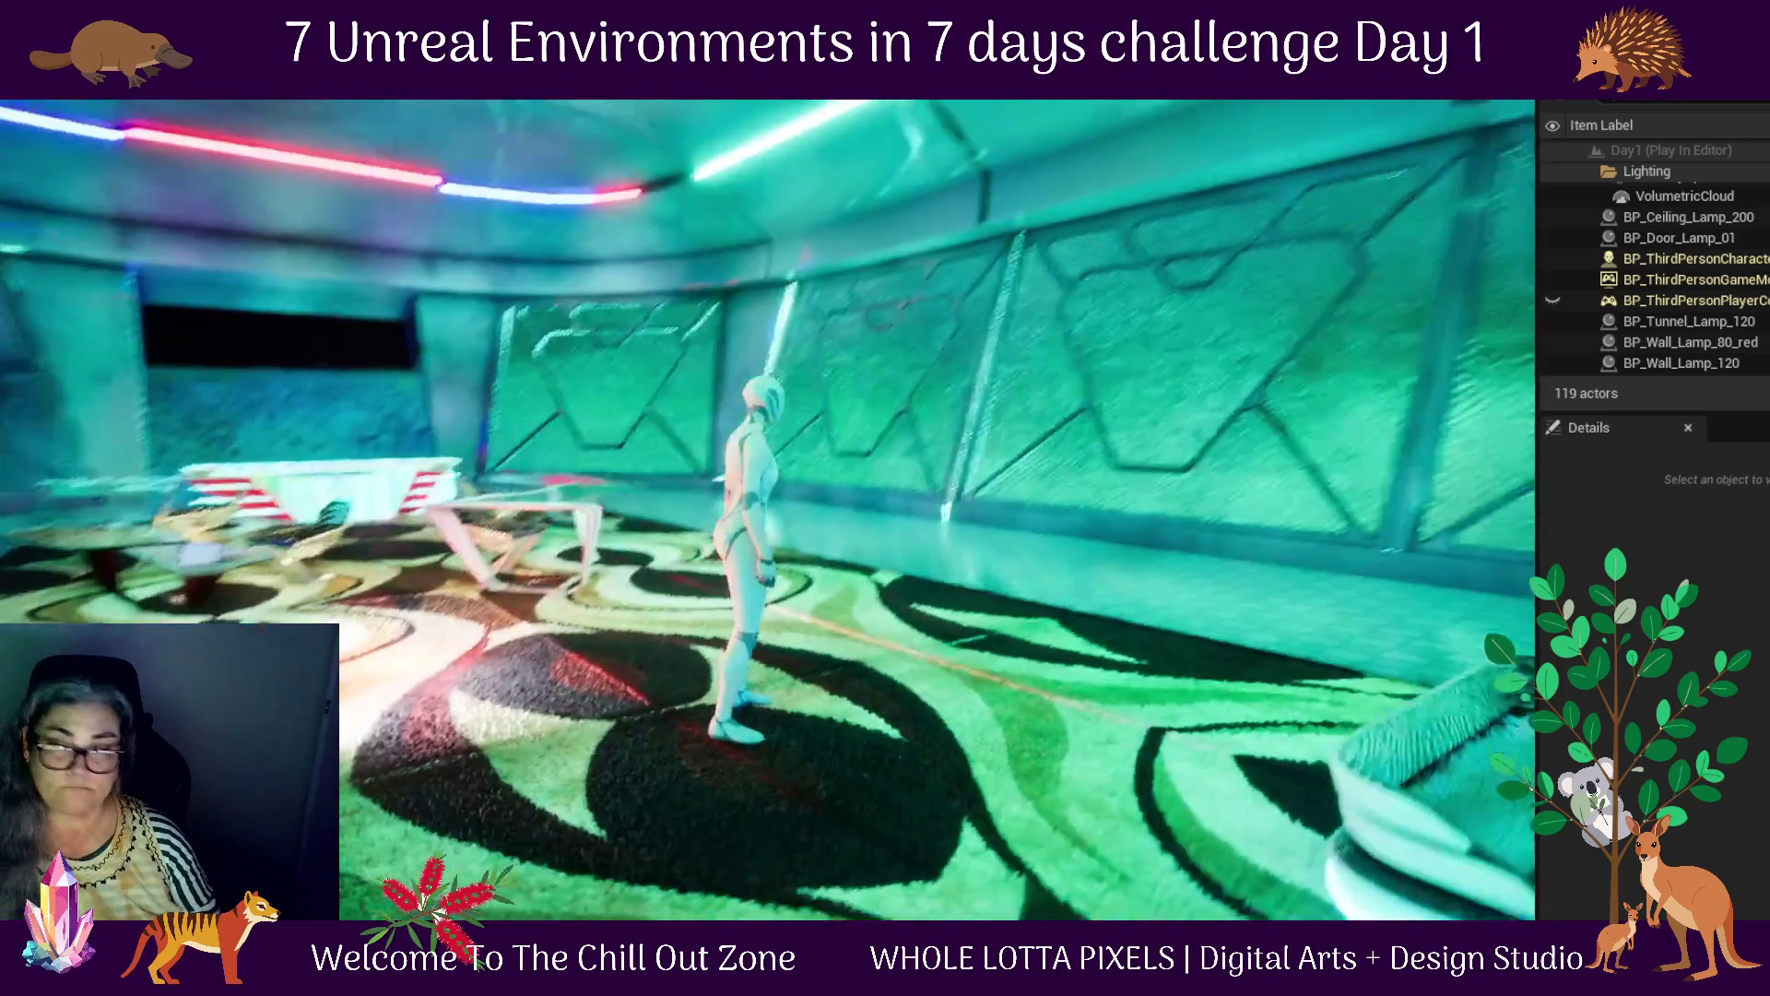
key("Escape")
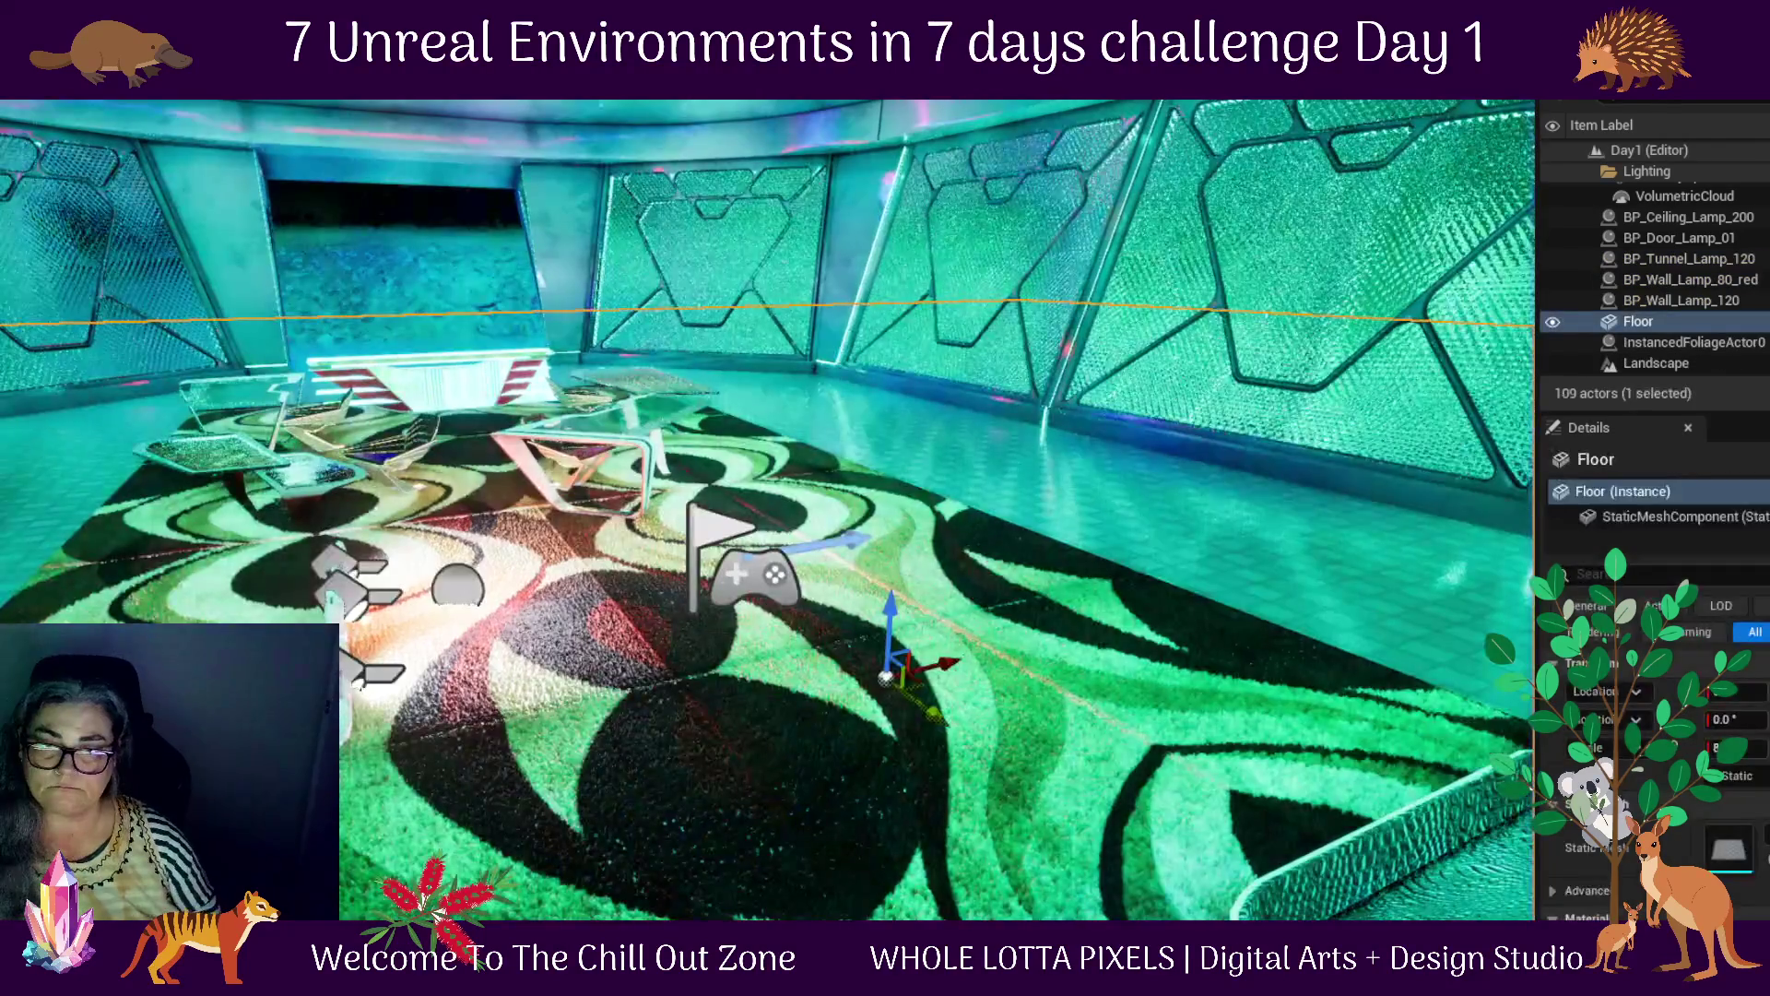
Lift BP_Door_Lamp_01 from the floor to high up on the lounge wall
mouse_move(341, 590)
left_mouse_down()
mouse_move(318, 434)
mouse_move(276, 355)
mouse_move(256, 162)
mouse_move(240, 159)
left_mouse_up()
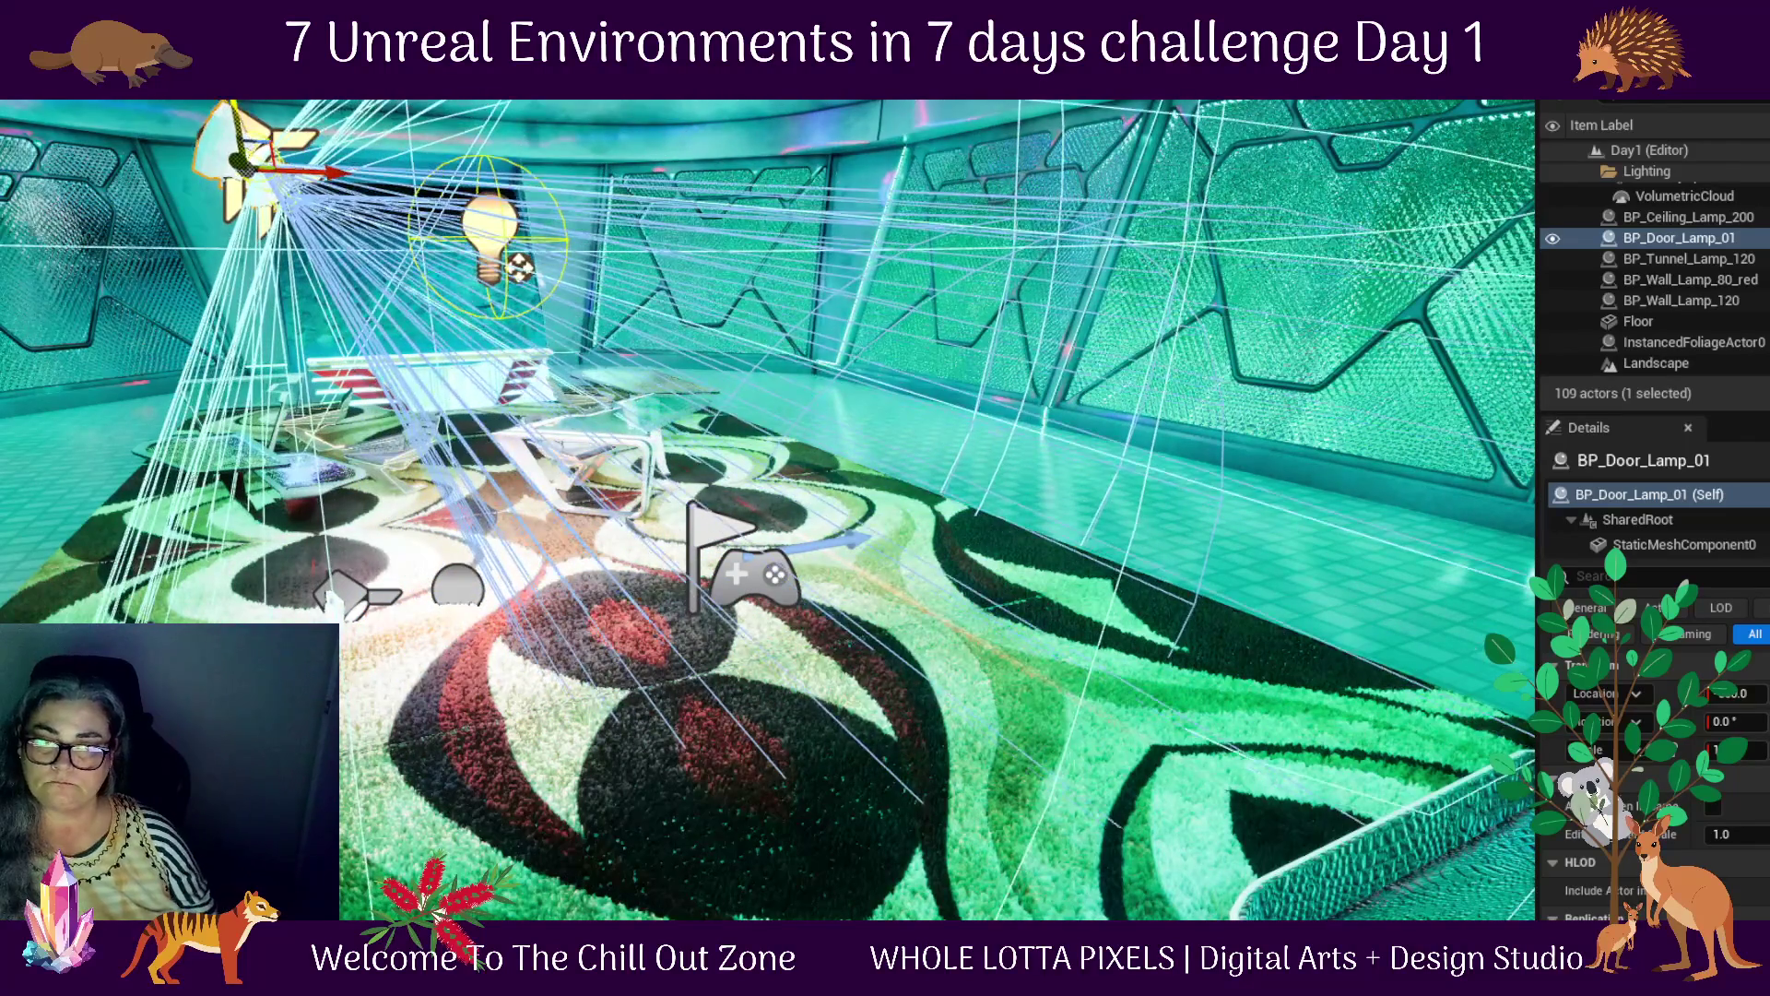
scroll(767, 510, "down", 5)
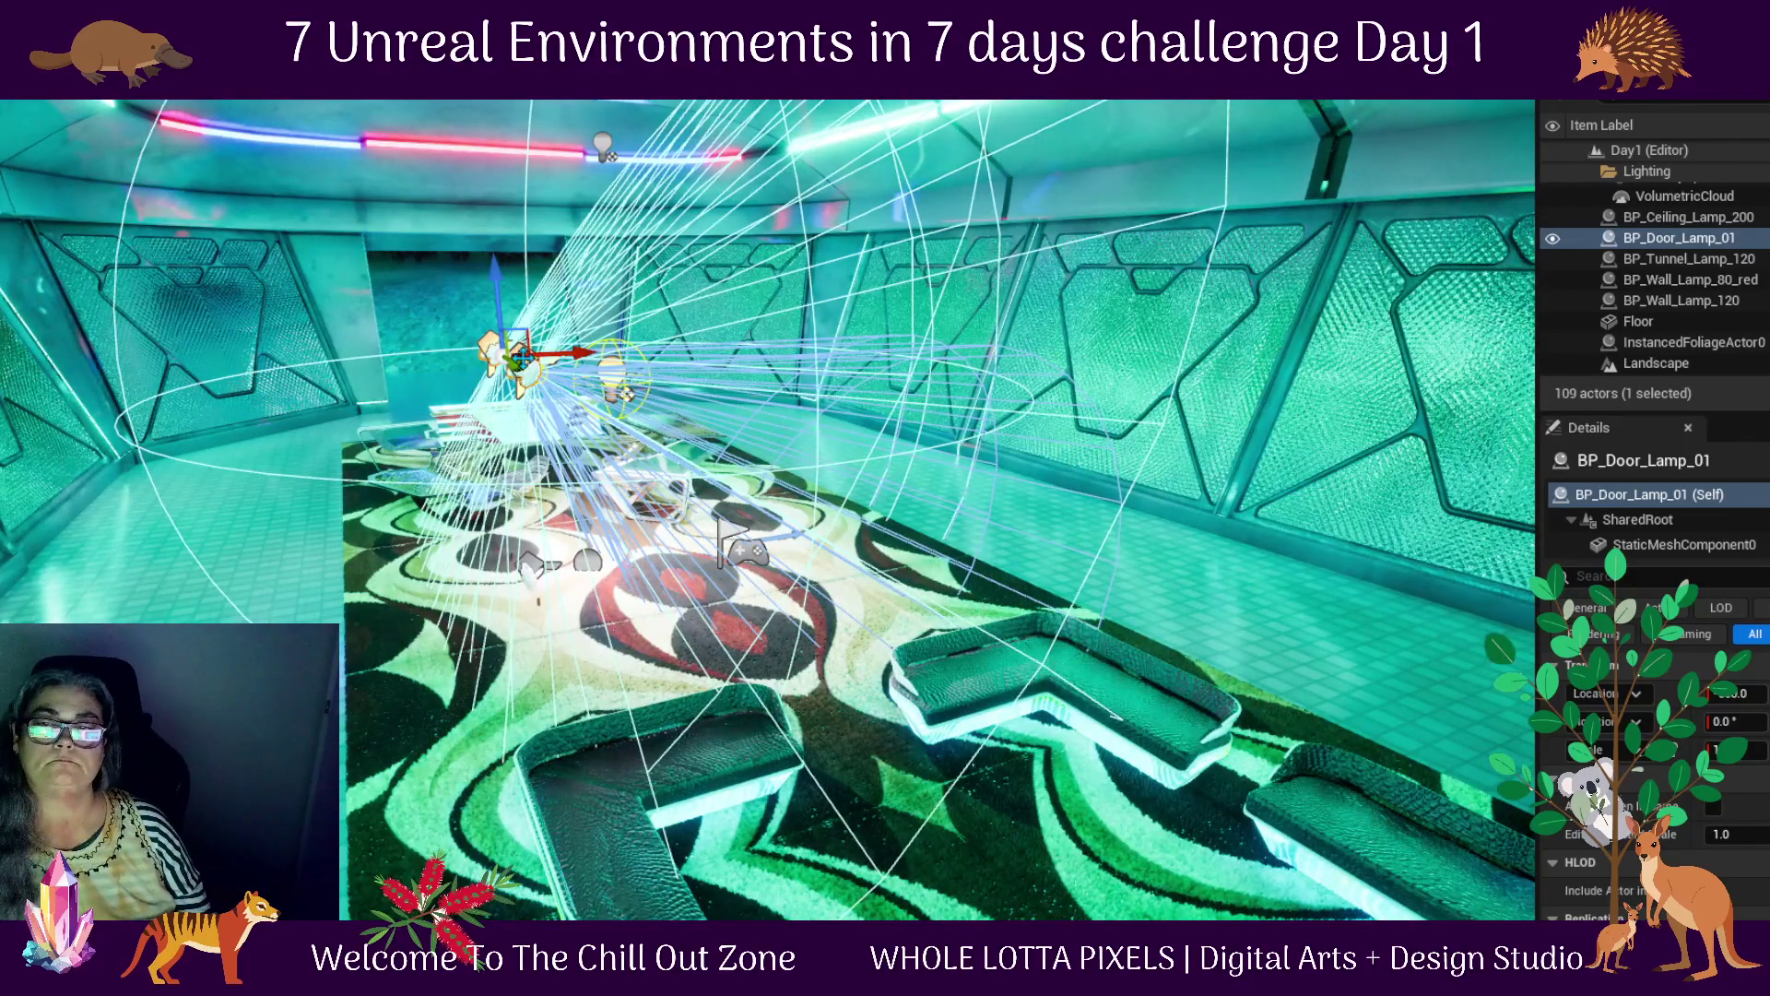
left_click_drag(767, 510, 968, 442)
scroll(767, 510, "down", 3)
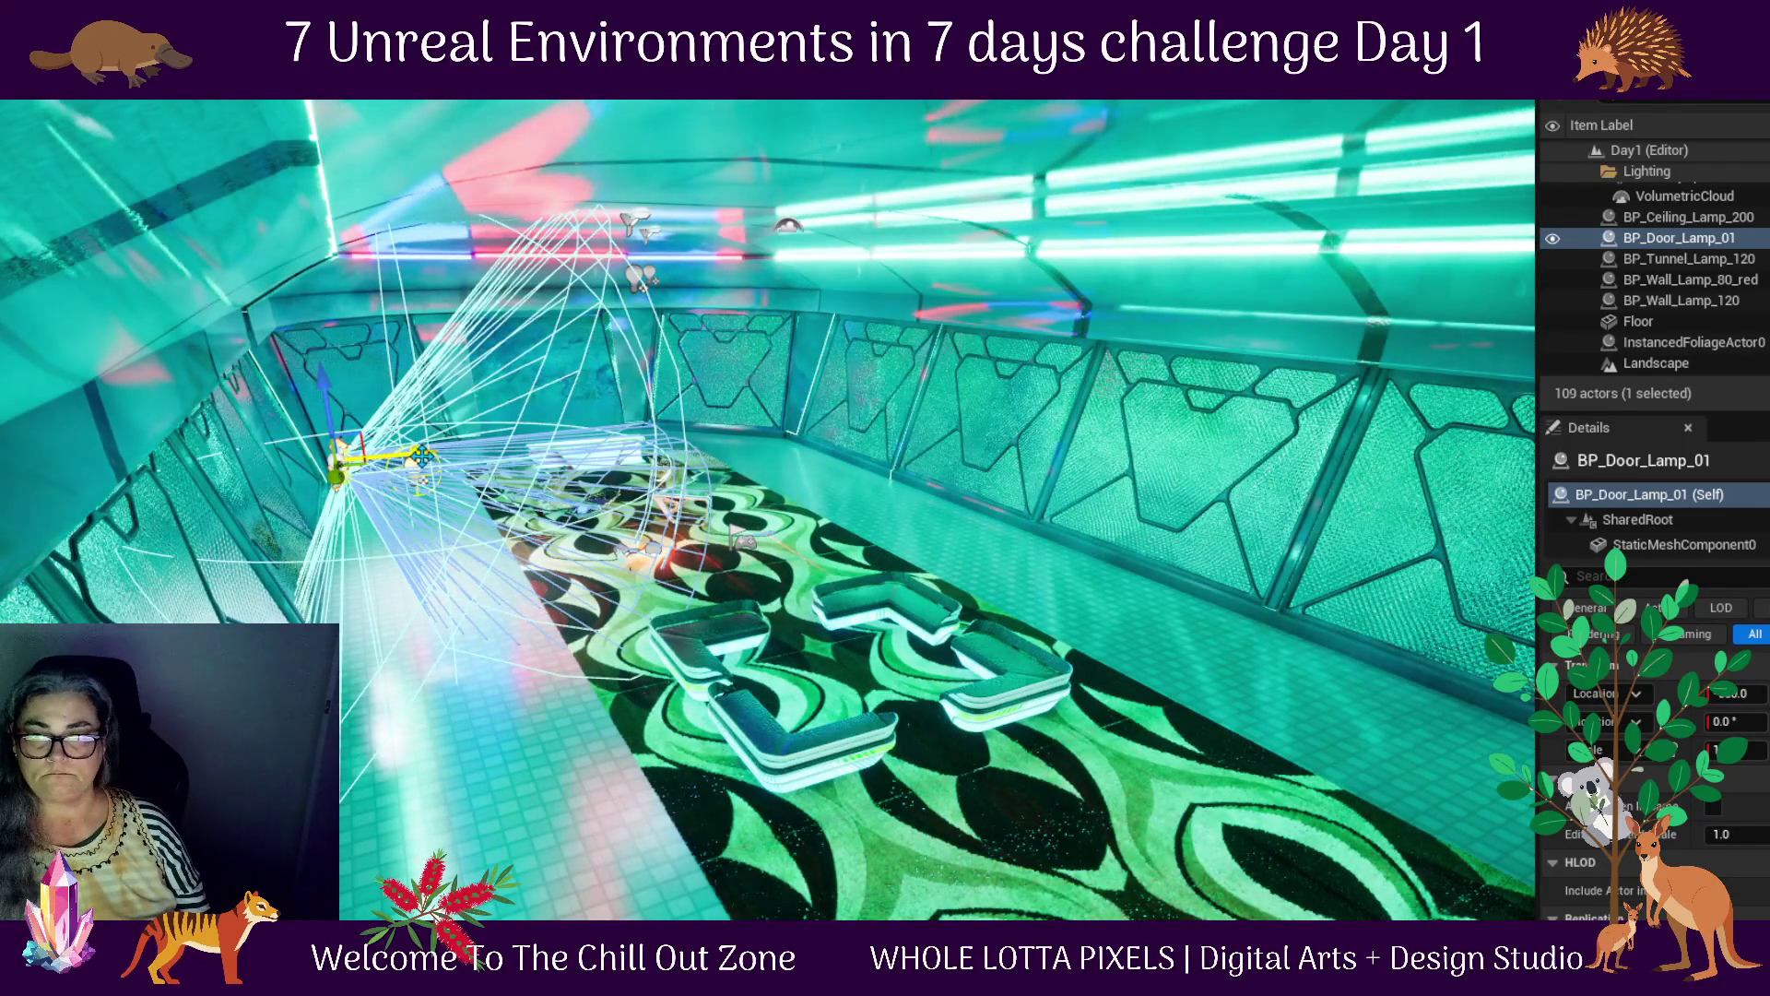
left_click_drag(1738, 693, 1715, 693)
left_click_drag(358, 450, 247, 247)
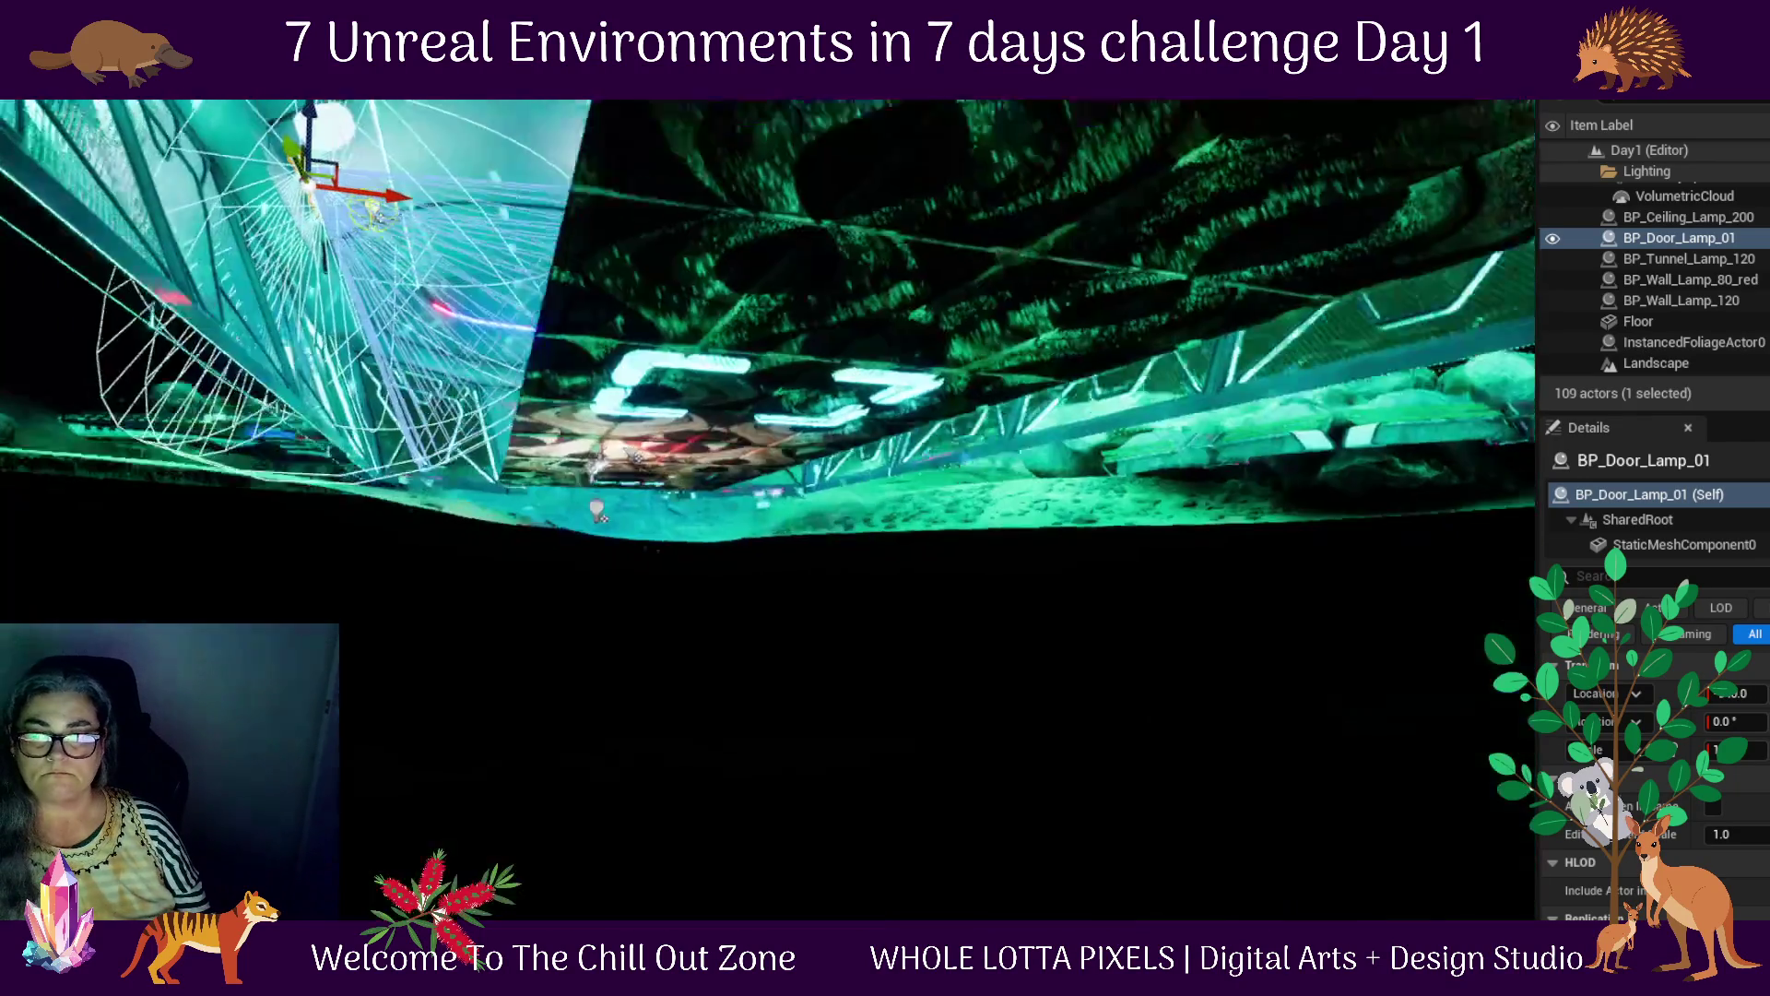
key("f")
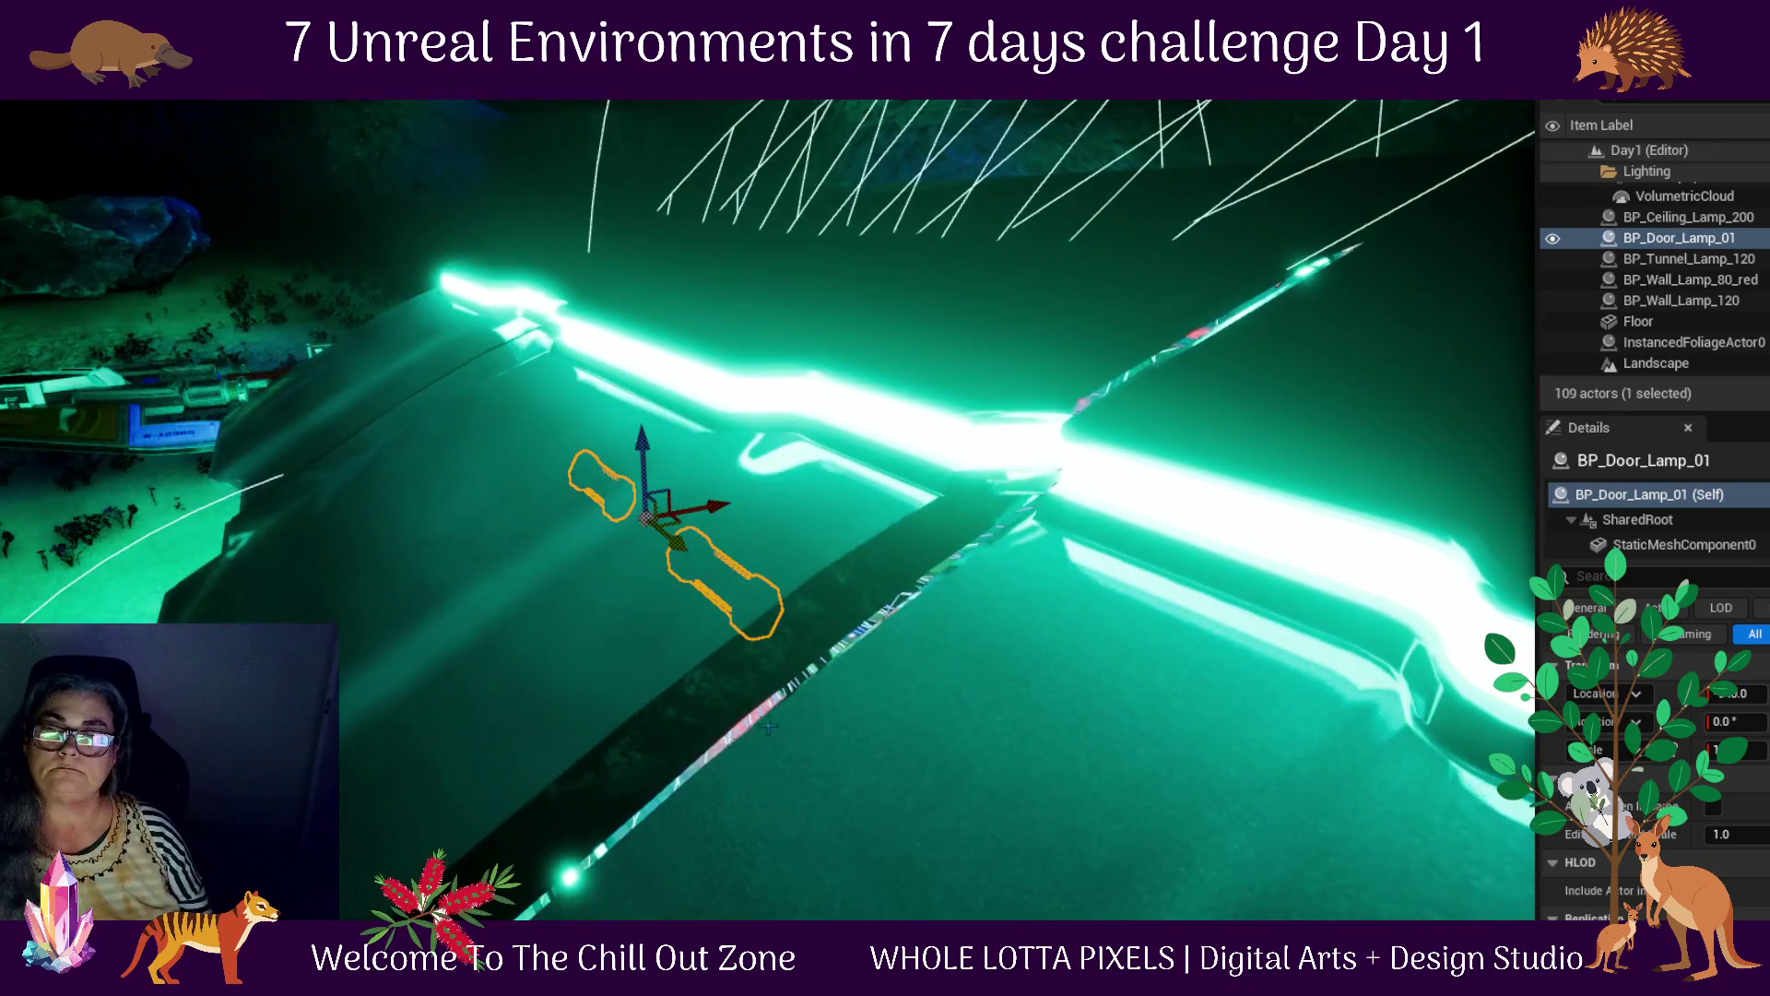
Select BP_Wall_Lamp_80_red and raise it from floor level to mid-wall height
left_click_drag(530, 618, 959, 543)
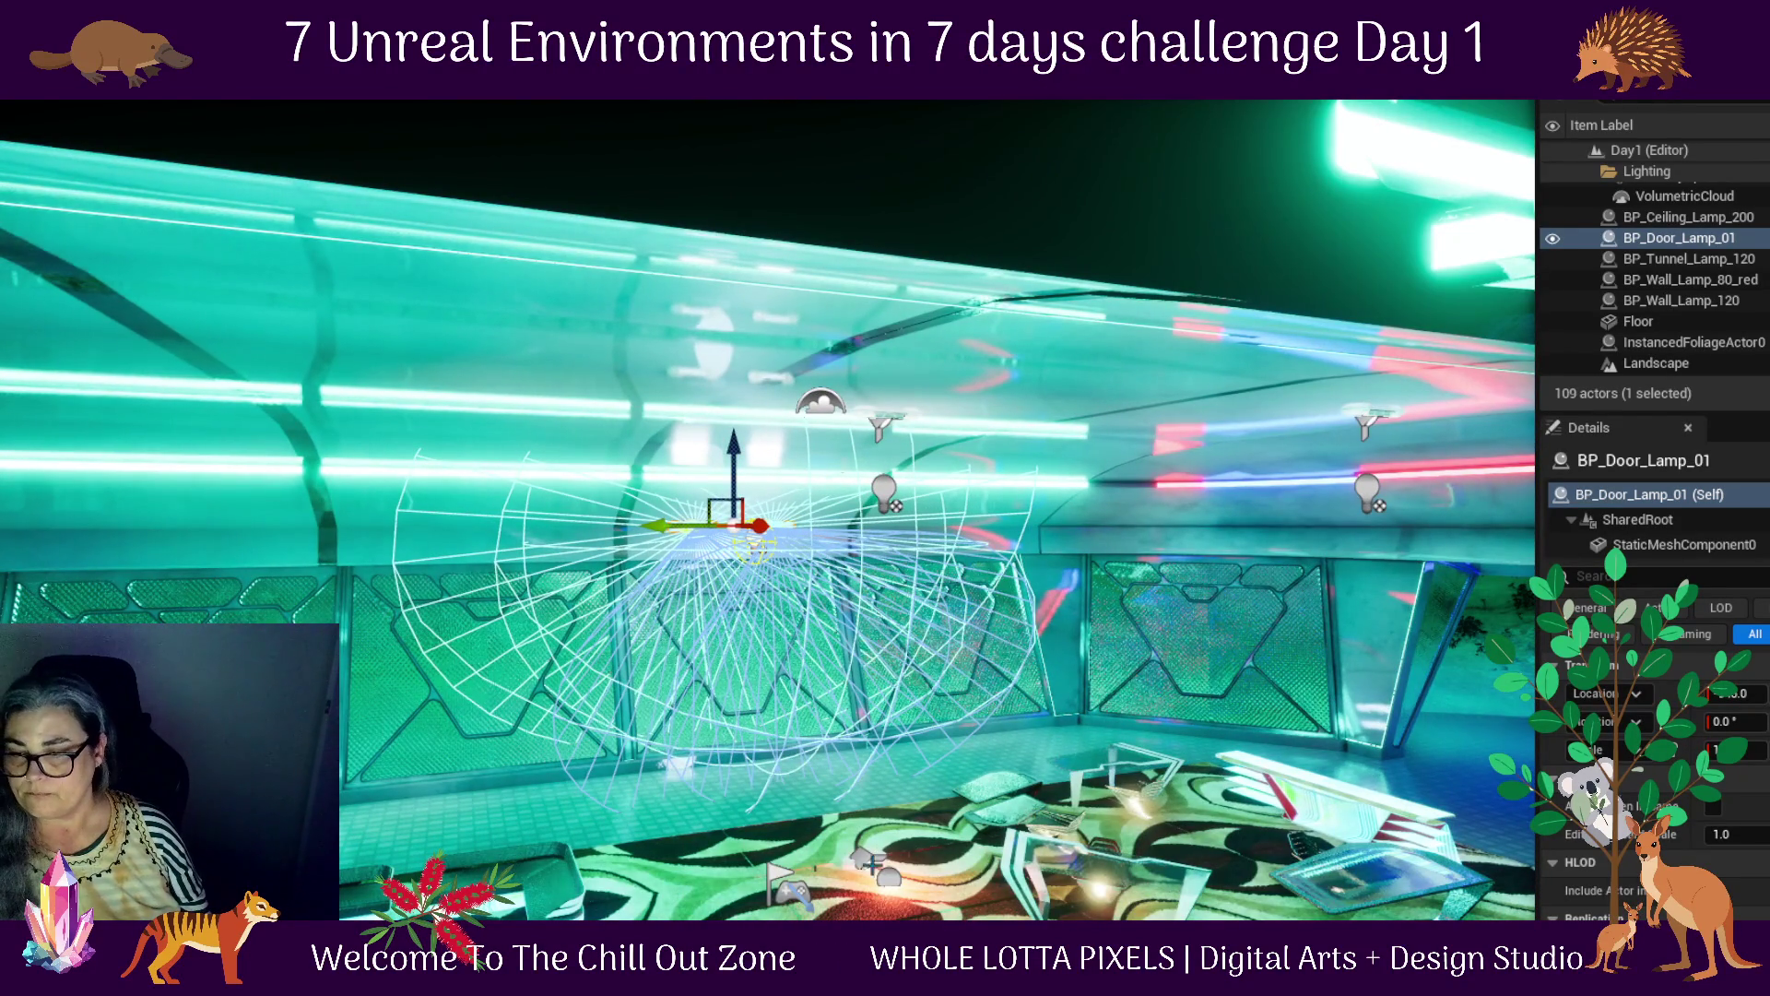
left_click(865, 860)
left_click_drag(864, 789, 864, 572)
Rotate BP_Wall_Lamp_80_red by 180° so it faces the other way
left_click_drag(852, 655, 947, 569)
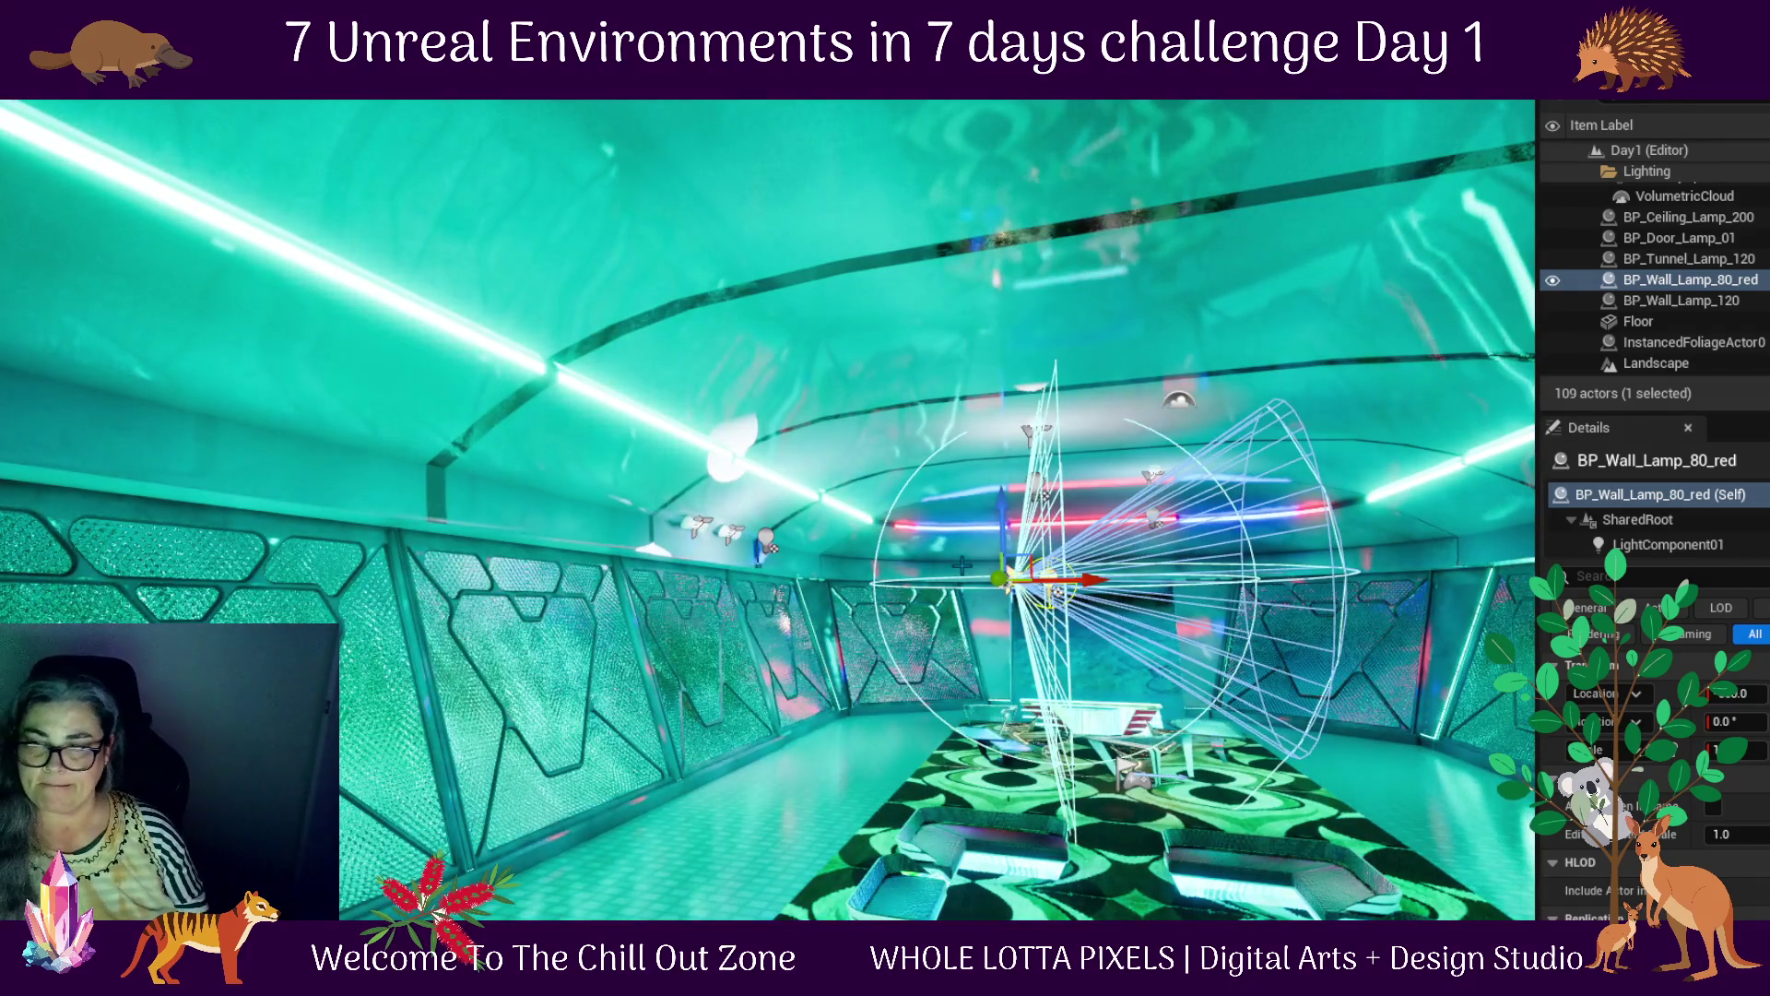
key("e")
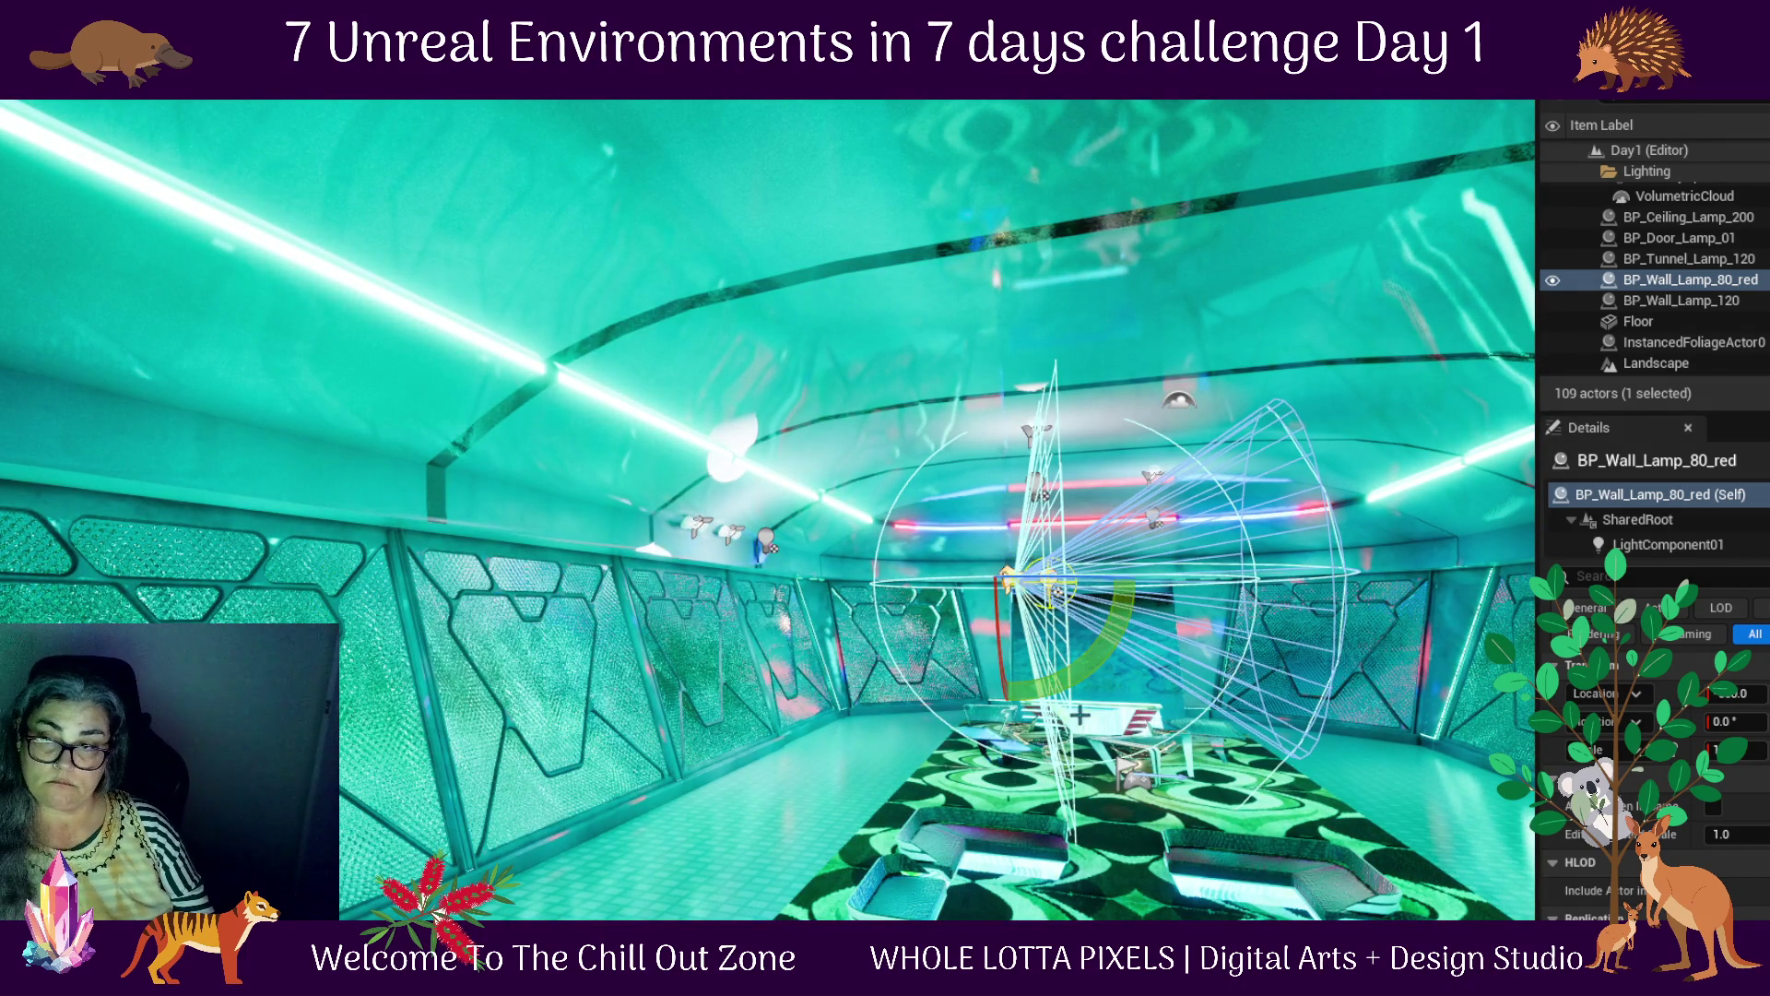
mouse_move(1143, 581)
left_mouse_down()
mouse_move(1115, 516)
mouse_move(1061, 479)
mouse_move(950, 461)
mouse_move(883, 583)
left_mouse_up()
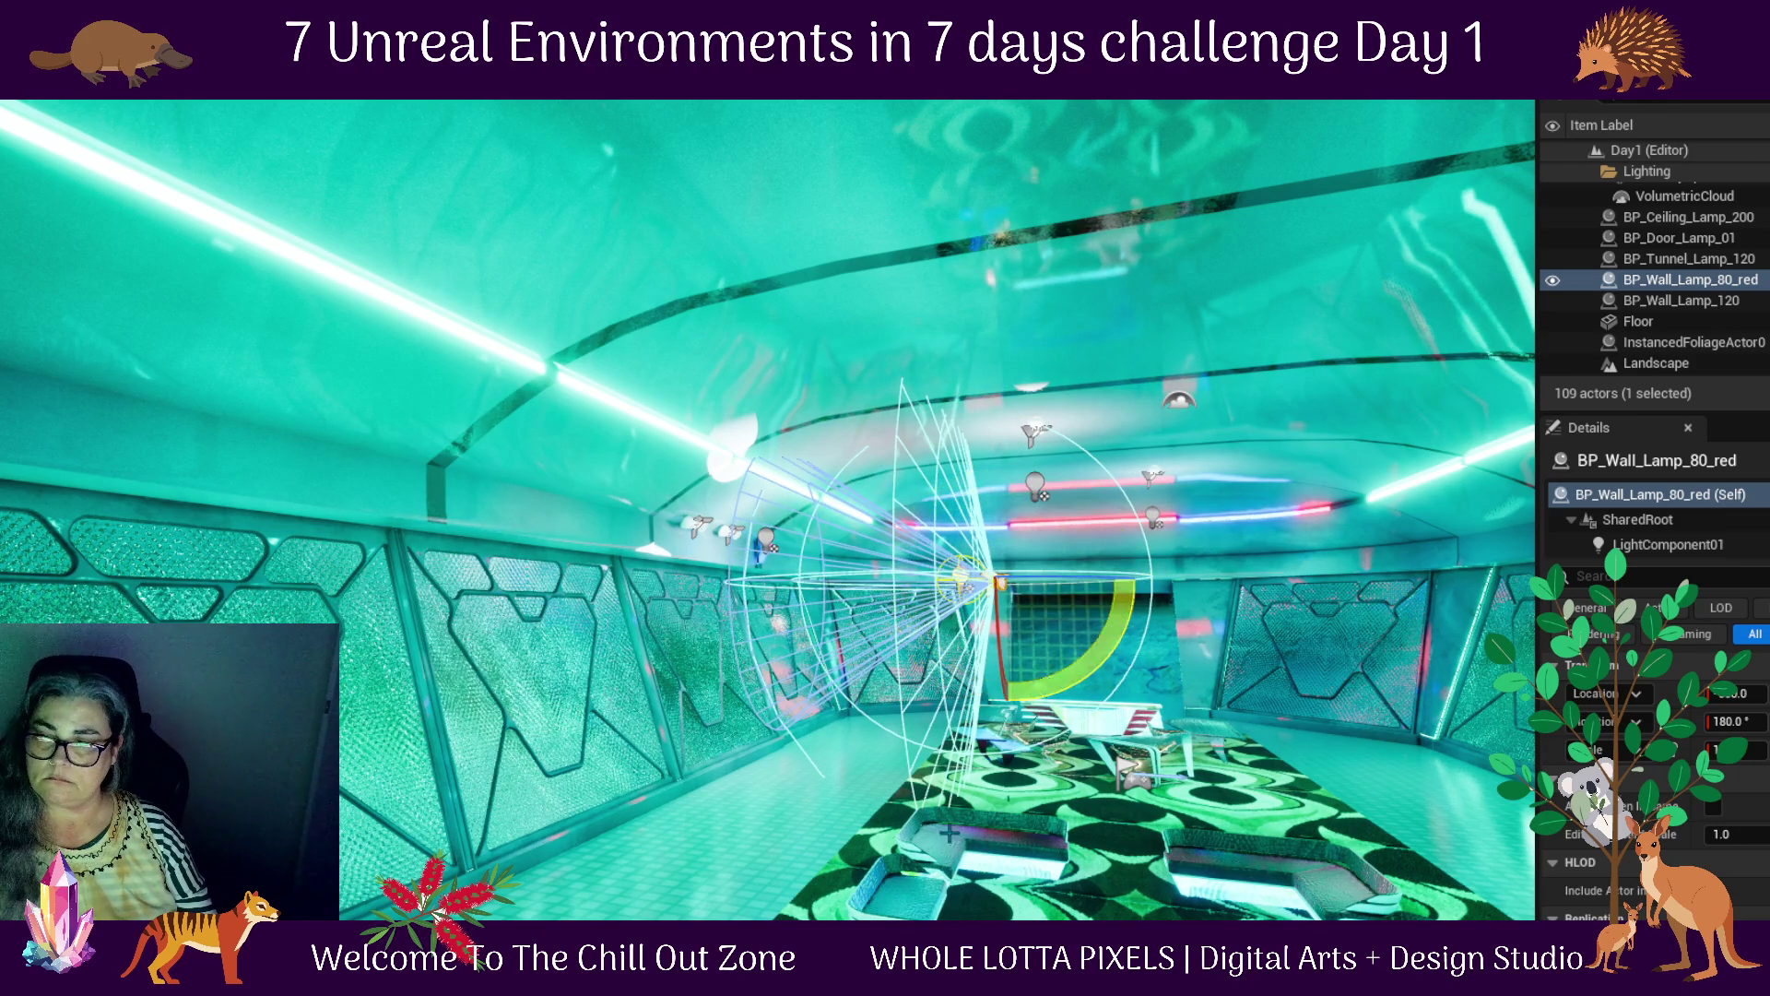
key("w")
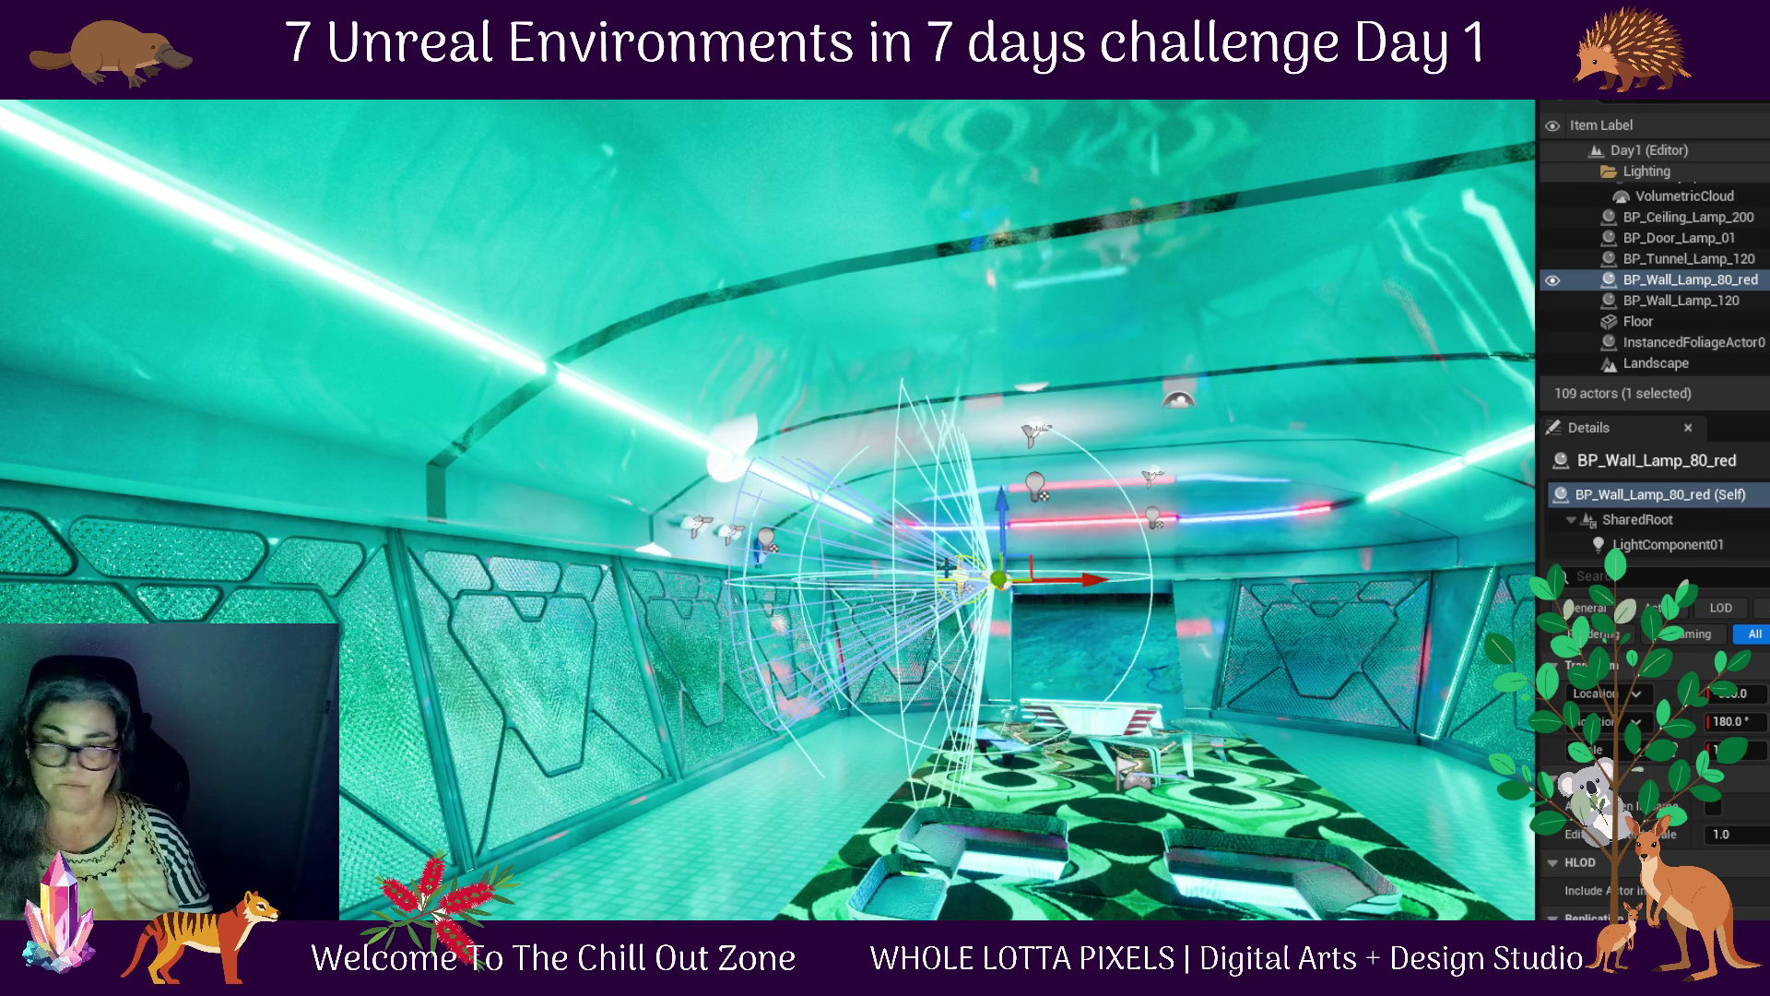
Slide the red lamp along the left wall and raise it high on the panels
left_click_drag(1097, 581, 1517, 595)
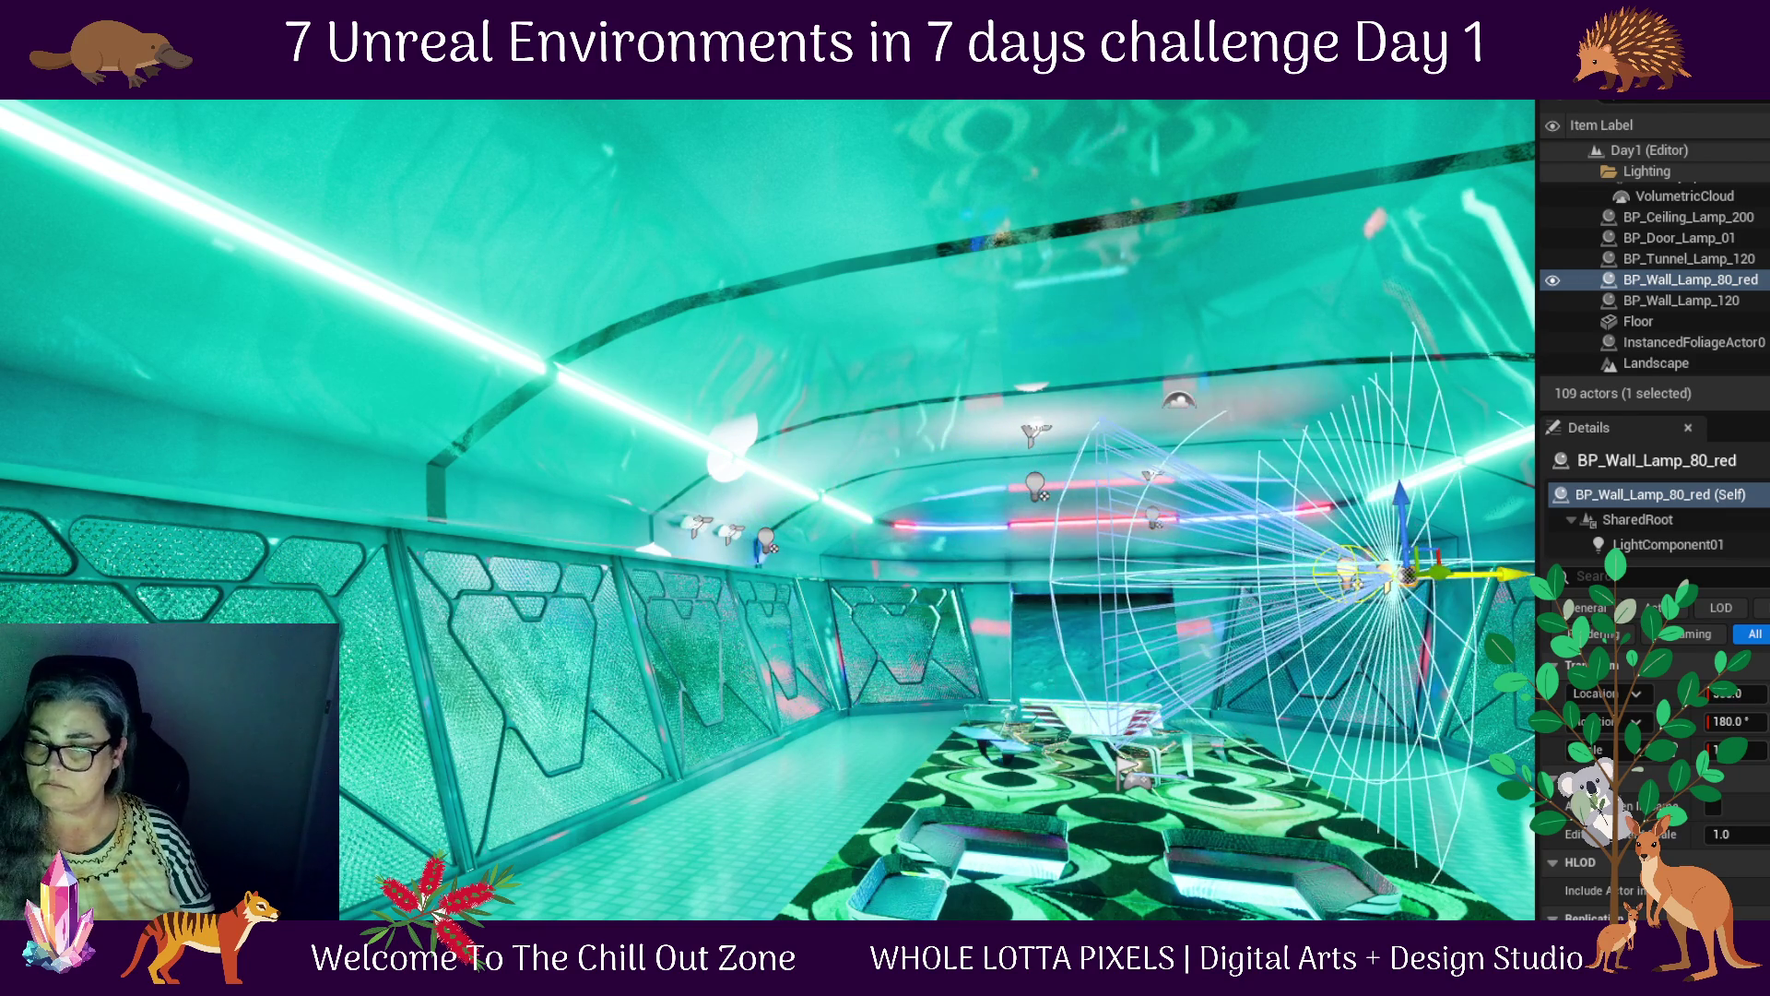
key("f")
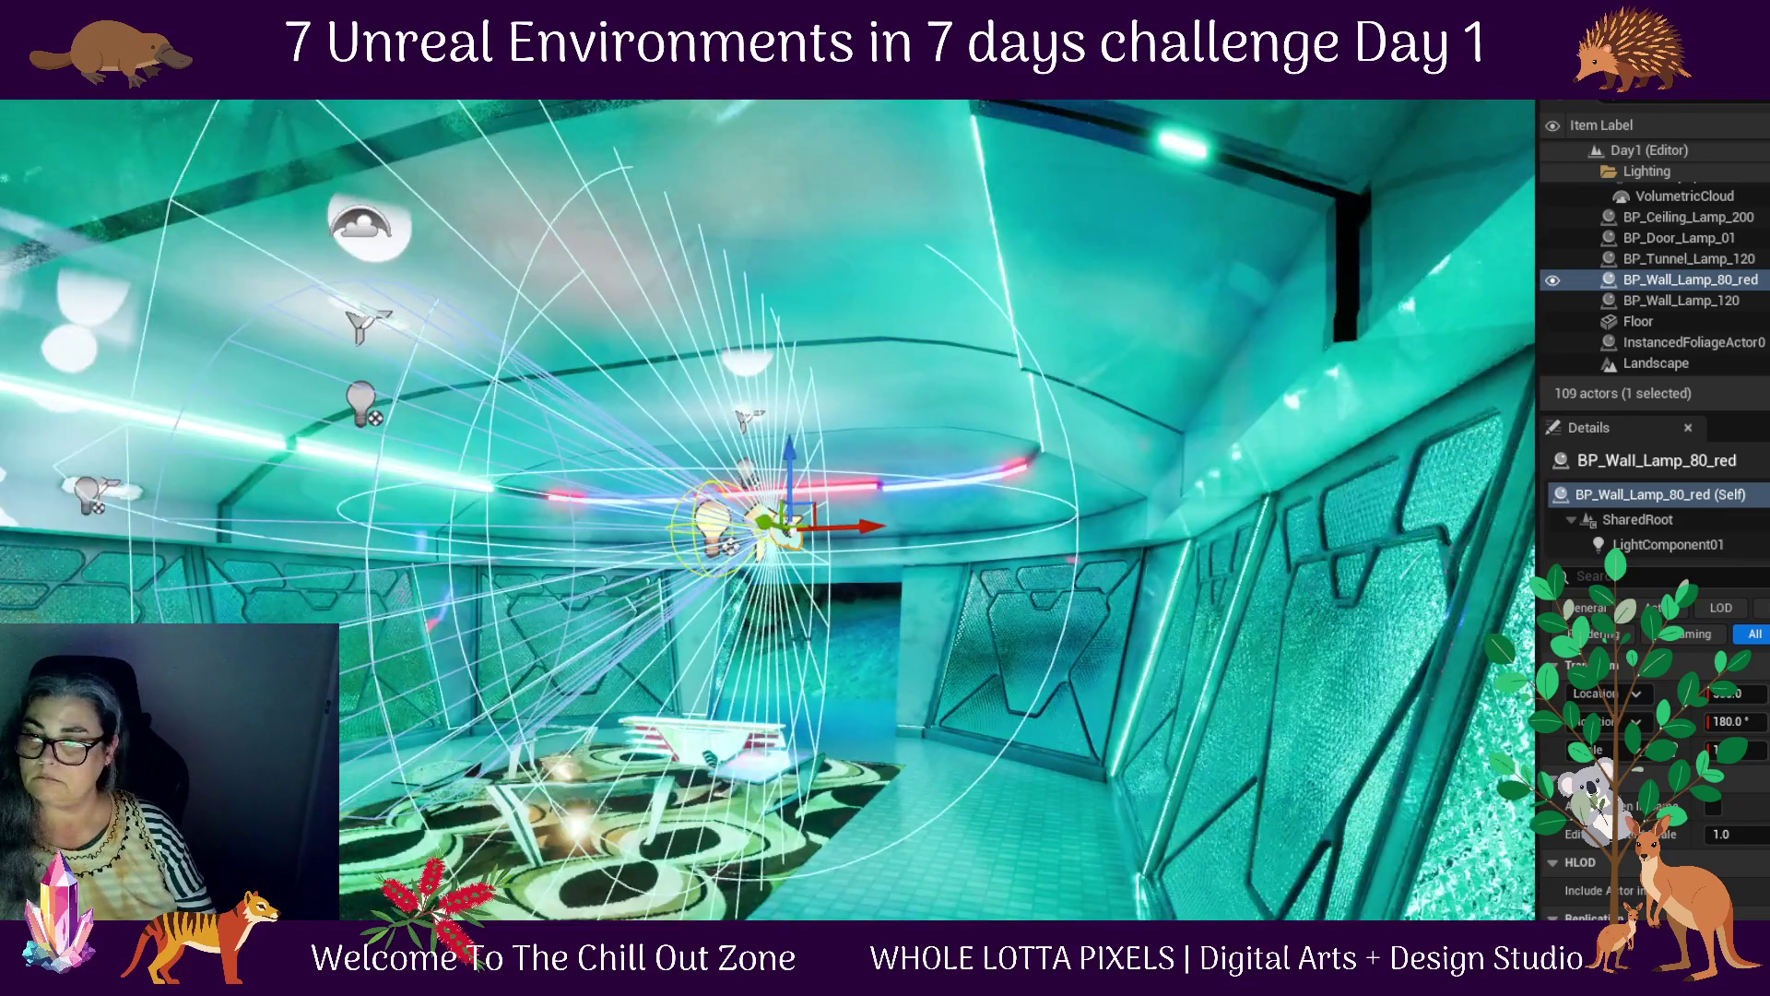
left_click_drag(1381, 597, 1189, 597)
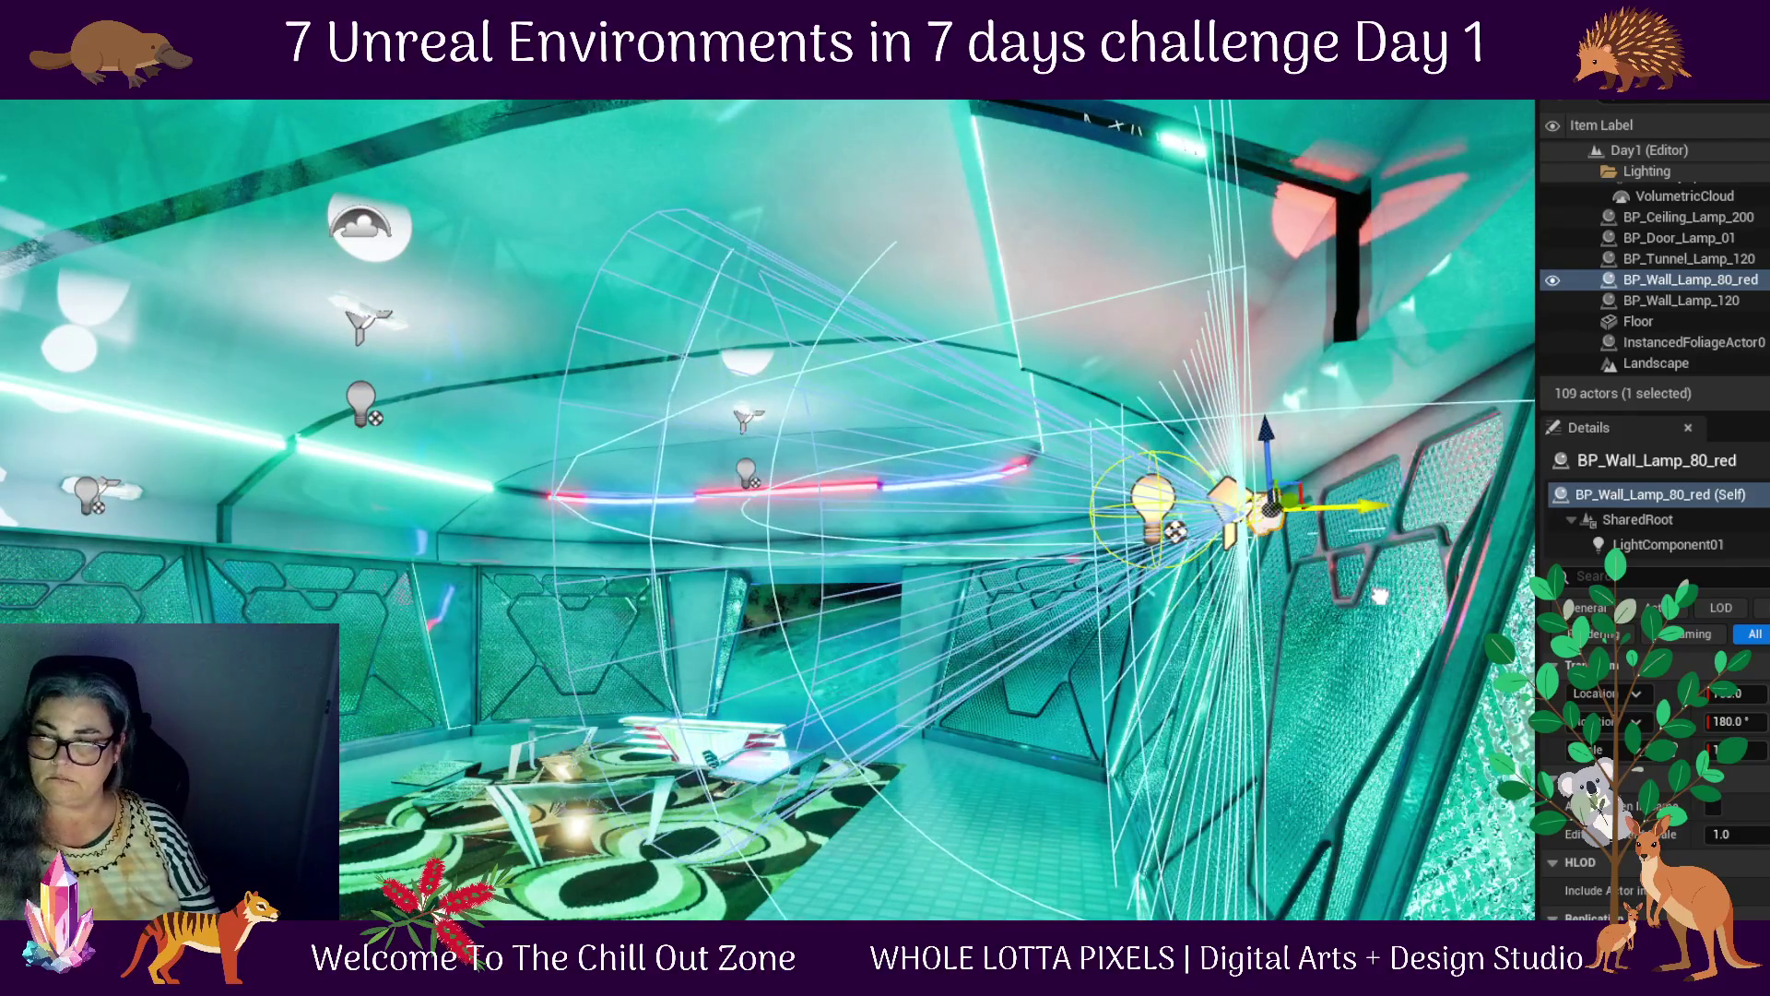
mouse_move(1380, 597)
left_mouse_down()
mouse_move(636, 550)
mouse_move(1291, 525)
mouse_move(1414, 685)
mouse_move(1190, 692)
mouse_move(1240, 696)
left_mouse_up()
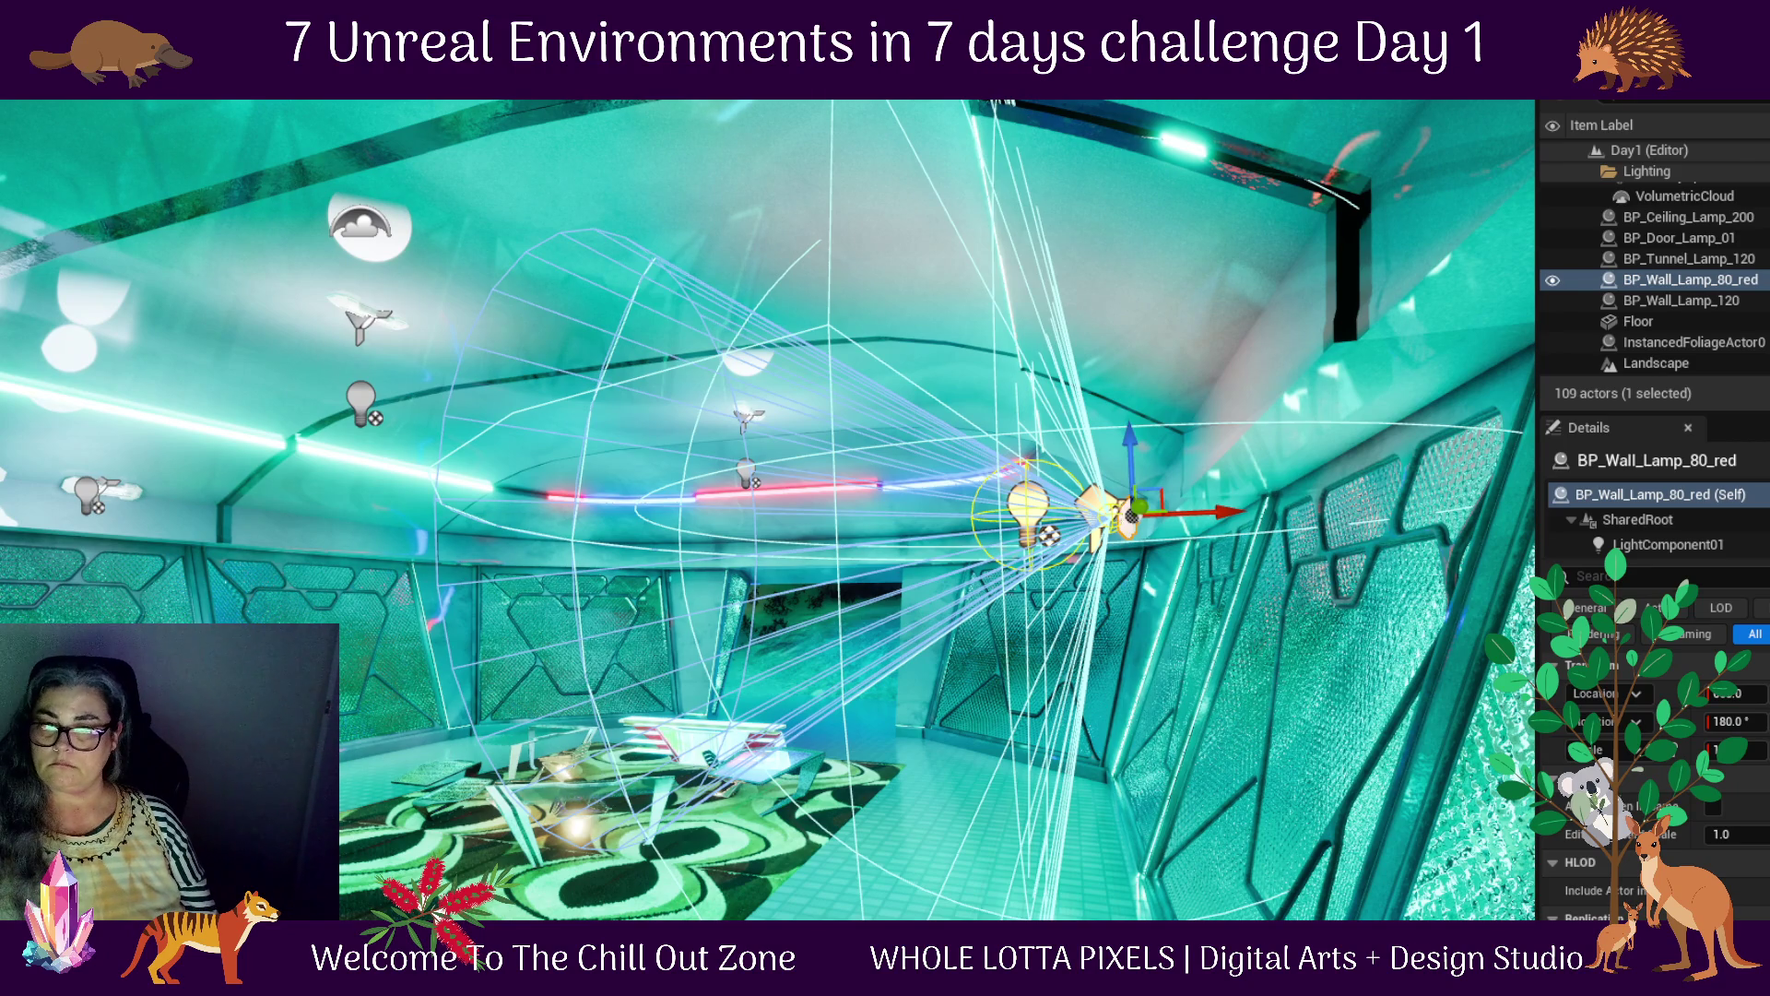
key("f")
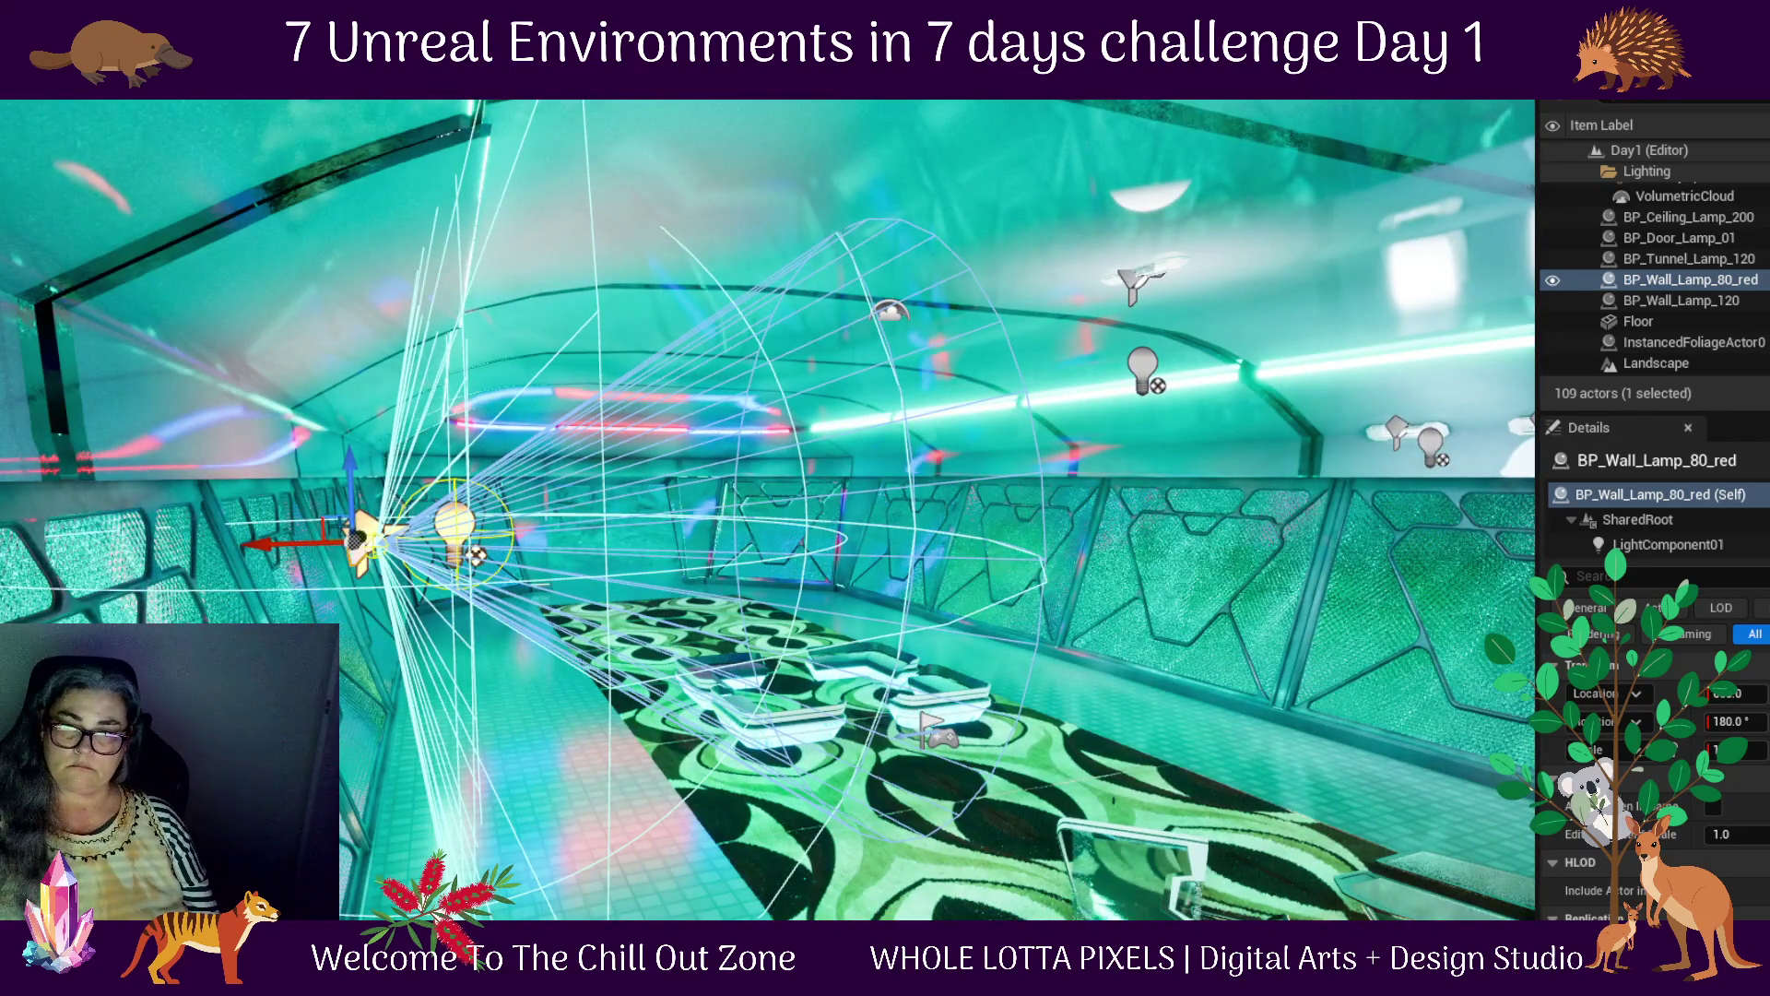
mouse_move(360, 540)
left_mouse_down()
mouse_move(223, 406)
mouse_move(184, 396)
mouse_move(208, 426)
mouse_move(195, 398)
mouse_move(156, 419)
mouse_move(285, 454)
left_mouse_up()
left_click_drag(1189, 770, 1294, 853)
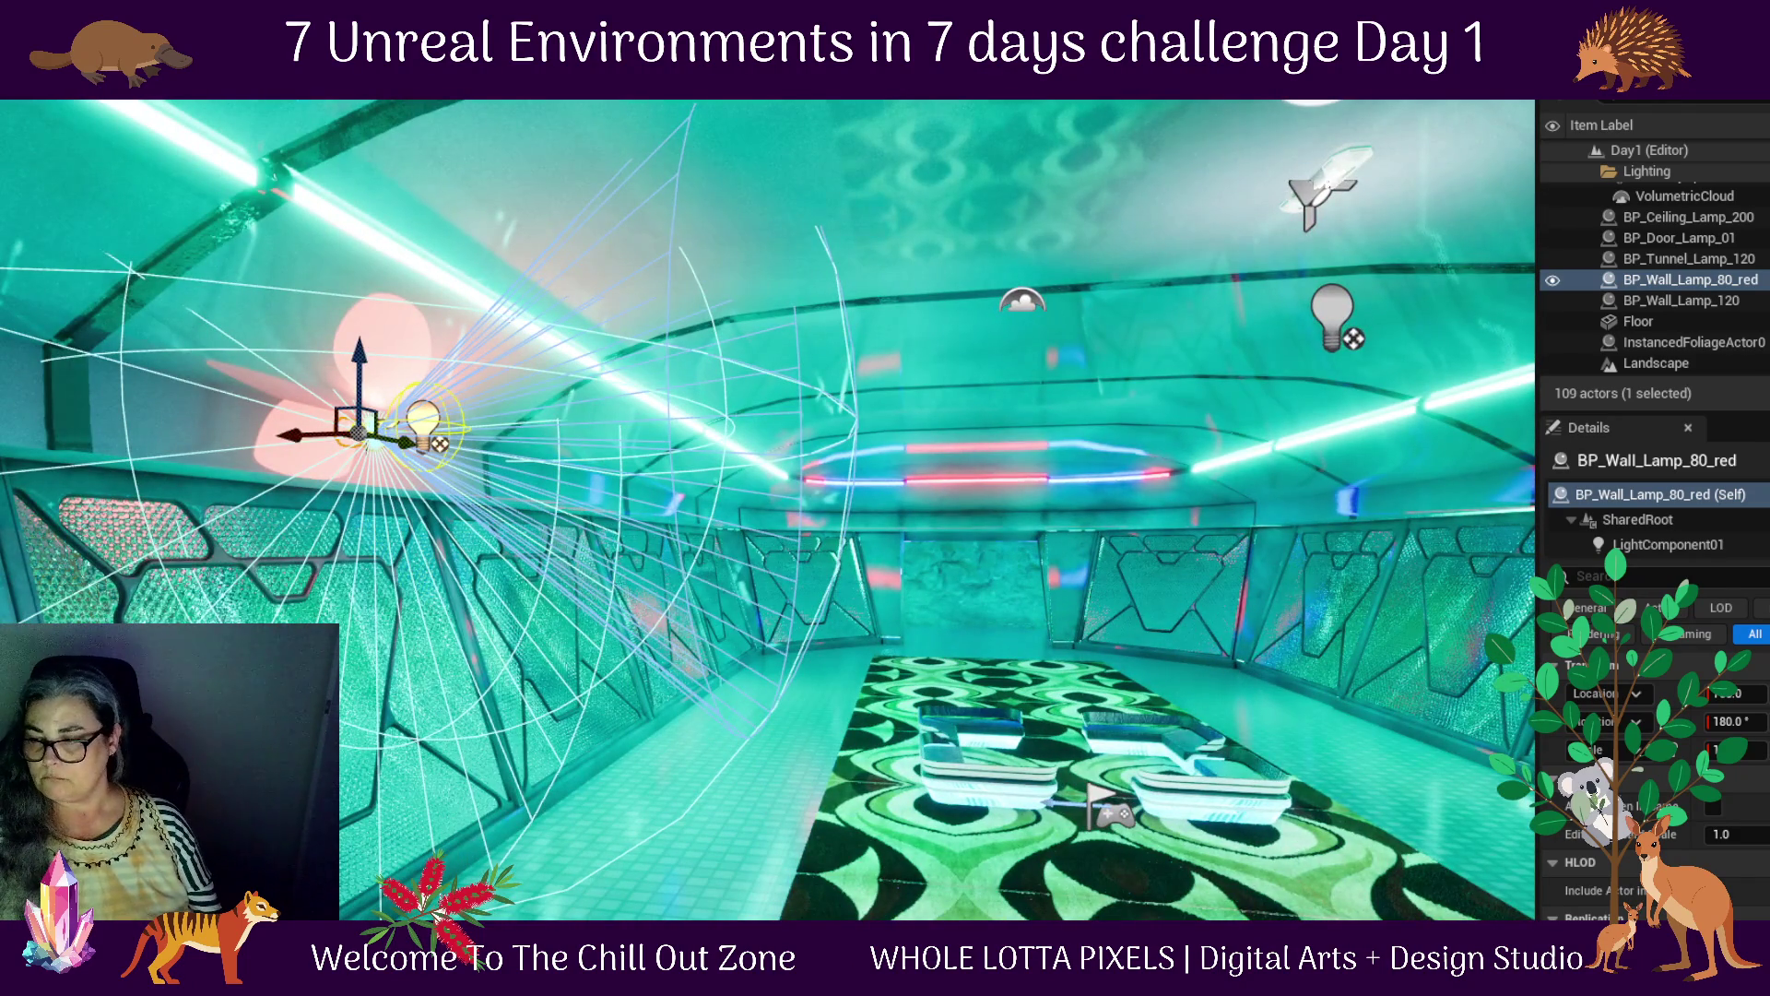
Select BP_Ceiling_Lamp_200, frame it, and raise it toward the ceiling
left_click(1688, 216)
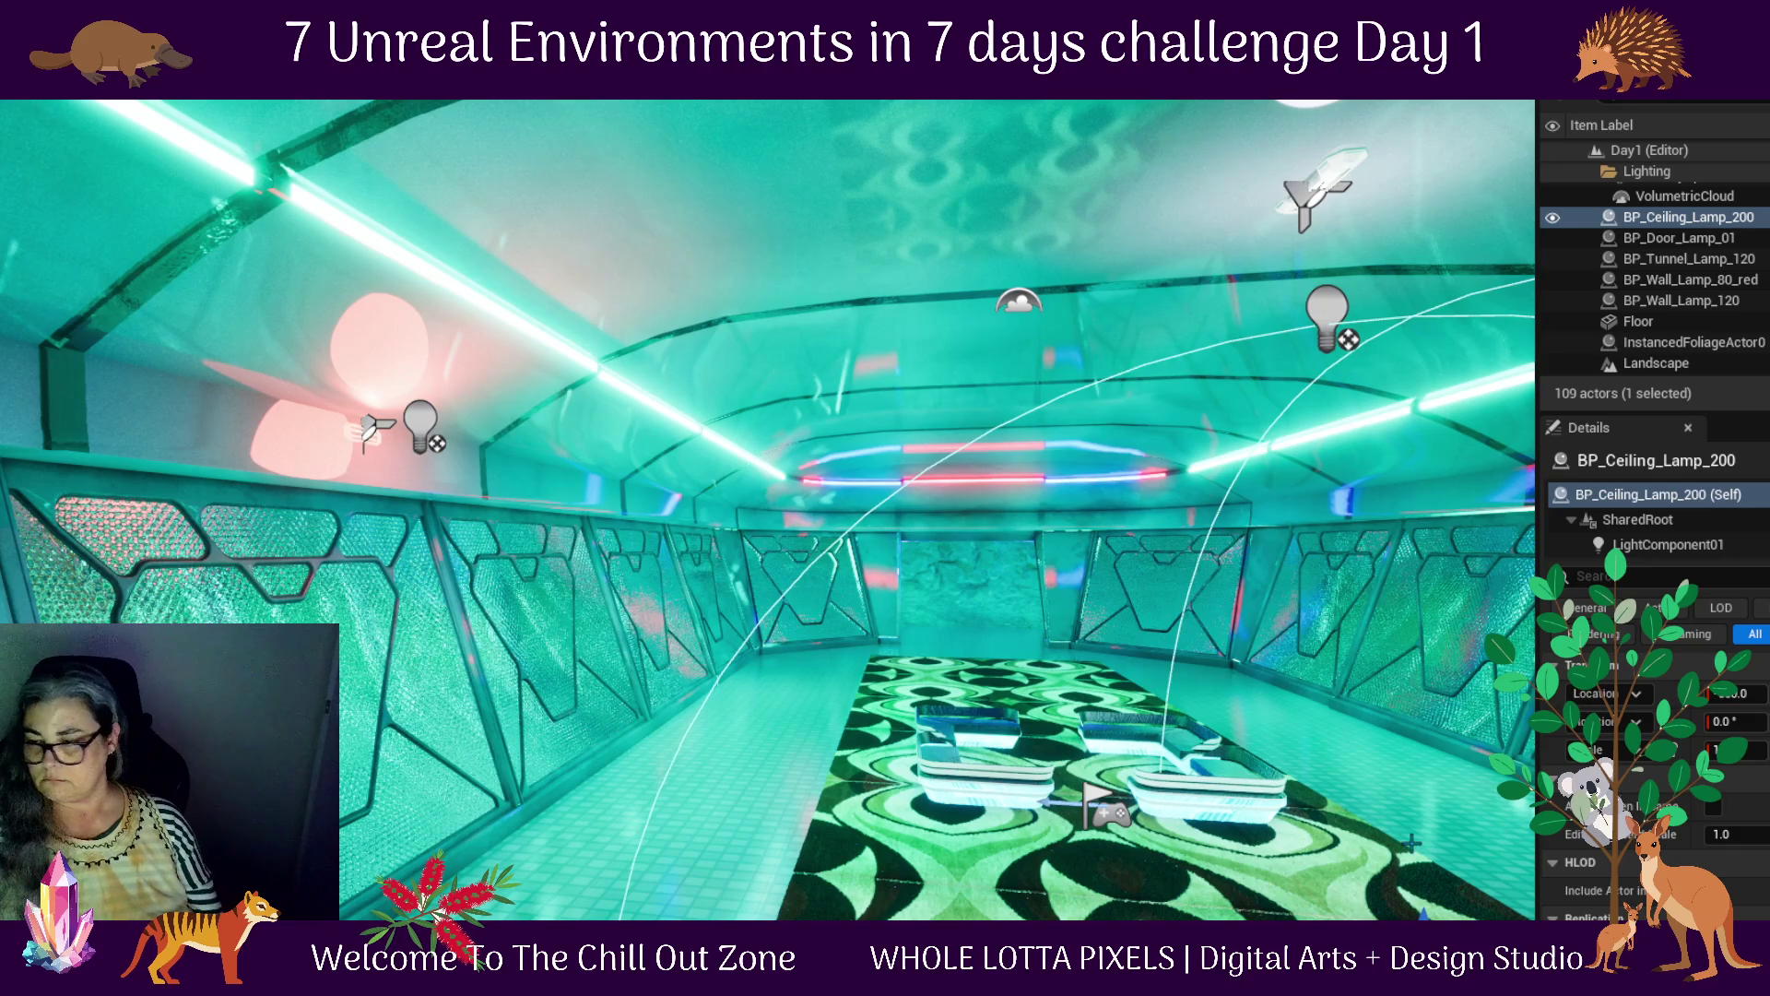
key("f")
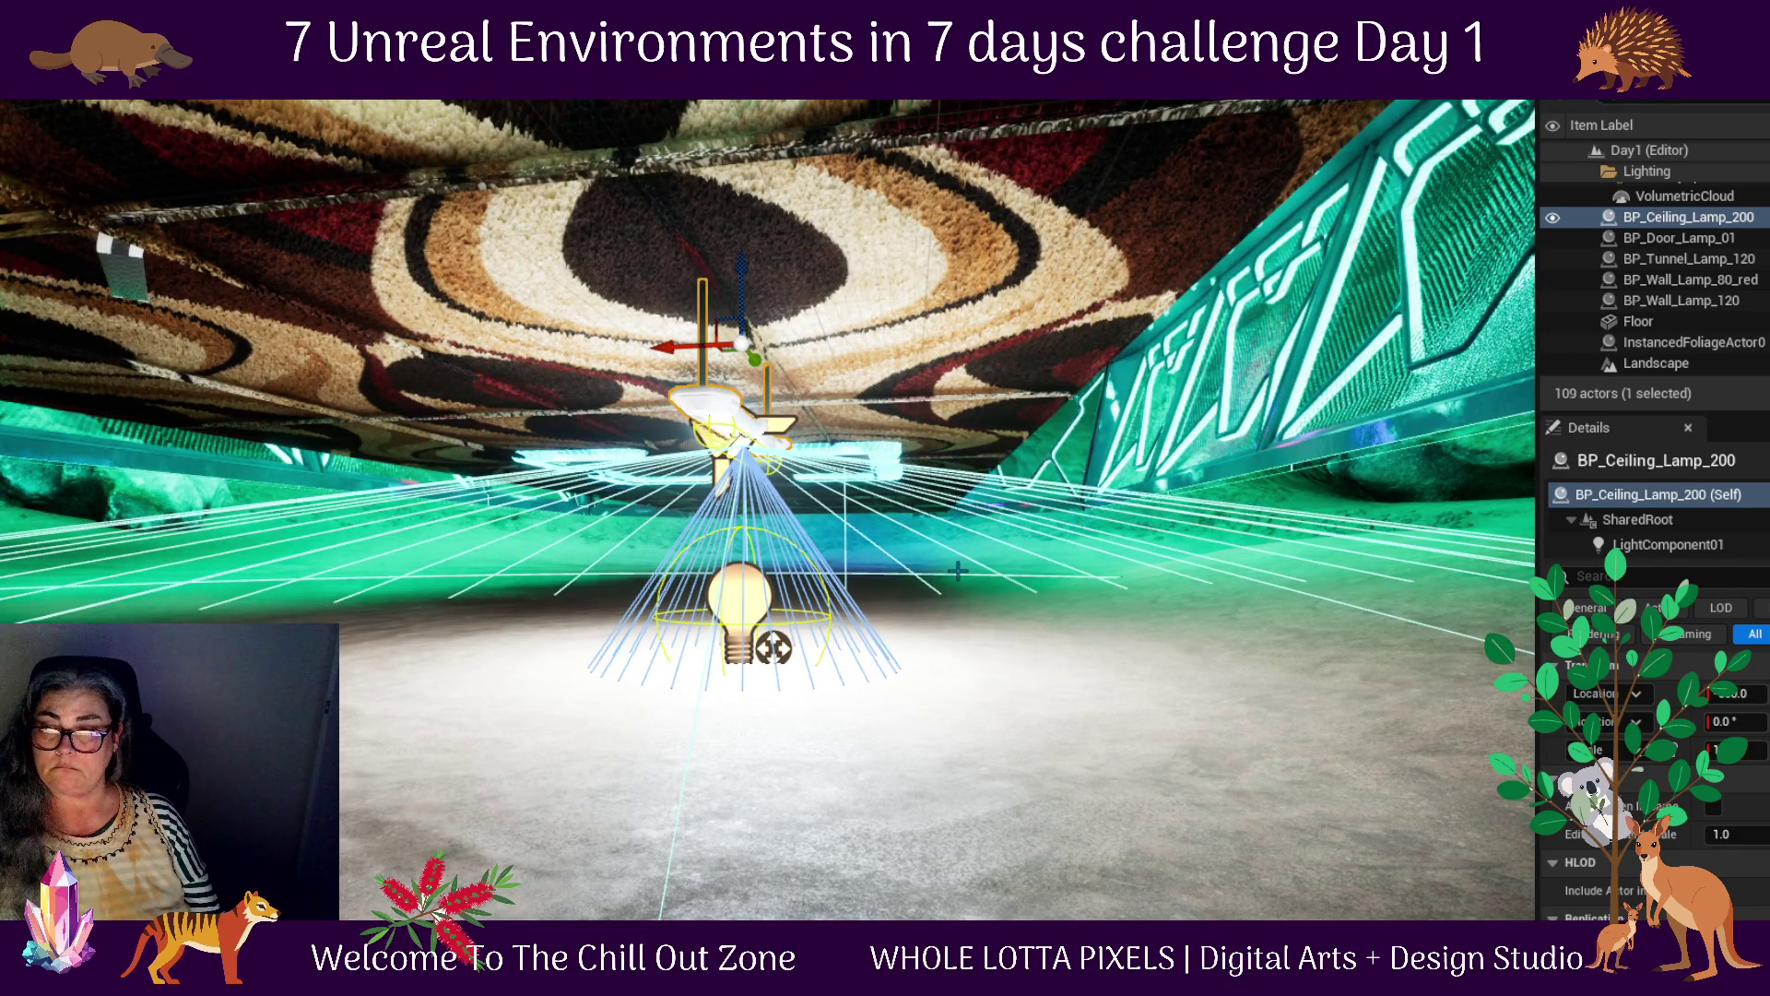
scroll(958, 570, "down", 5)
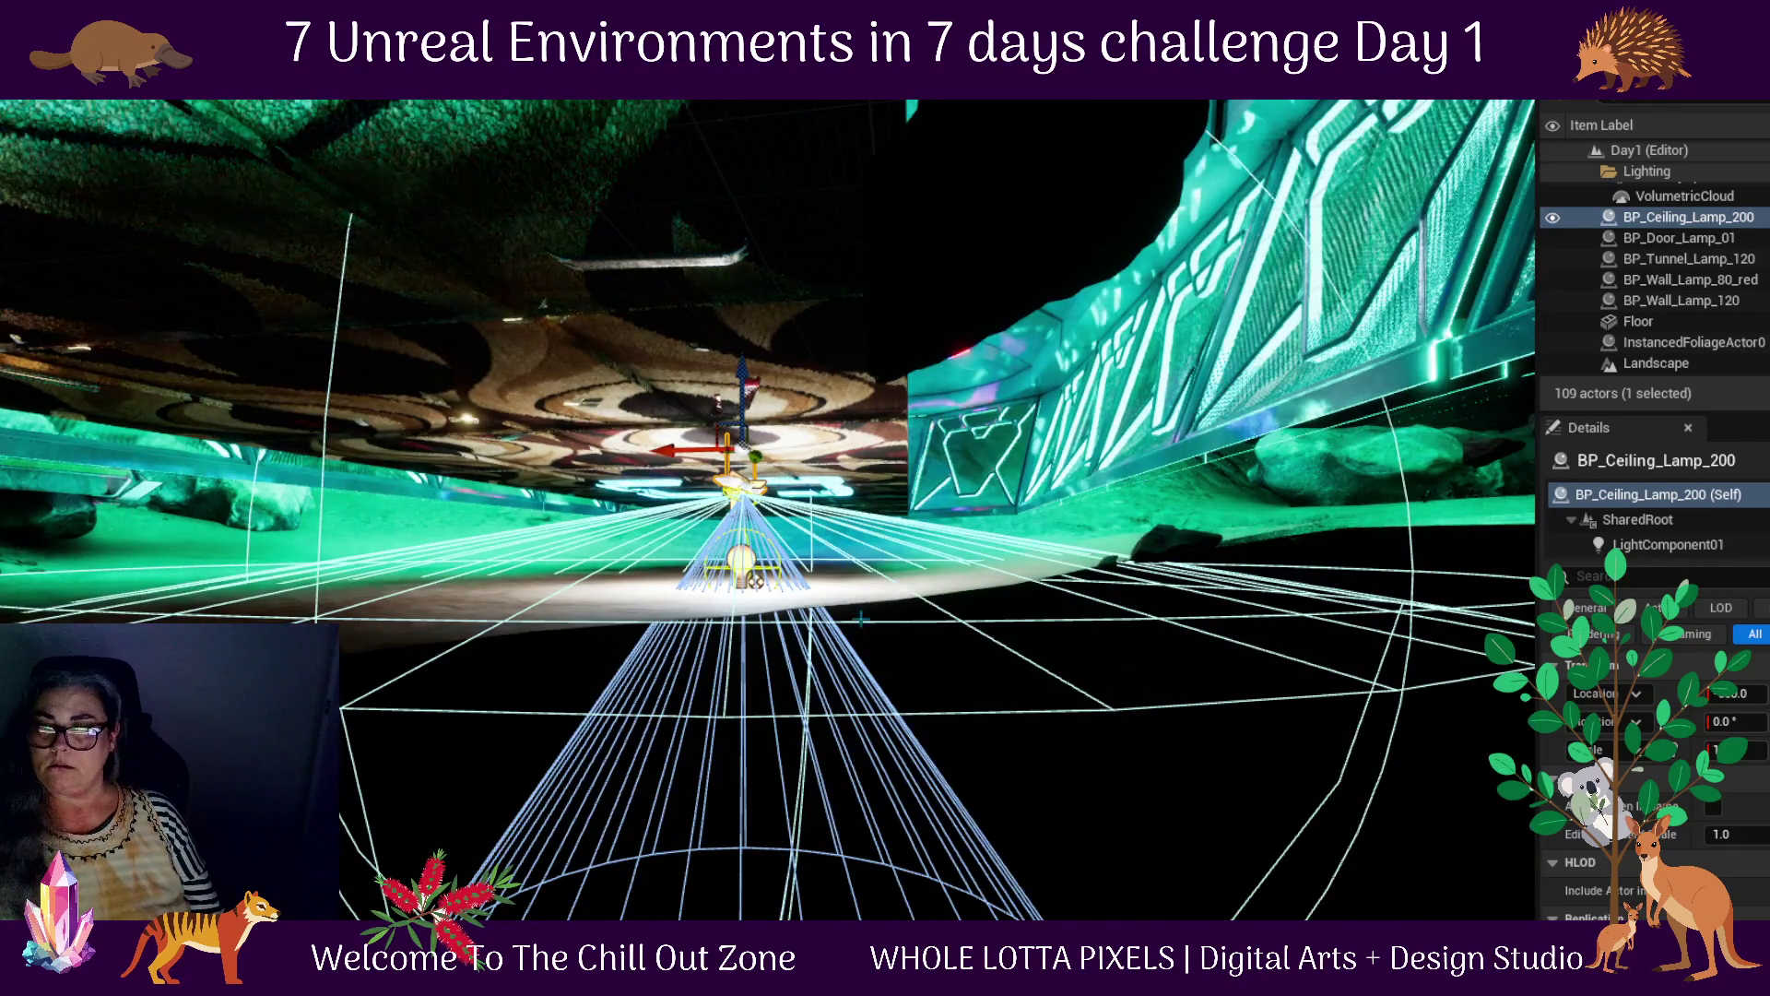
left_click_drag(885, 596, 885, 433)
left_click_drag(733, 214, 740, 102)
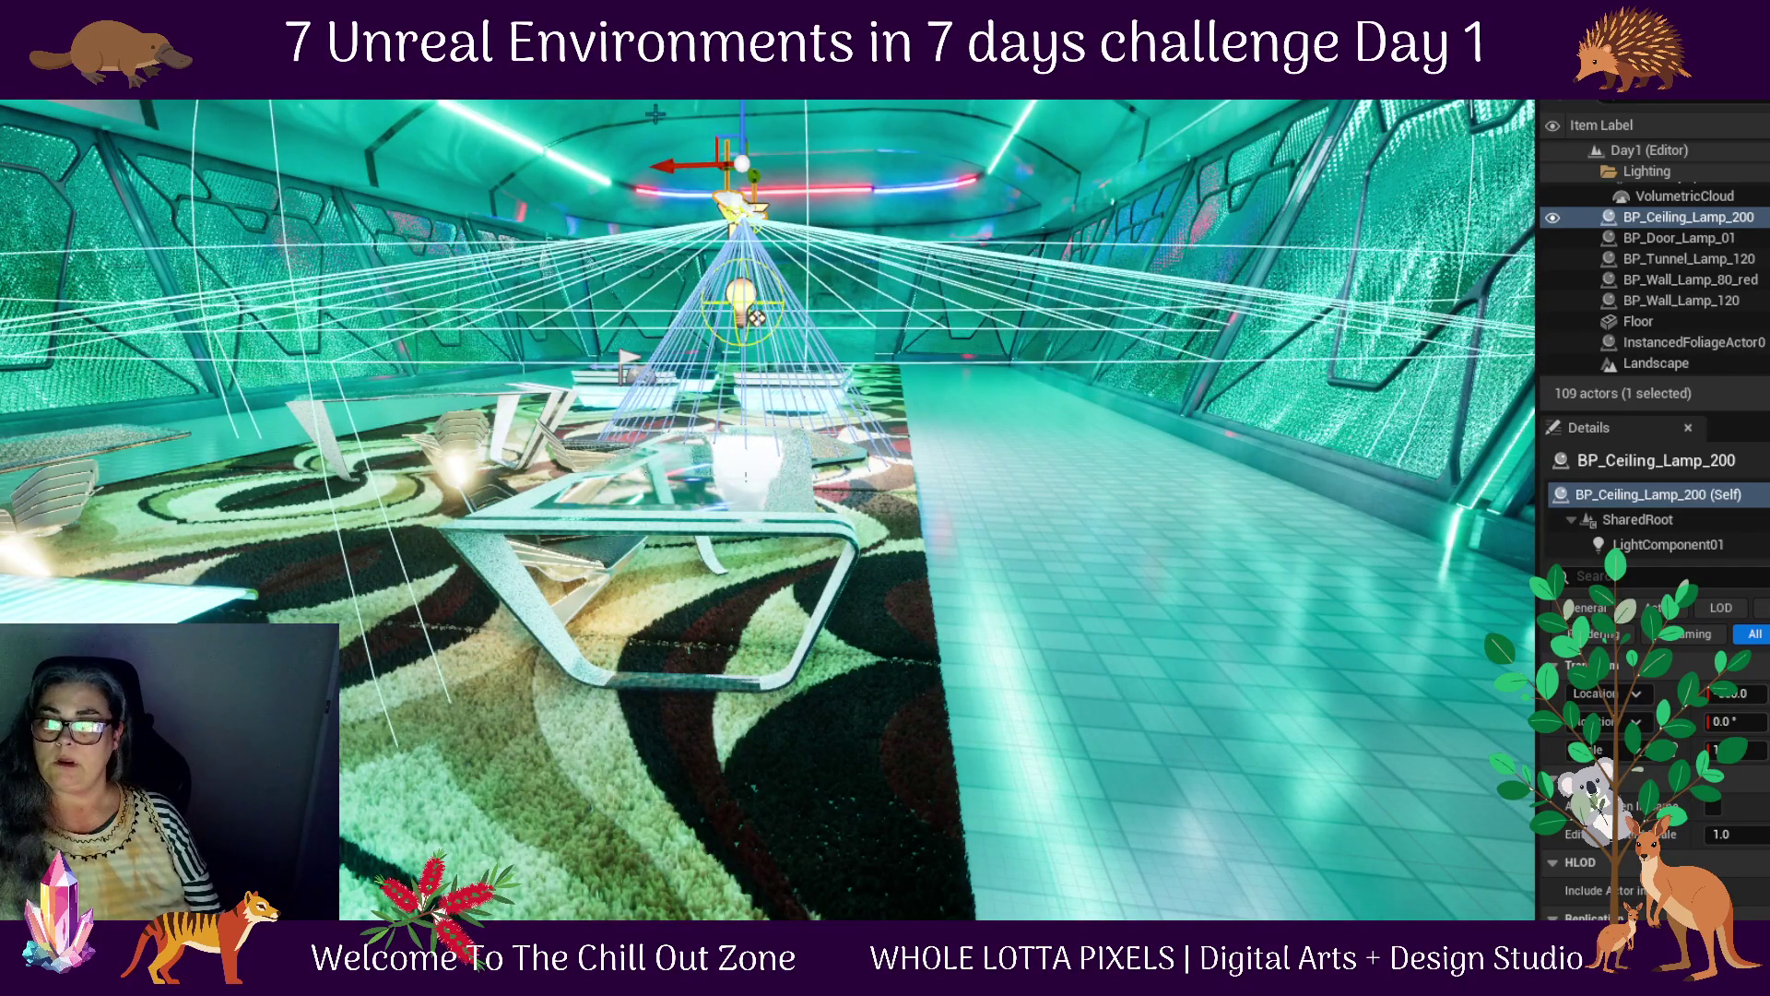
scroll(767, 510, "down", 5)
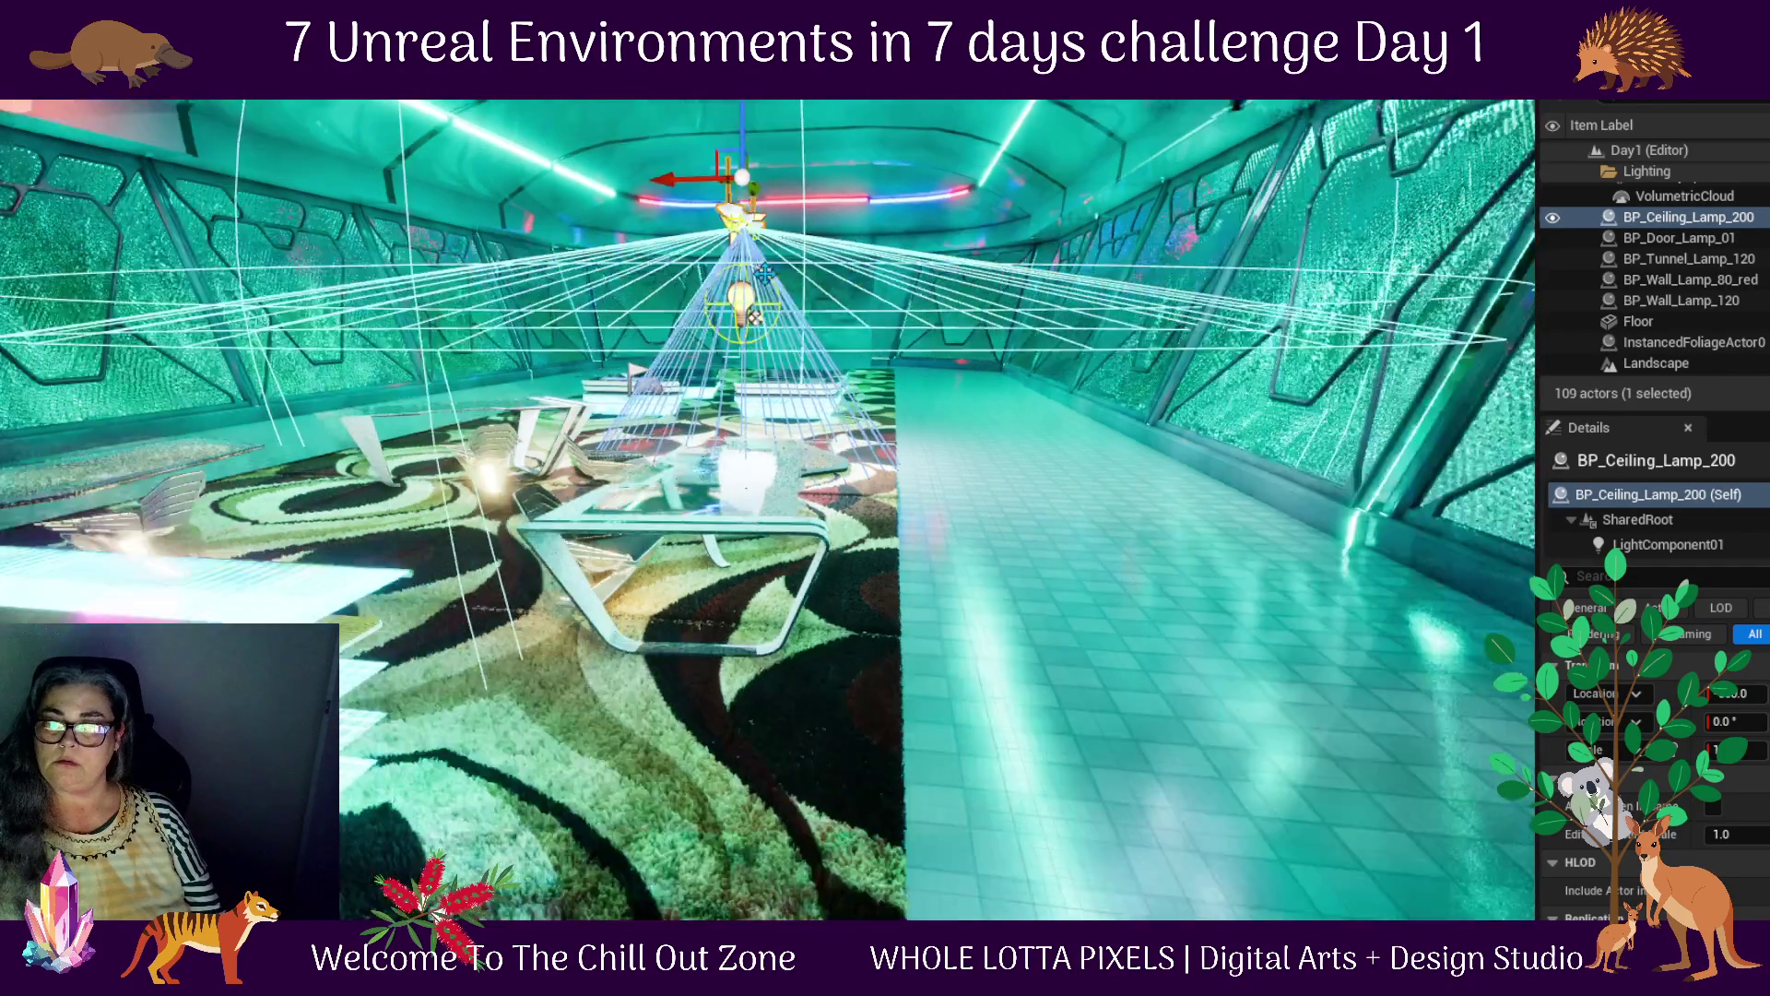
key("f")
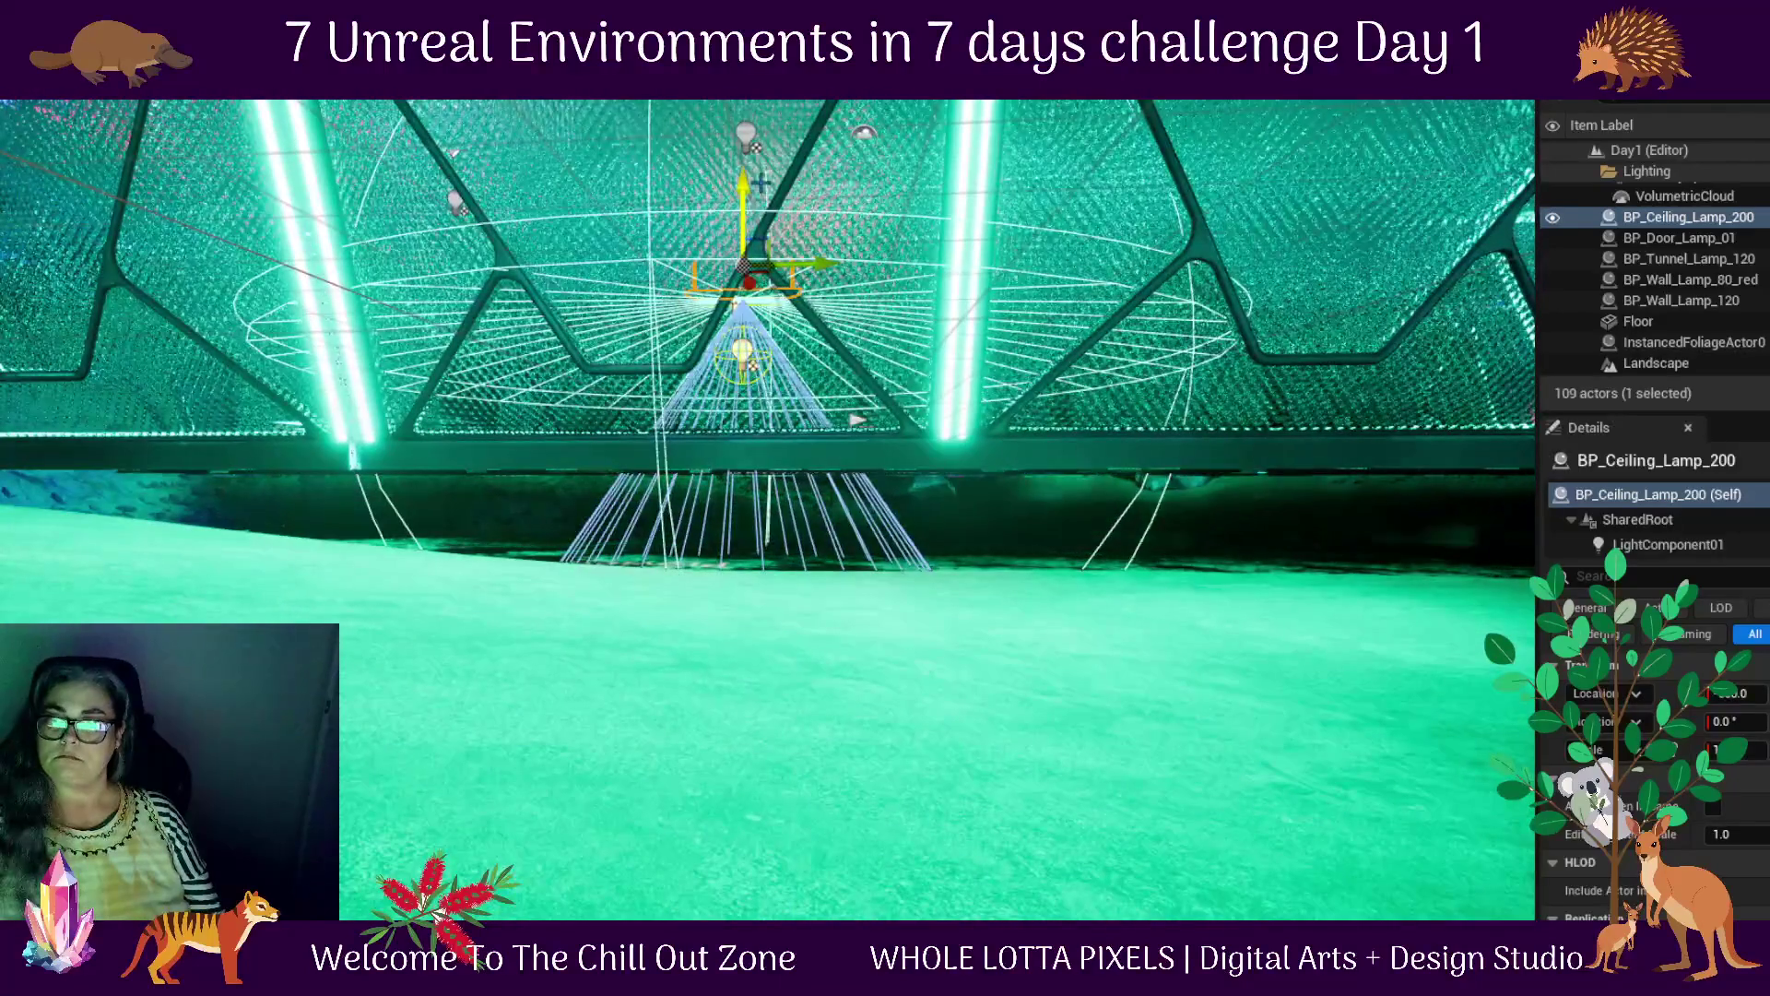
Lift the ceiling lamp further up to the ceiling and check its height from below
left_click_drag(750, 194, 750, 104)
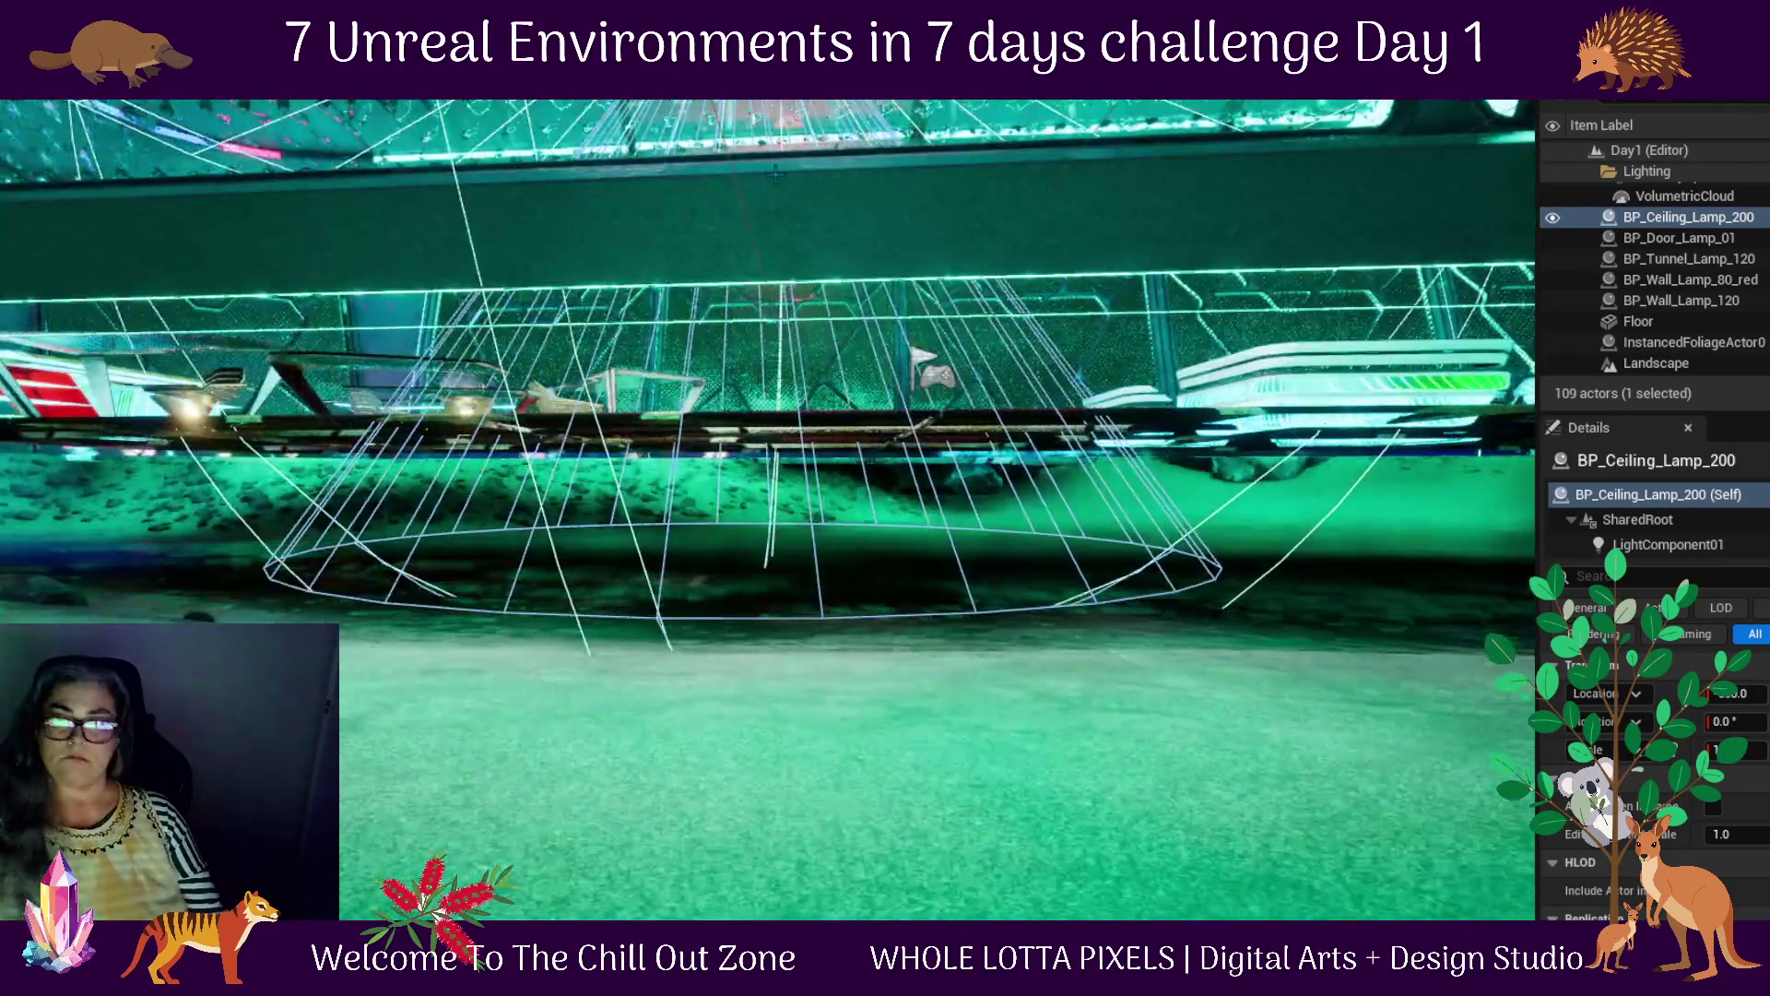
key("f")
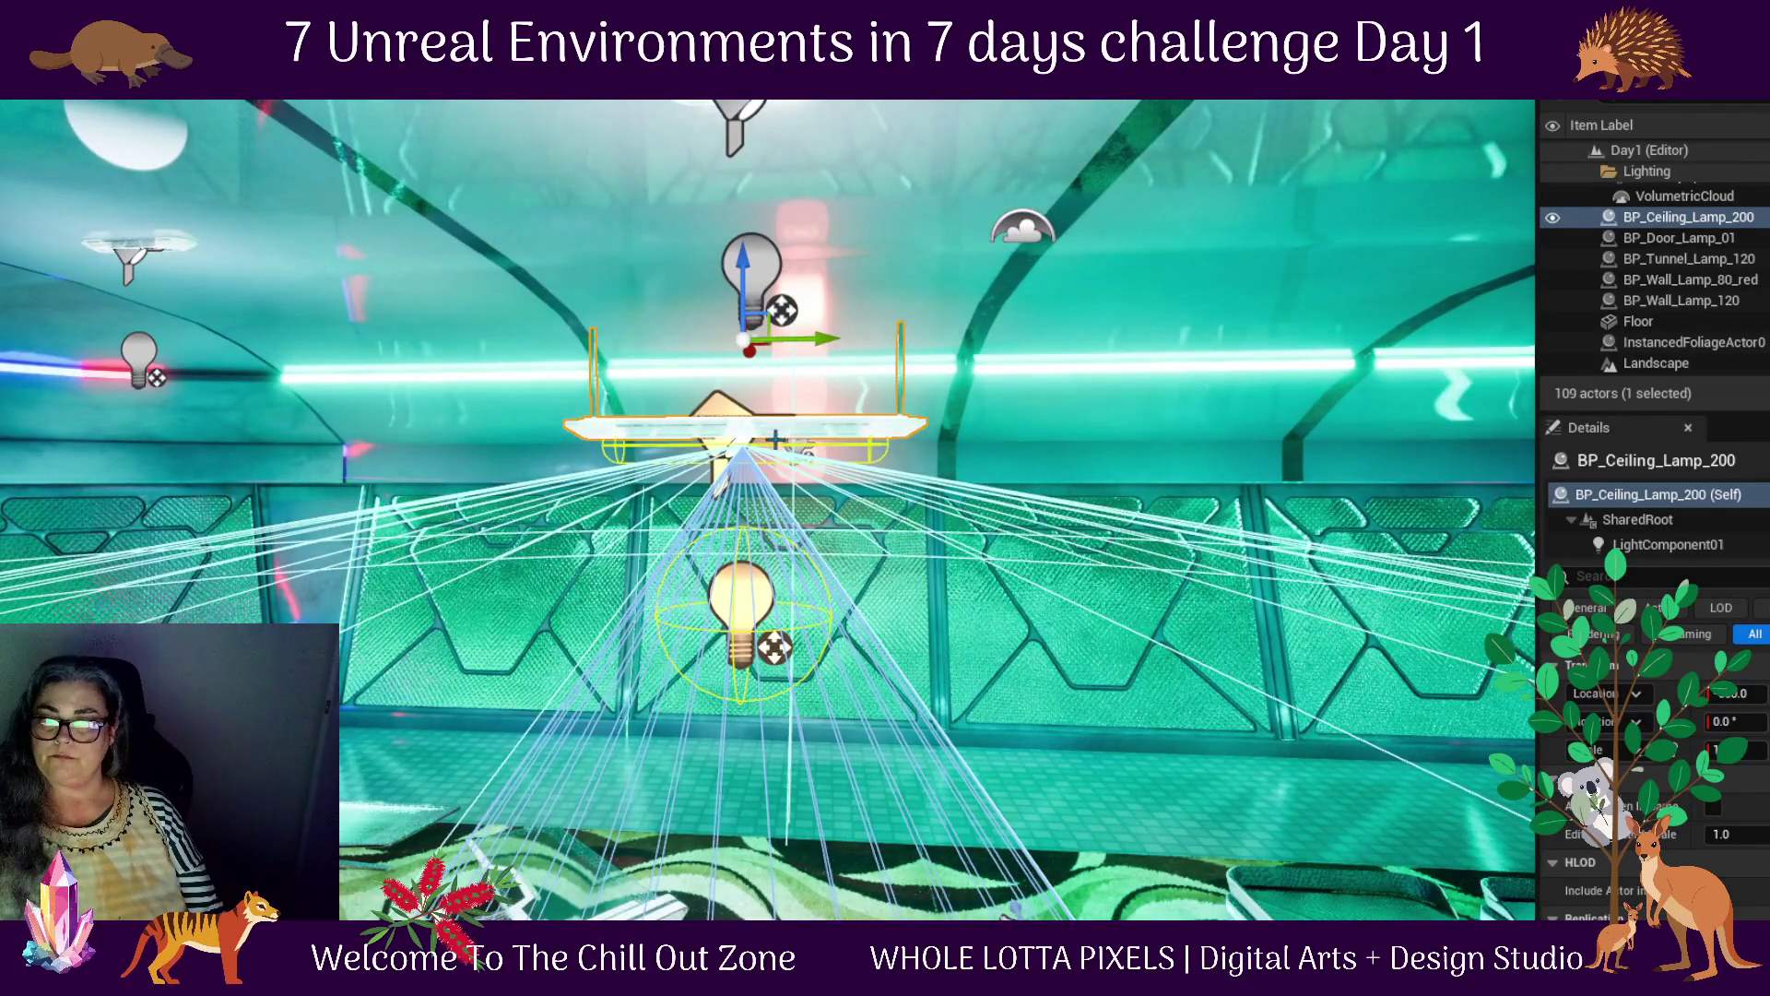
mouse_move(766, 553)
left_mouse_down()
mouse_move(940, 568)
mouse_move(770, 564)
left_mouse_up()
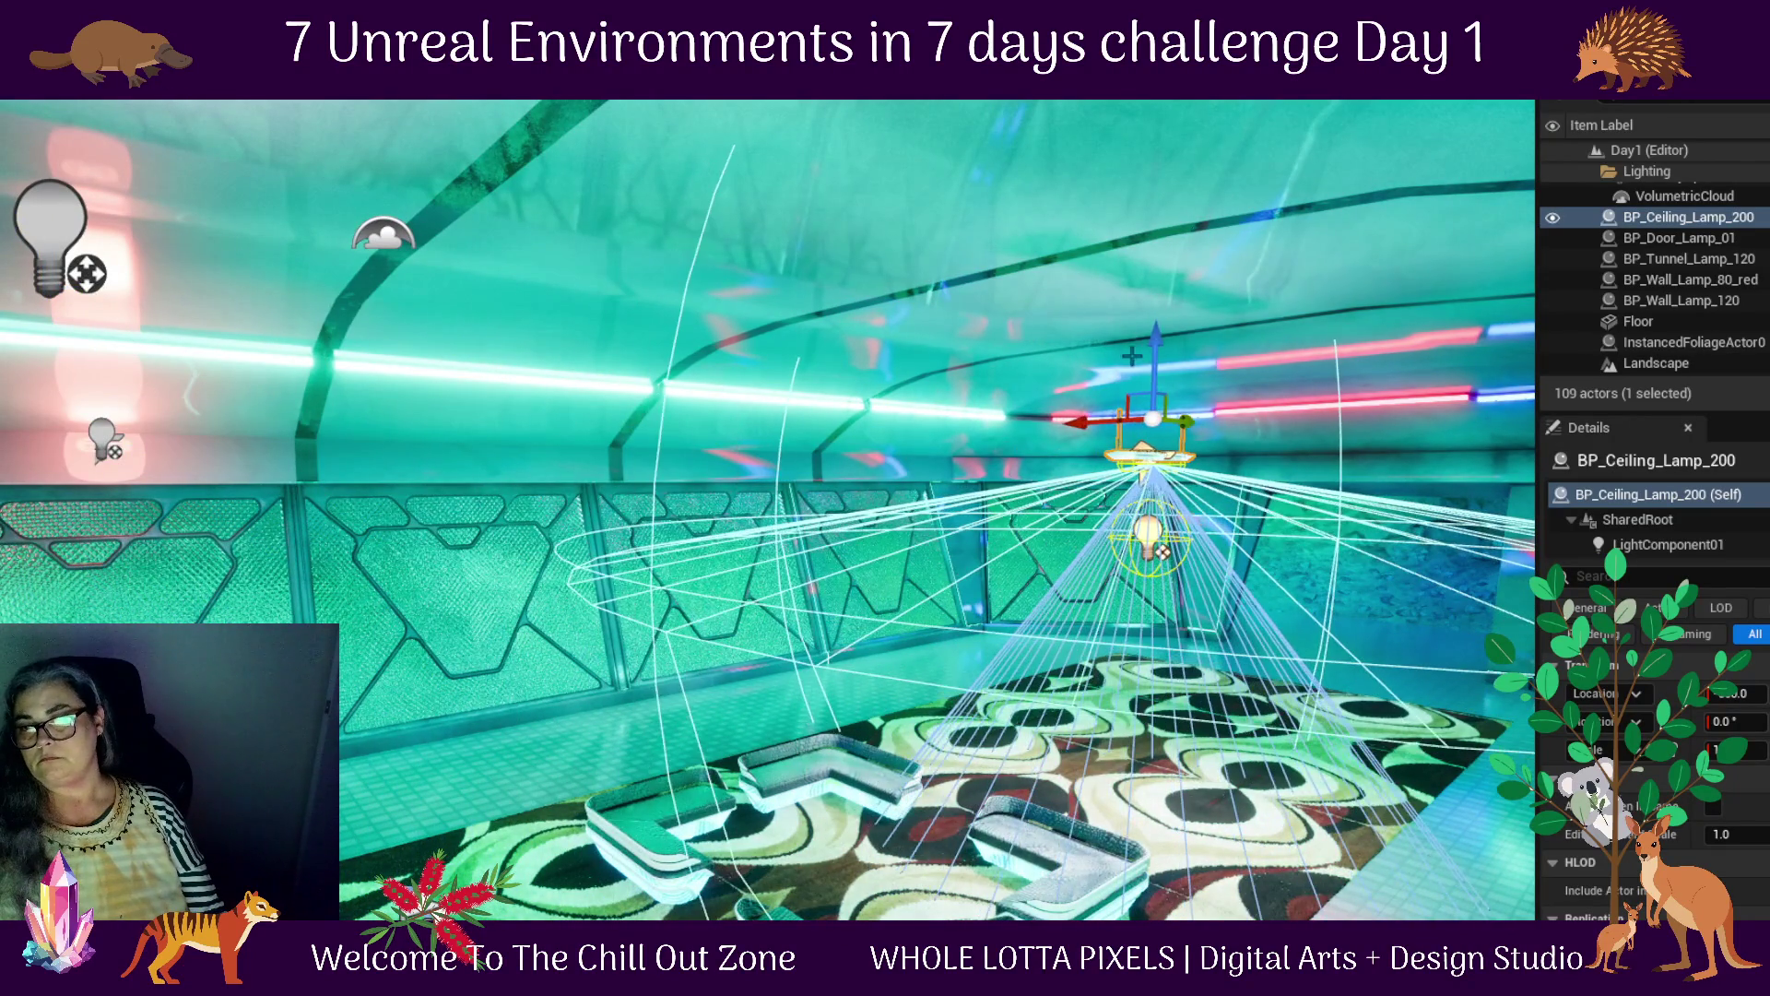
left_click_drag(1158, 251, 1169, 180)
key("f")
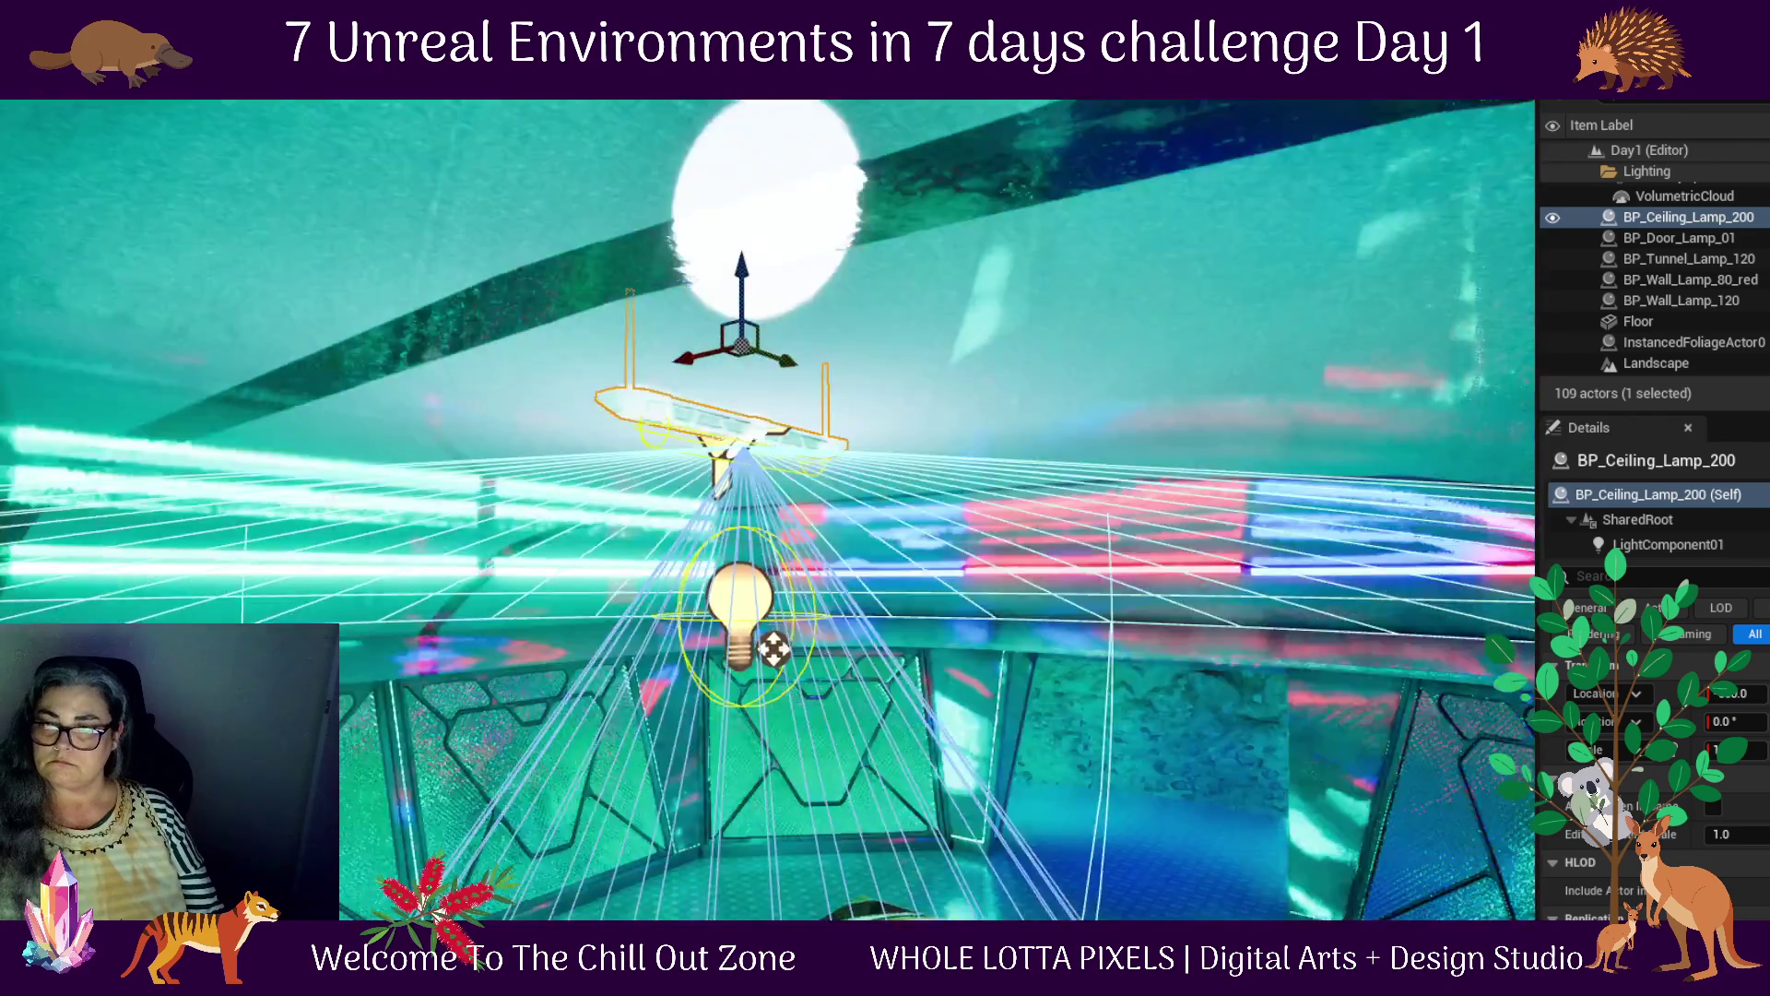
left_click_drag(738, 304, 738, 268)
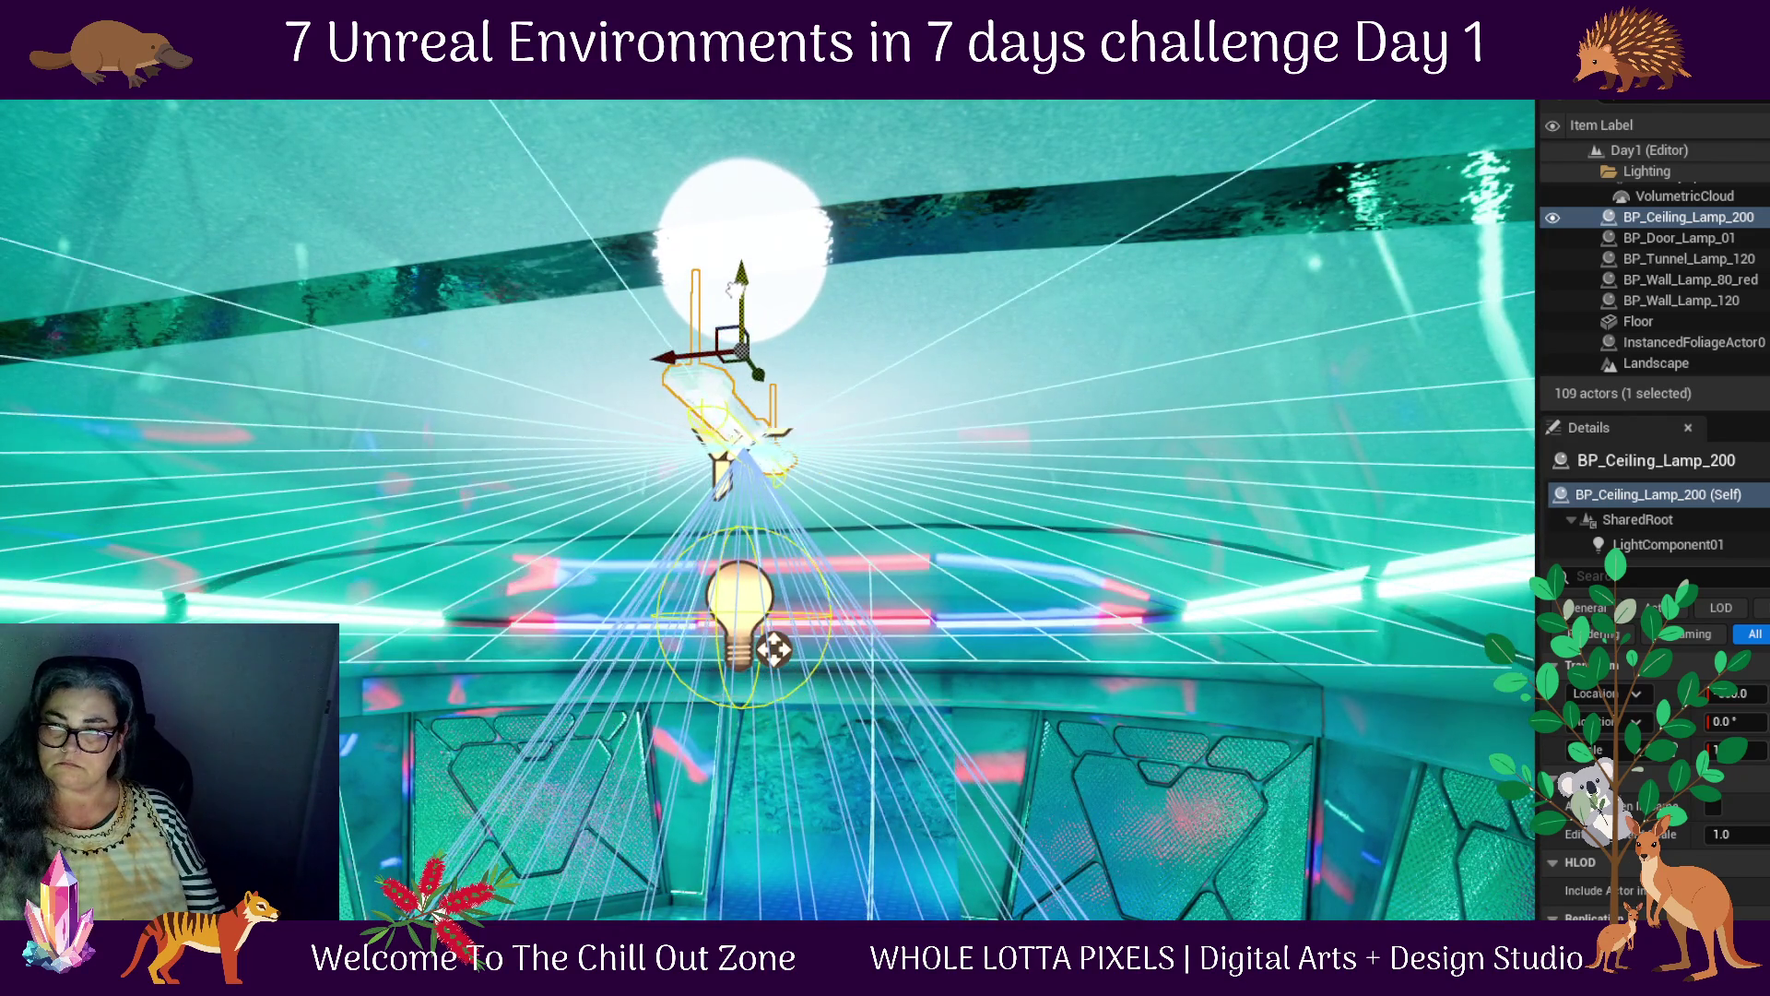
scroll(904, 653, "down", 5)
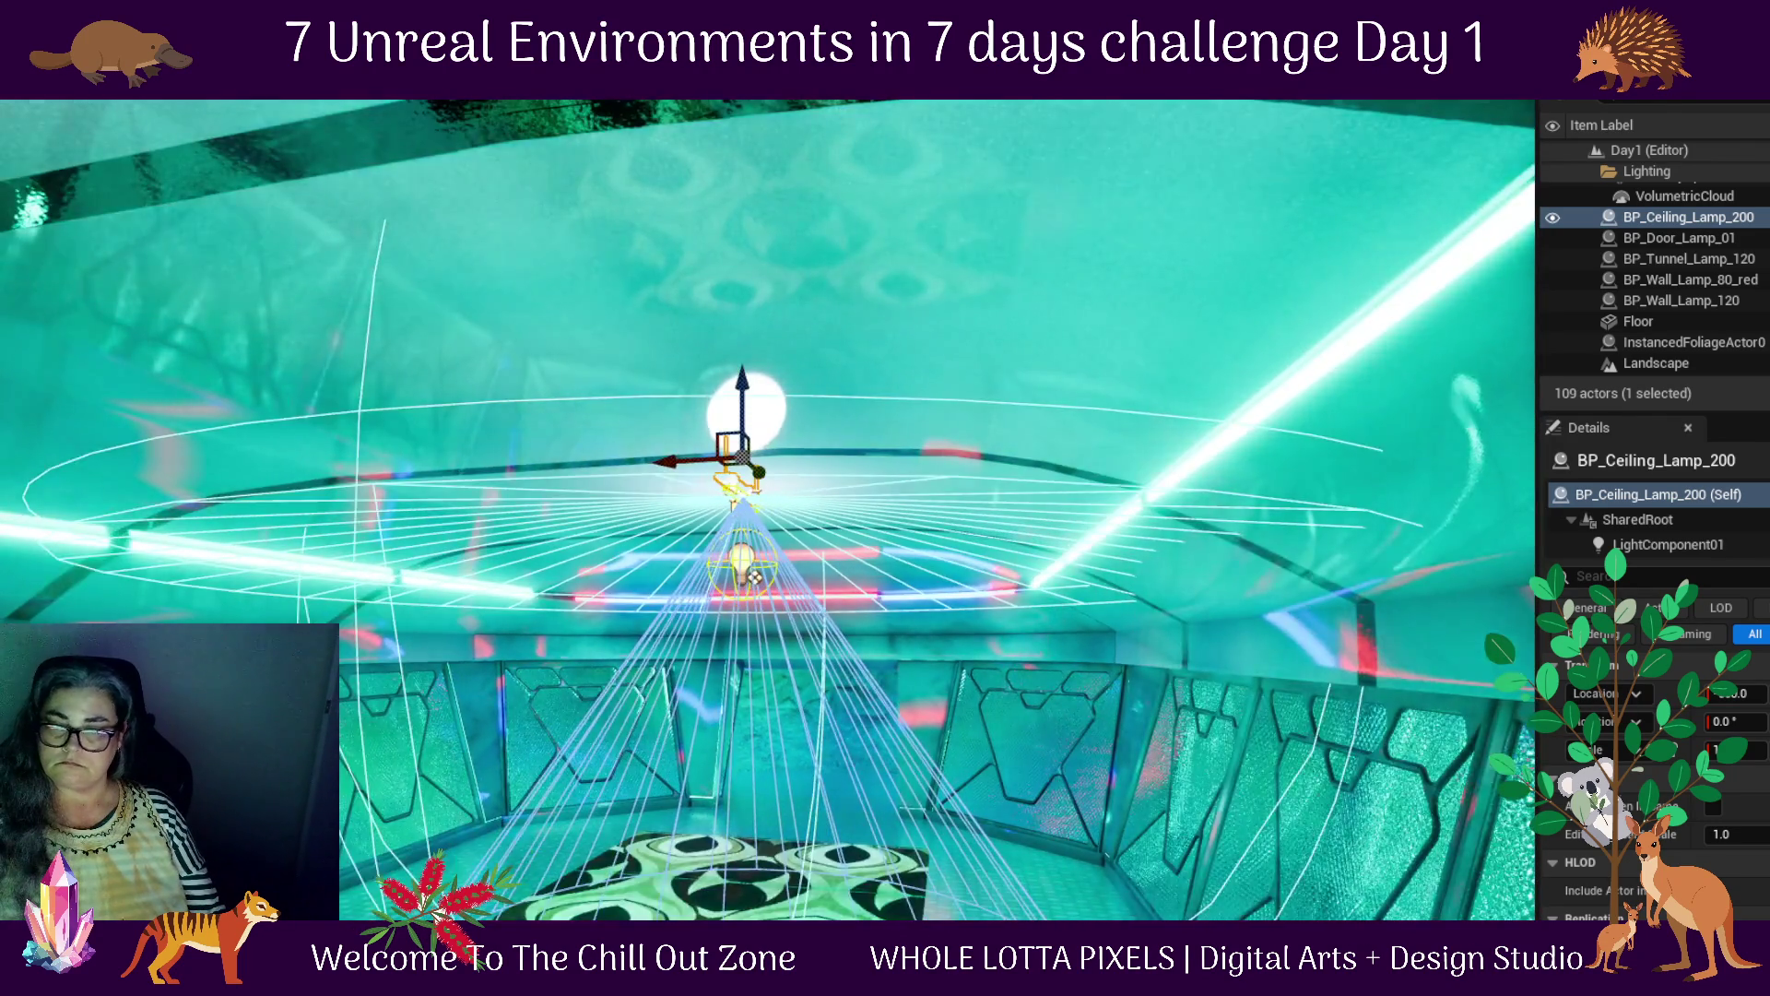
mouse_move(768, 516)
left_mouse_down()
mouse_move(767, 387)
mouse_move(757, 503)
mouse_move(636, 509)
mouse_move(636, 443)
mouse_move(646, 516)
mouse_move(705, 509)
left_mouse_up()
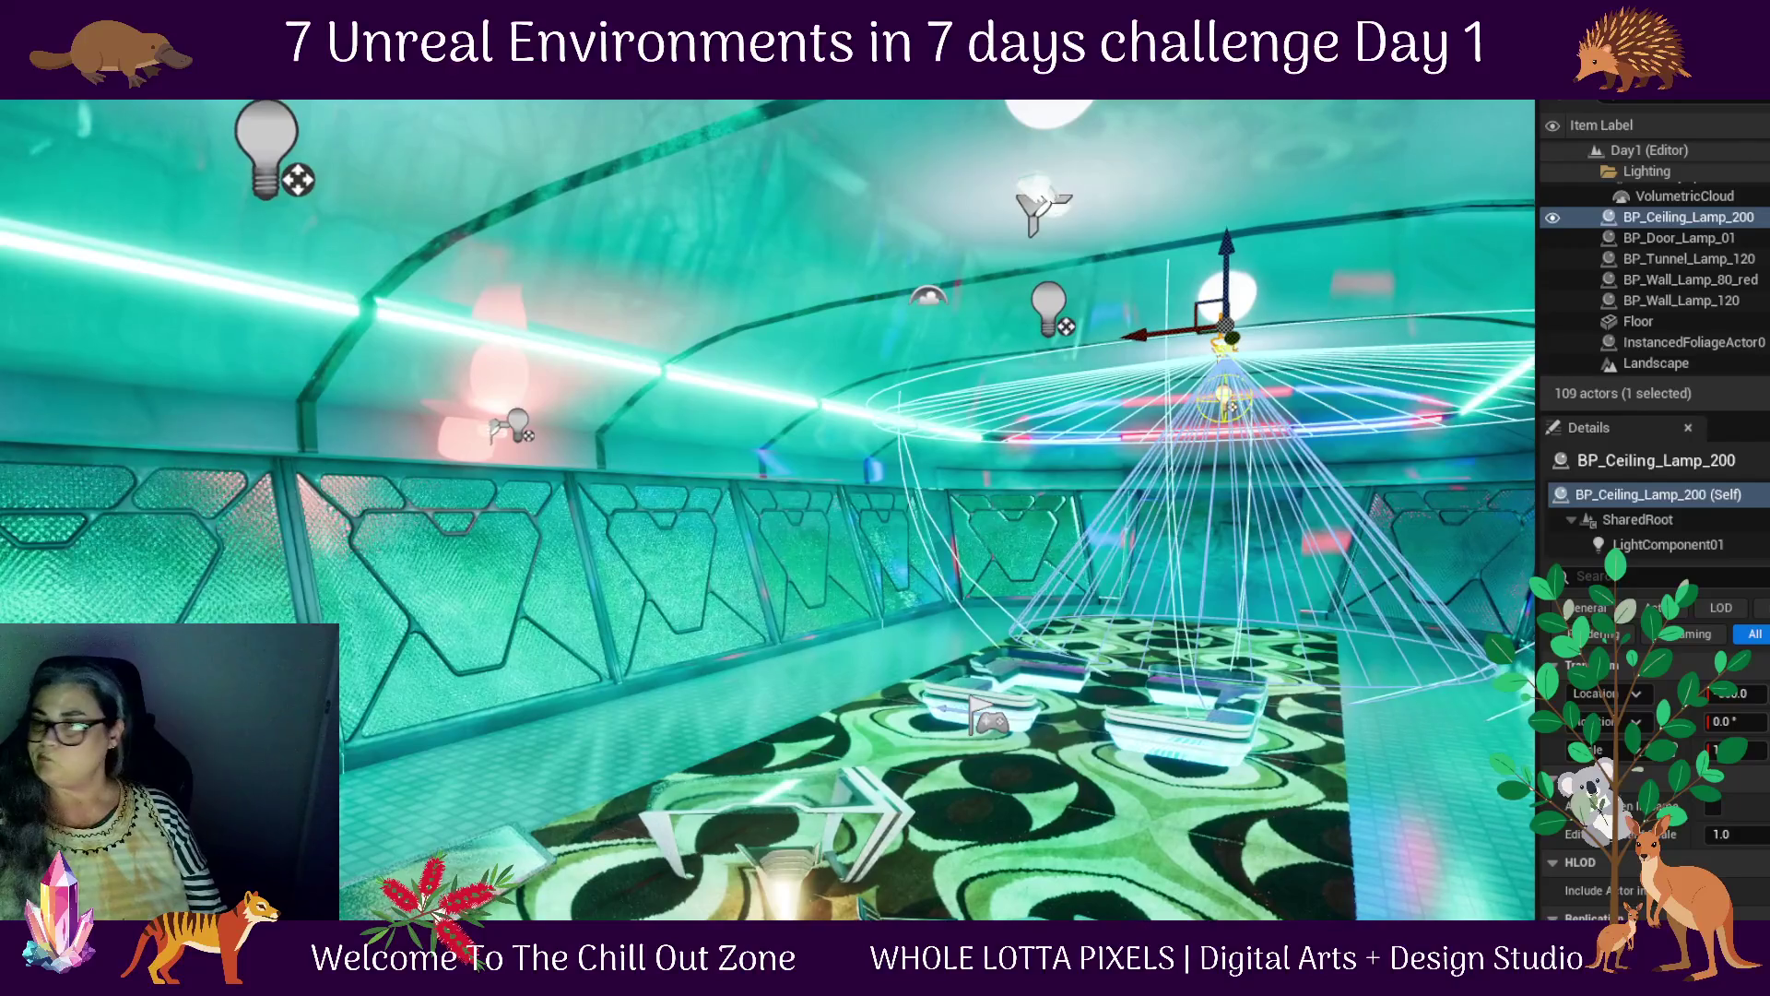
left_click(563, 862)
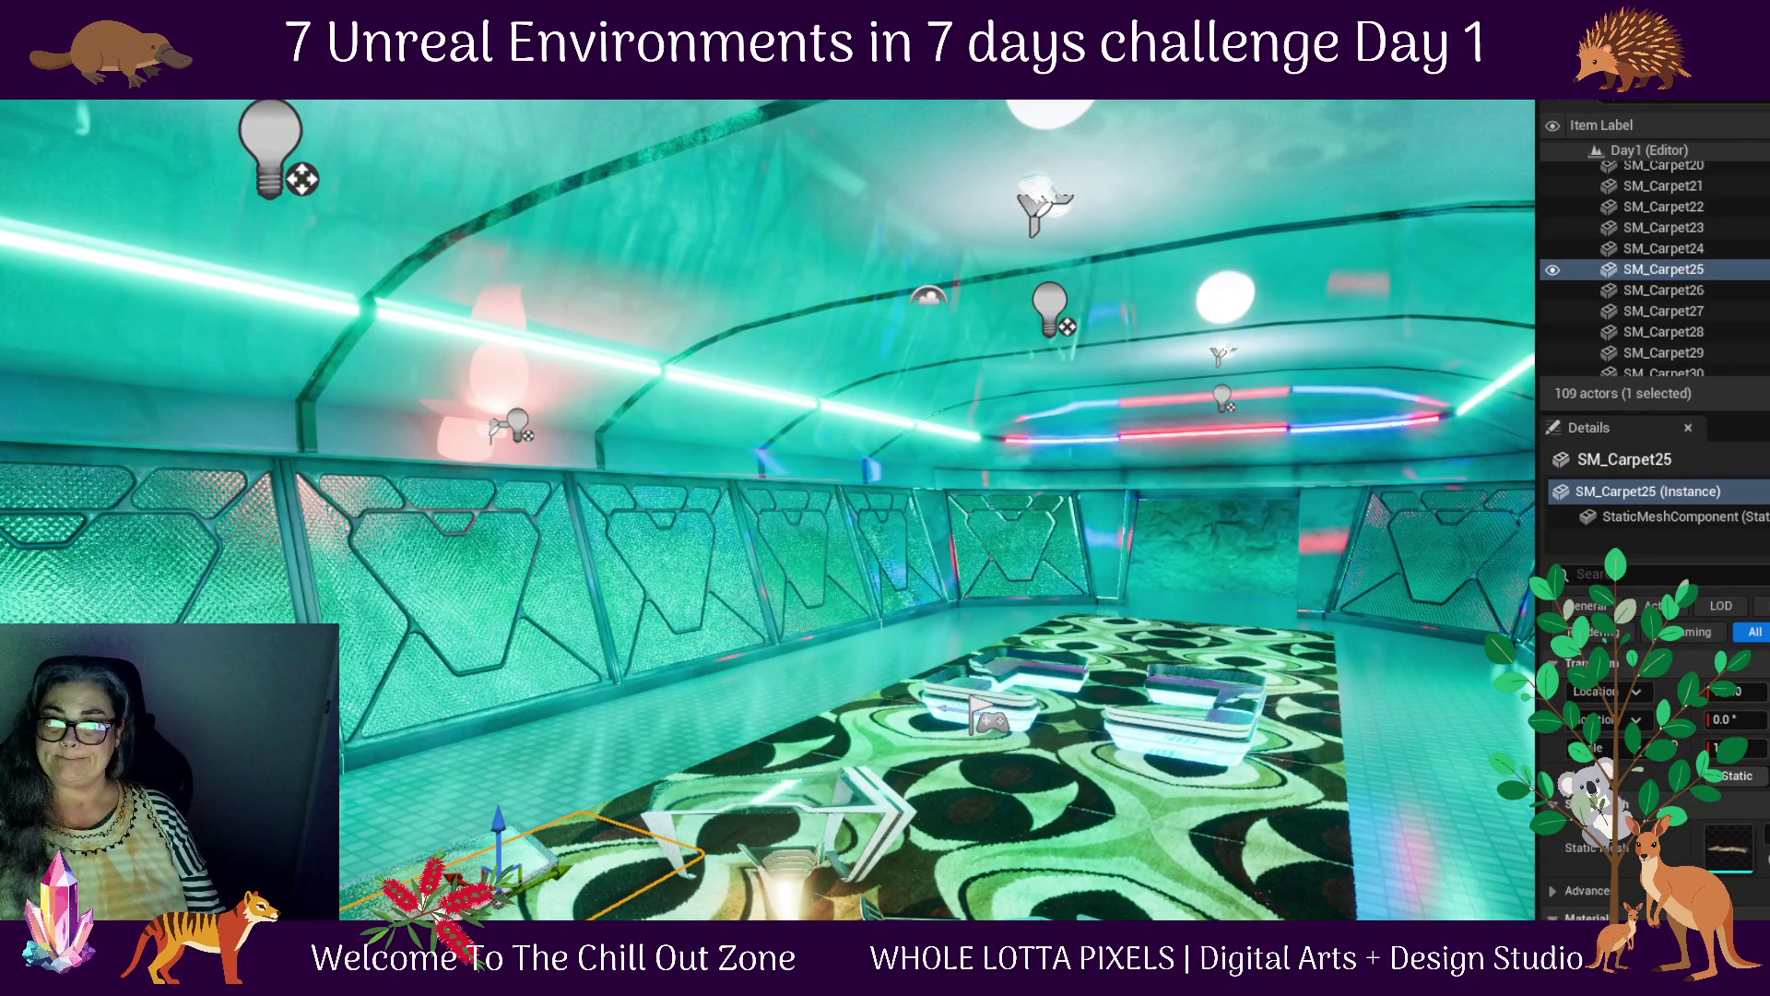
key("alt+p")
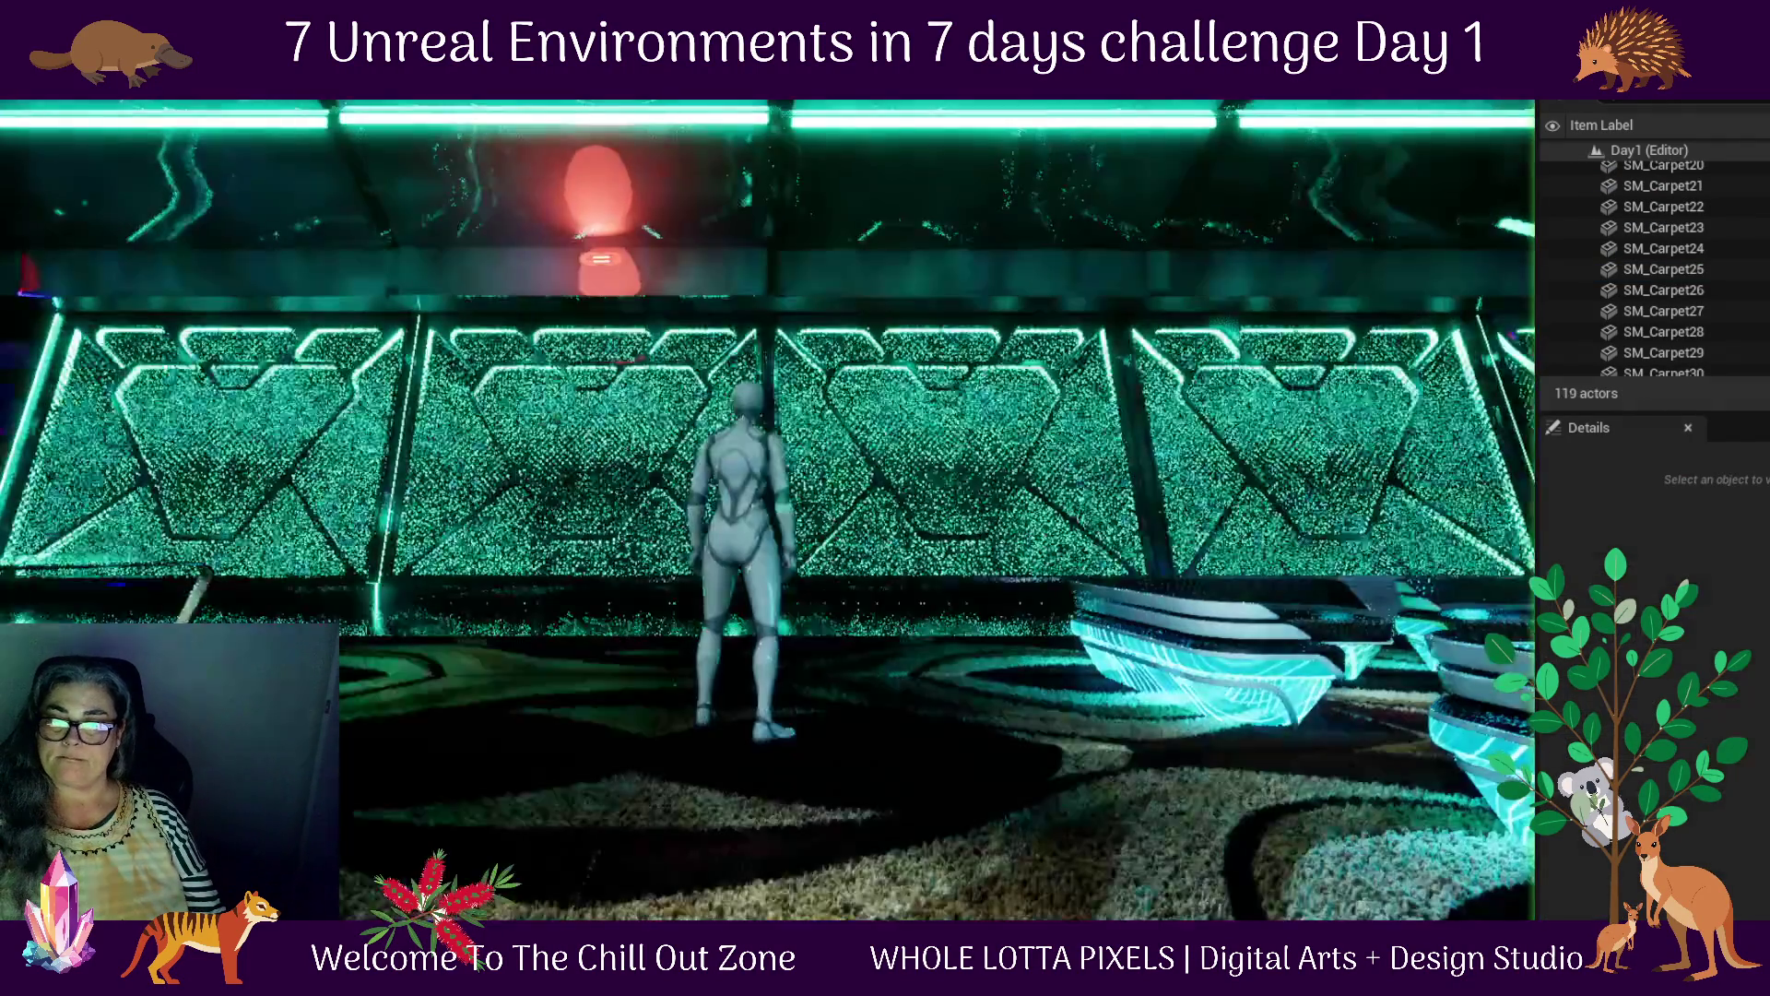
left_click(721, 565)
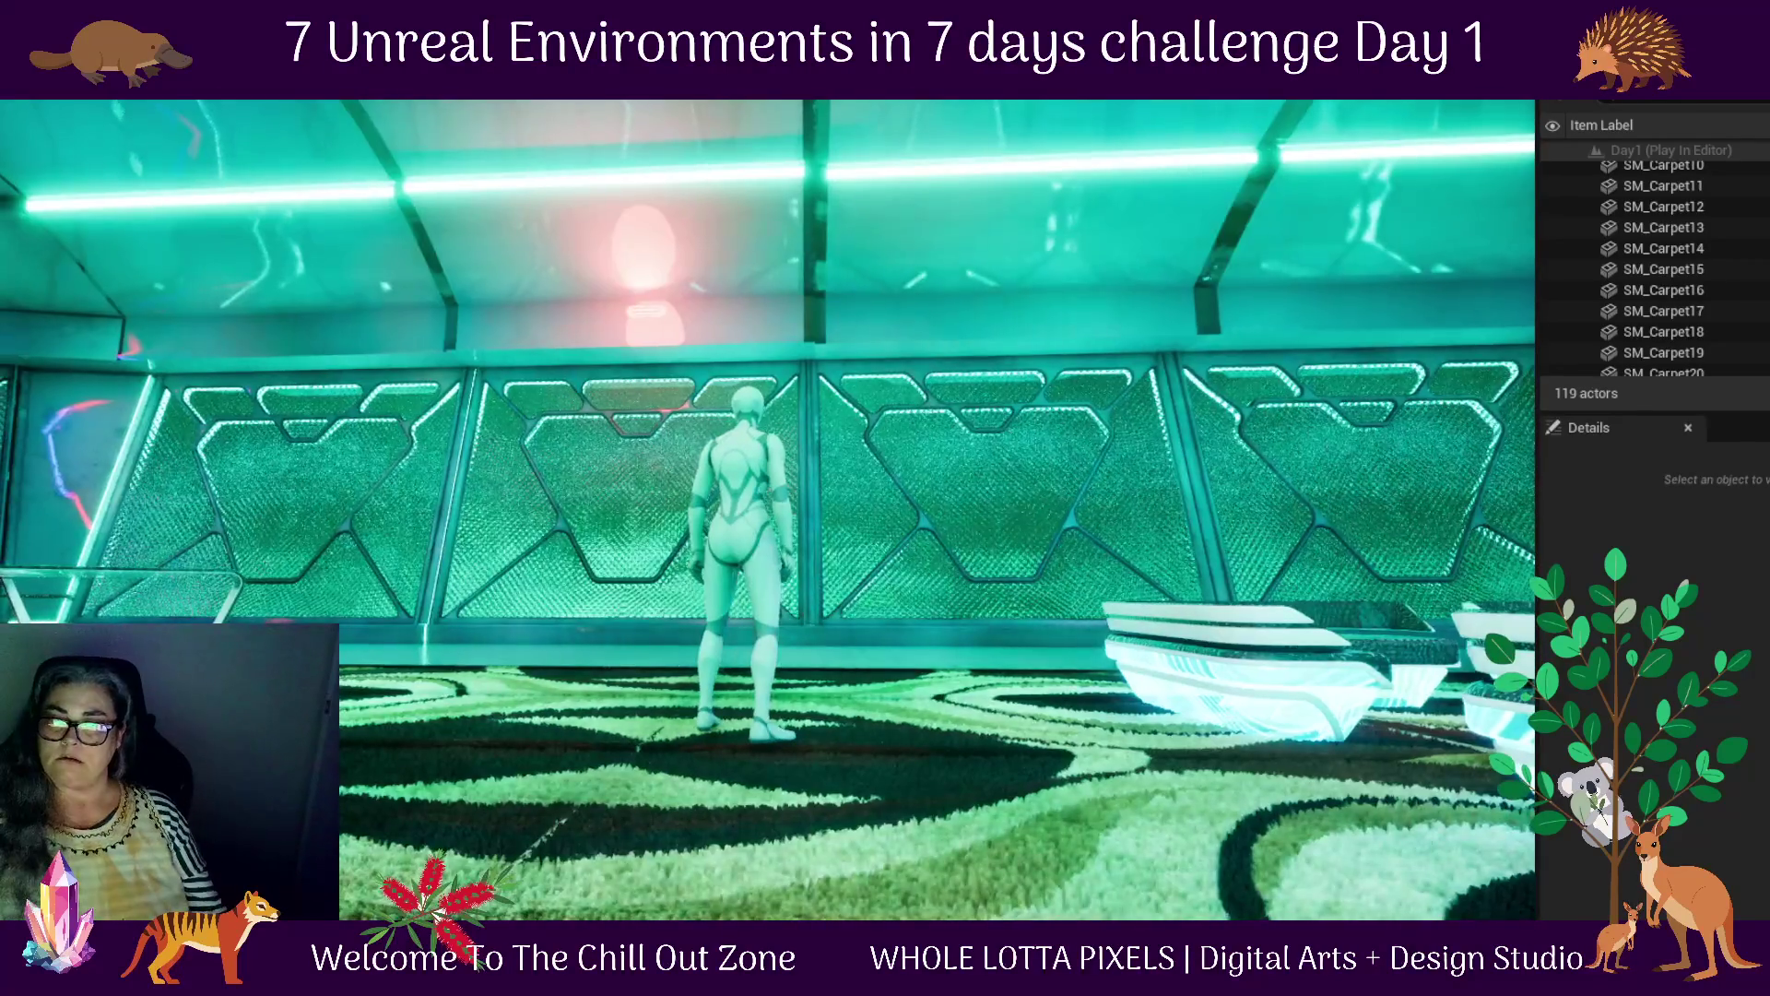
key("Escape")
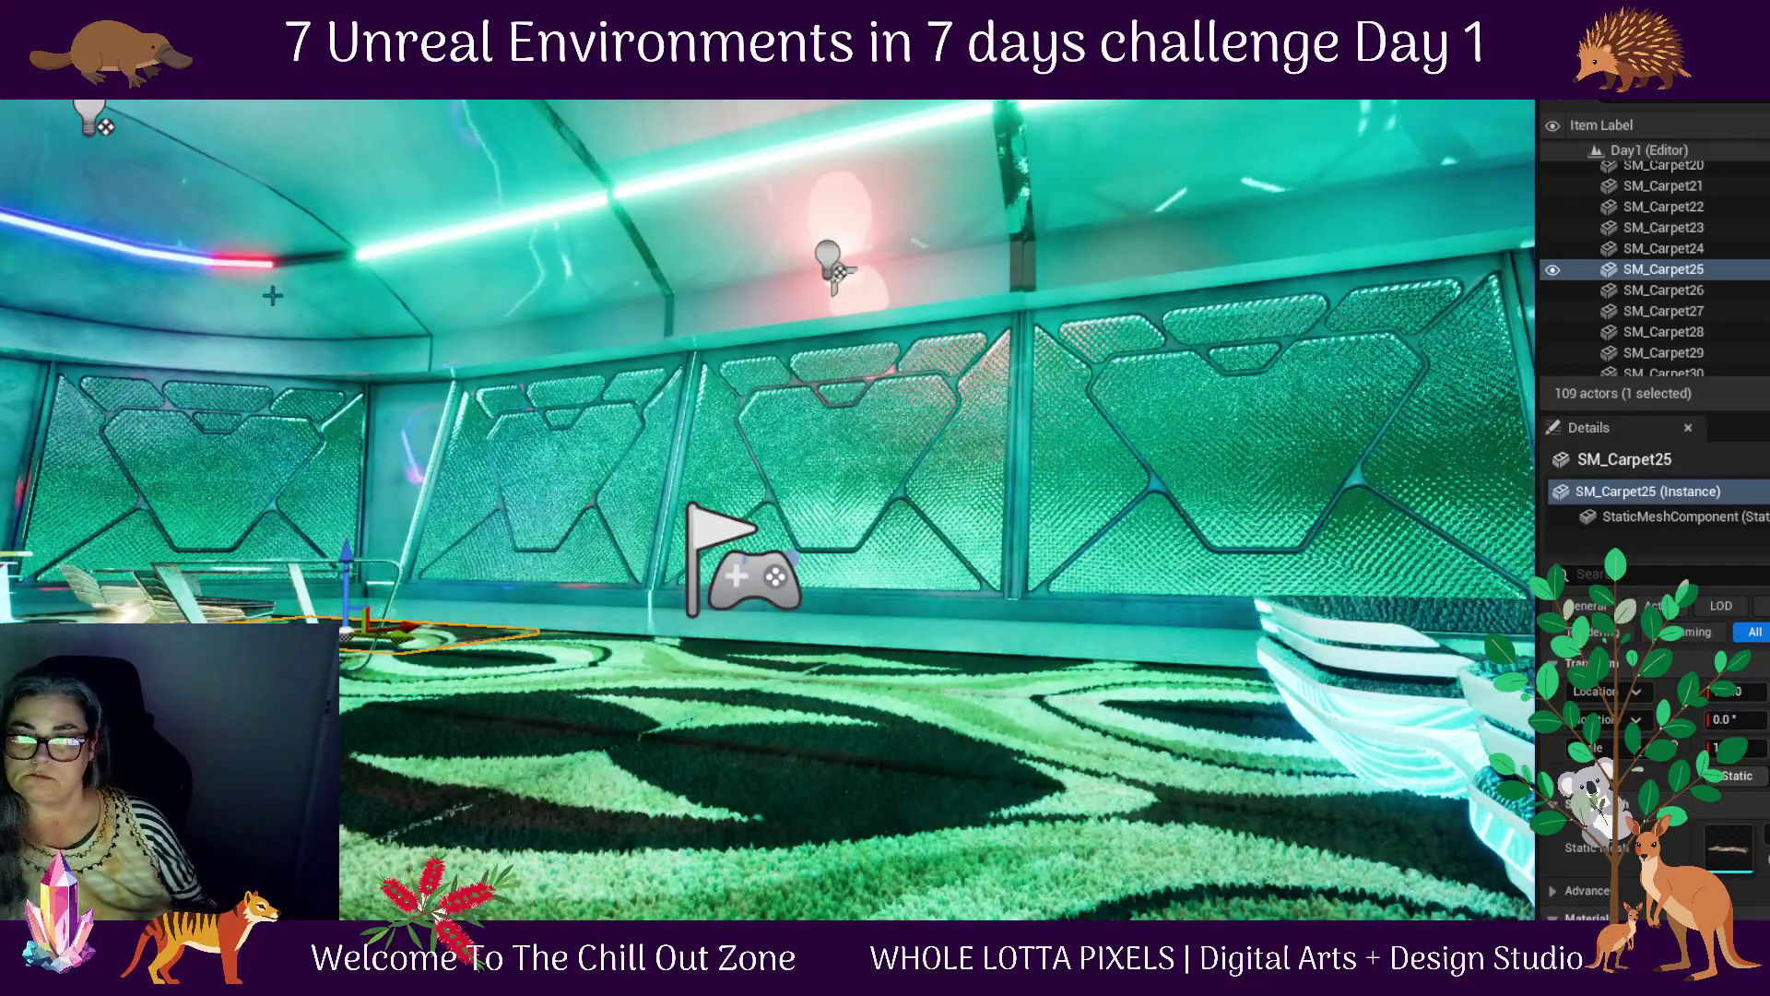
Delete BP_Wall_Lamp_80_red, play-test the lounge with Alt+P, then open the ExhibitionHall Content Drawer
left_click(834, 274)
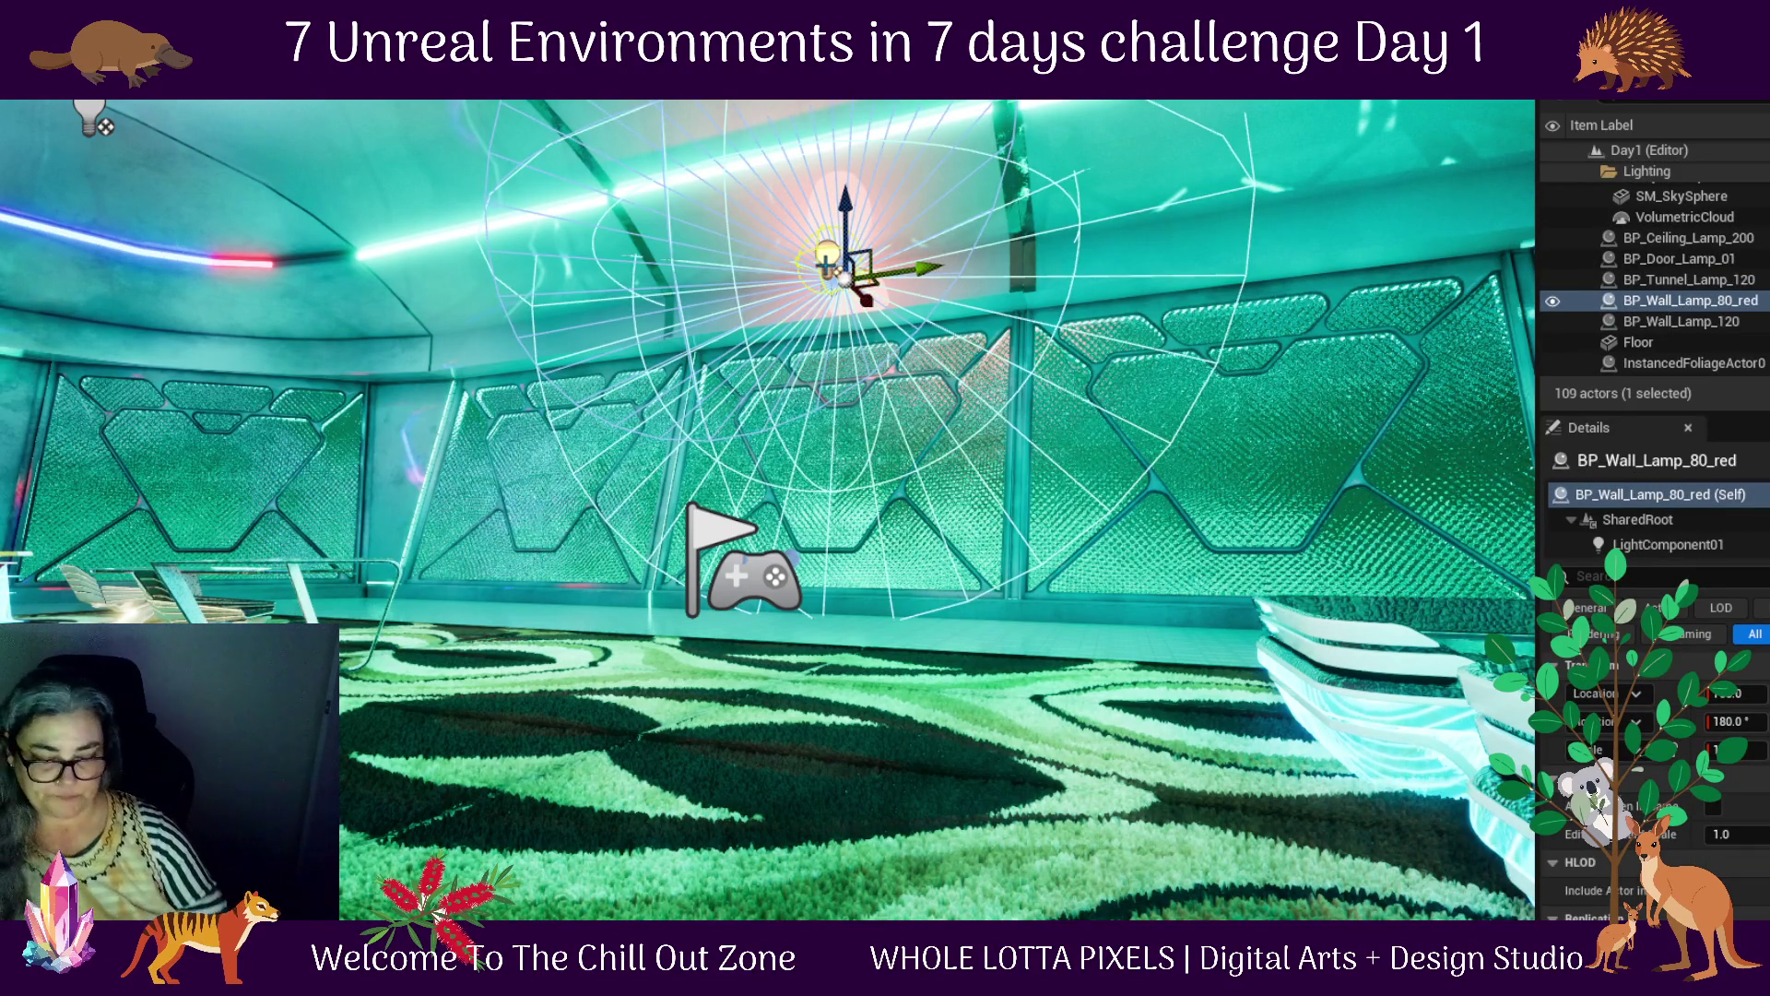
key("Delete")
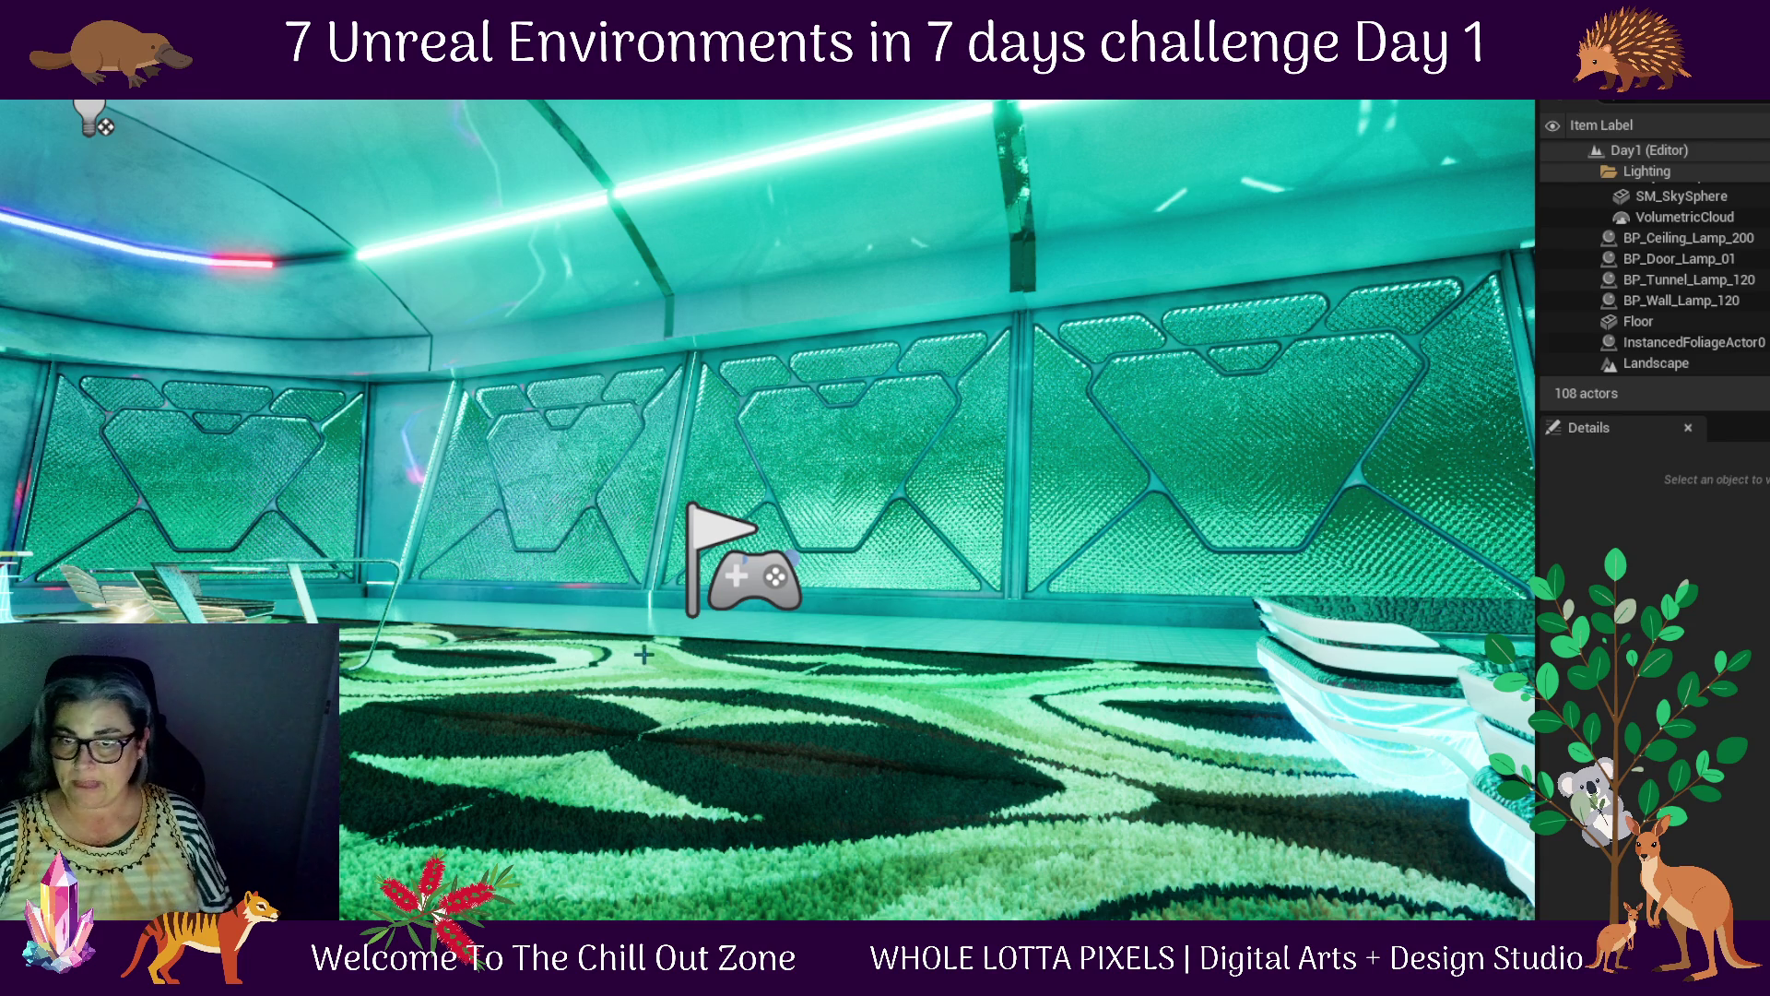
key("alt+p")
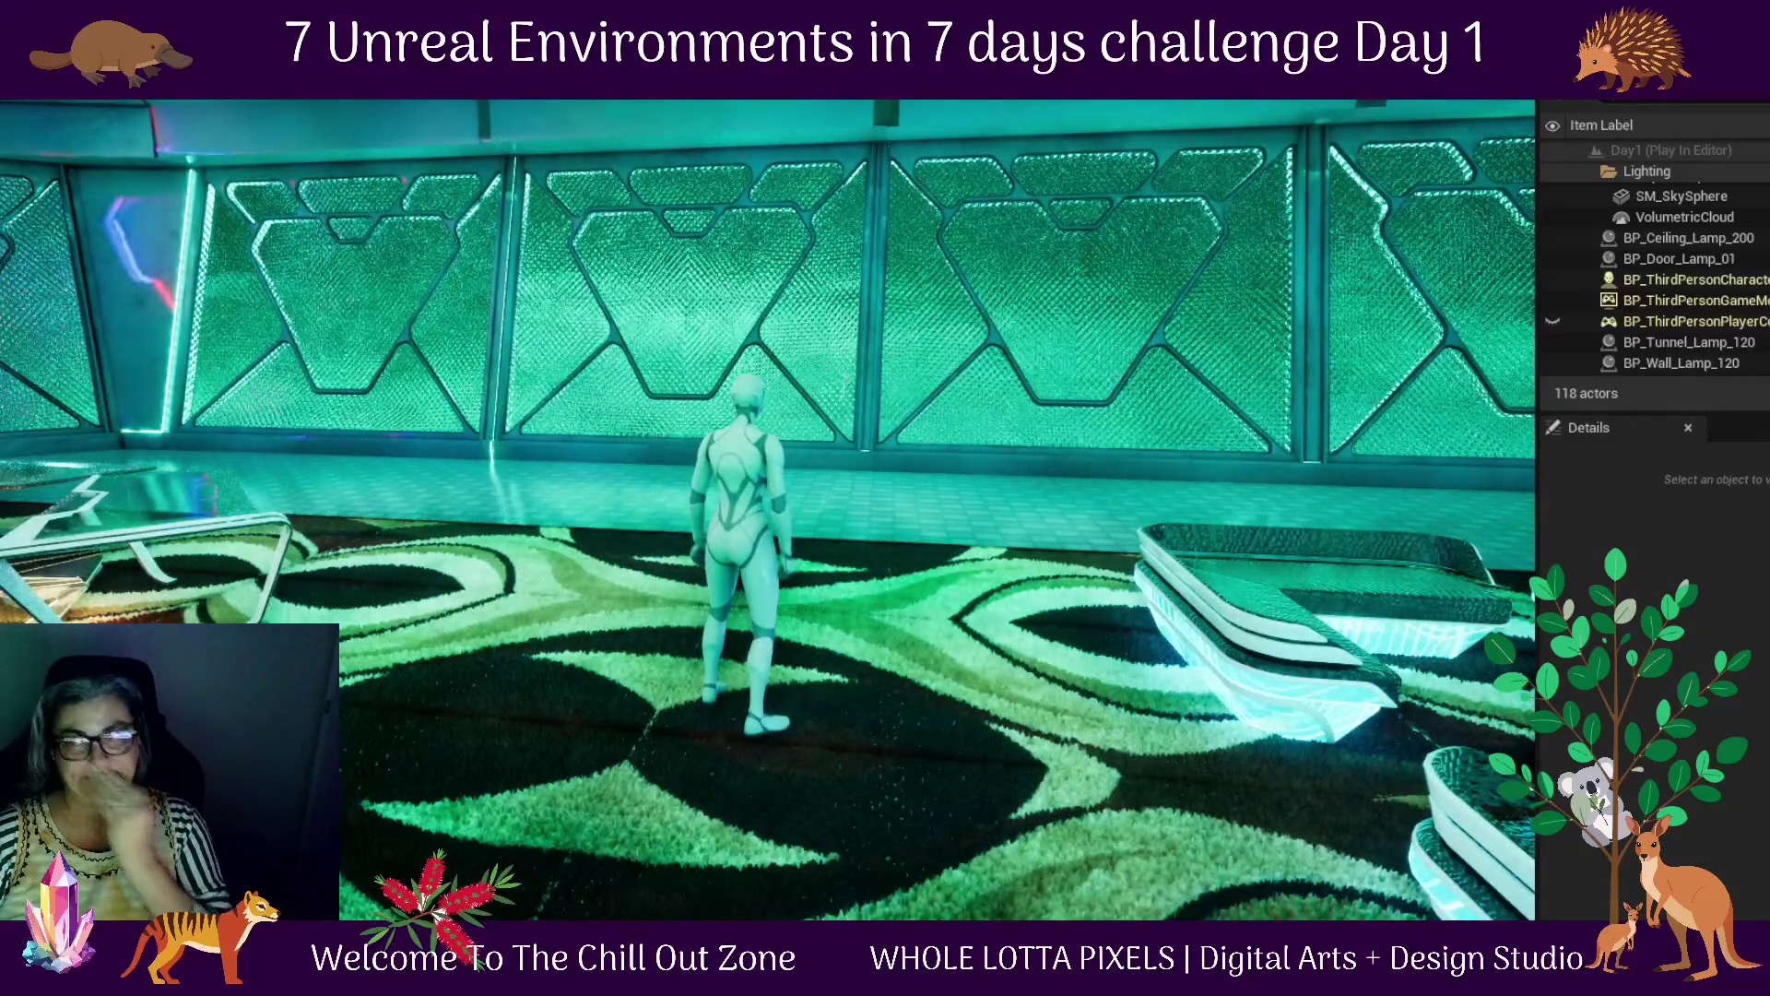
key("Escape")
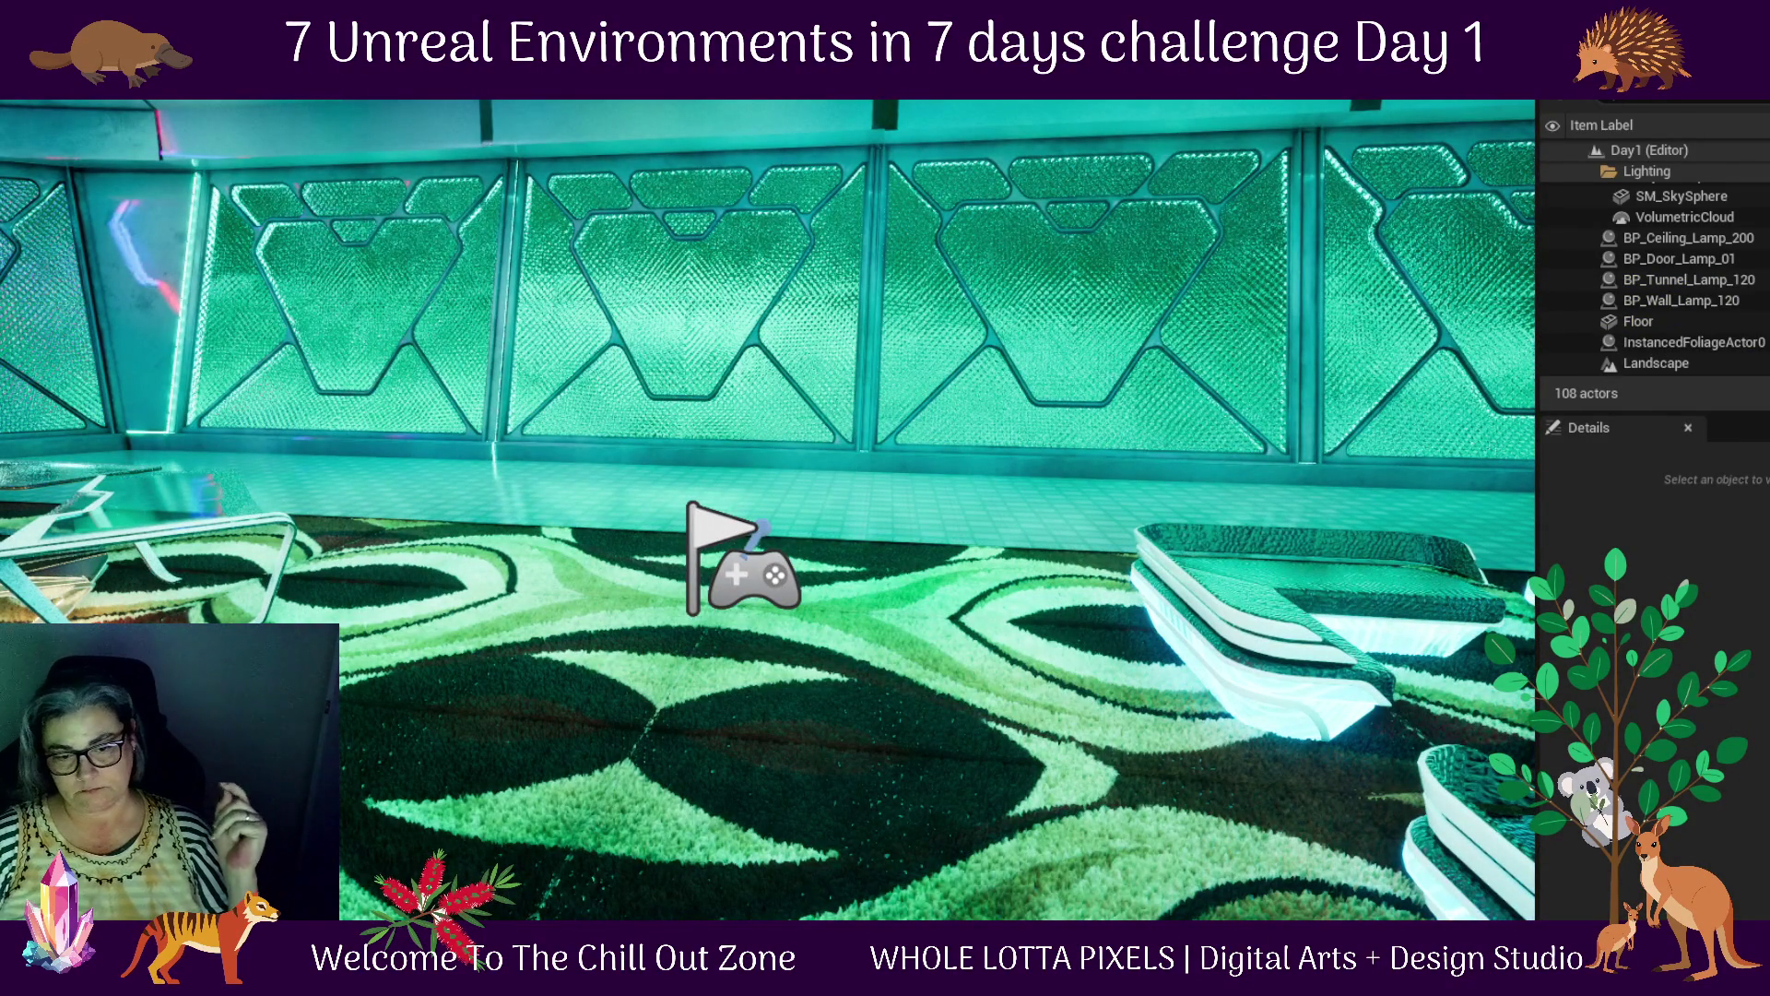
key("ctrl+space")
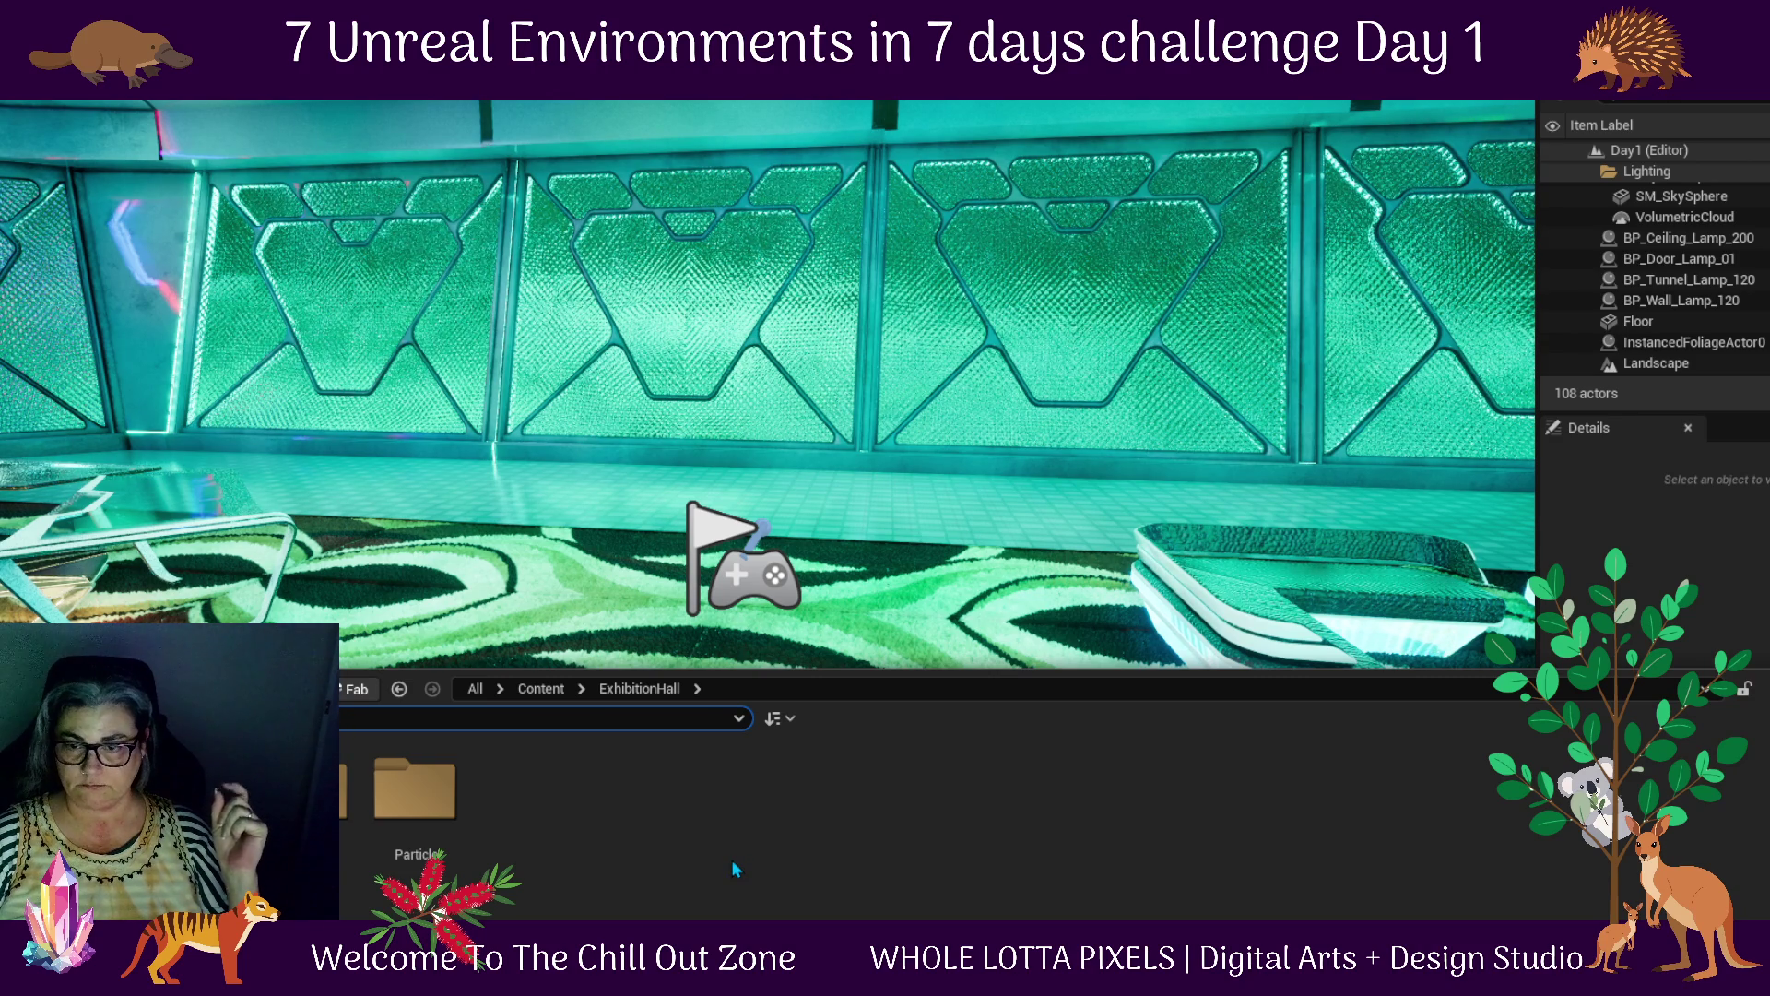
Browse to ExhibitionHall Mesh > Other and drop the SM_Chair5 chair onto the lounge carpet
double_click(307, 789)
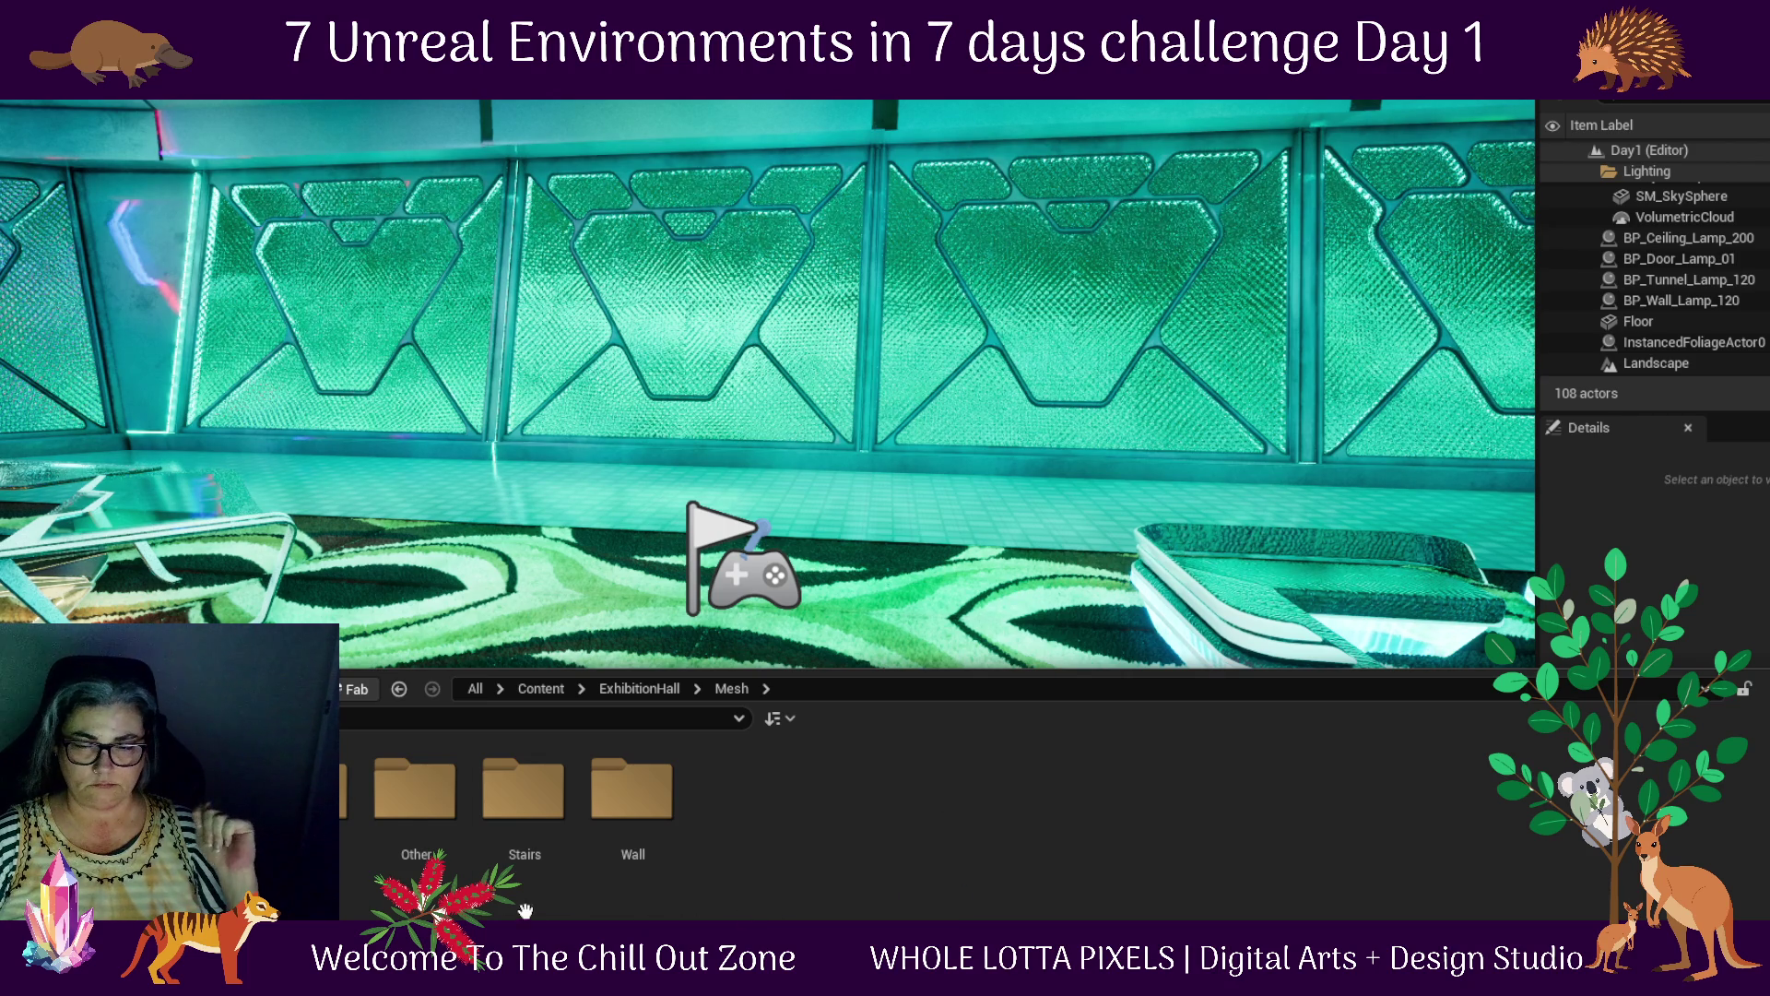
double_click(430, 815)
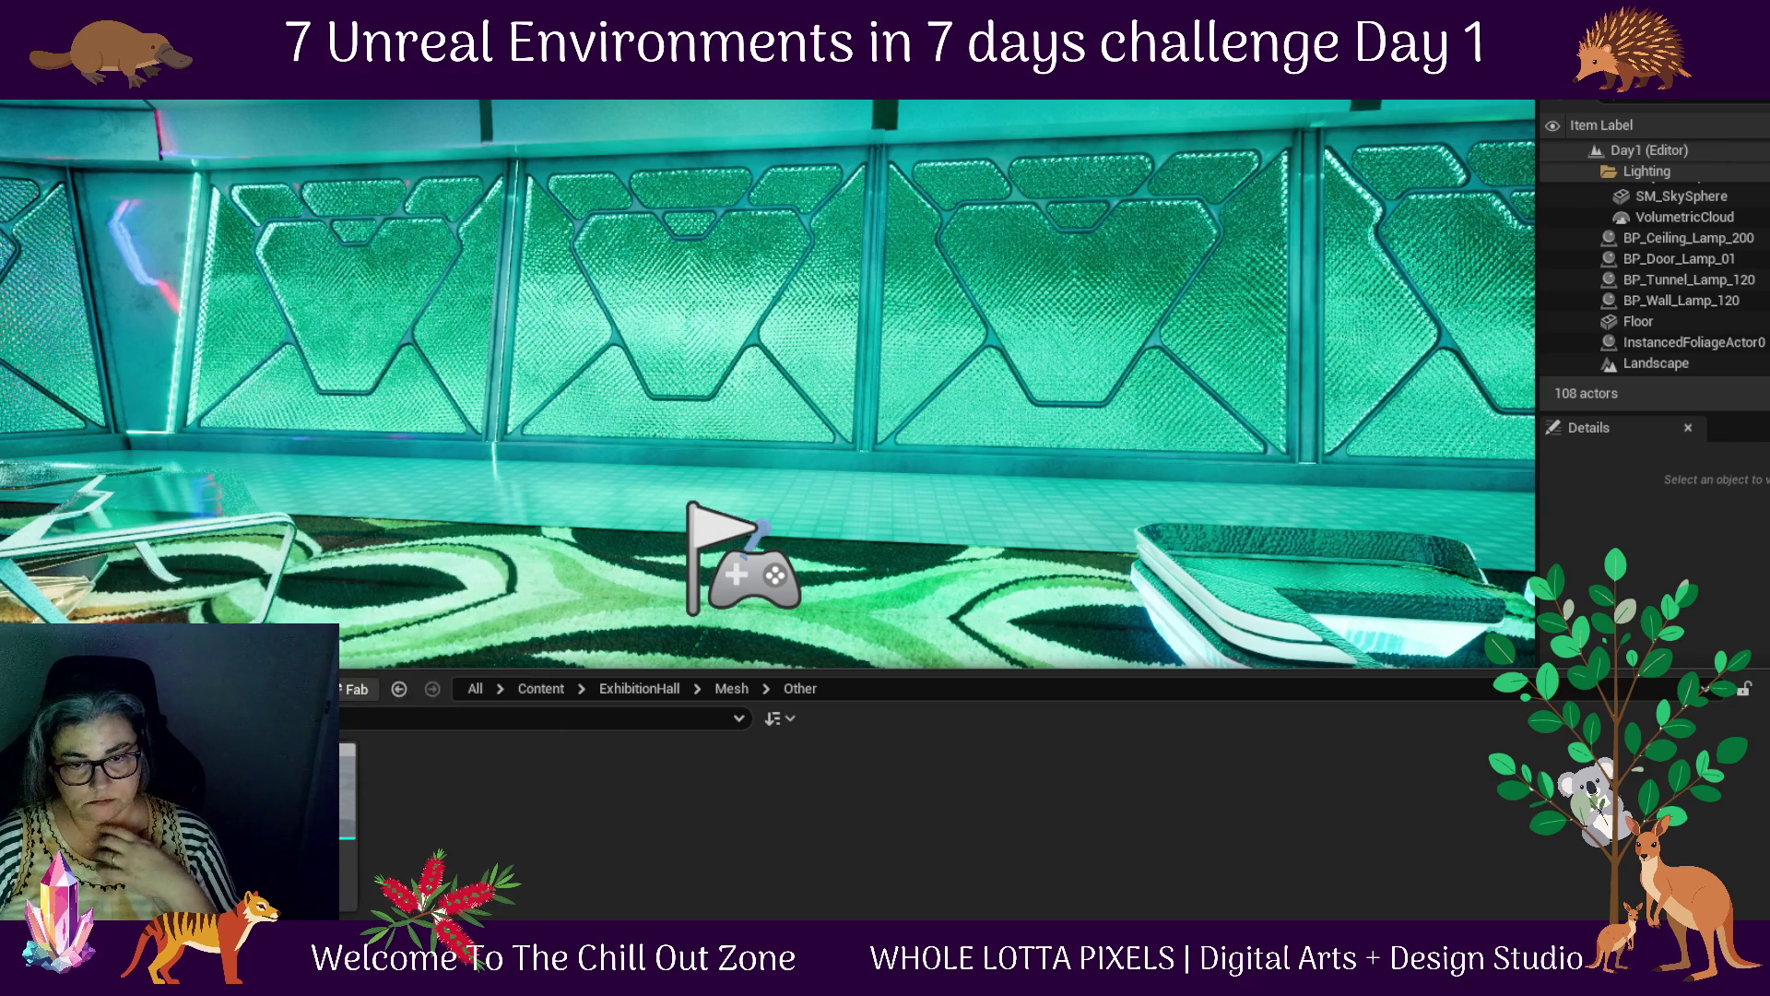
left_click(387, 625)
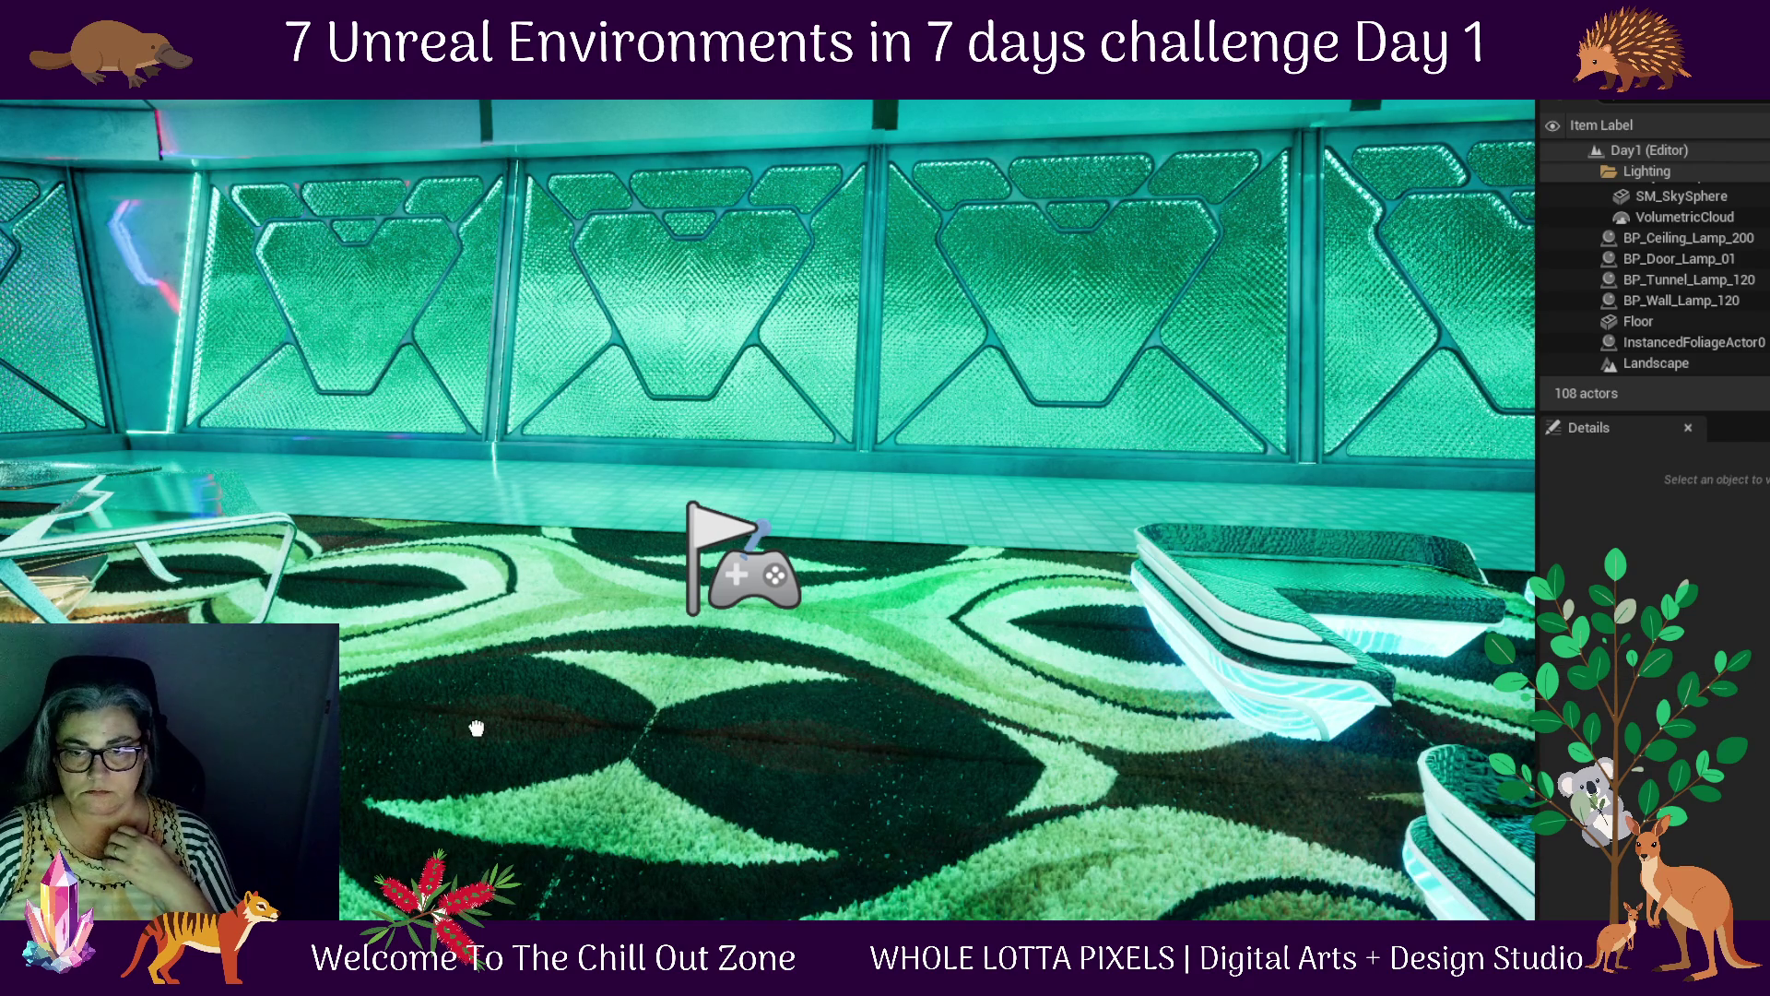
left_click_drag(477, 729, 479, 738)
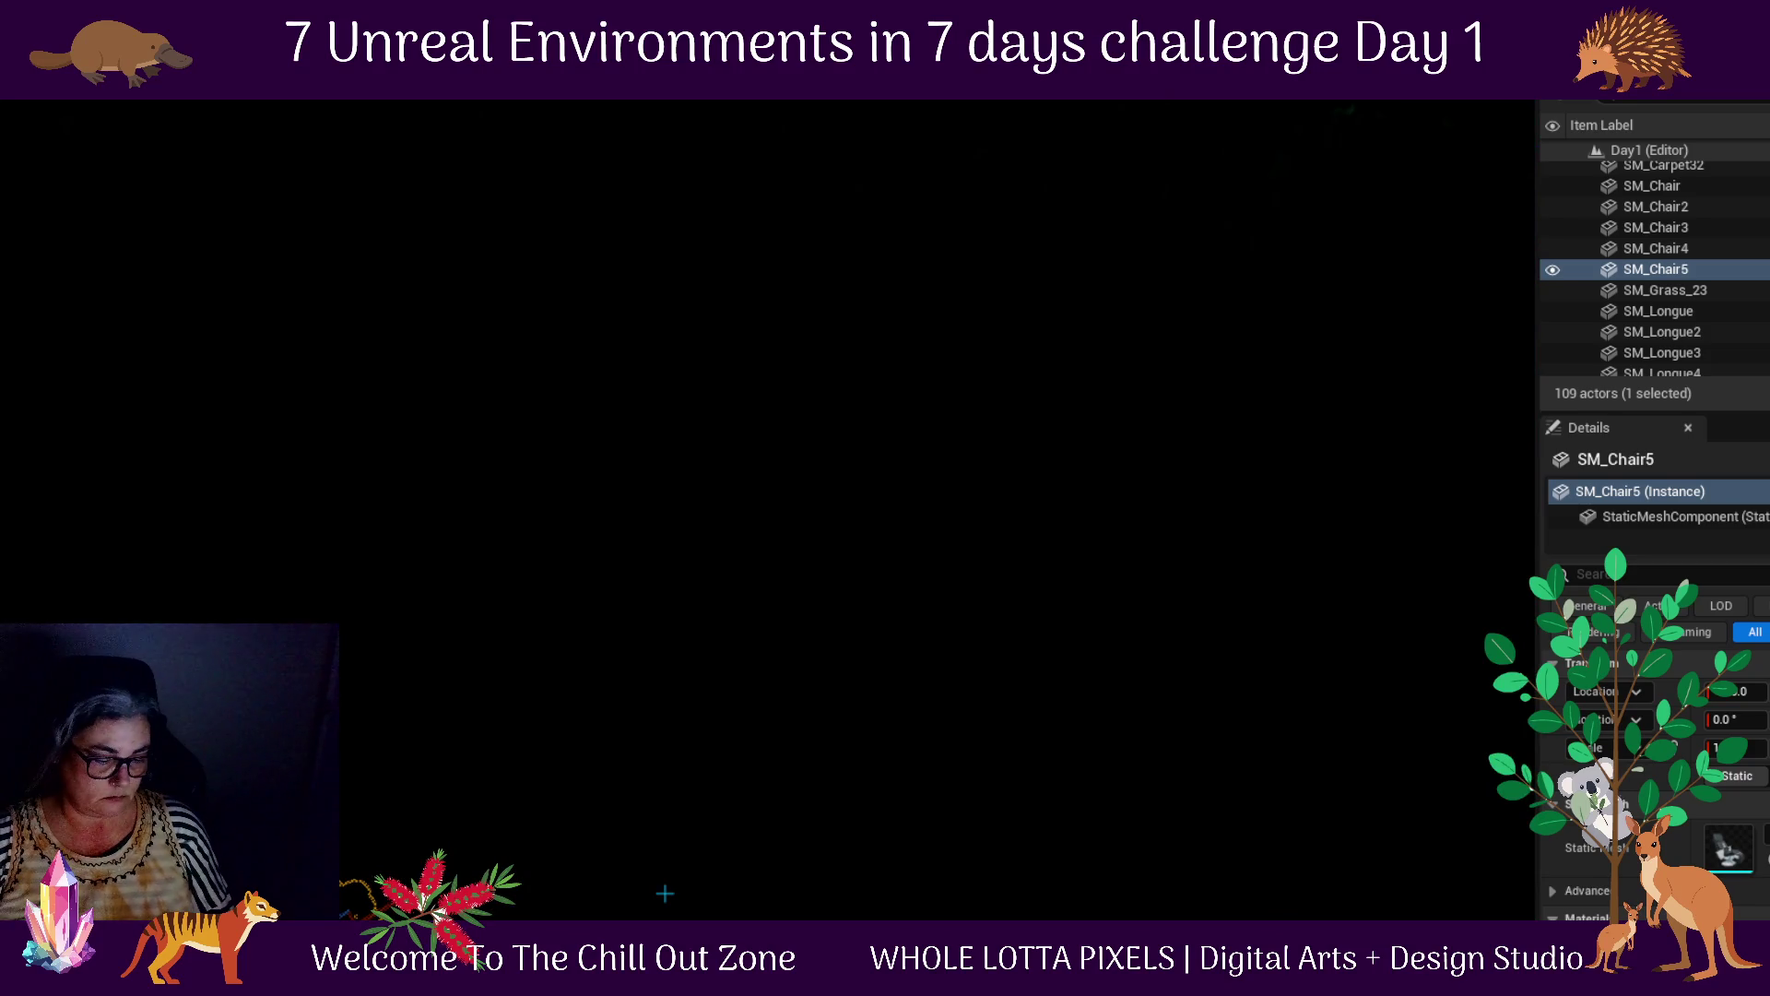
Frame and orbit around the new chair to check its placement by the tables
key("f")
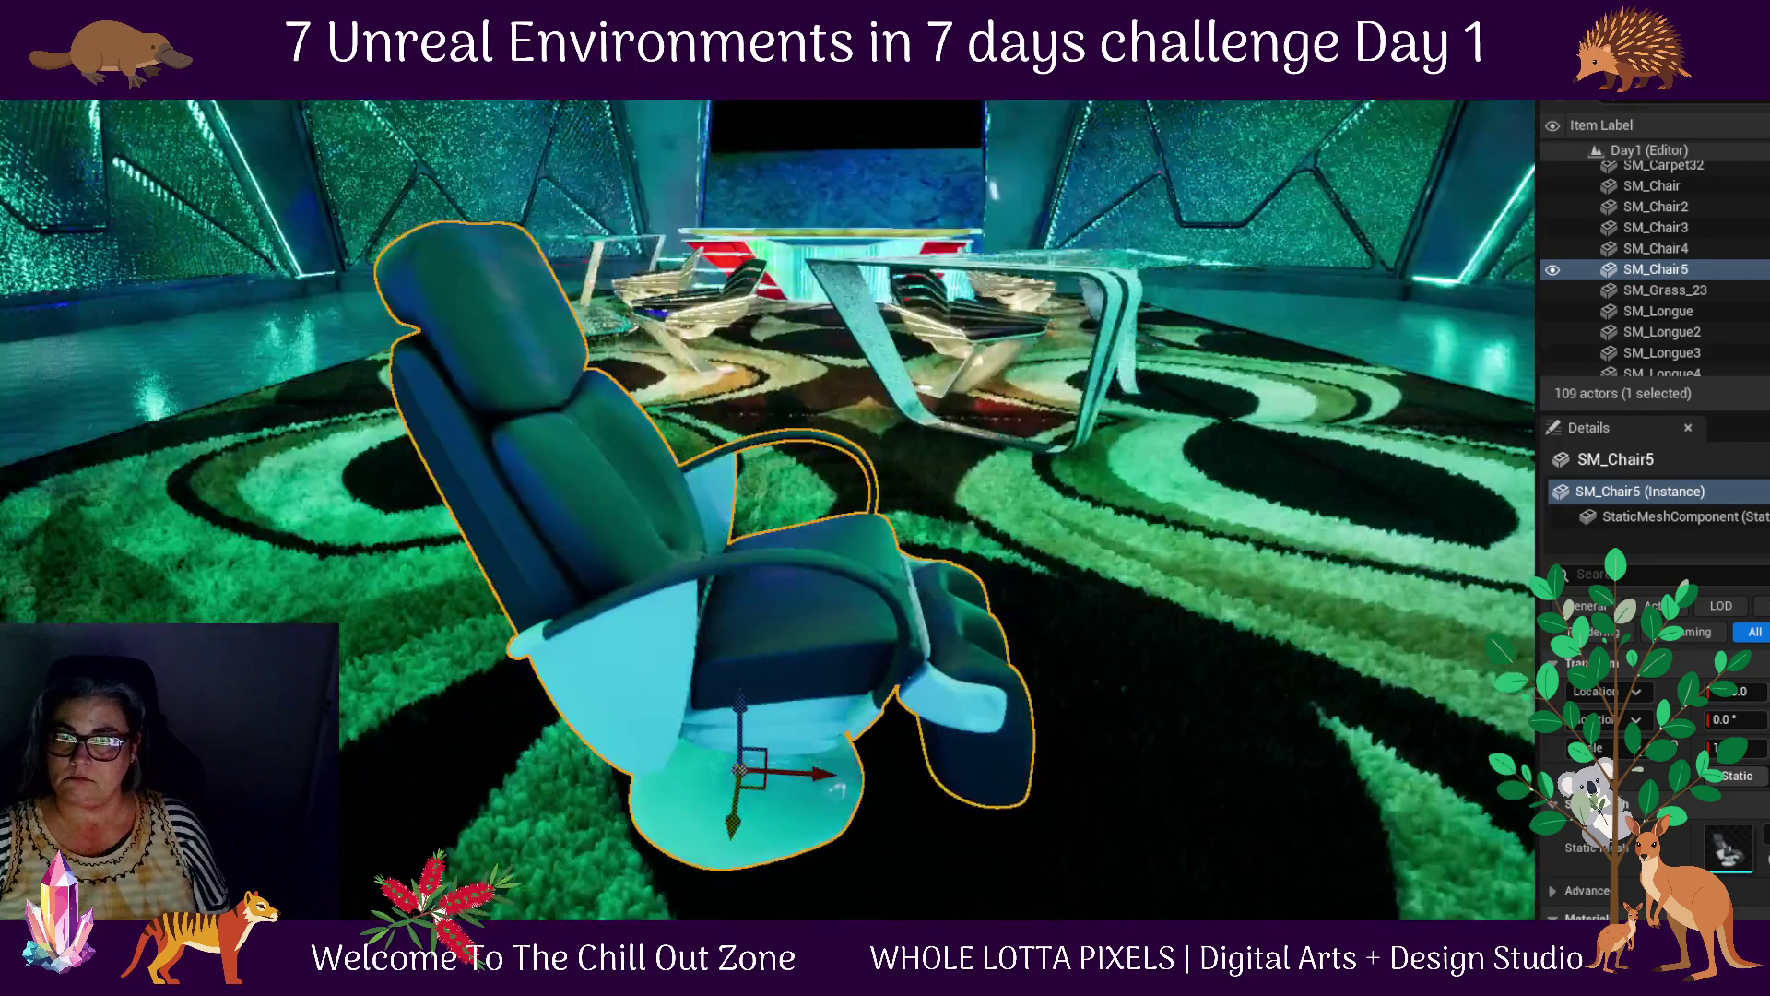
mouse_move(1184, 792)
left_mouse_down()
mouse_move(1106, 793)
mouse_move(1184, 791)
left_mouse_up()
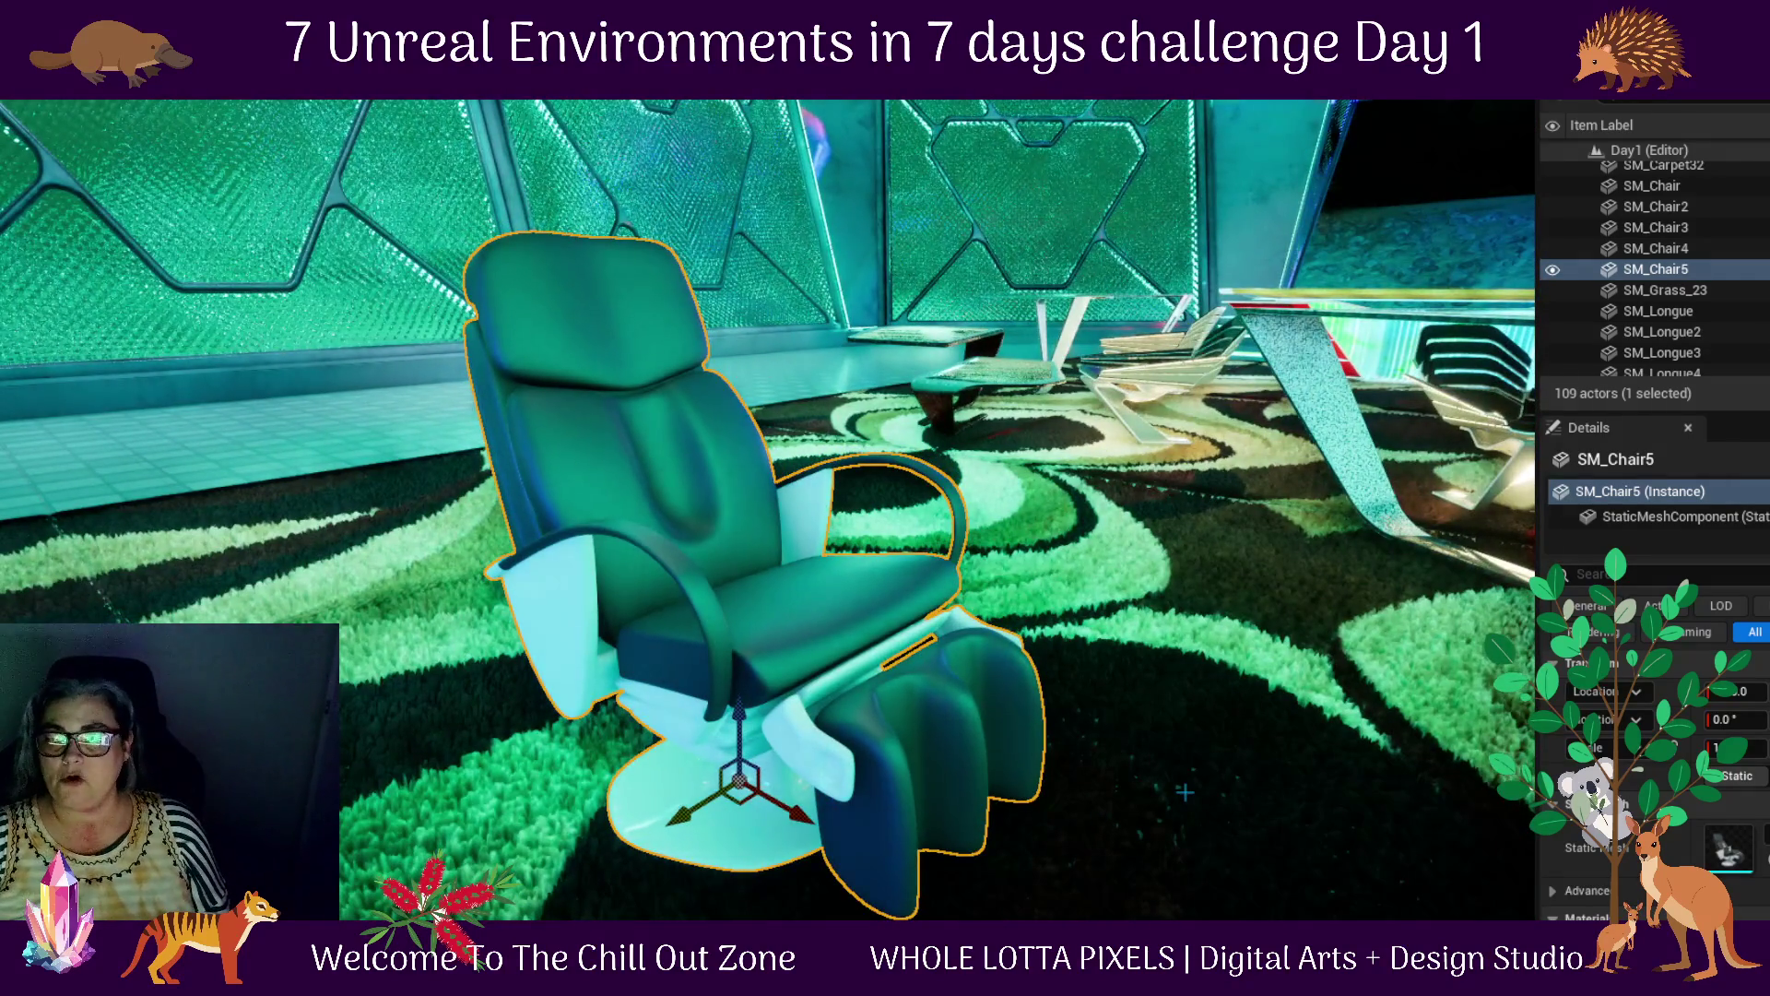
scroll(1184, 791, "down", 3)
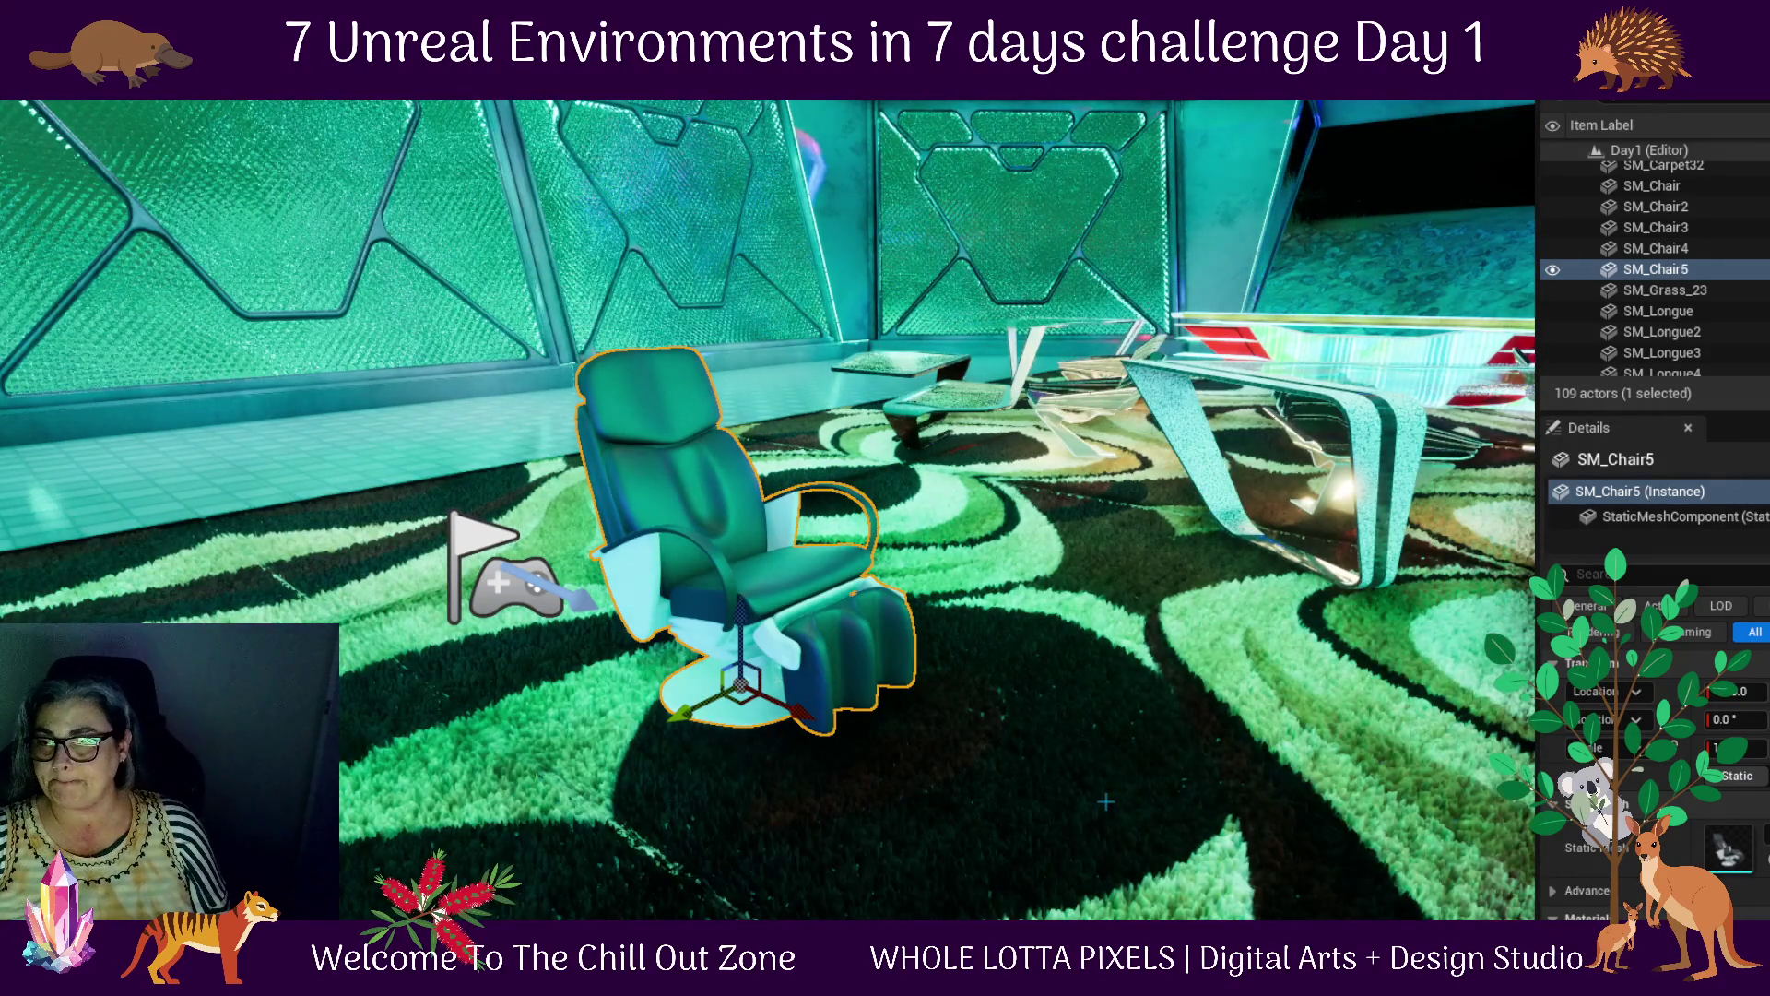
left_click_drag(1105, 802, 1291, 782)
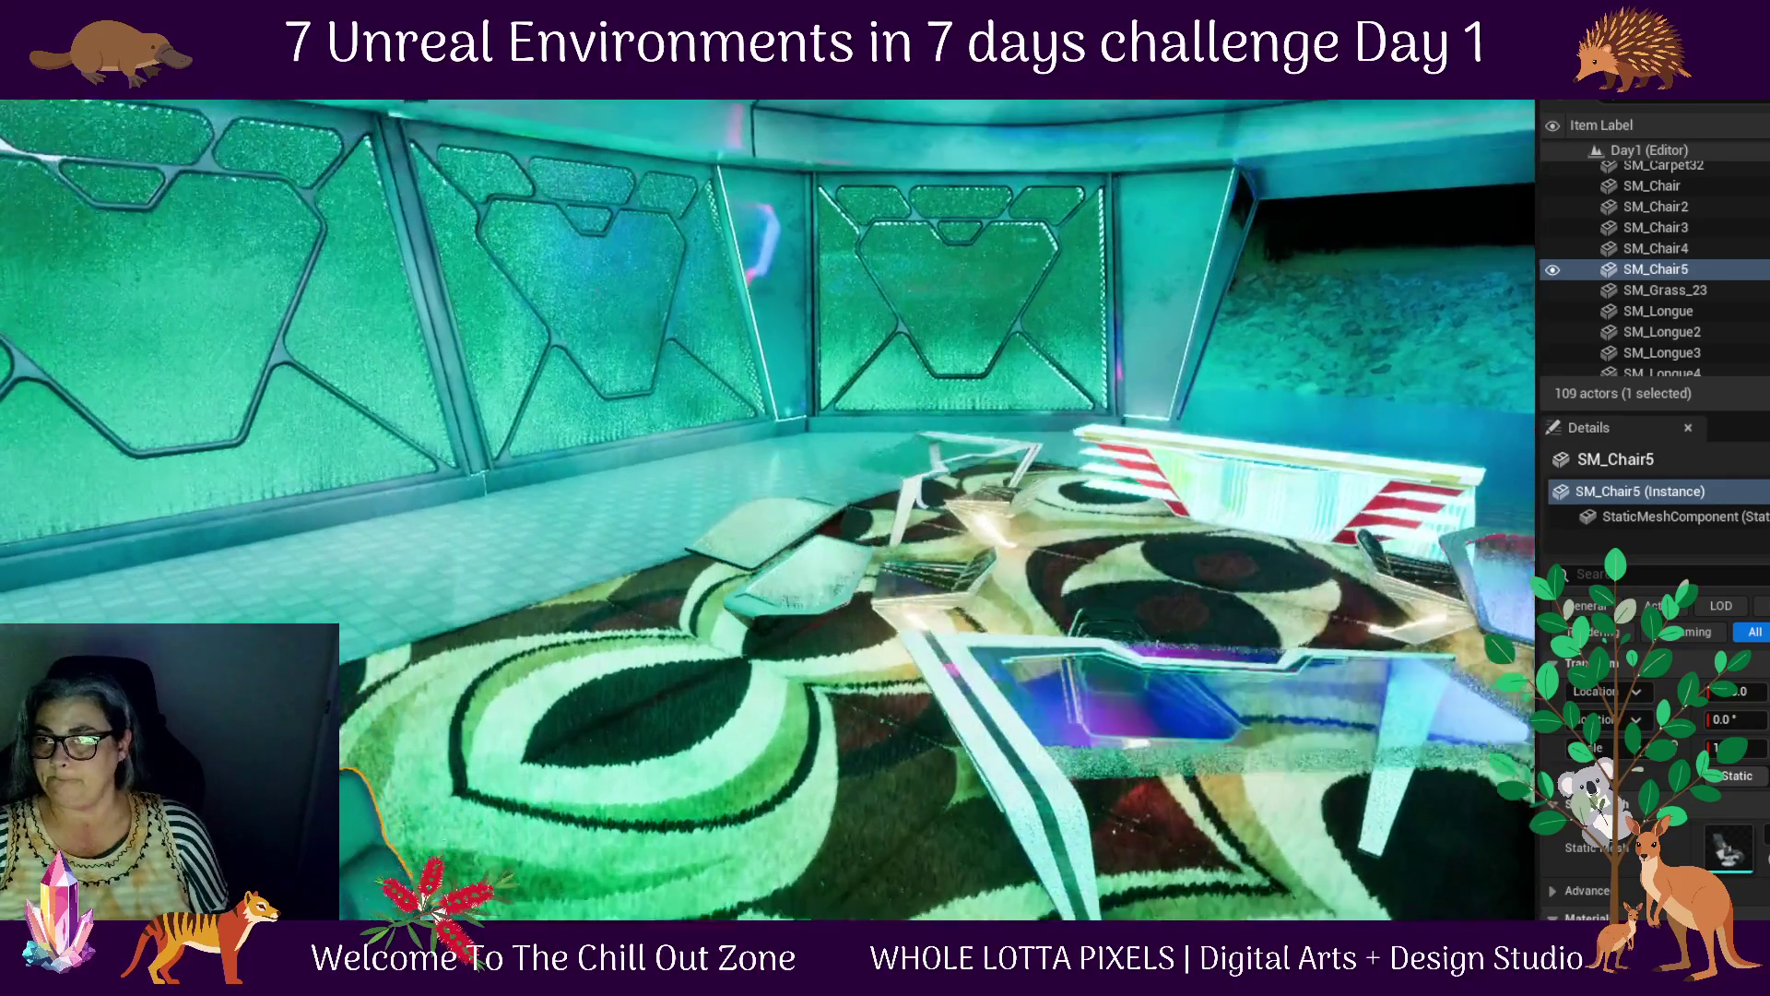
left_click_drag(662, 890, 553, 908)
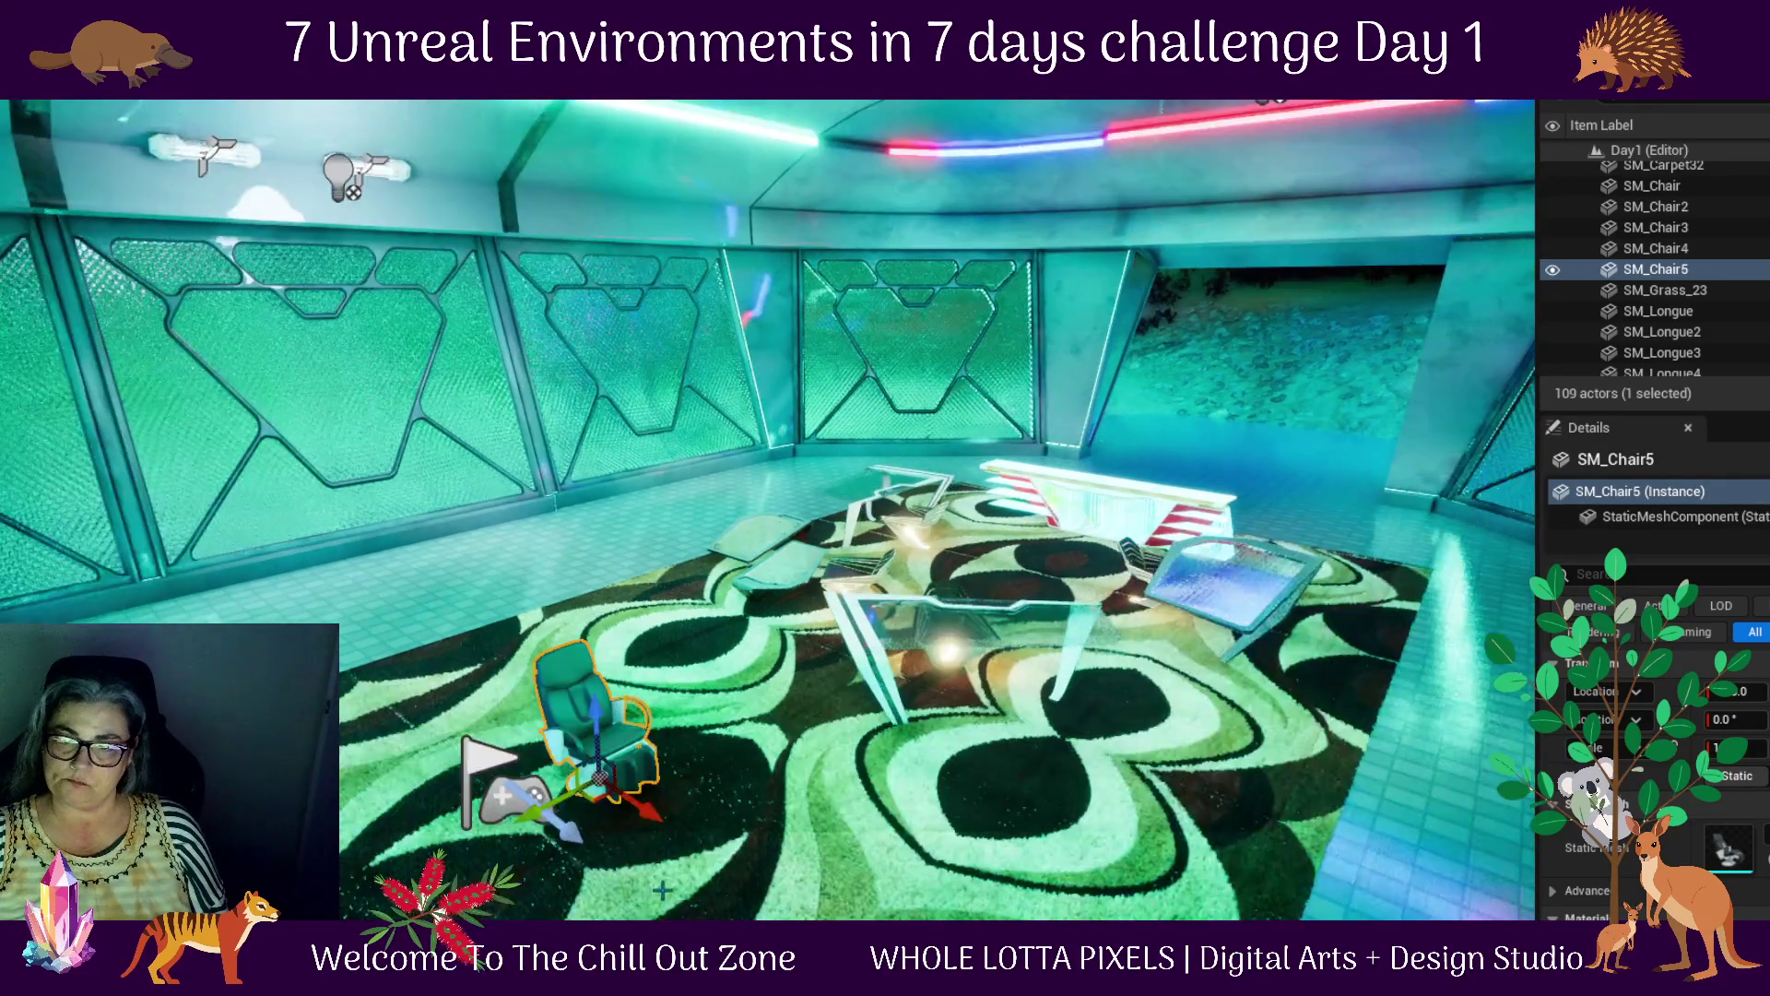
mouse_move(662, 889)
left_mouse_down()
mouse_move(658, 802)
mouse_move(658, 821)
left_mouse_up()
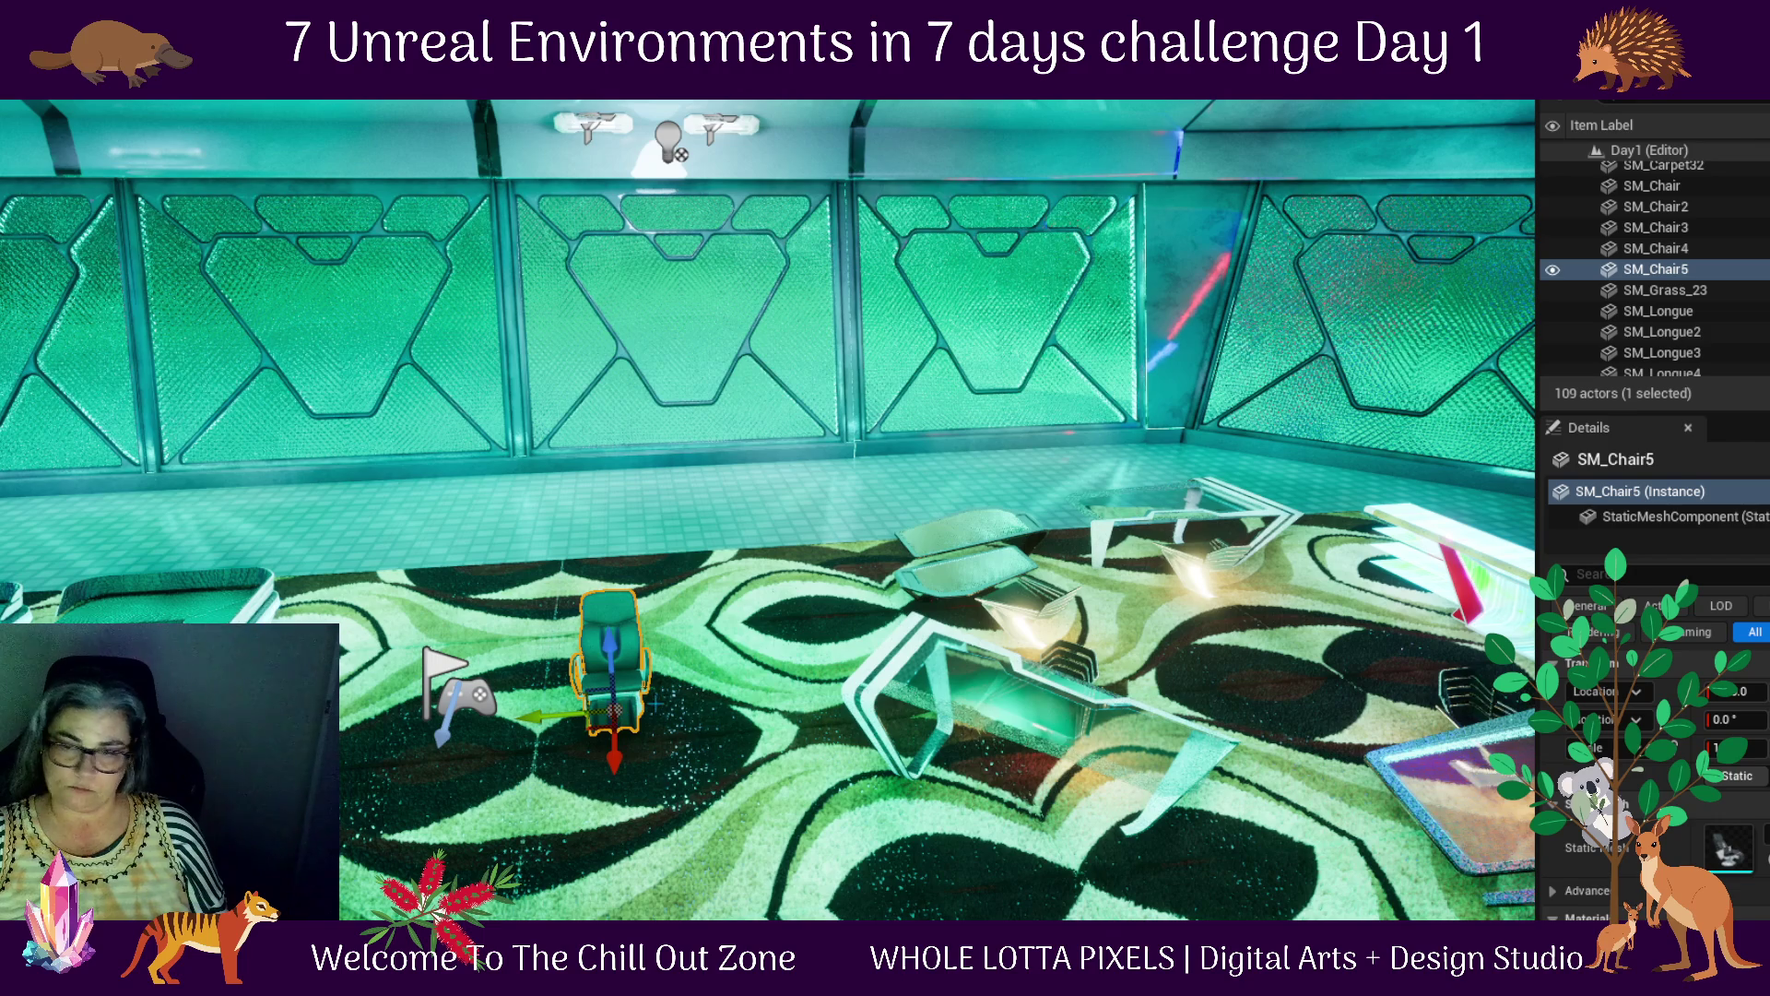
mouse_move(656, 702)
left_mouse_down()
mouse_move(609, 643)
mouse_move(692, 254)
mouse_move(590, 180)
left_mouse_up()
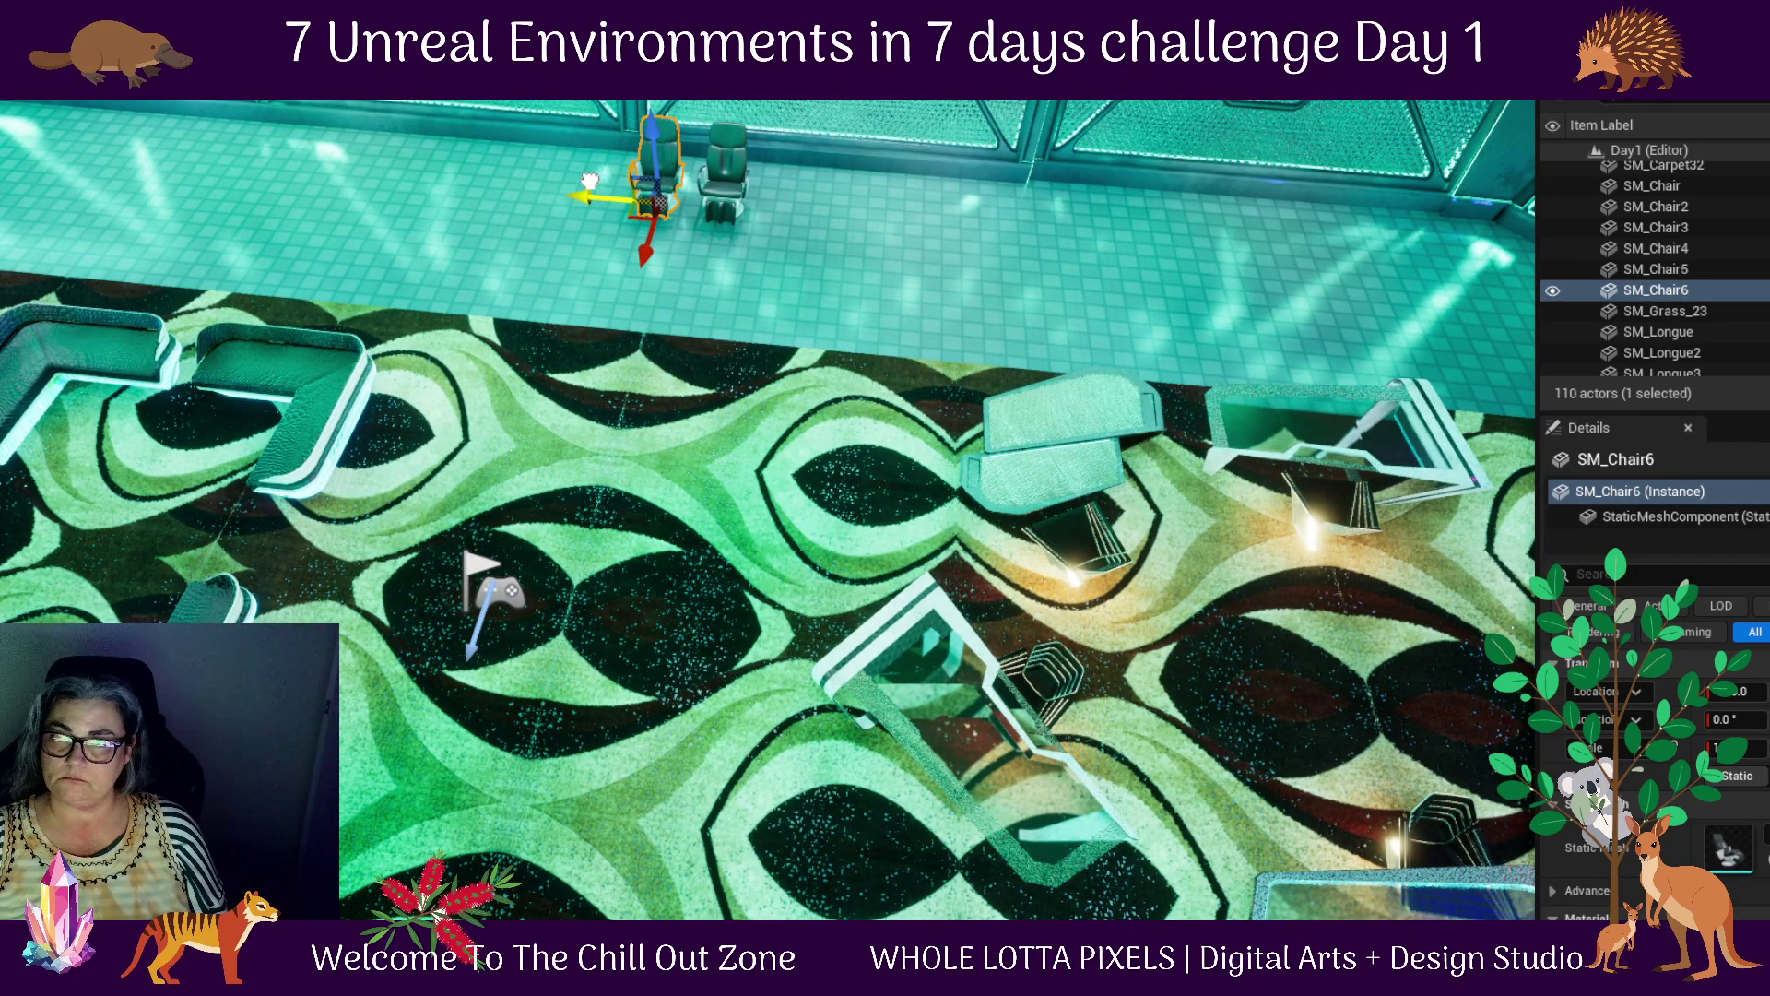
Reopen the Content Drawer at the top-level Content folder and launch Fab
key("ctrl+space")
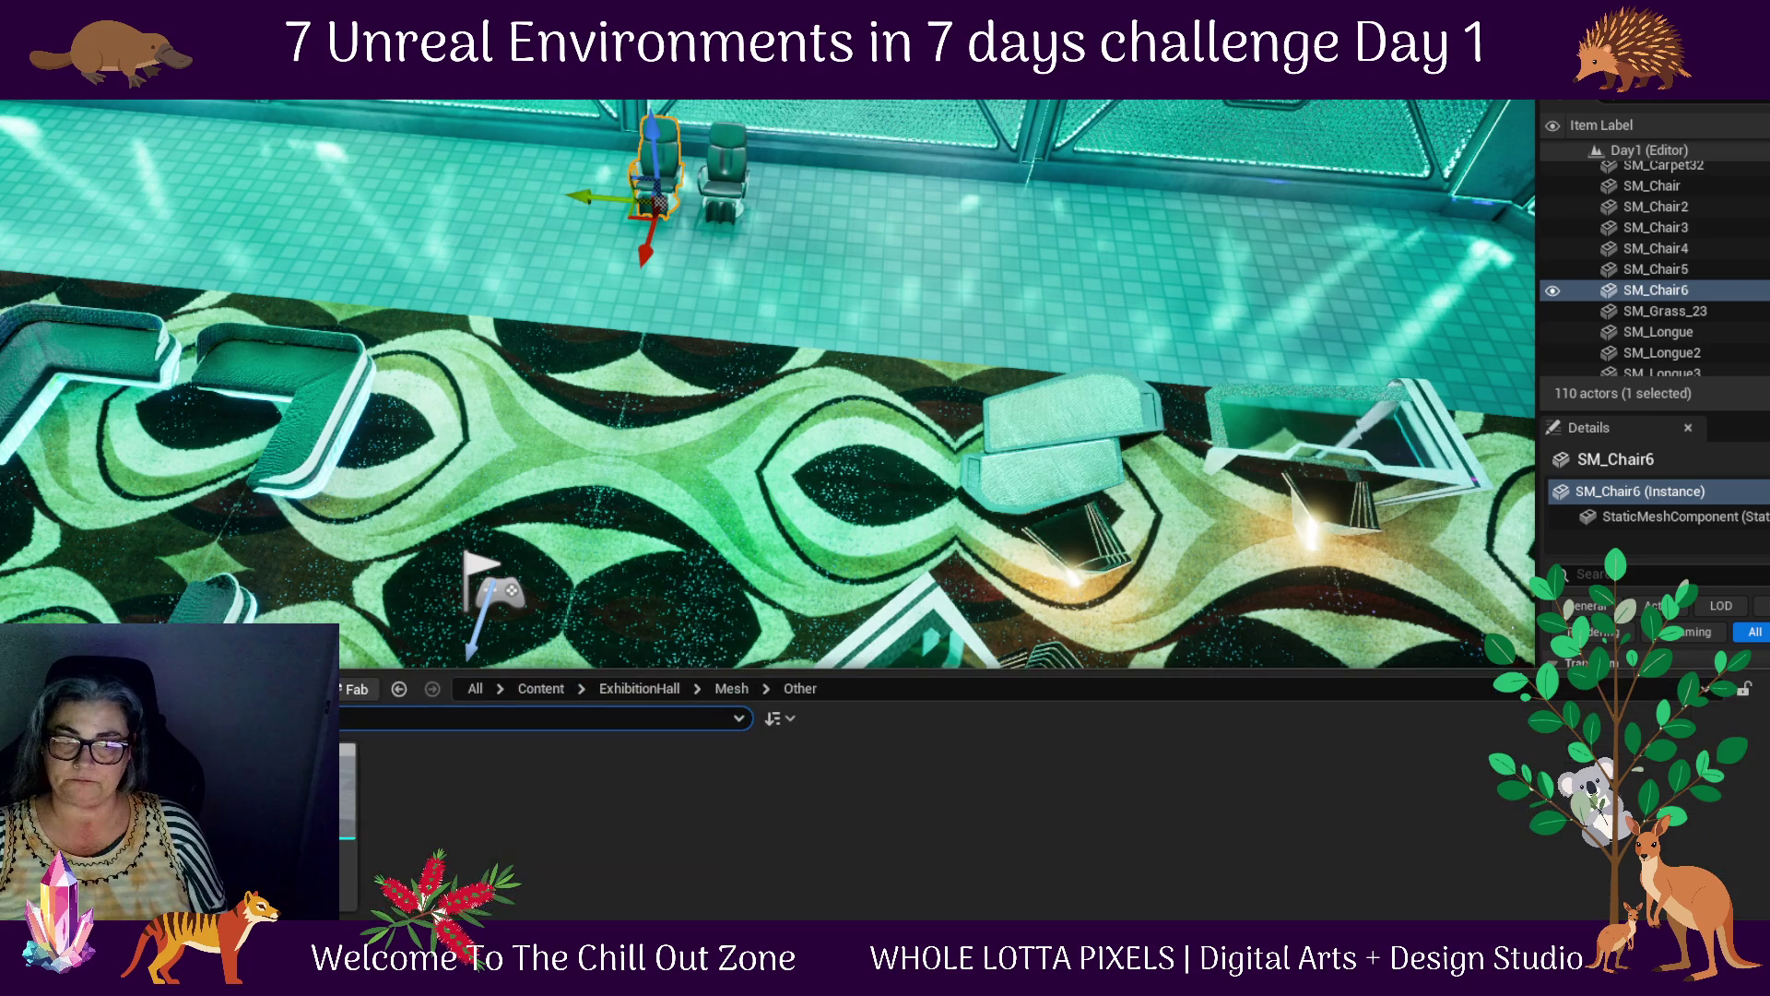
left_click(534, 688)
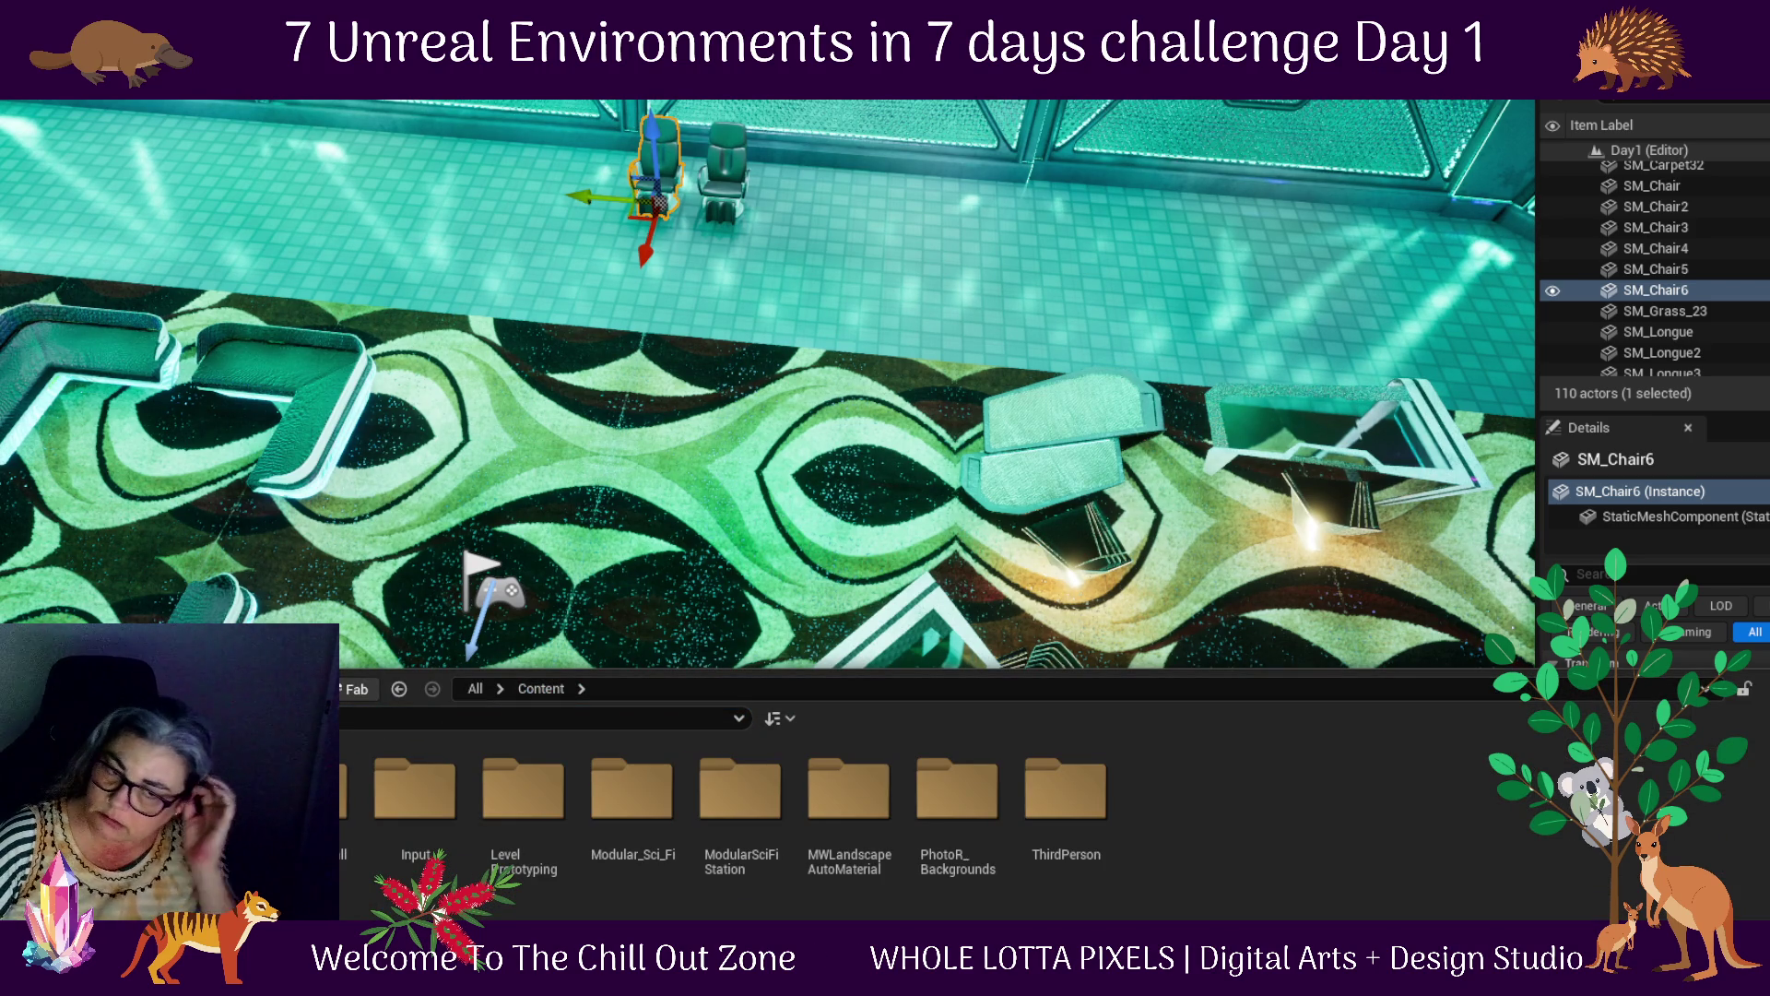
left_click(355, 689)
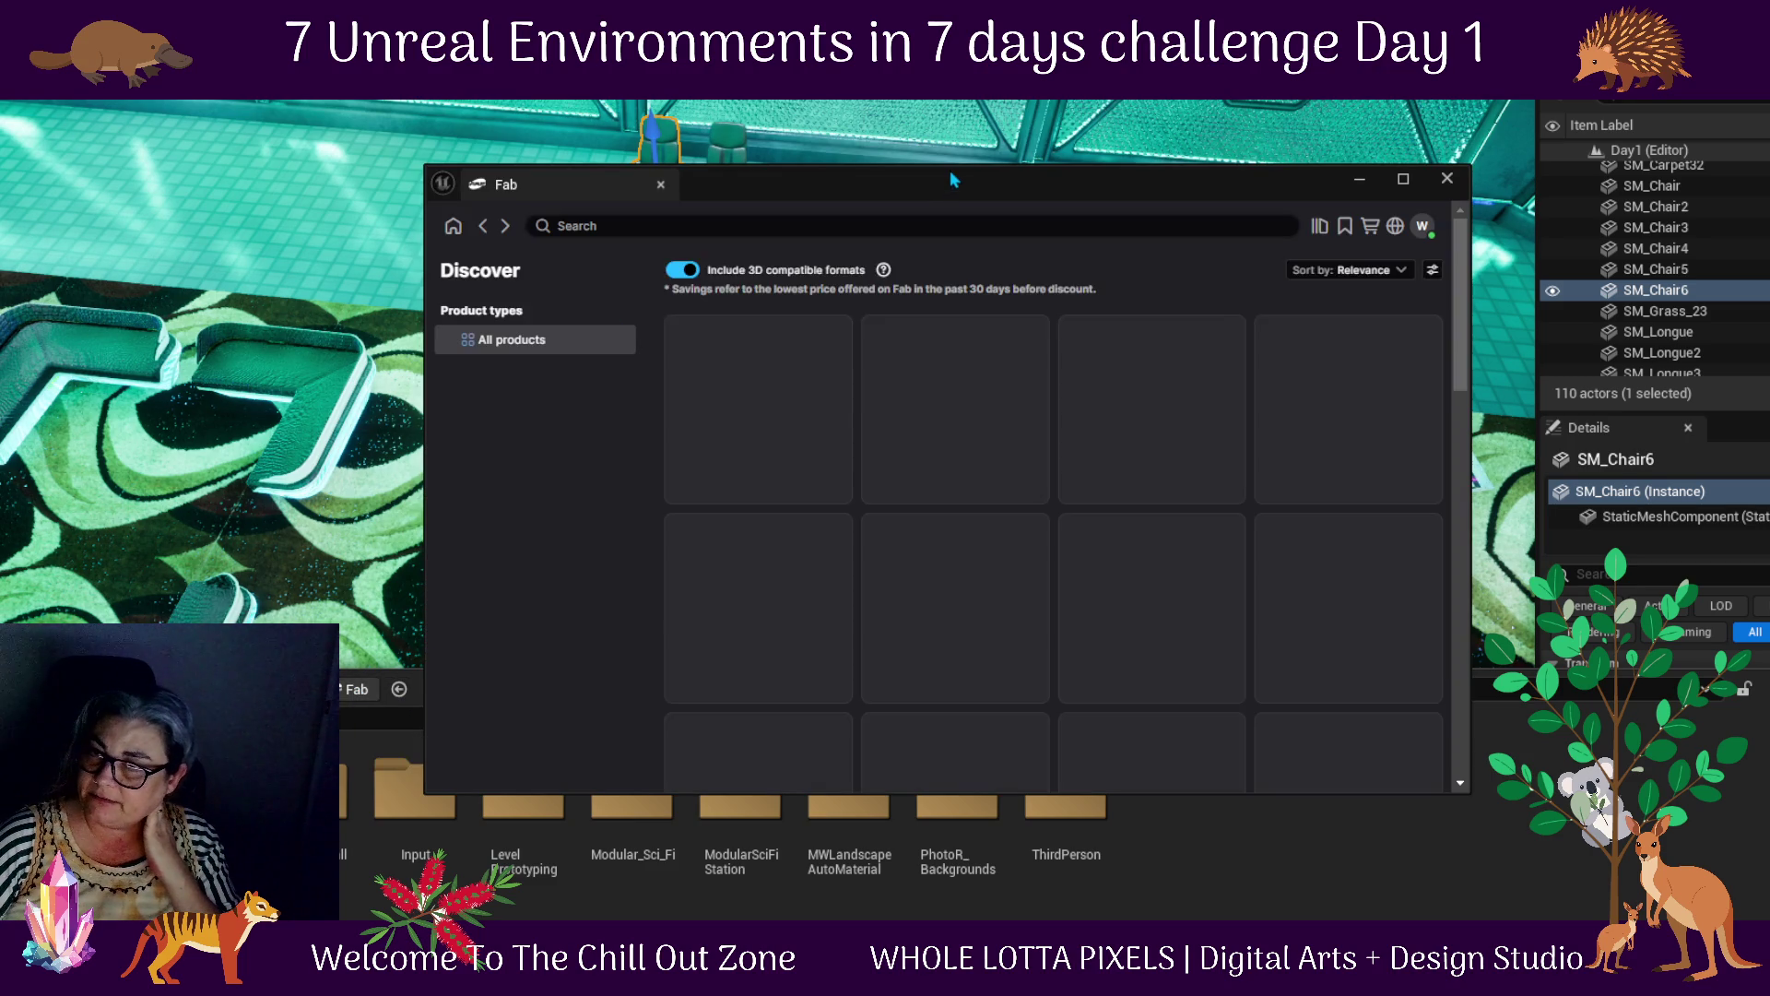
Show Fab's My Library in an enlarged window, filtered to 3D Nature & Plants assets
left_click(1322, 228)
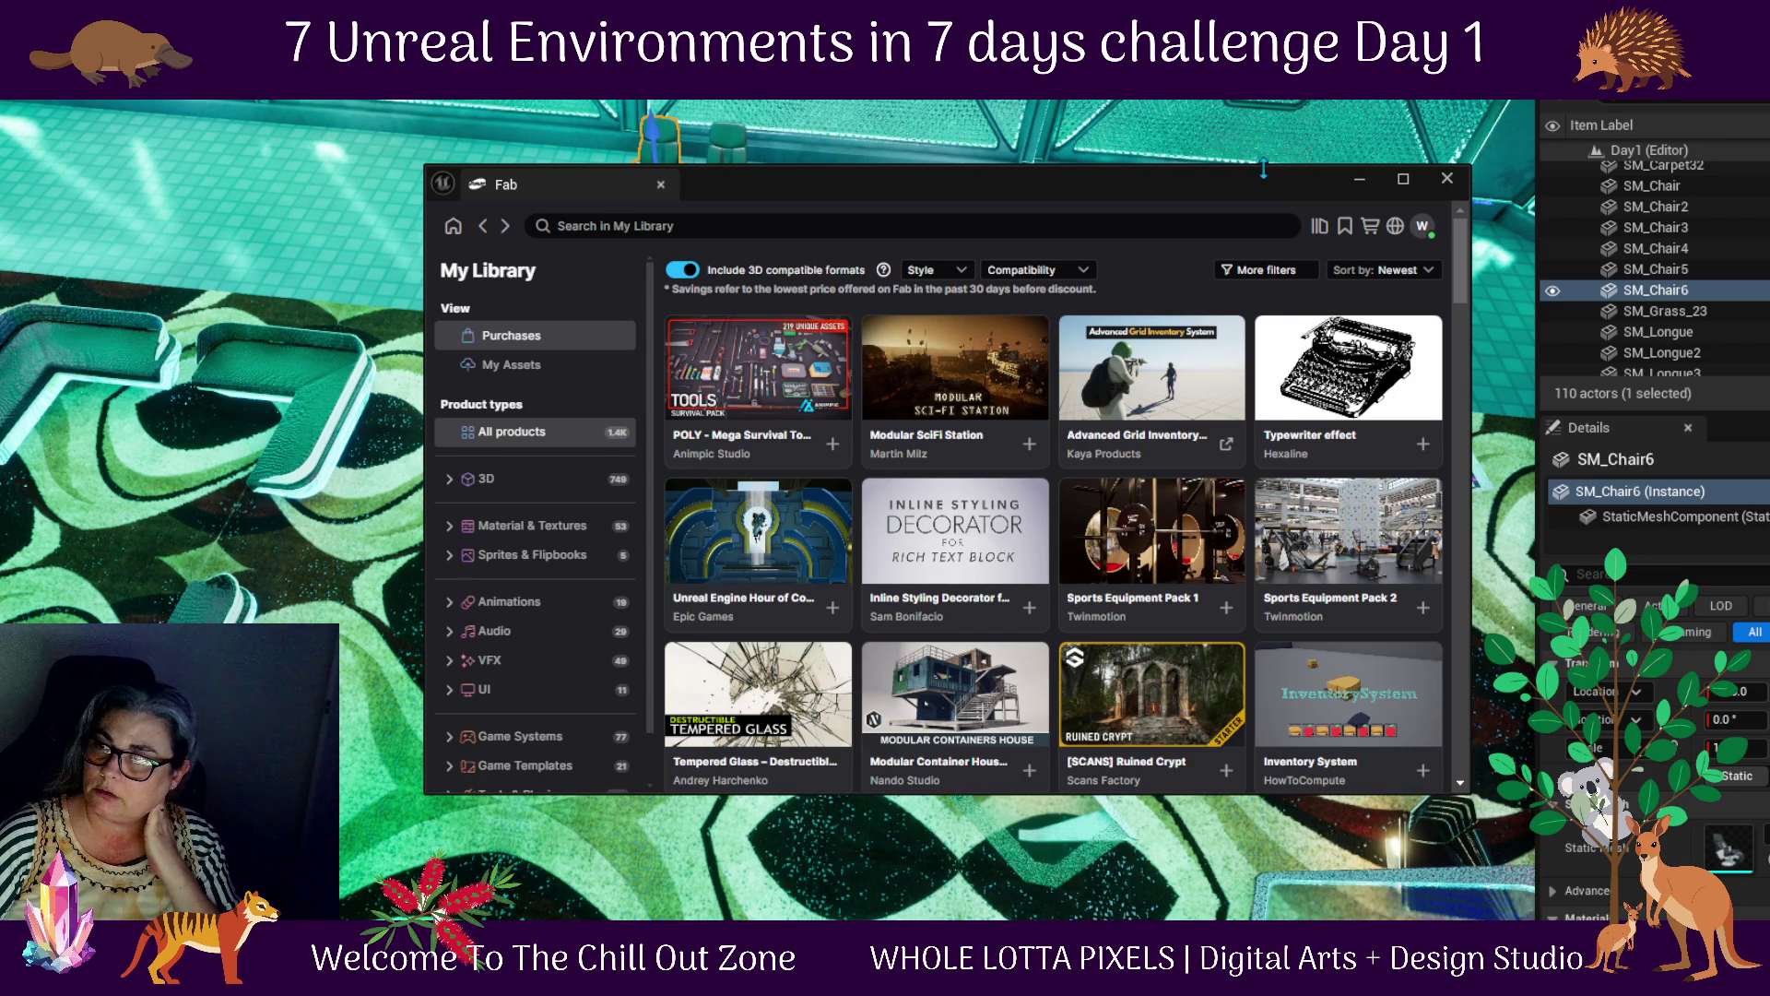
left_click_drag(1267, 167, 1267, 97)
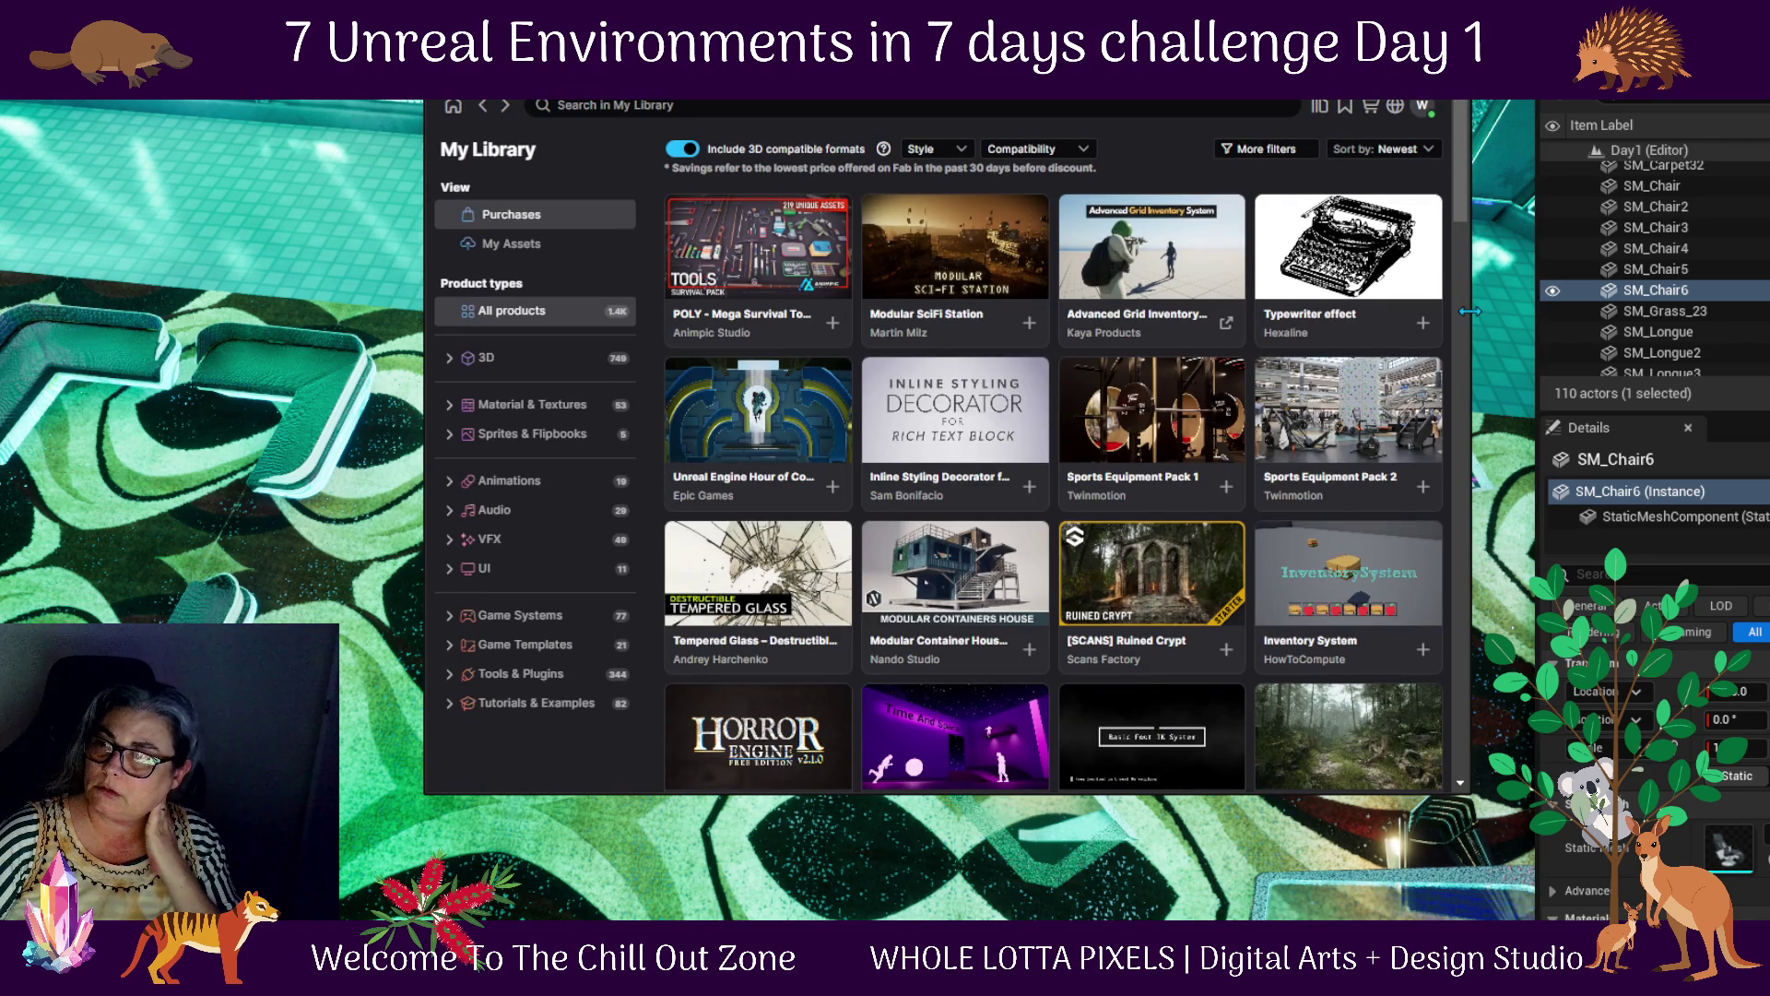
left_click_drag(1473, 289, 1761, 292)
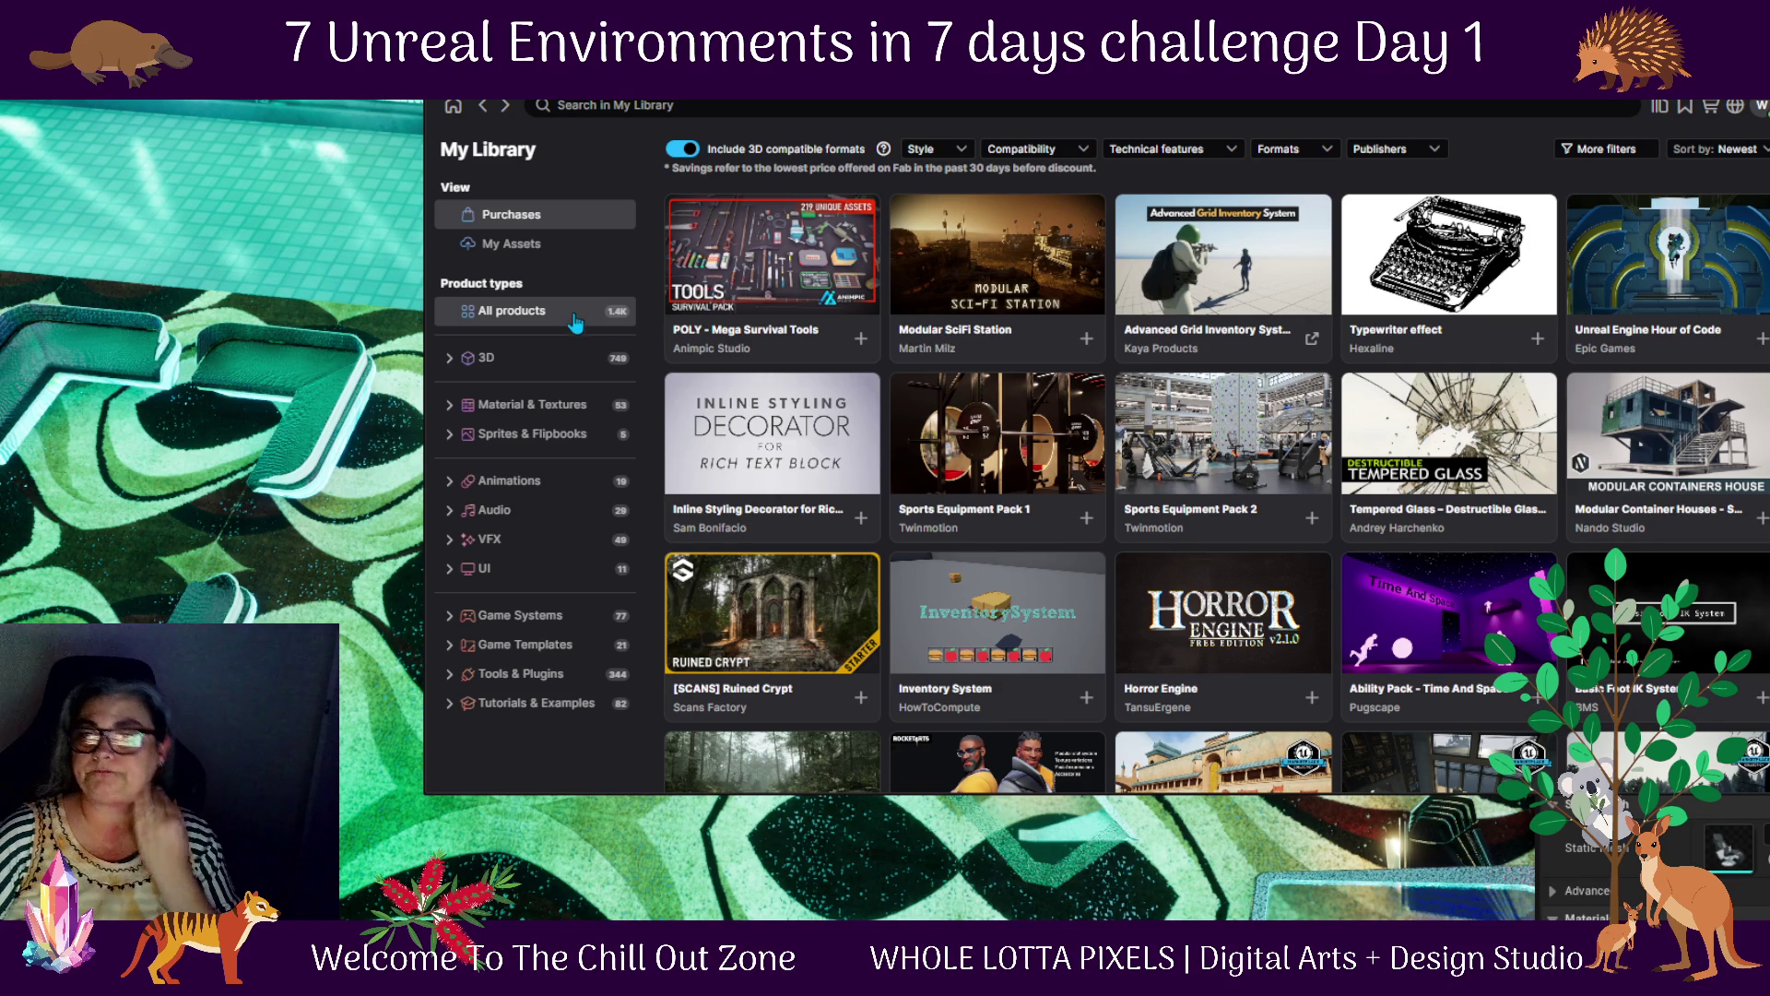
left_click(443, 366)
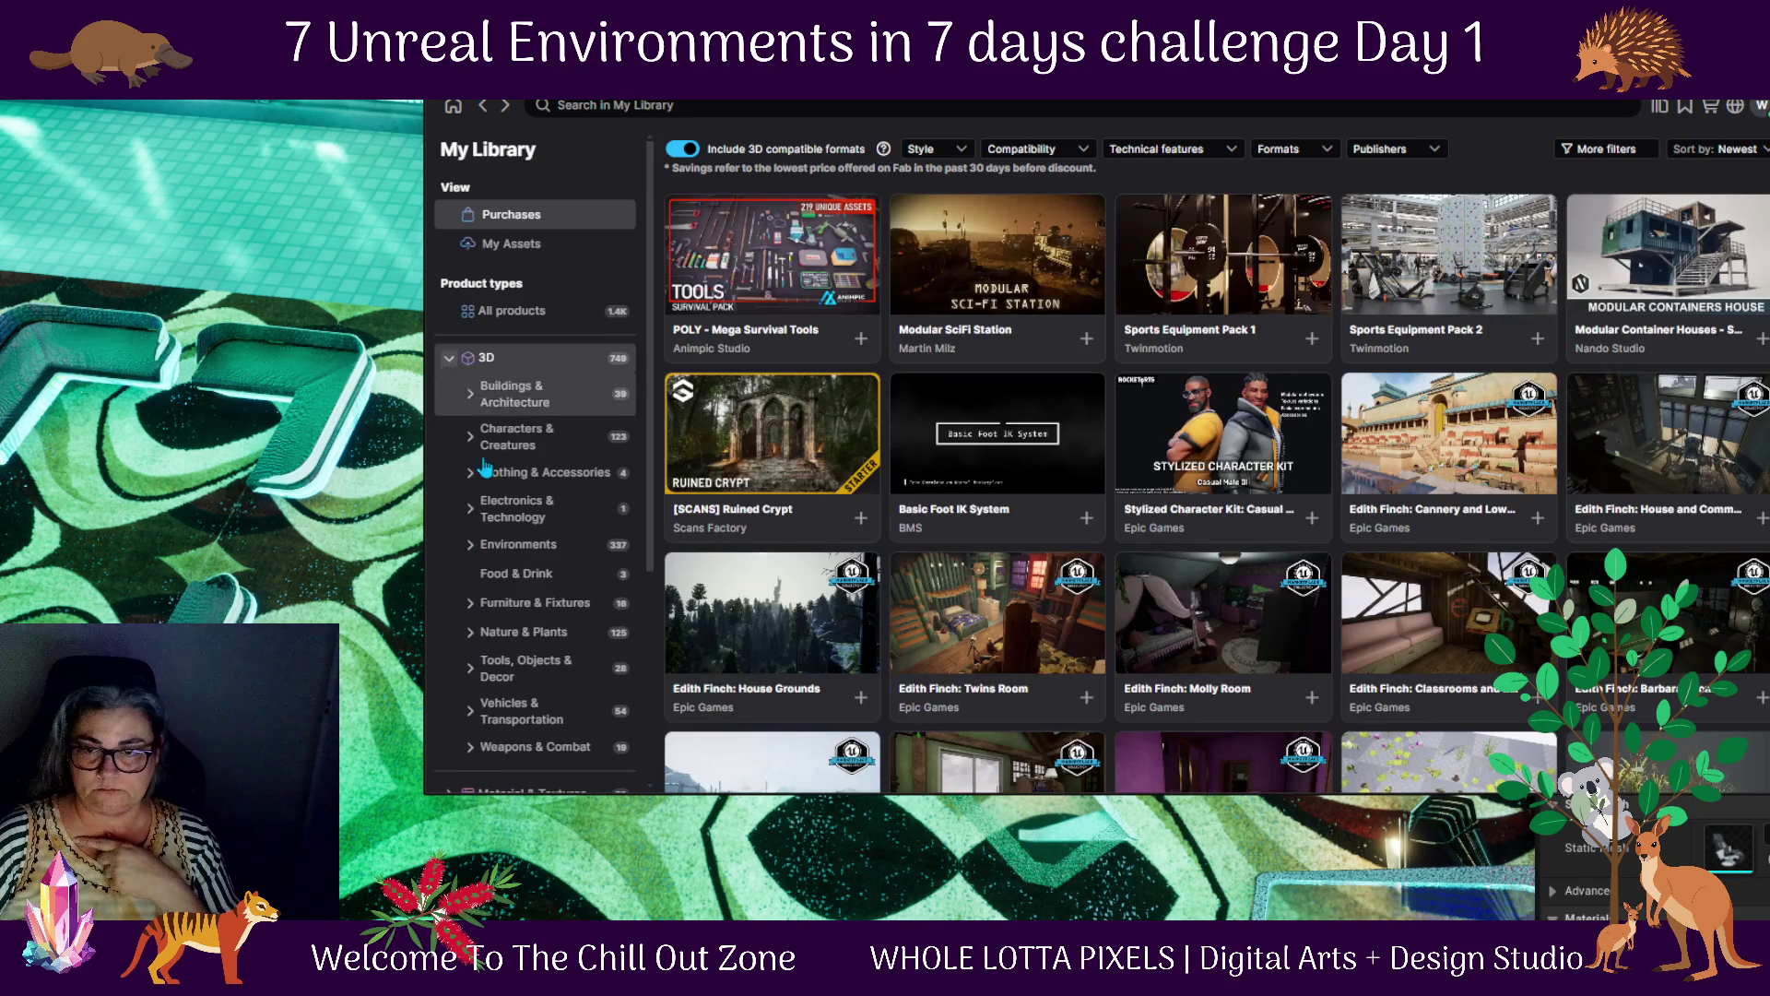
left_click(503, 633)
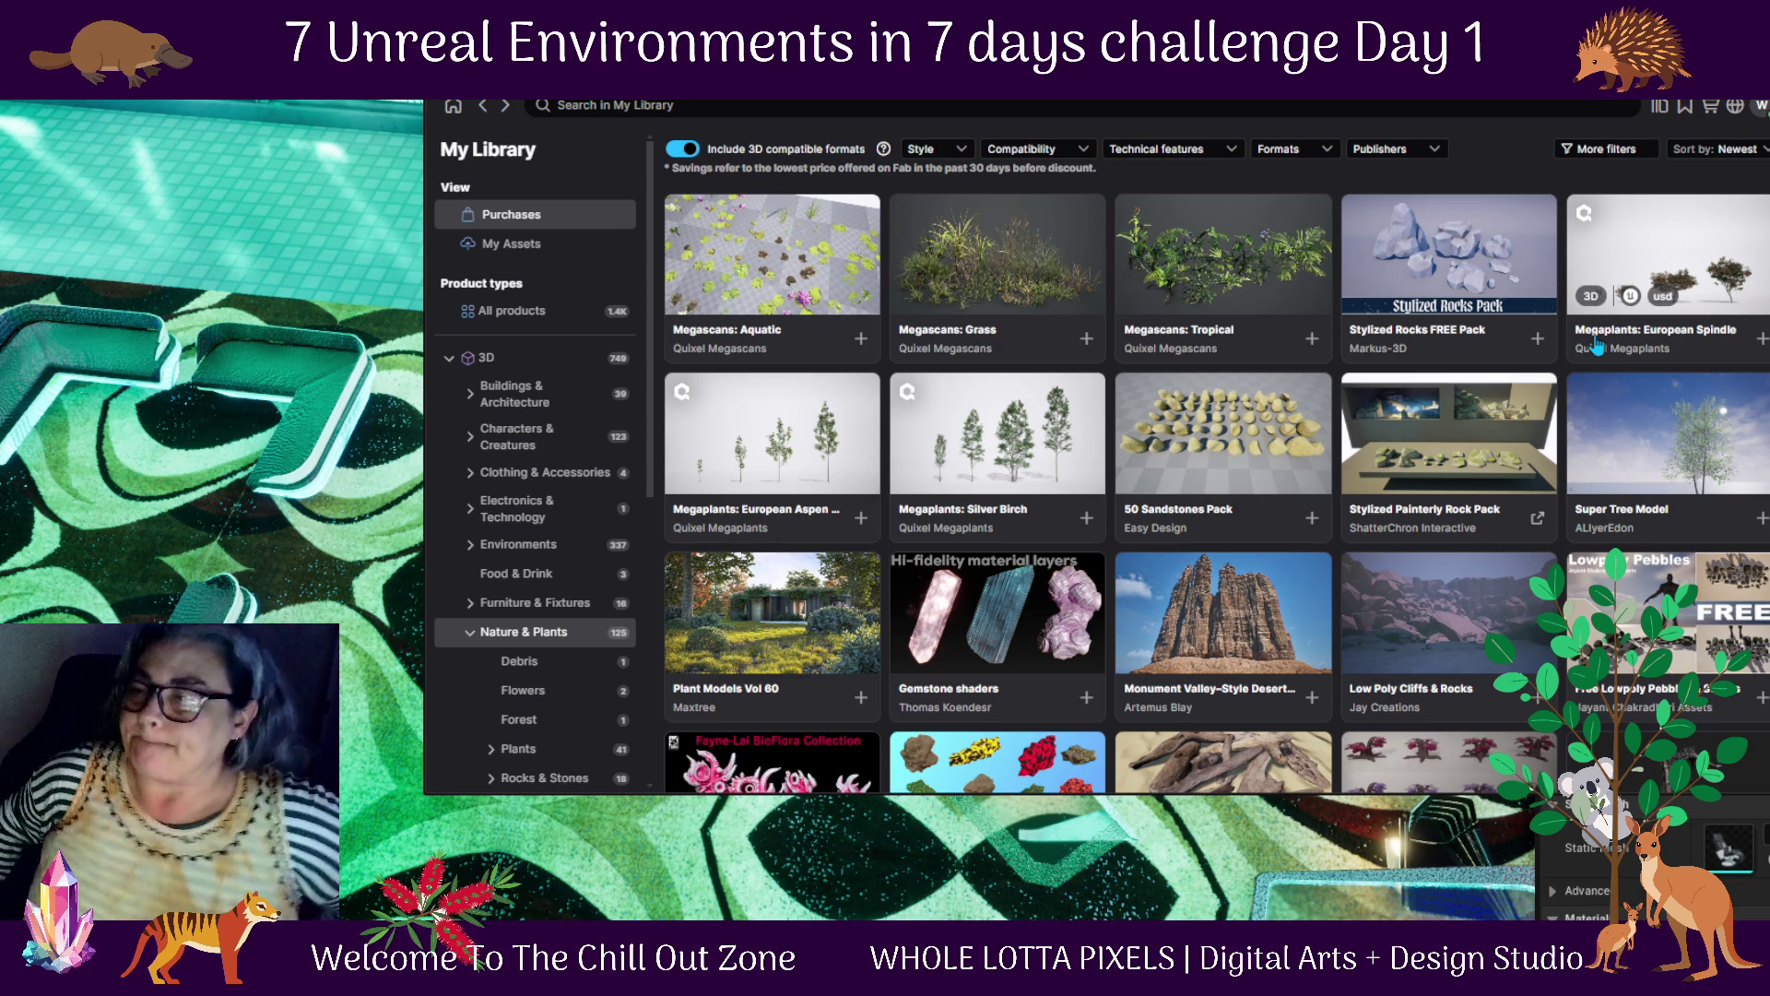
Scroll the Nature & Plants assets down to the last row, then hide the Fab window
scroll(1228, 295, "down", 2)
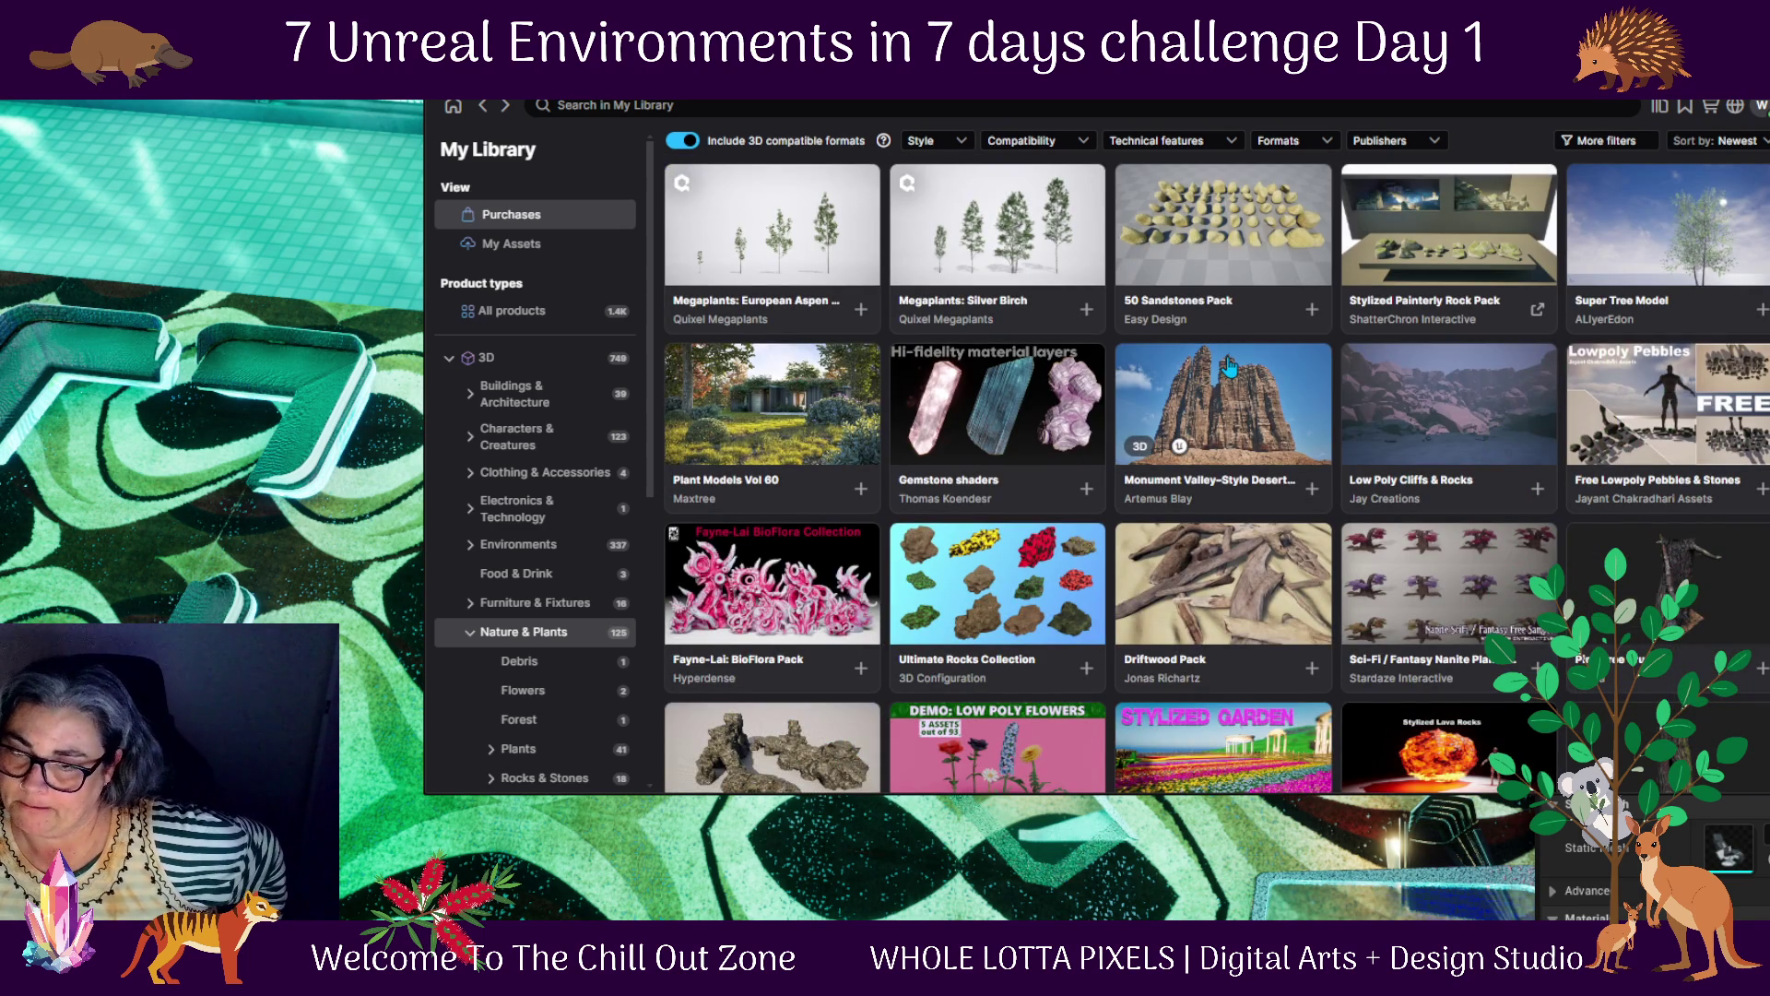
scroll(1229, 366, "down", 1)
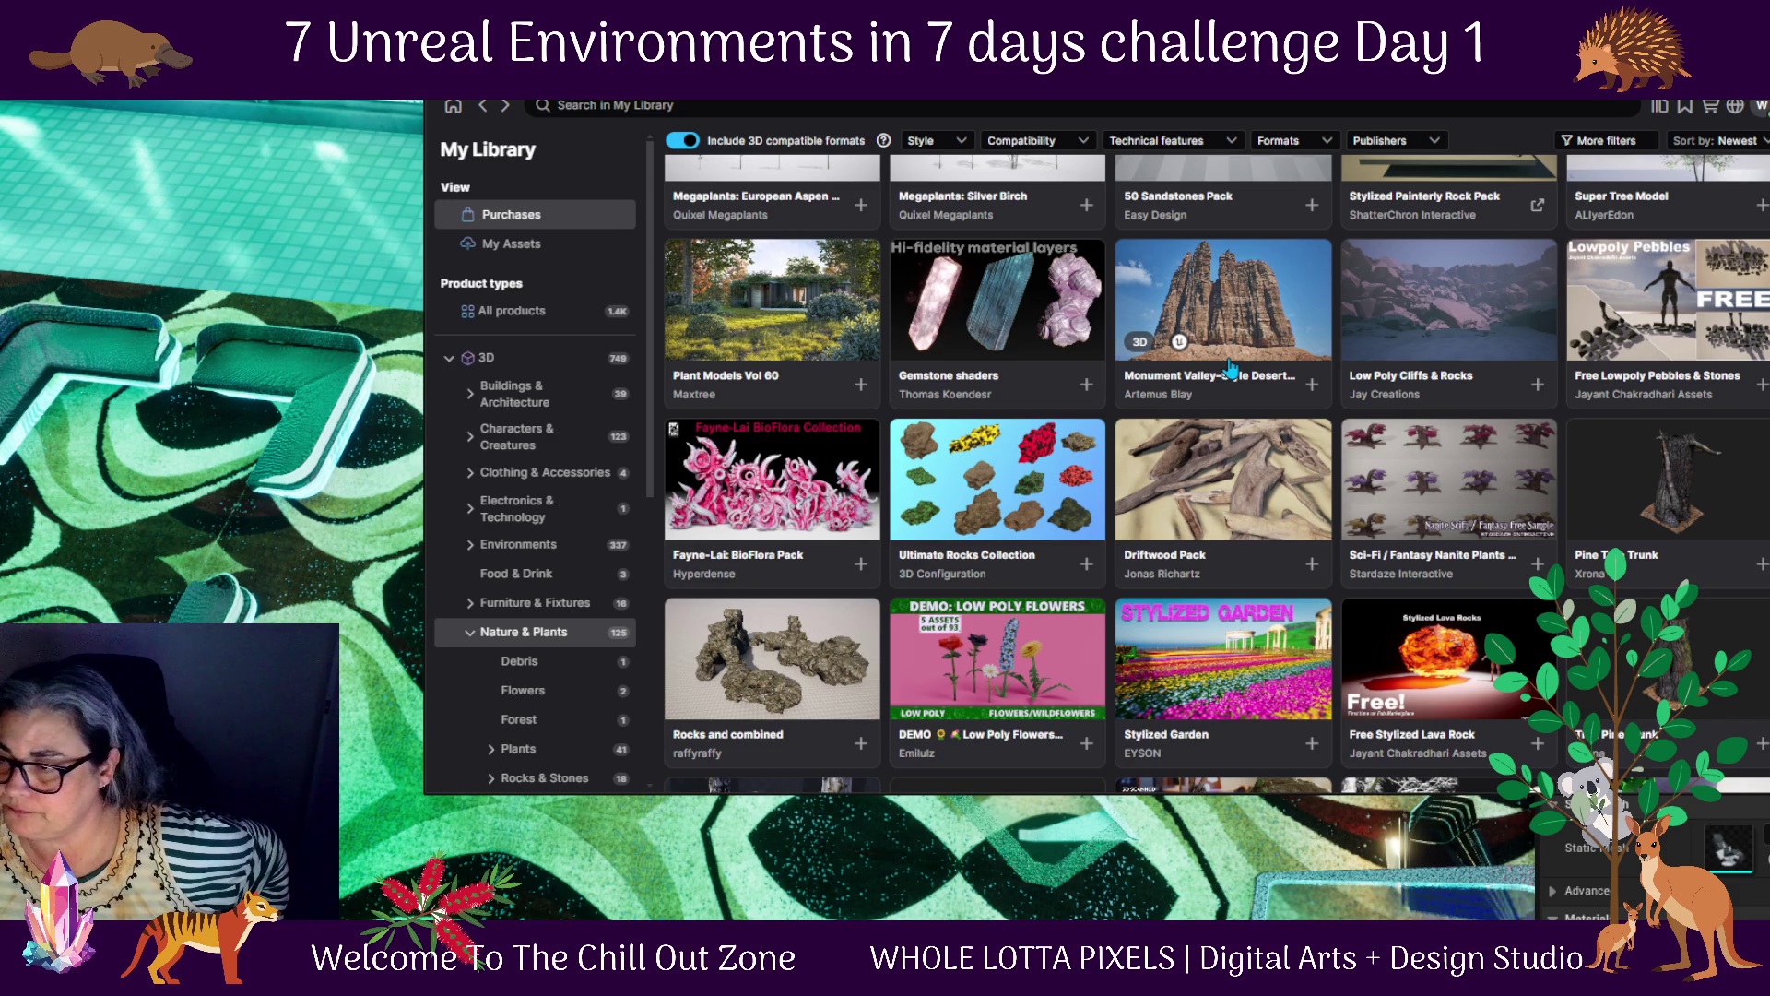
scroll(1231, 369, "down", 1)
scroll(1231, 369, "down", 1)
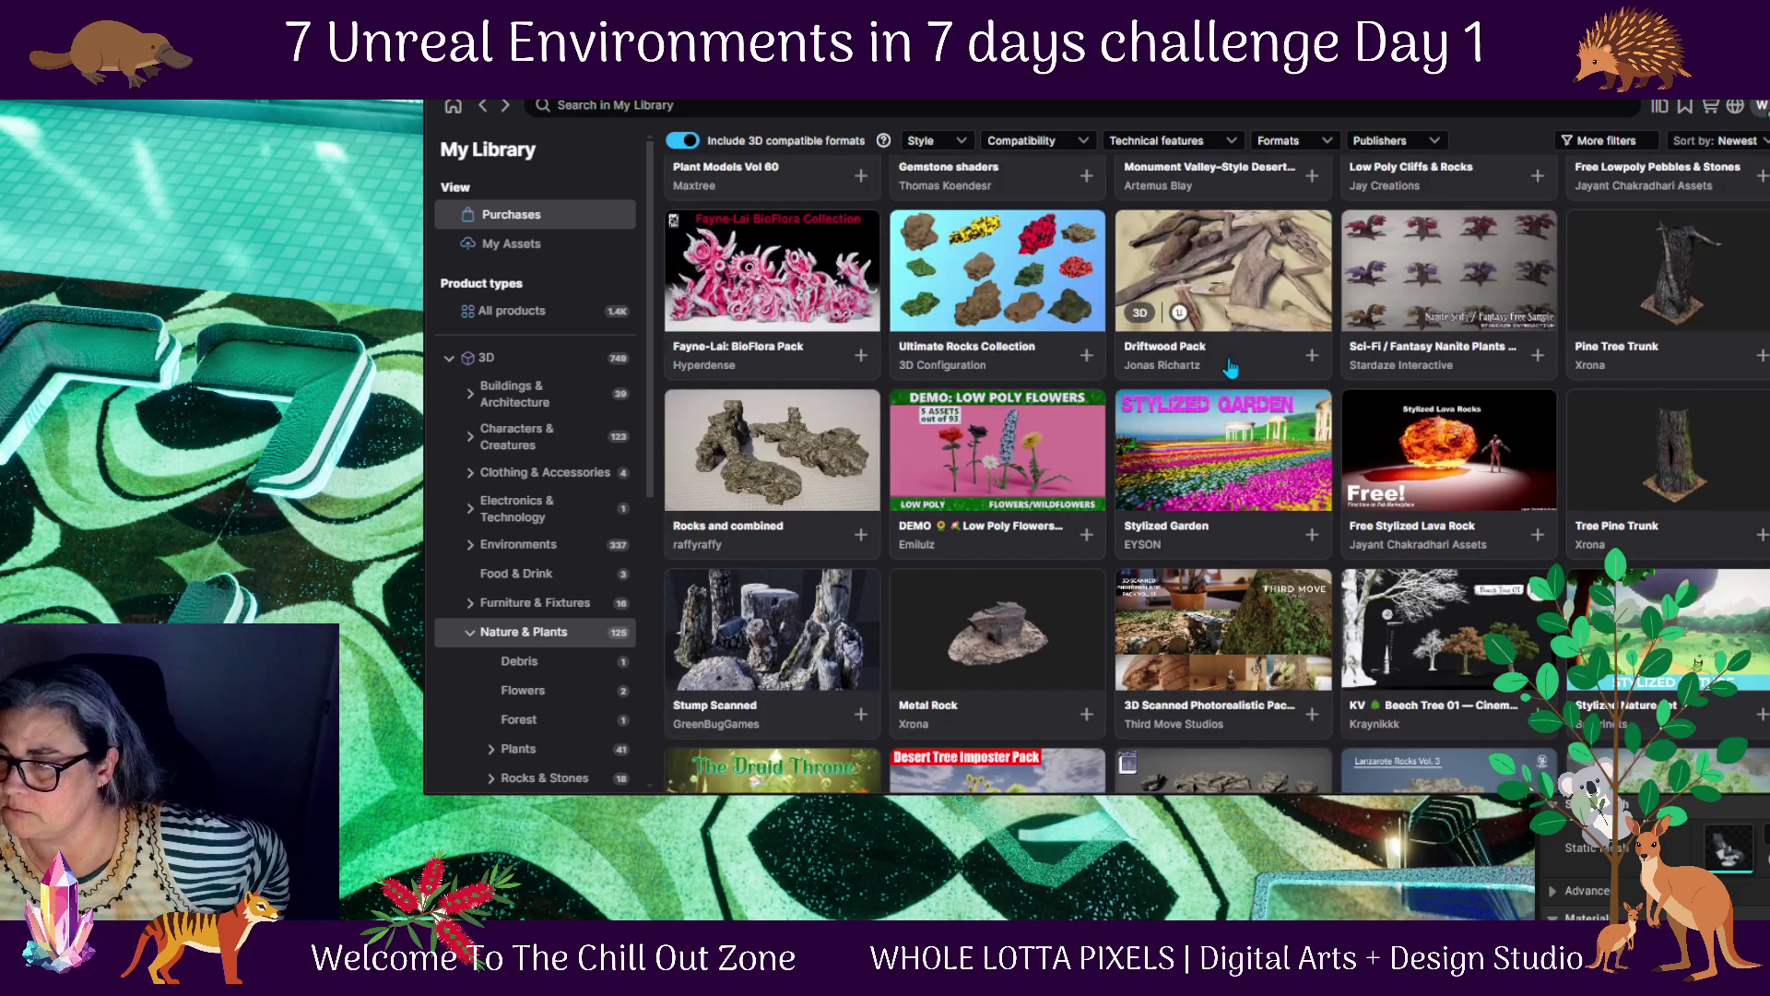
scroll(1231, 368, "down", 1)
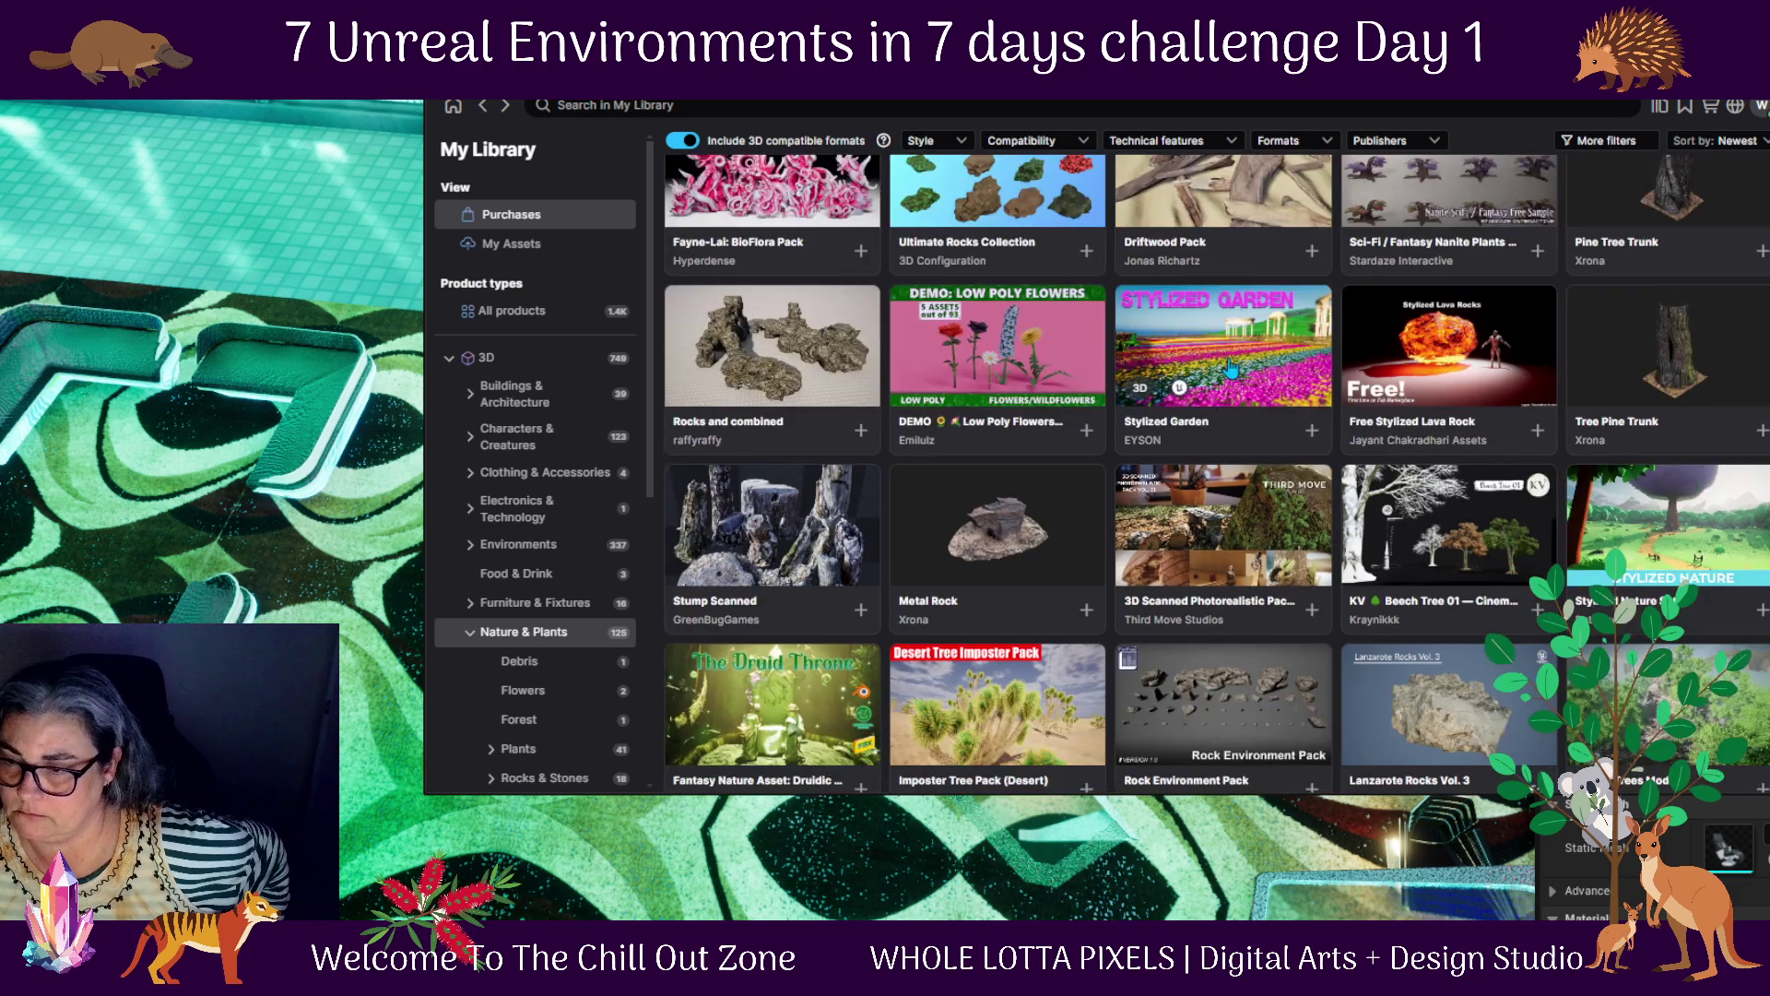
scroll(1231, 369, "down", 1)
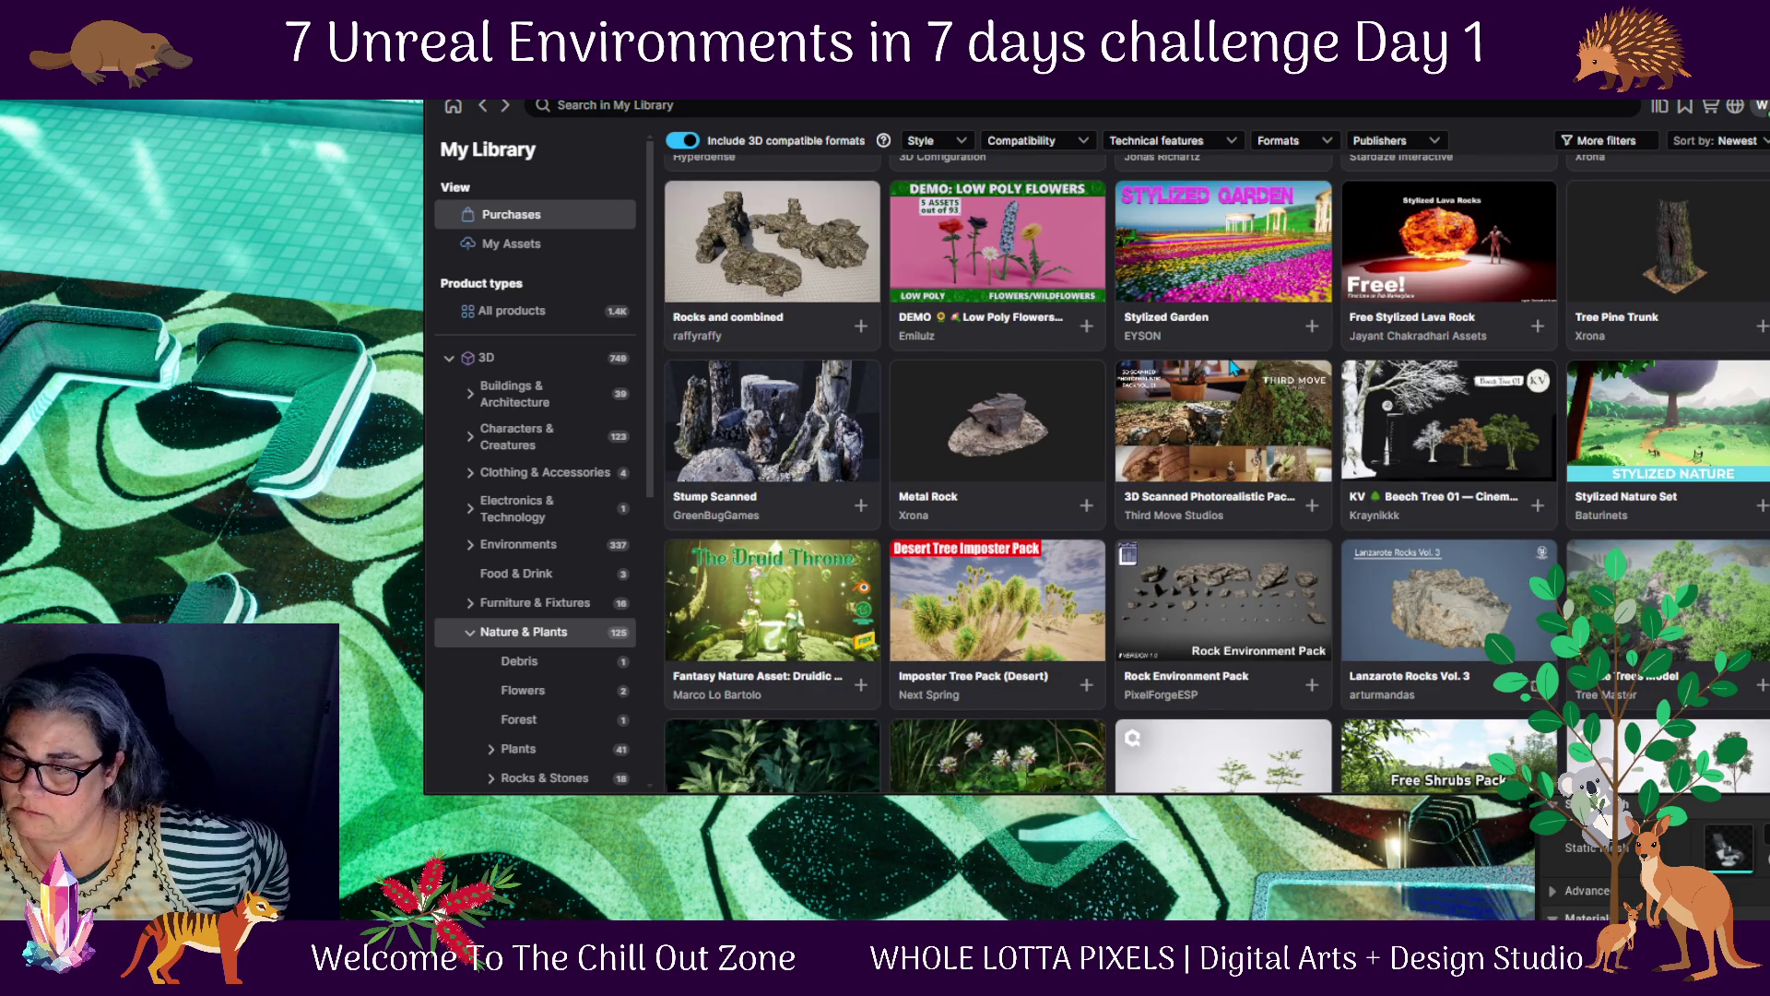
scroll(1605, 641, "down", 2)
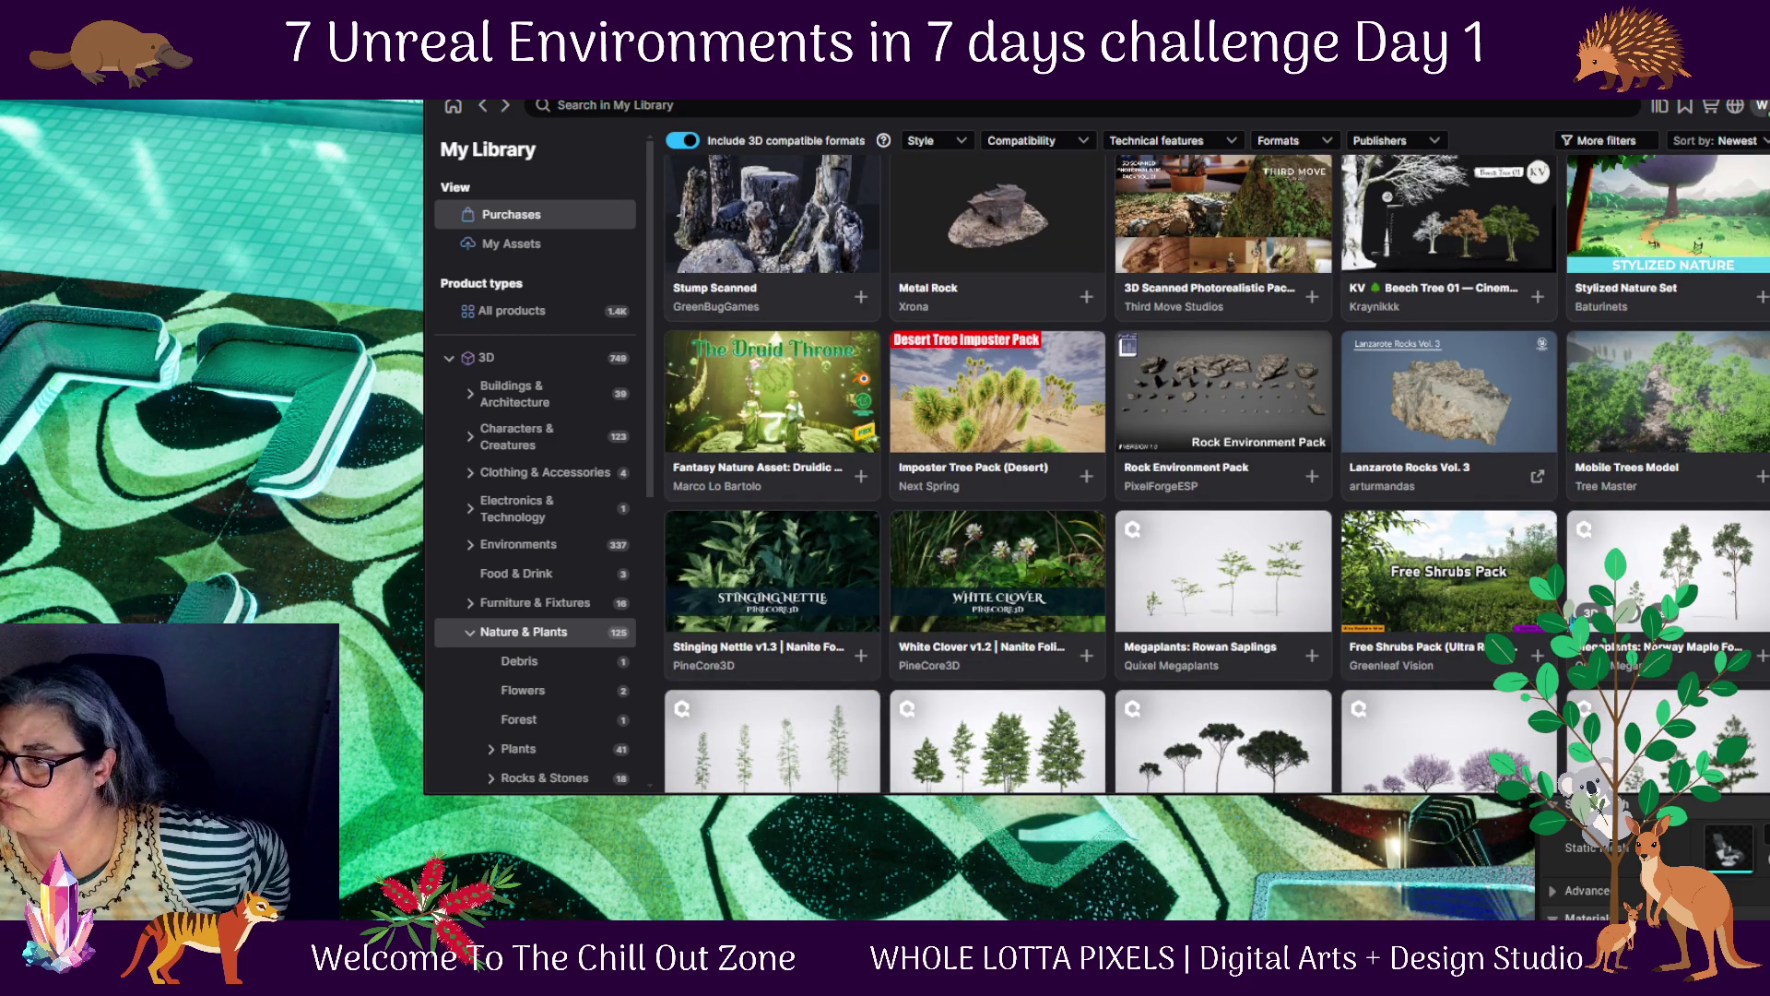
scroll(1591, 616, "down", 8)
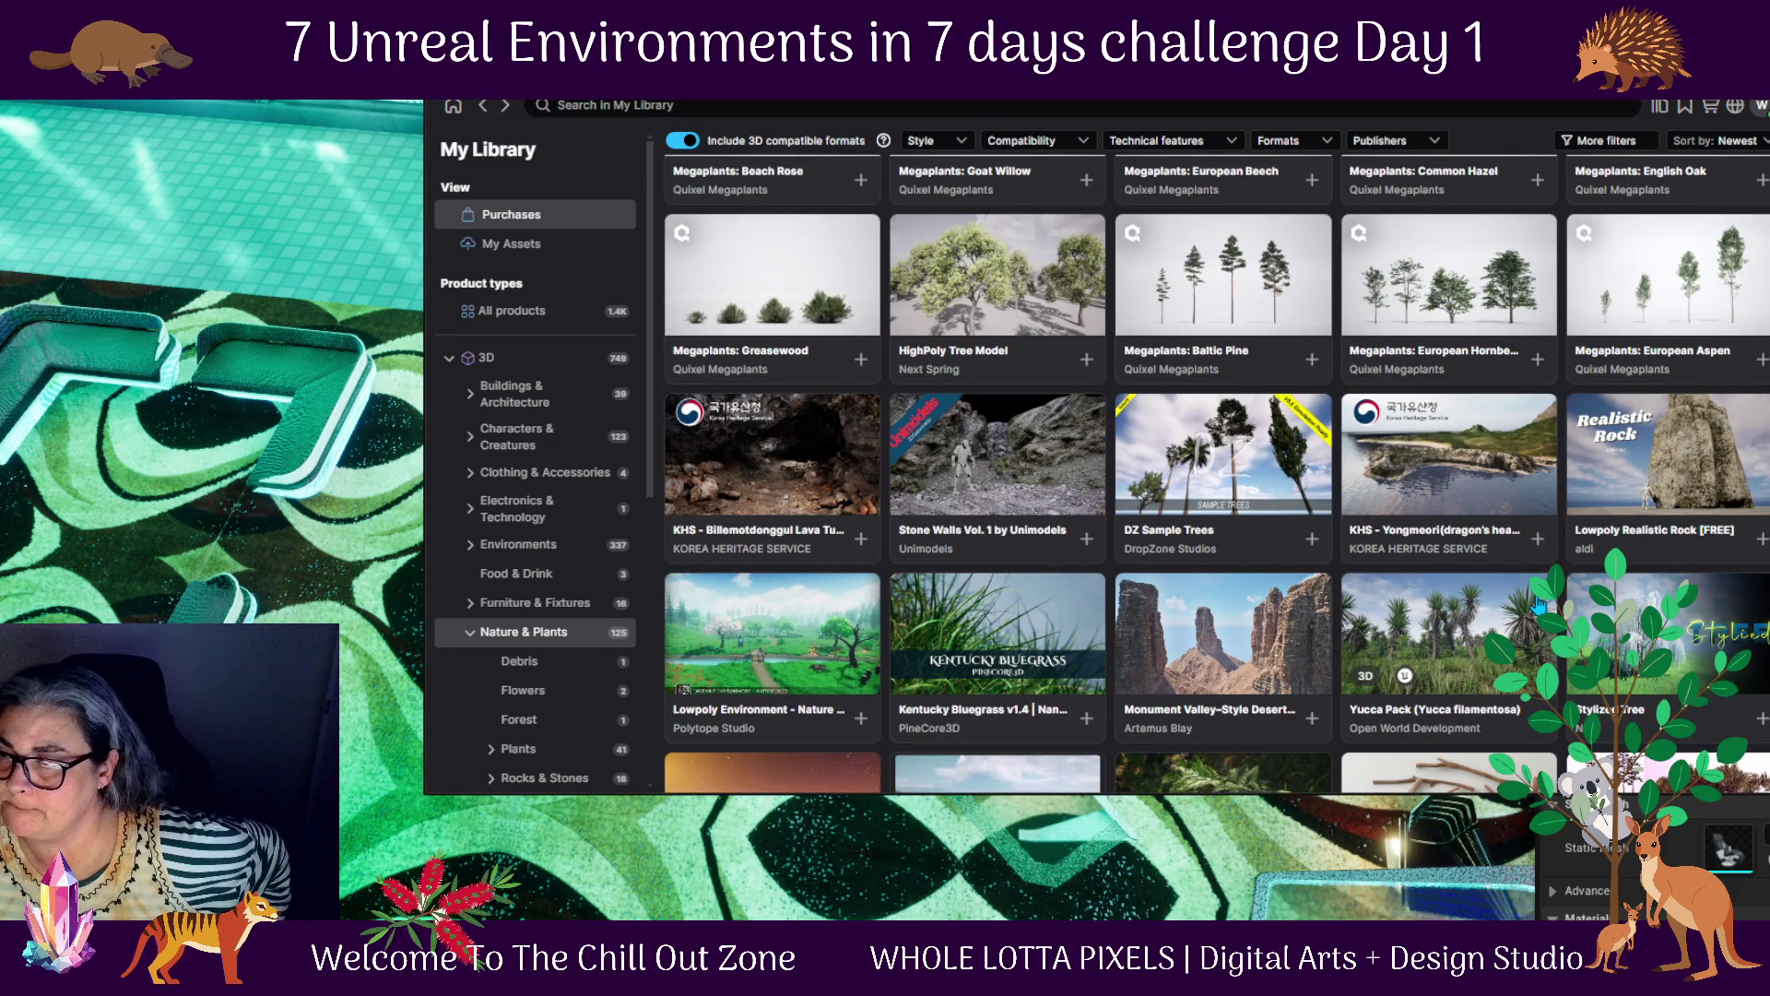
scroll(1534, 604, "down", 1)
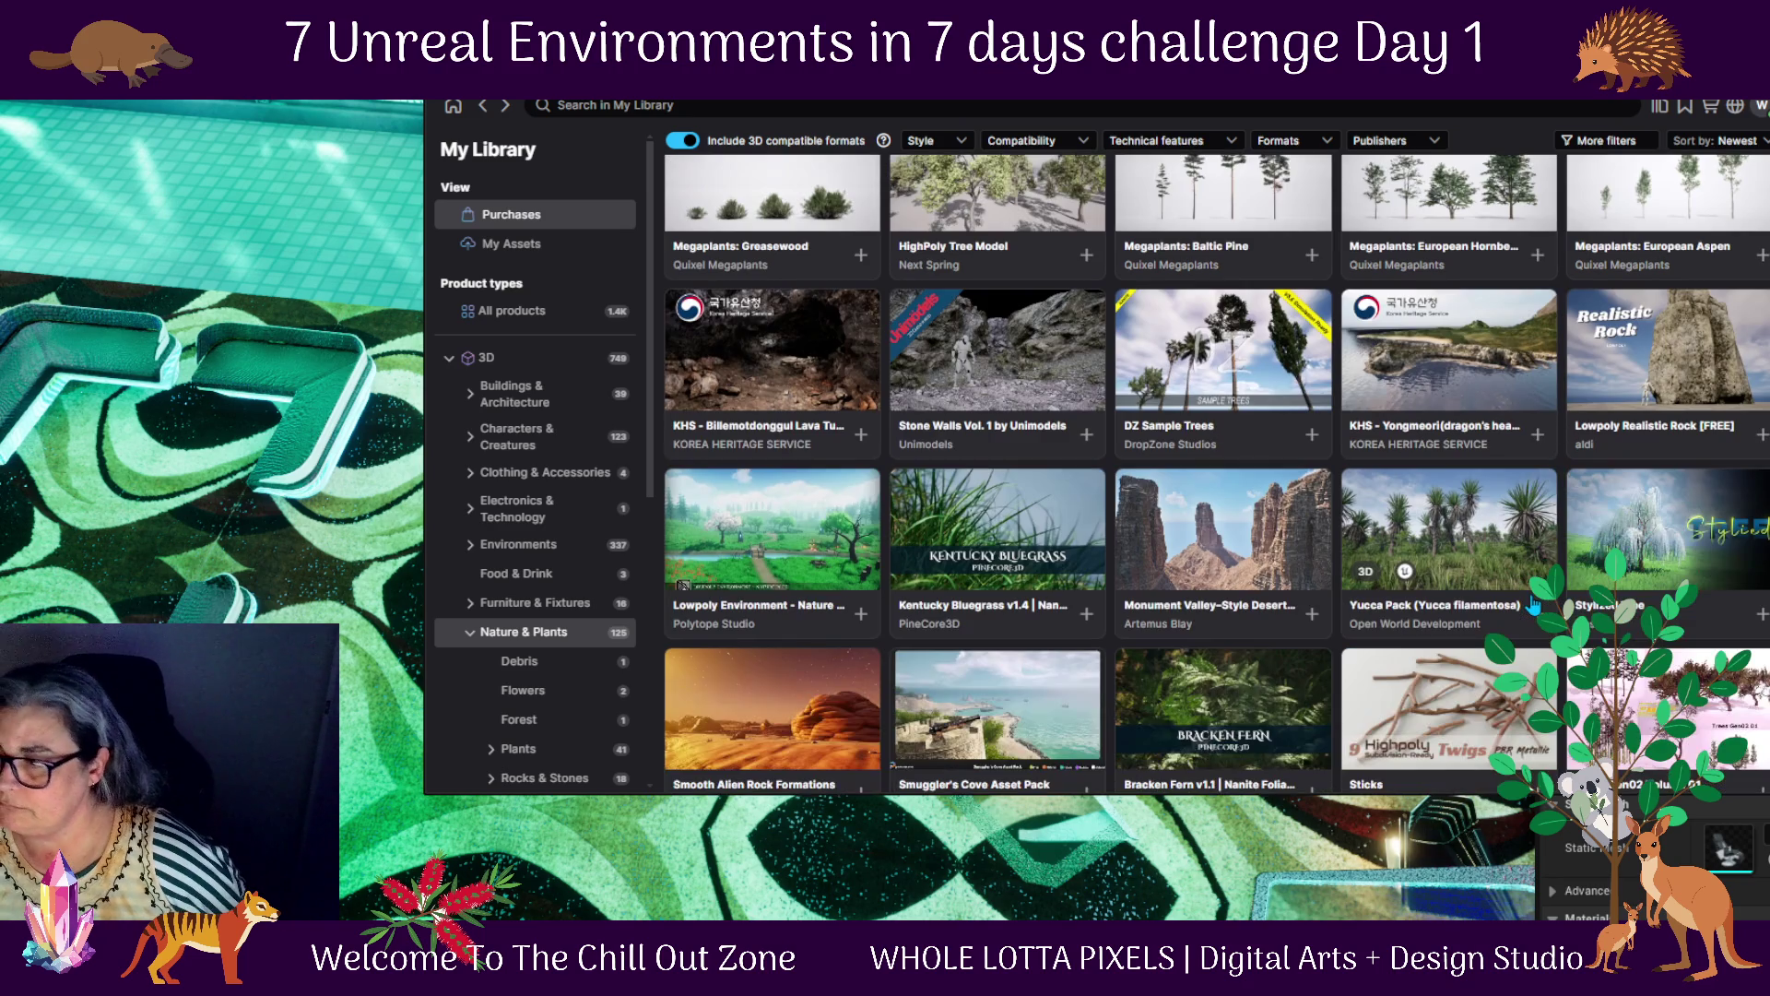
scroll(1534, 605, "down", 1)
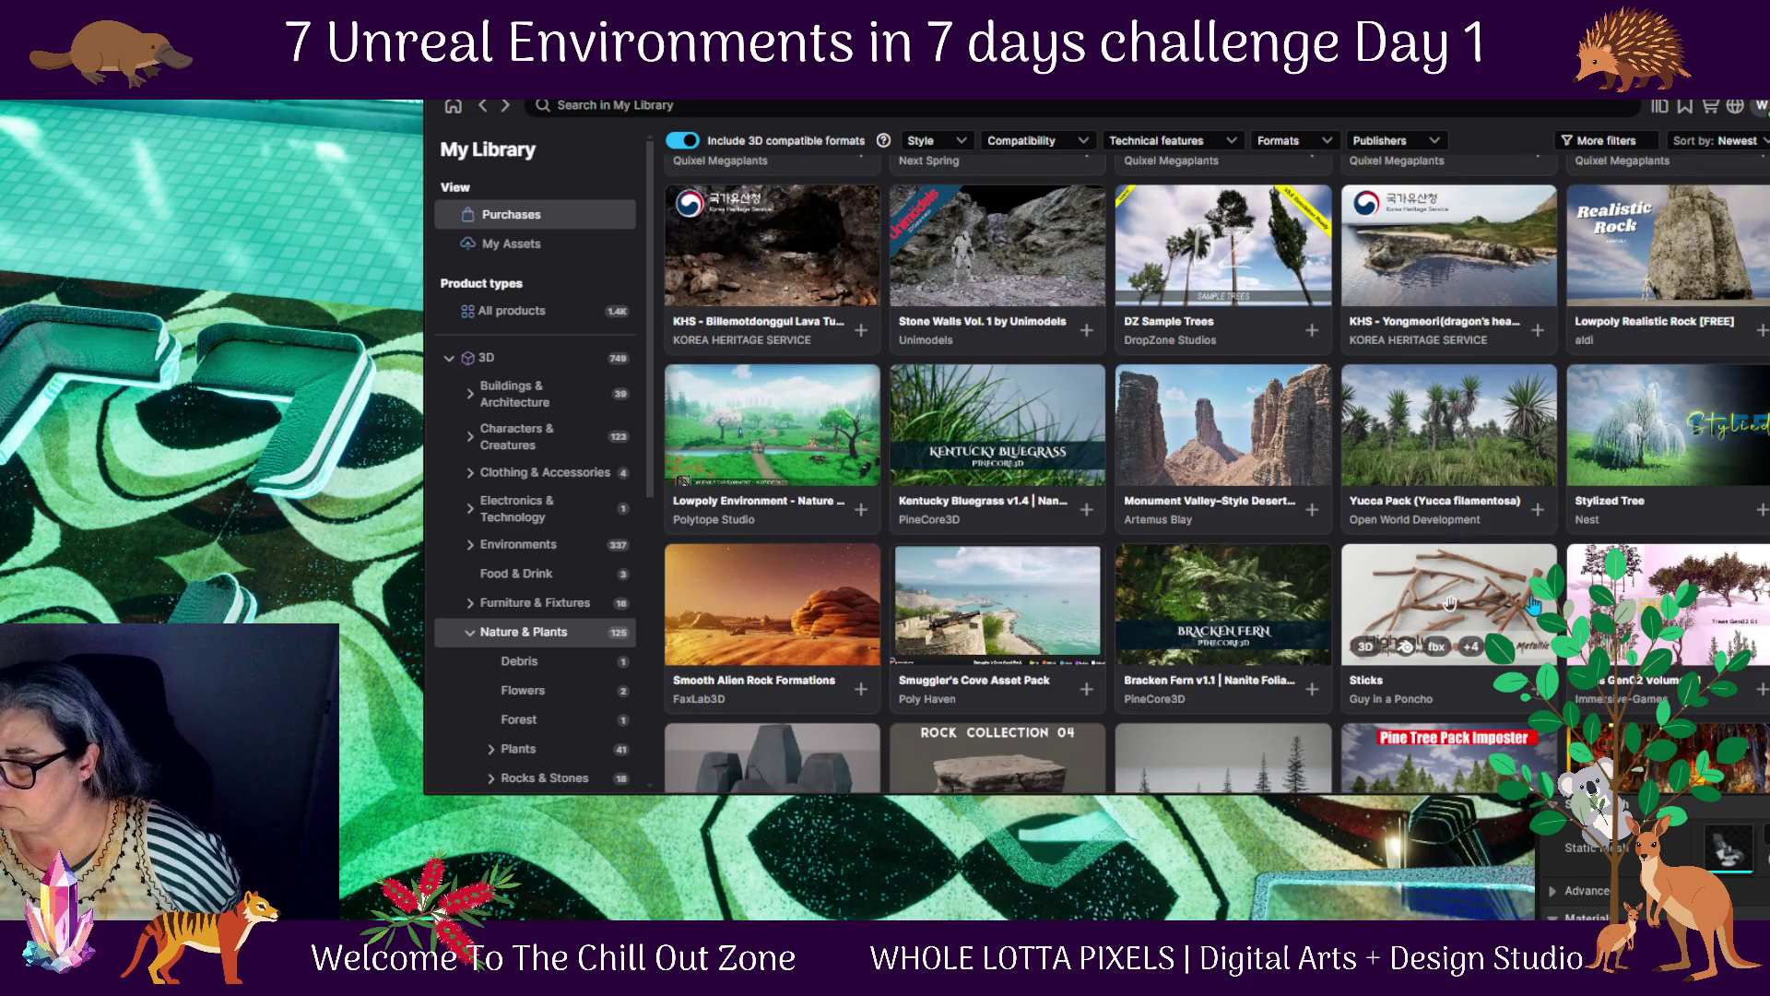
scroll(1534, 605, "down", 2)
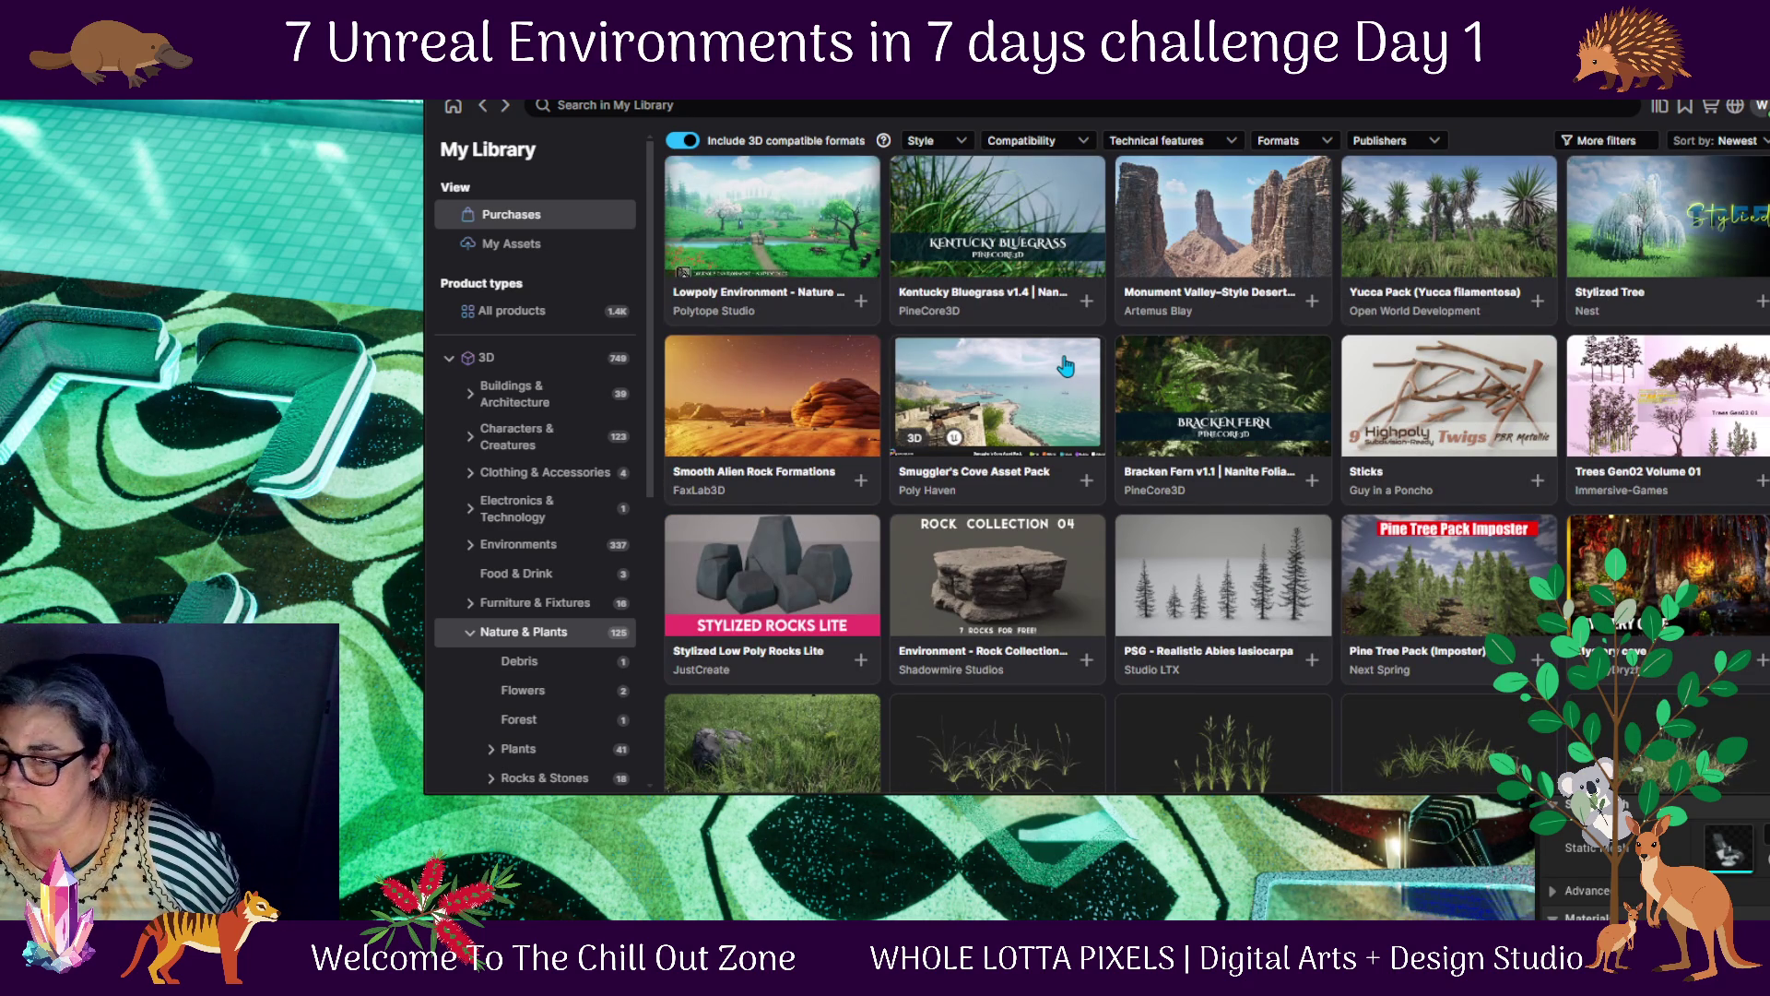
scroll(1065, 366, "down", 2)
scroll(1065, 366, "down", 4)
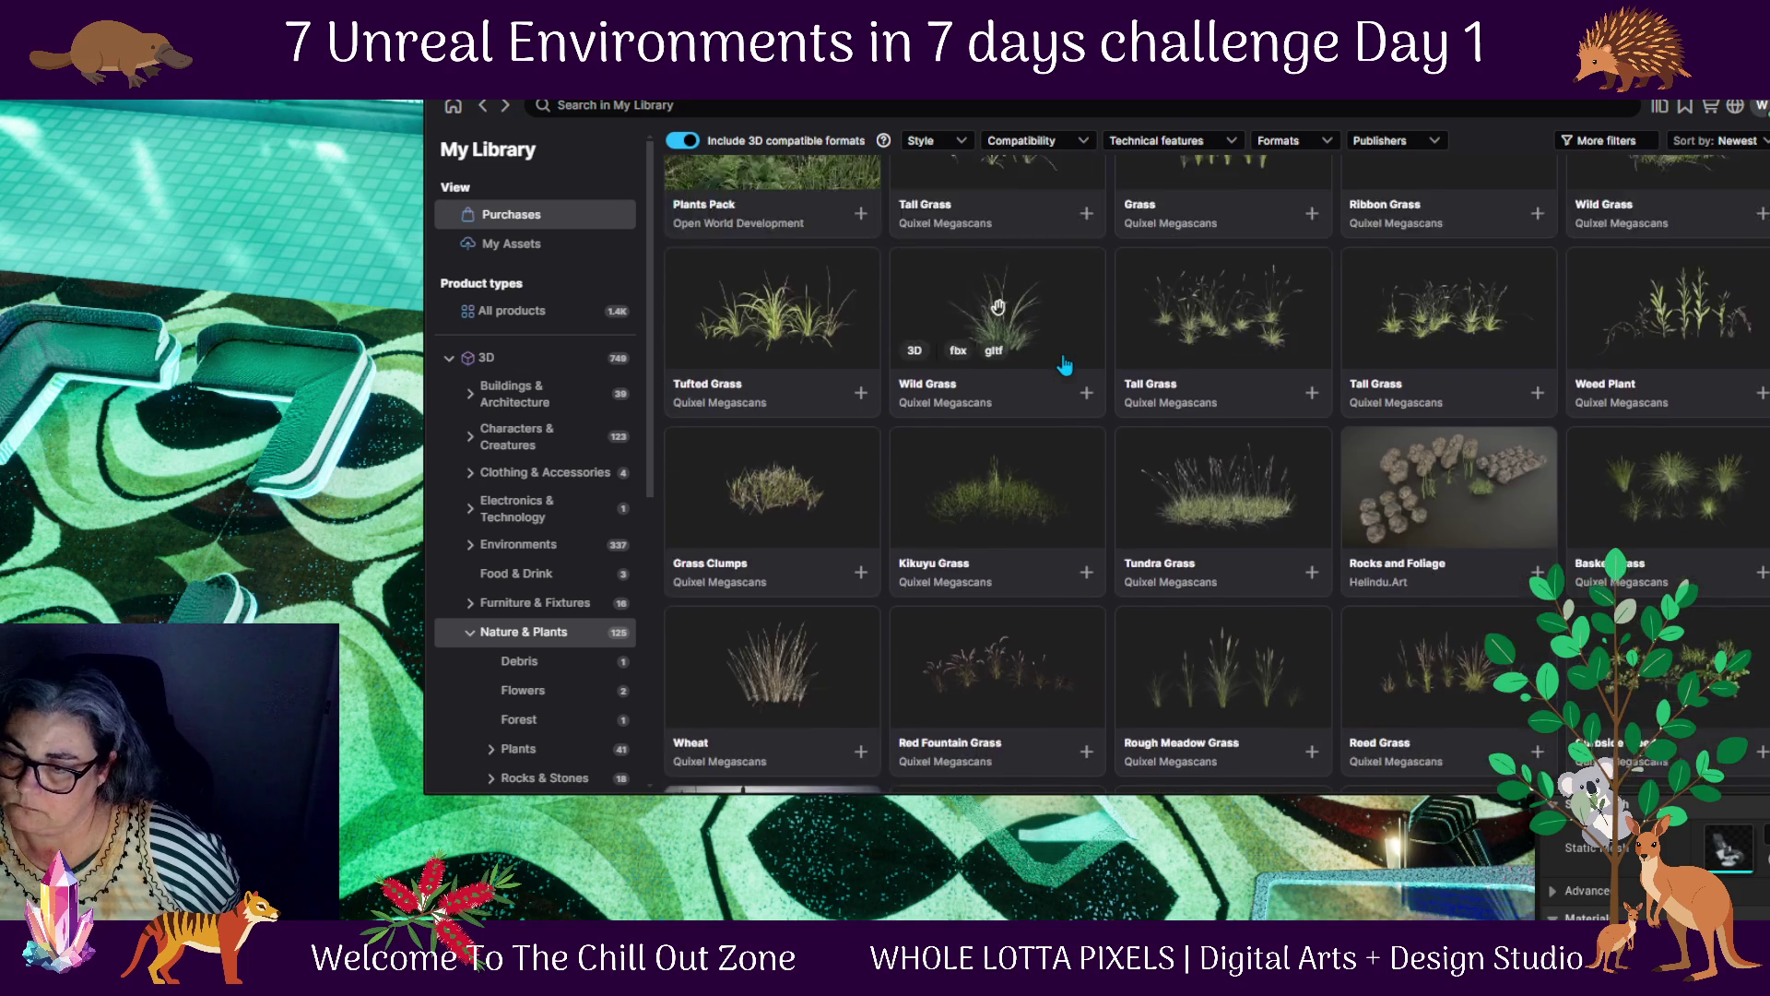
scroll(1065, 366, "down", 1)
scroll(1065, 367, "down", 2)
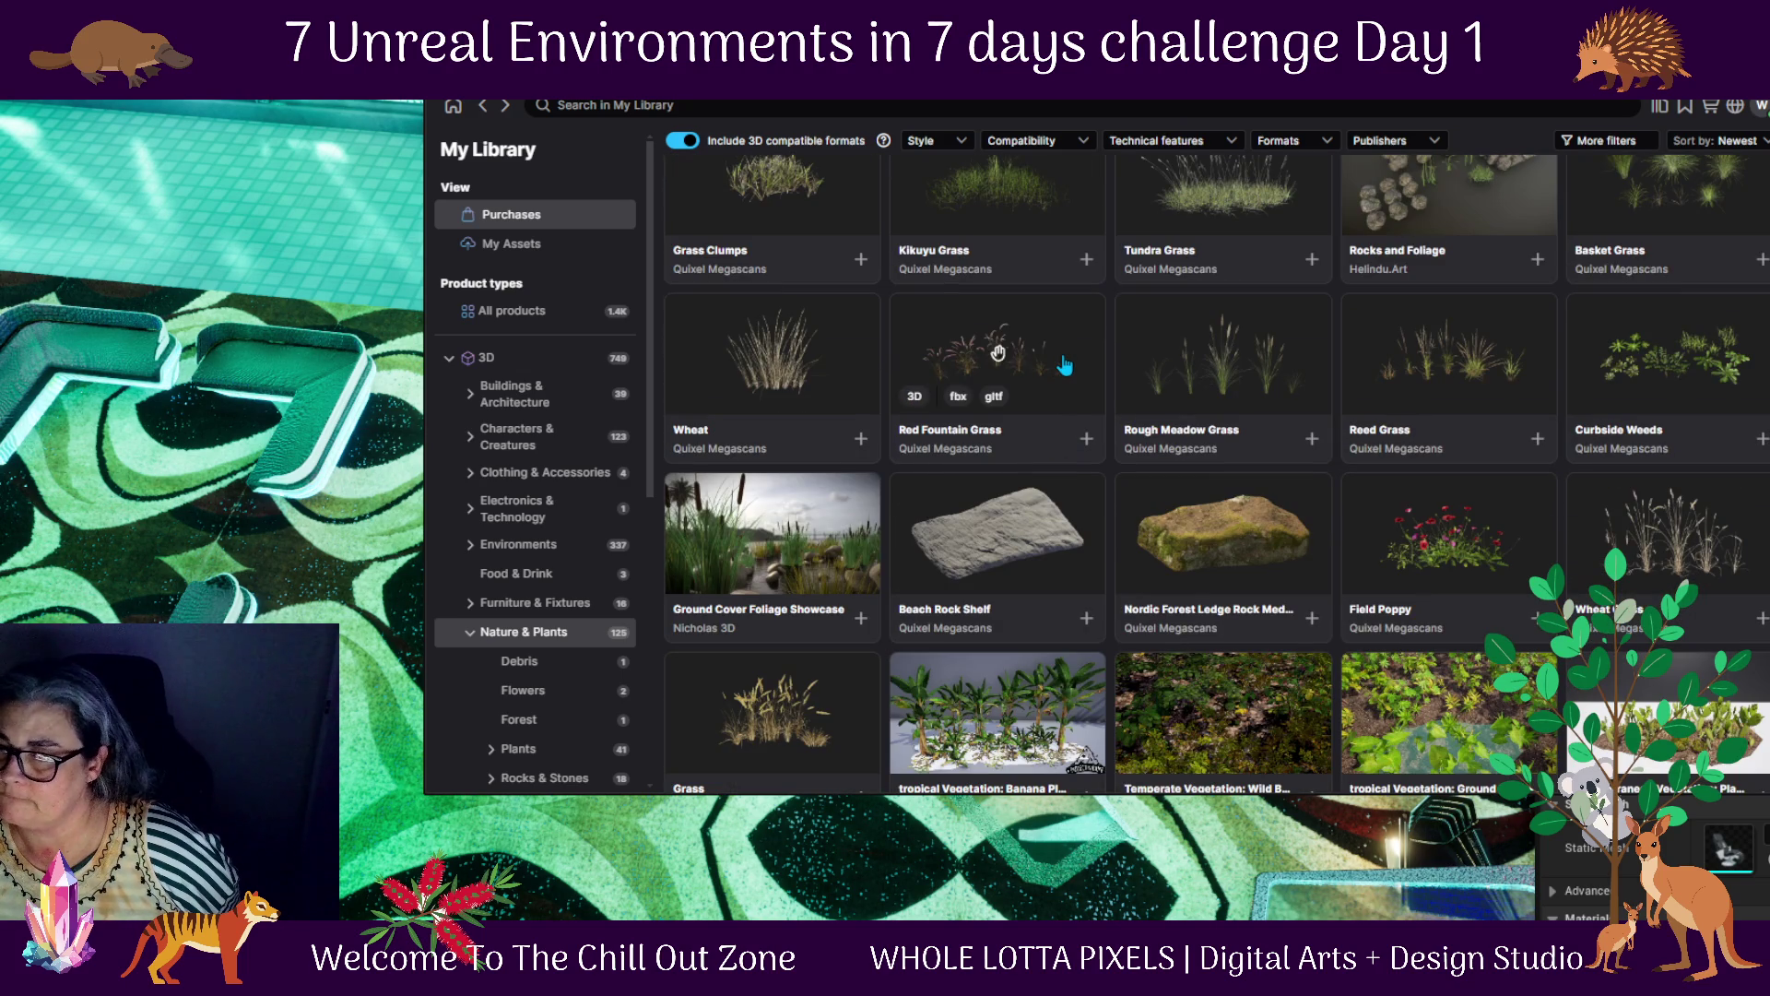
scroll(1065, 366, "down", 4)
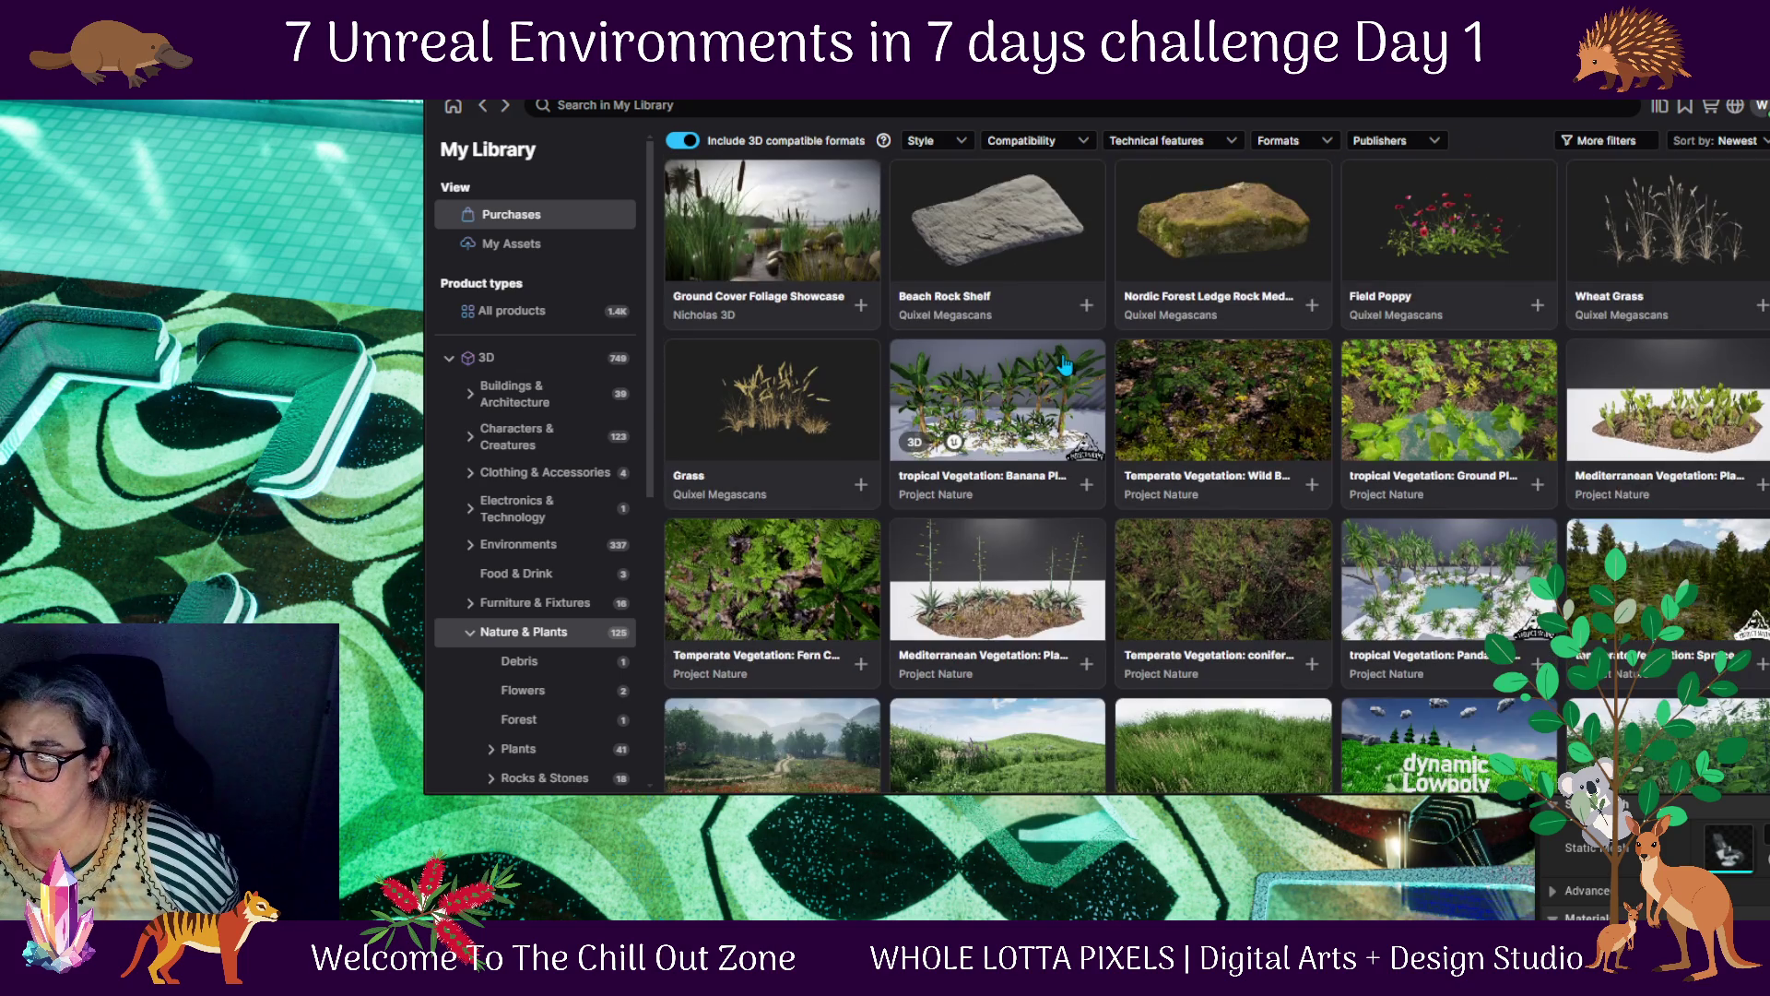
scroll(1065, 366, "down", 3)
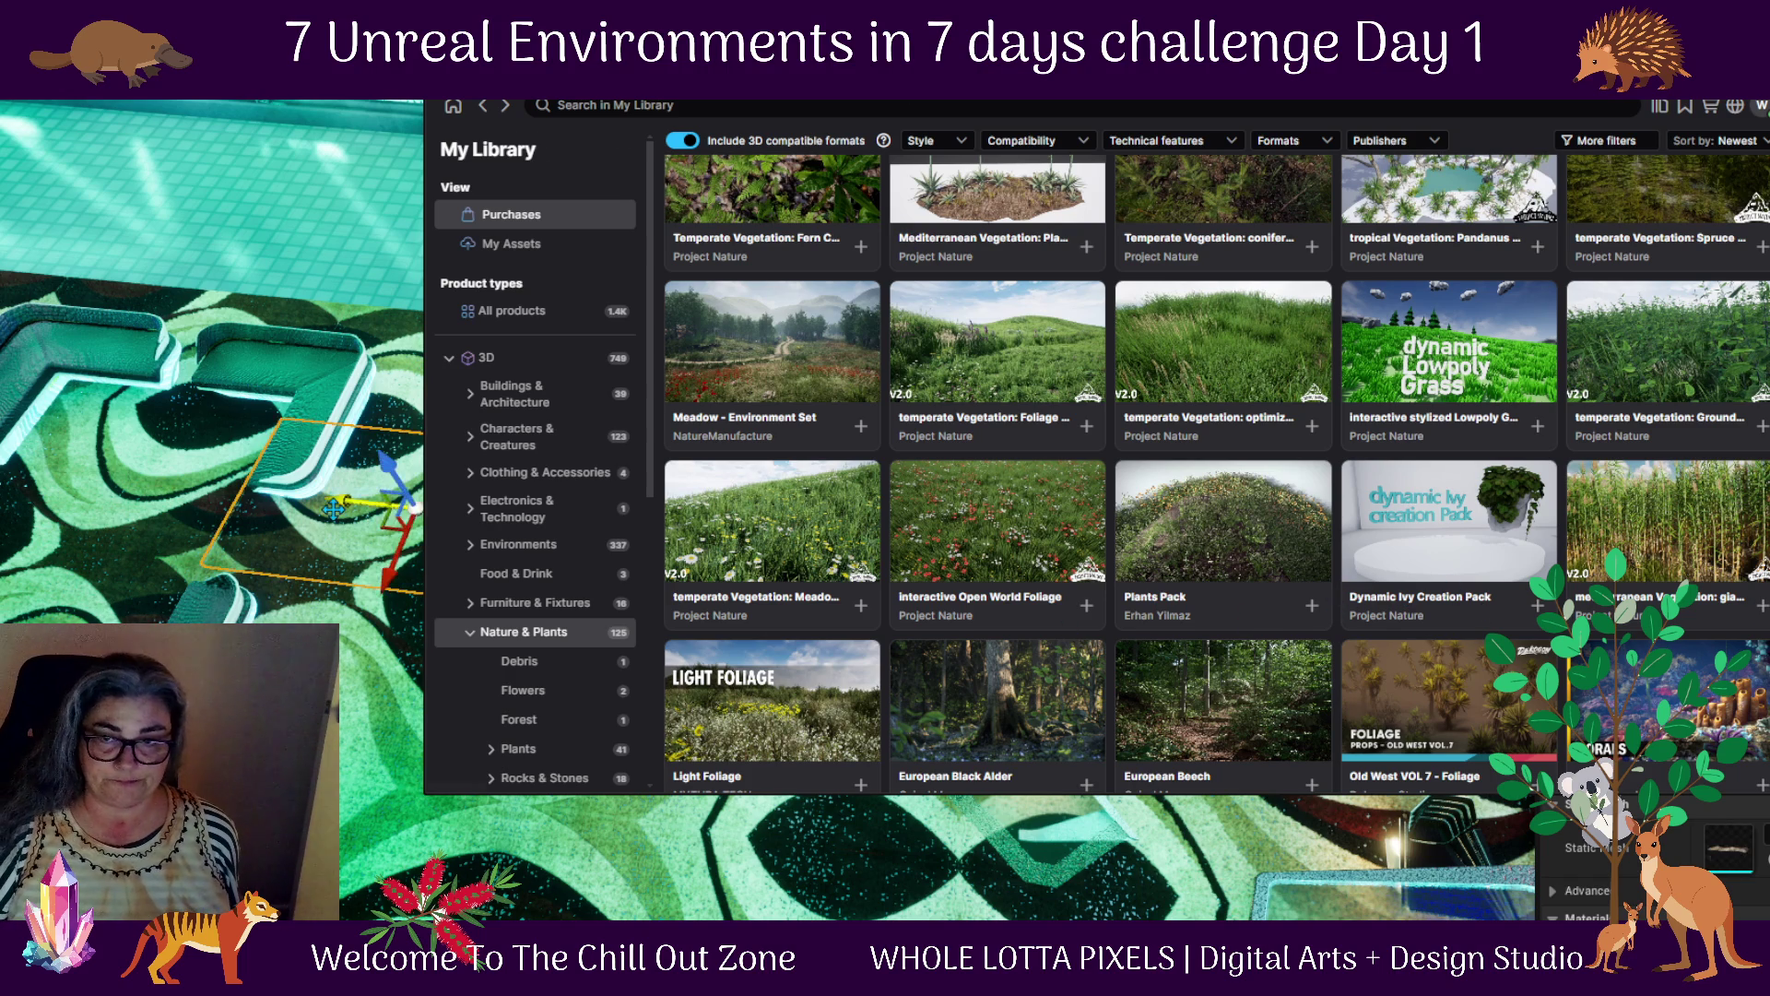
scroll(498, 338, "down", 5)
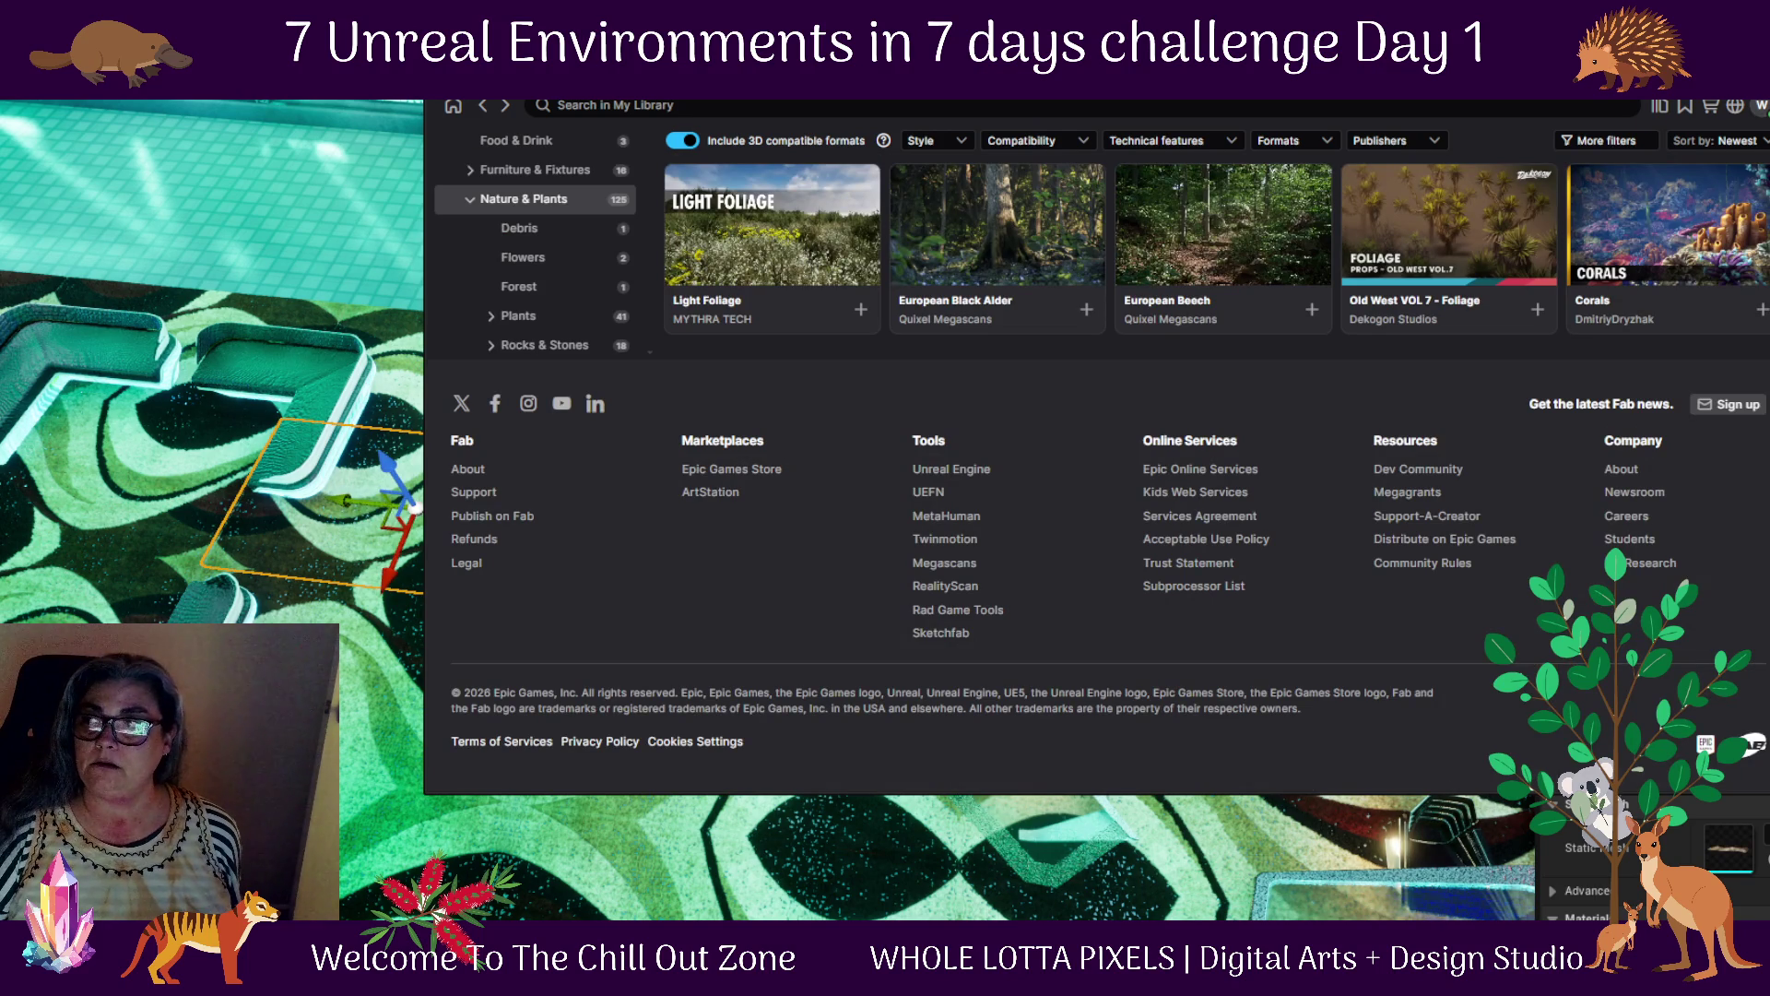
key("alt+Tab")
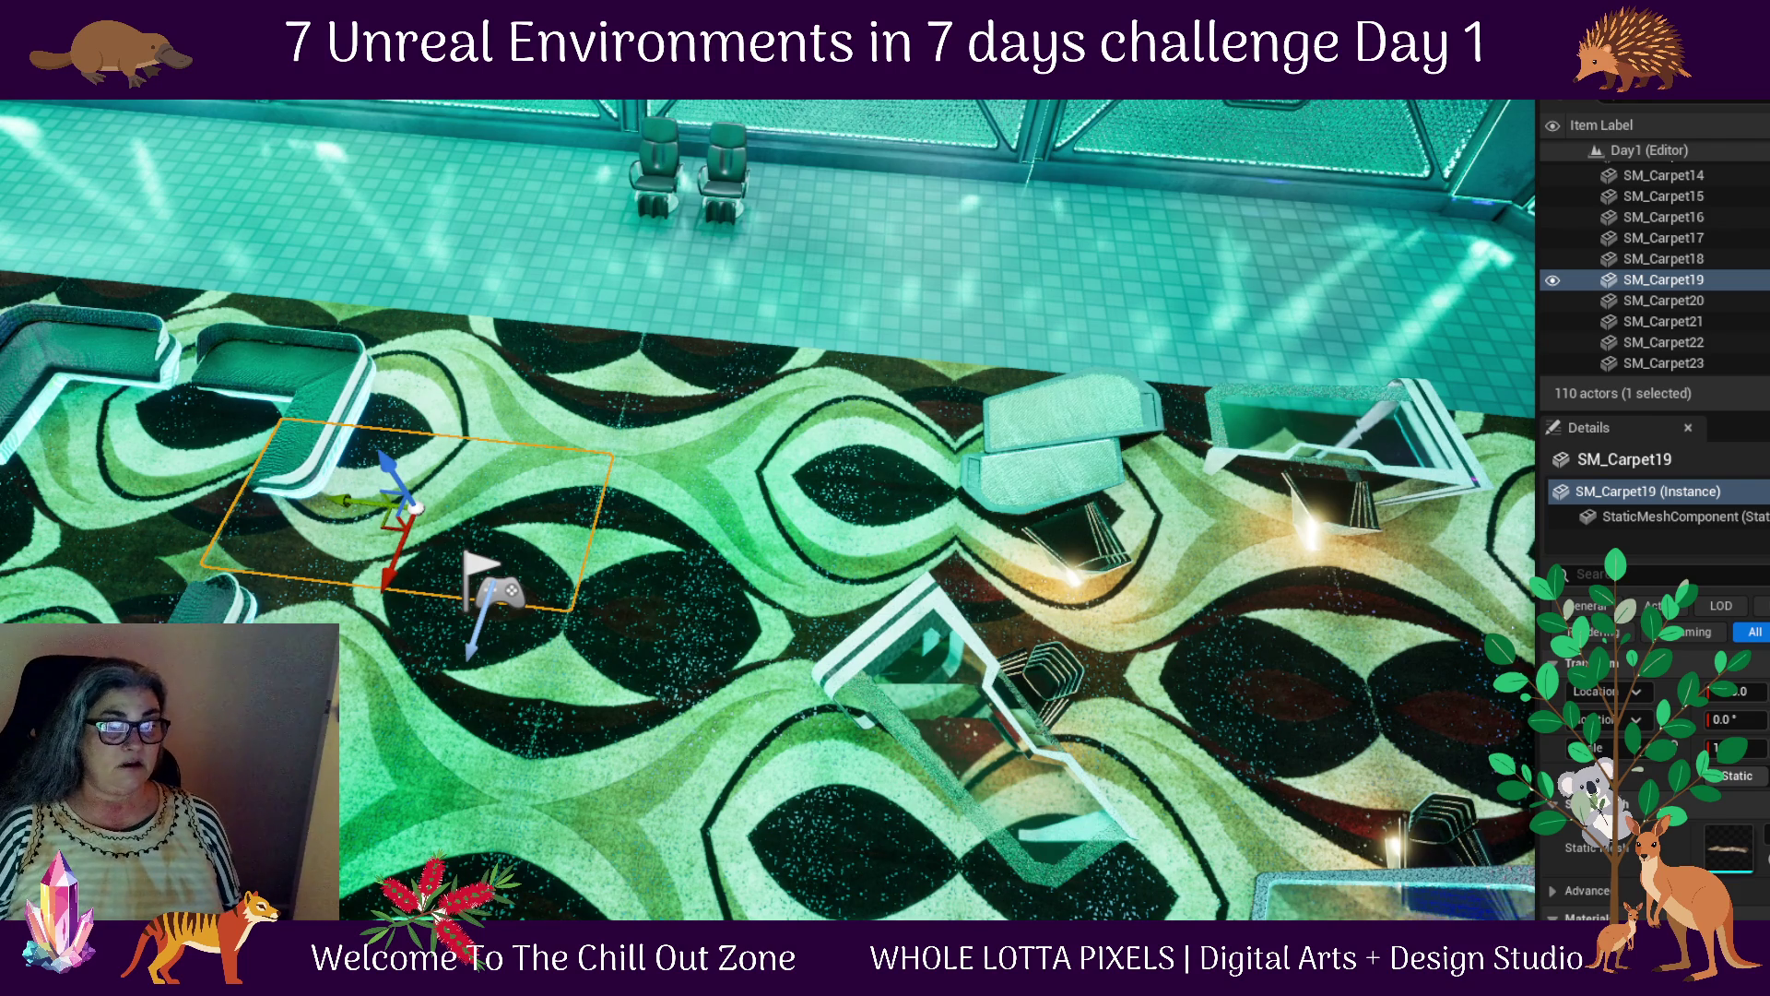
Select the SM_Carpet18 and SM_Carpet23 carpet pieces and tilt the view up toward the ceiling
left_click(398, 754)
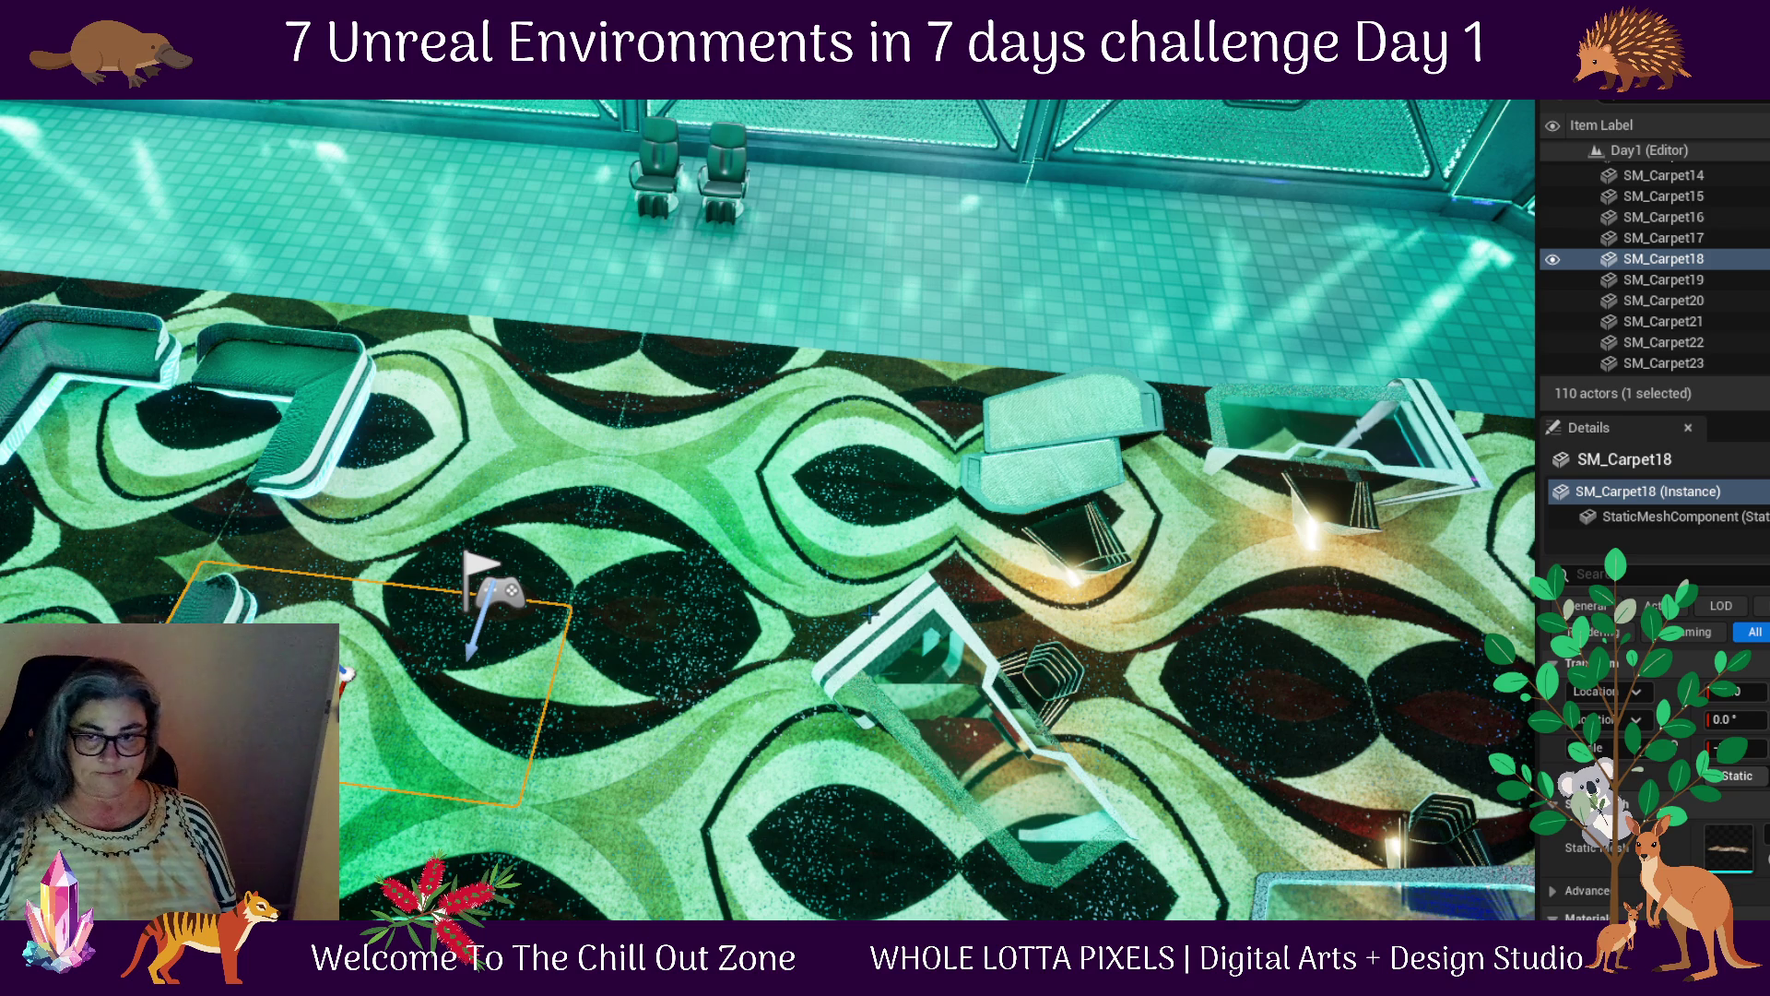
left_click(627, 664)
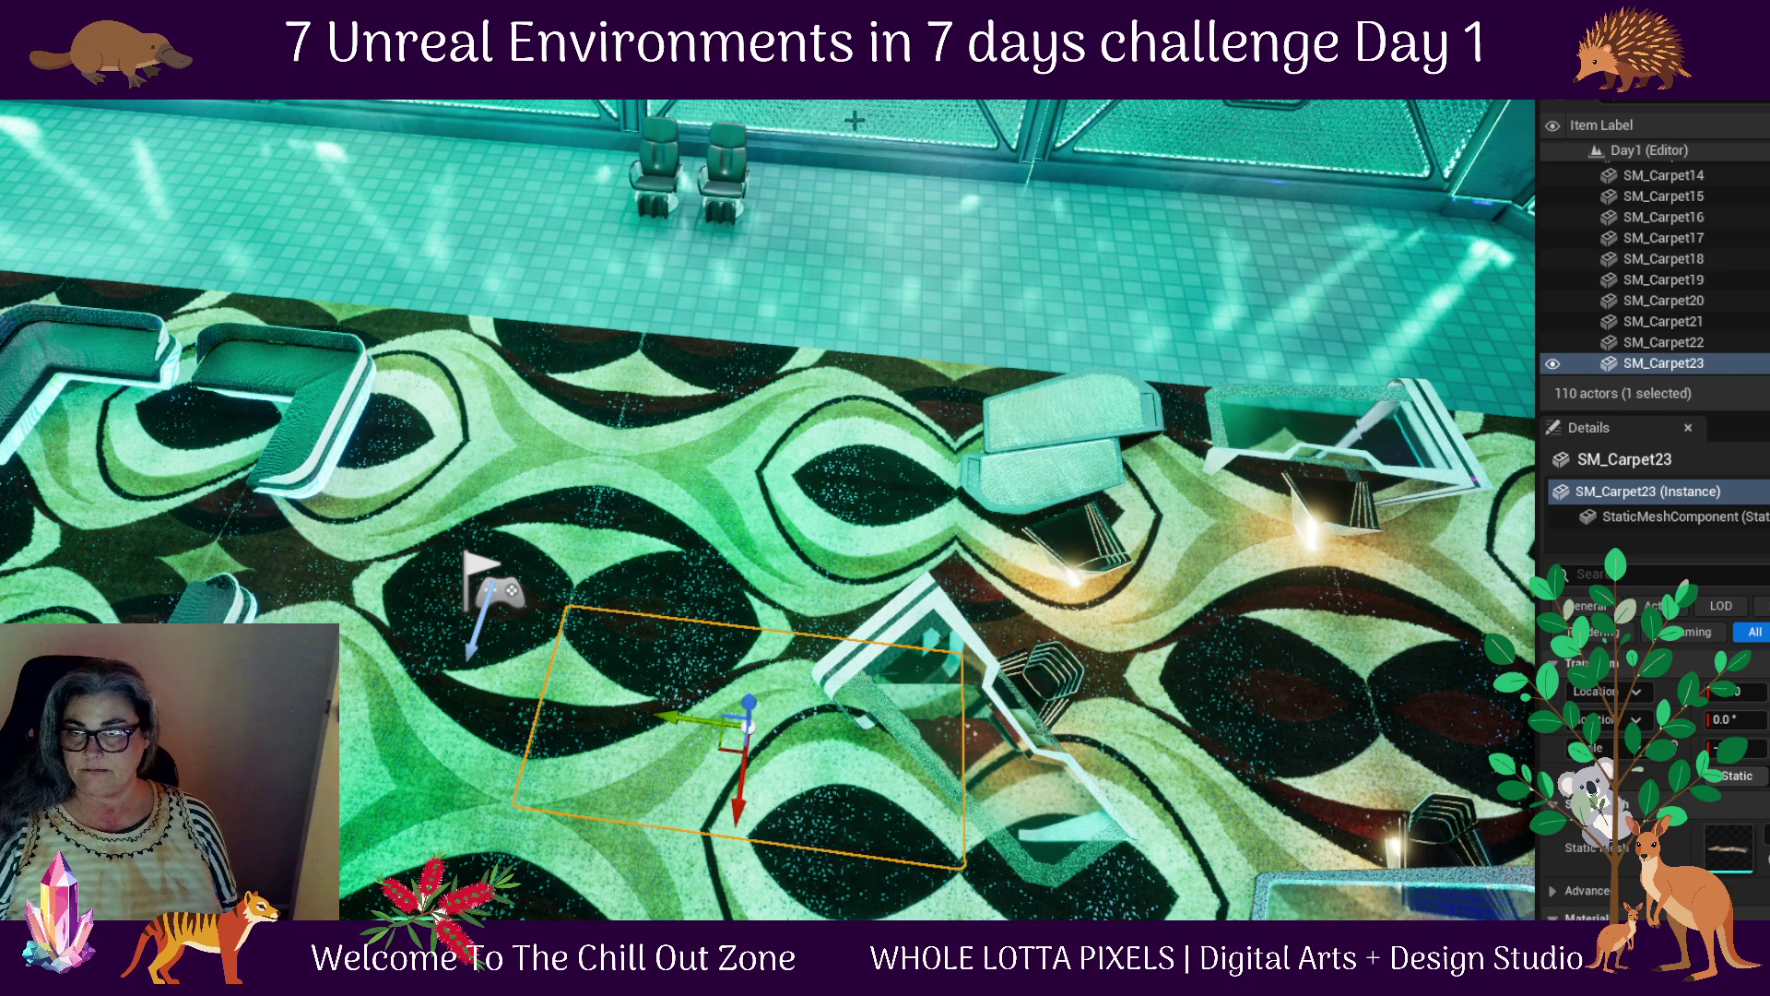
left_click_drag(759, 451, 759, 323)
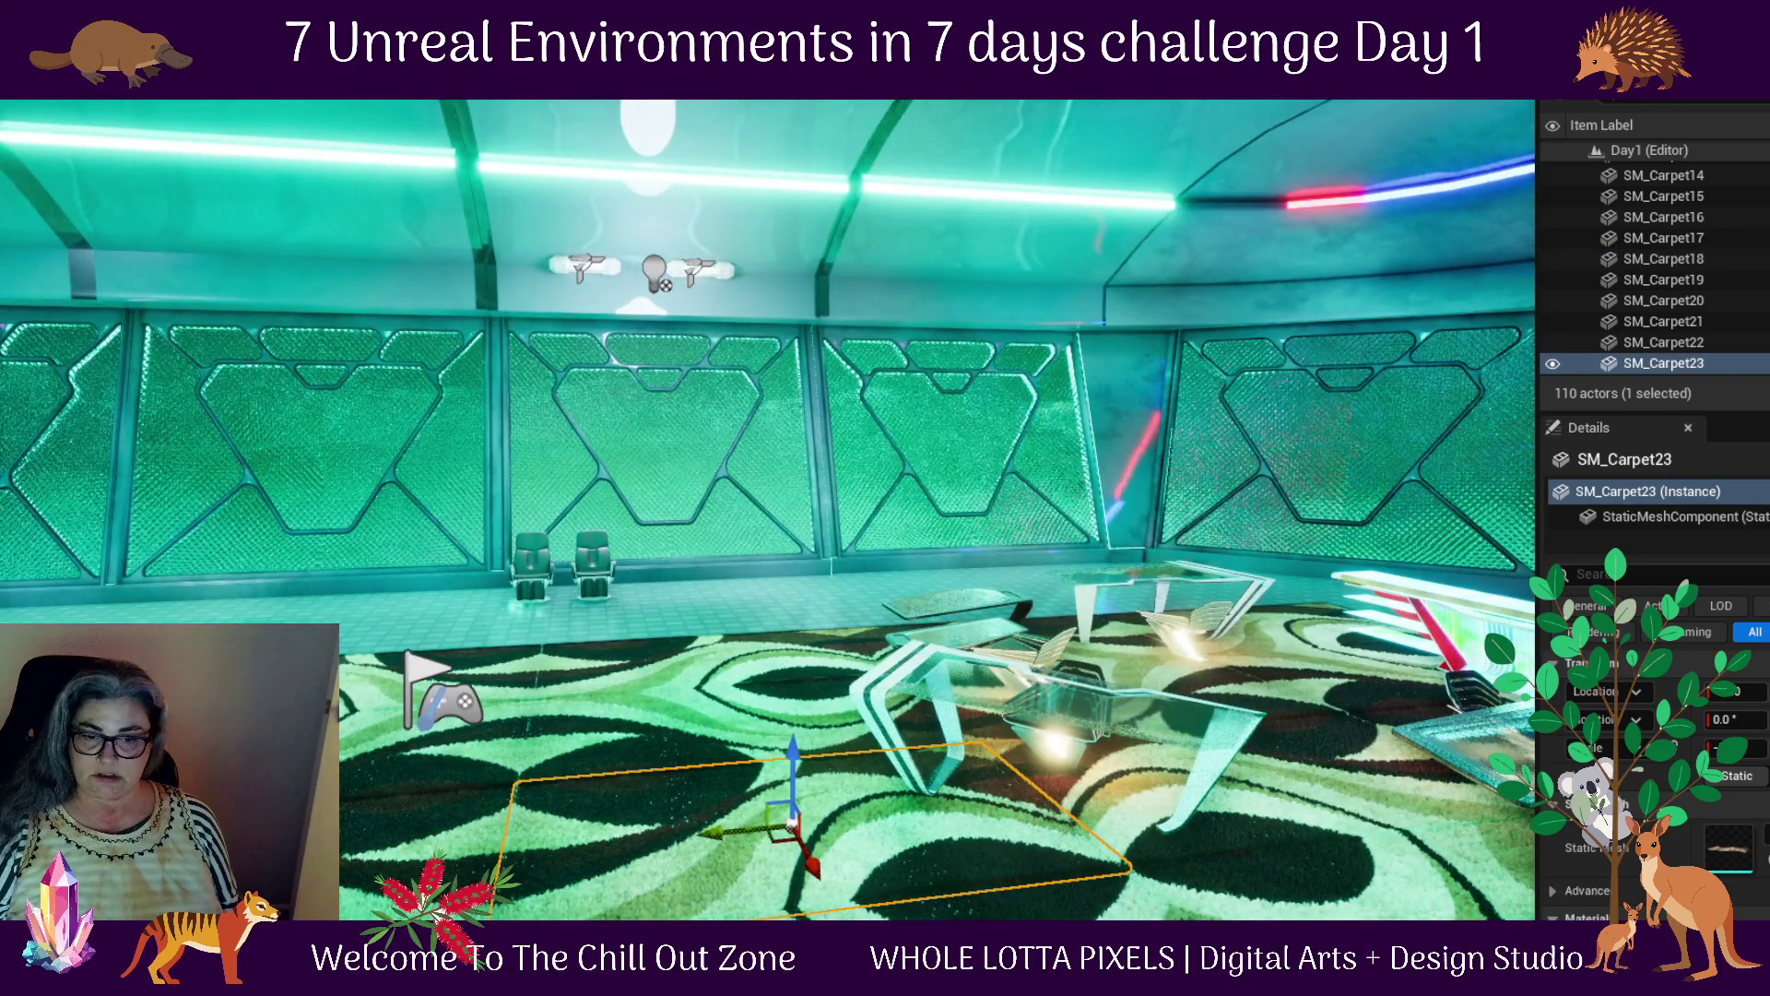
Open the Content Drawer, clear the folder selection, and bring the Fab plant library back
key("ctrl+space")
left_click(1284, 874)
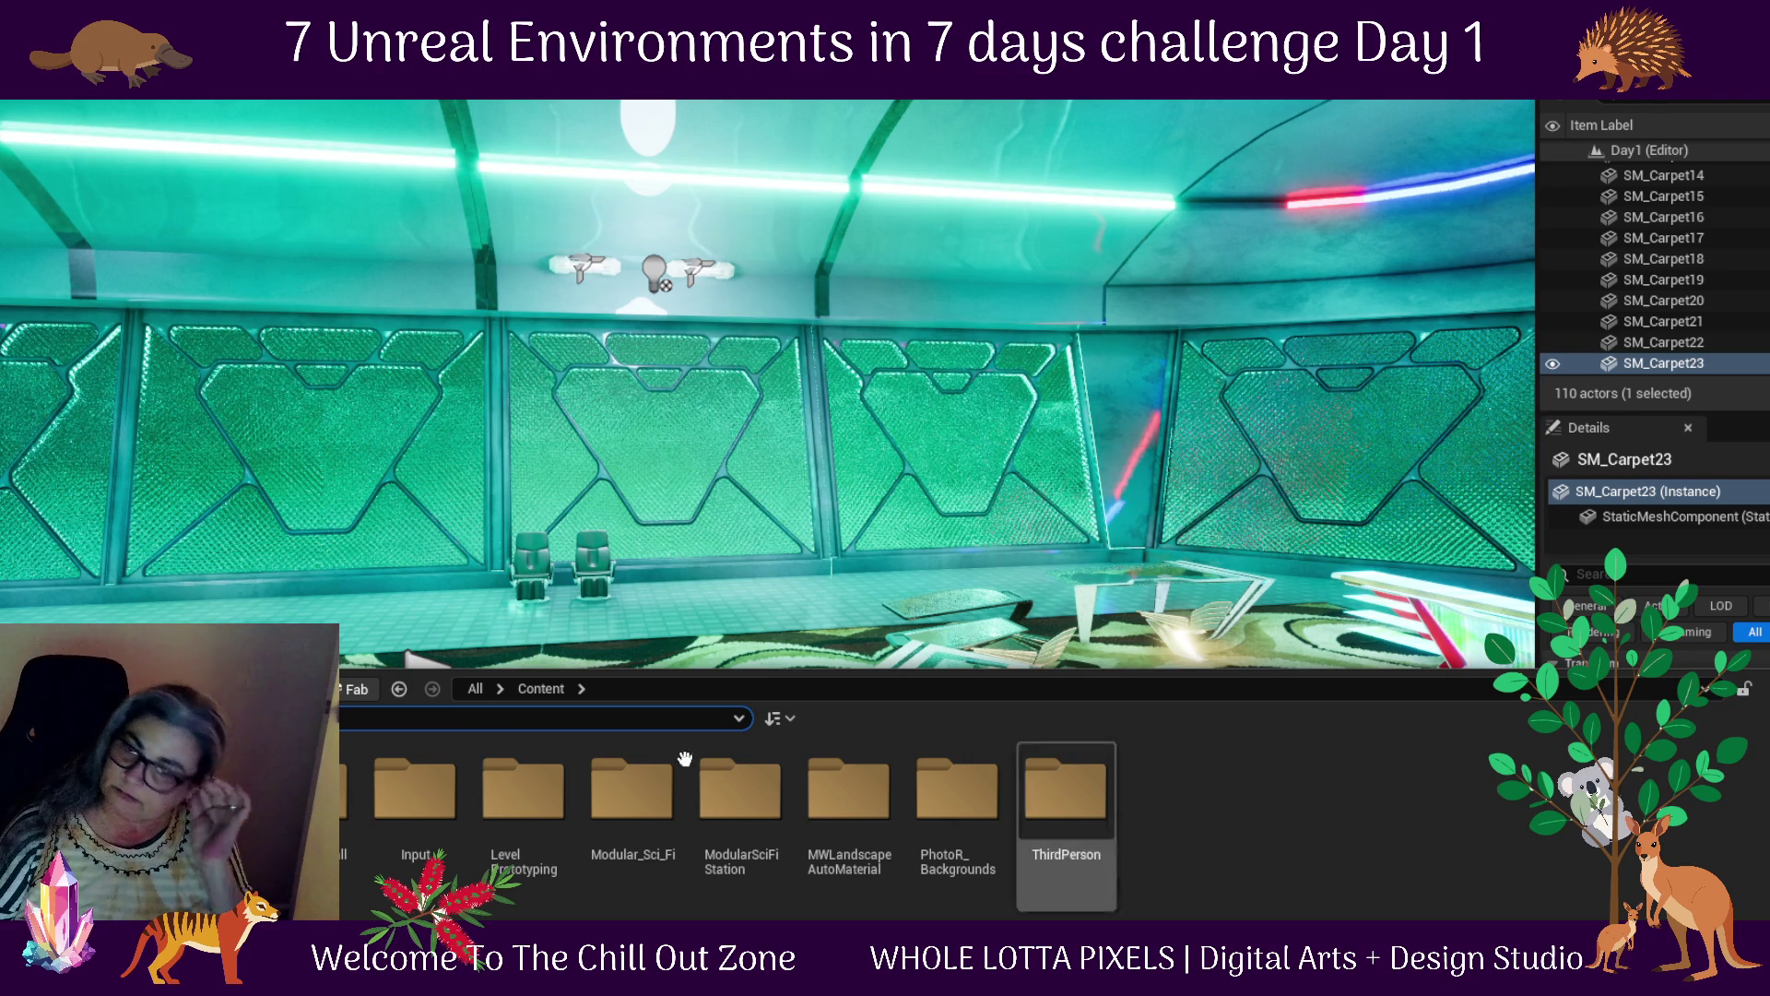
left_click(357, 689)
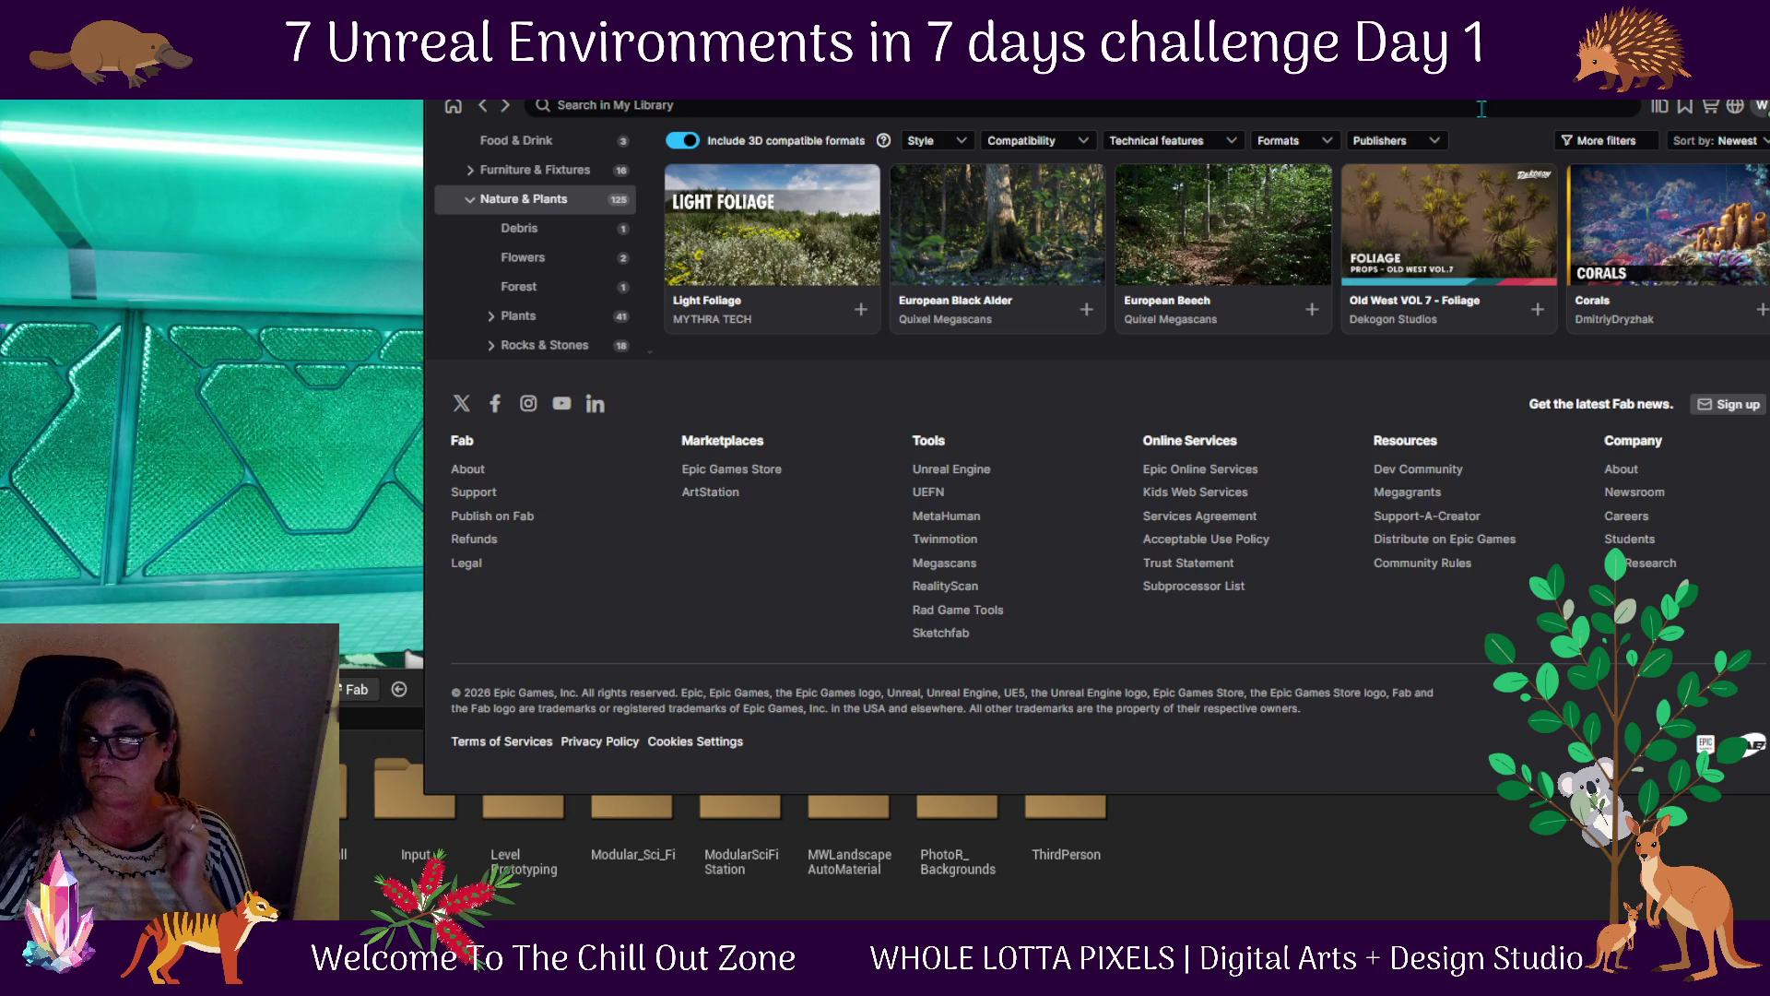
Filter My Library to the Farm category, leaving only Black Cherry Firewood Pieces
scroll(1150, 424, "up", 5)
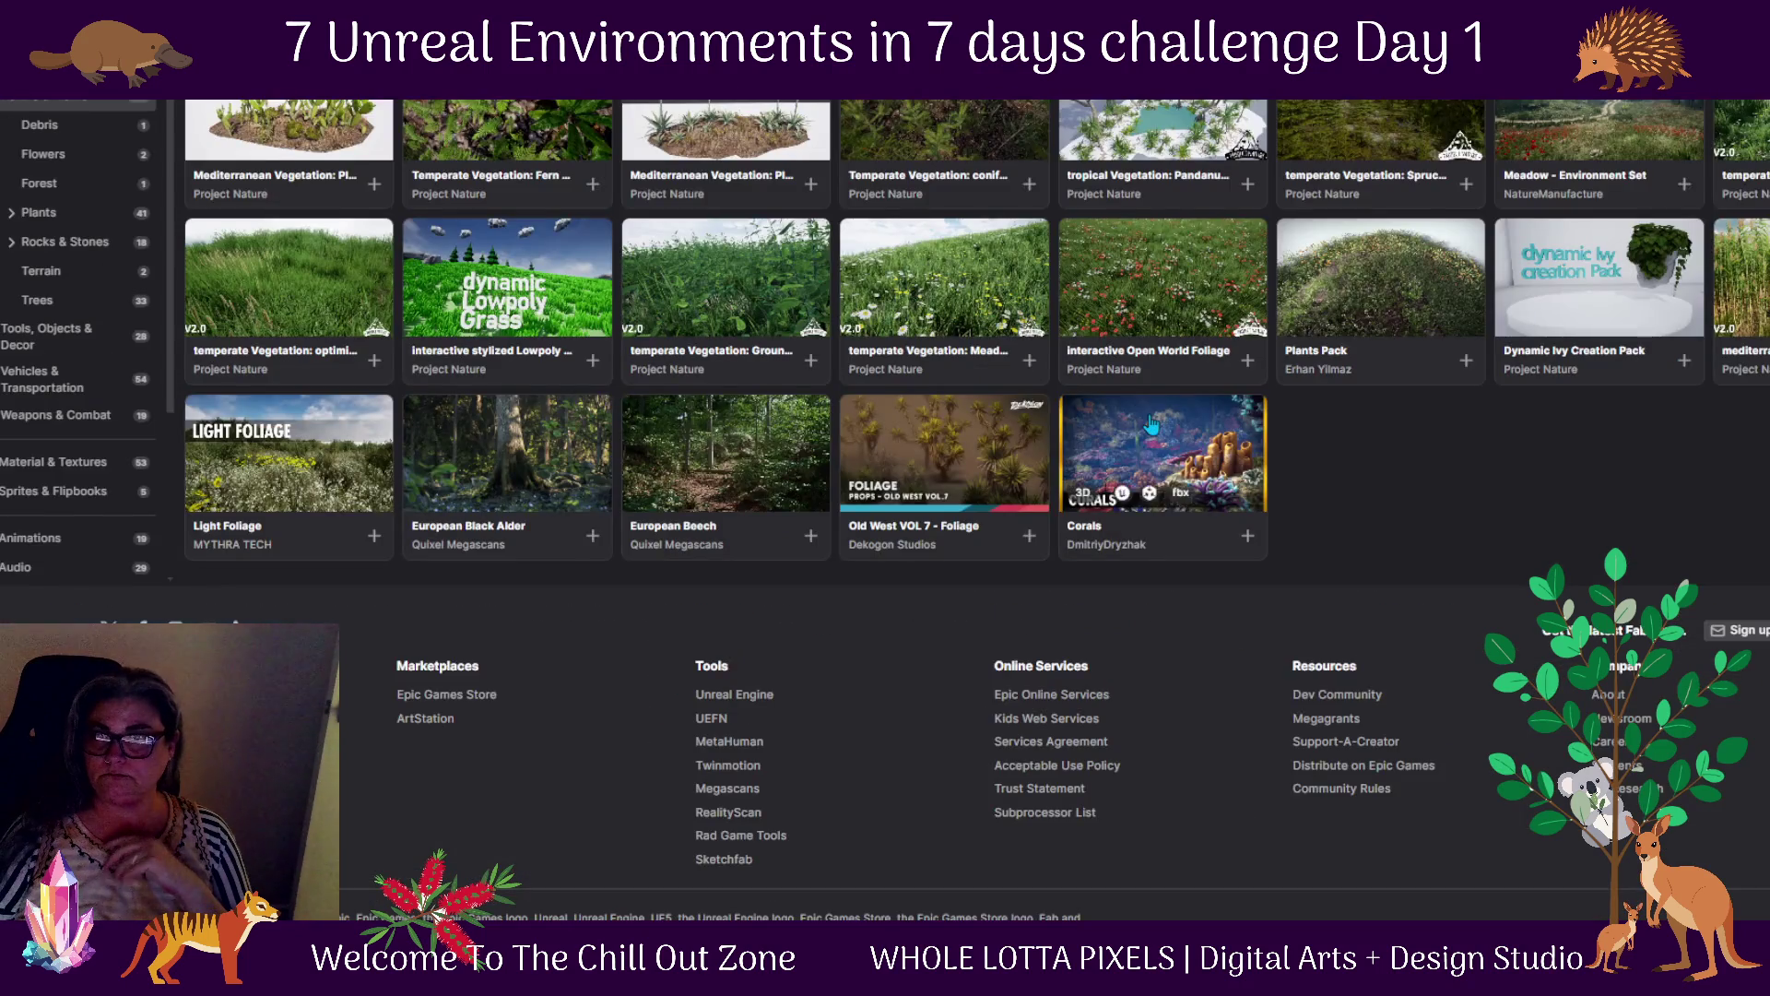
scroll(1151, 424, "up", 1)
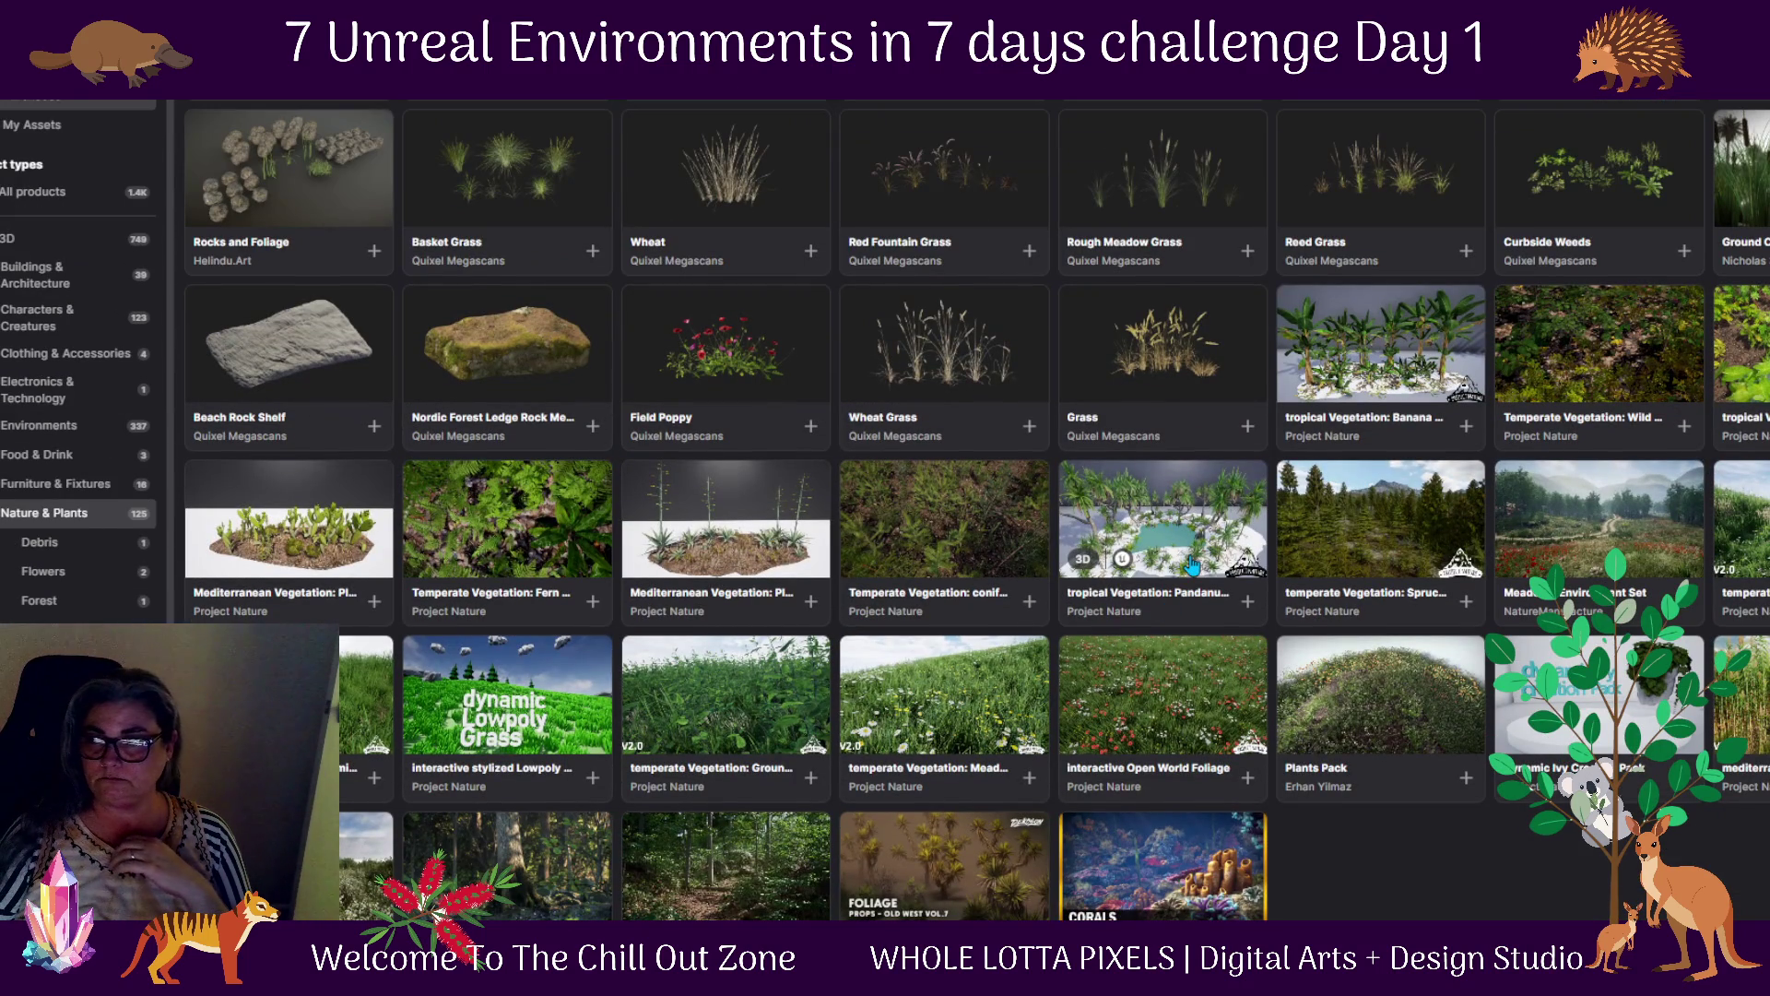
scroll(1193, 564, "up", 10)
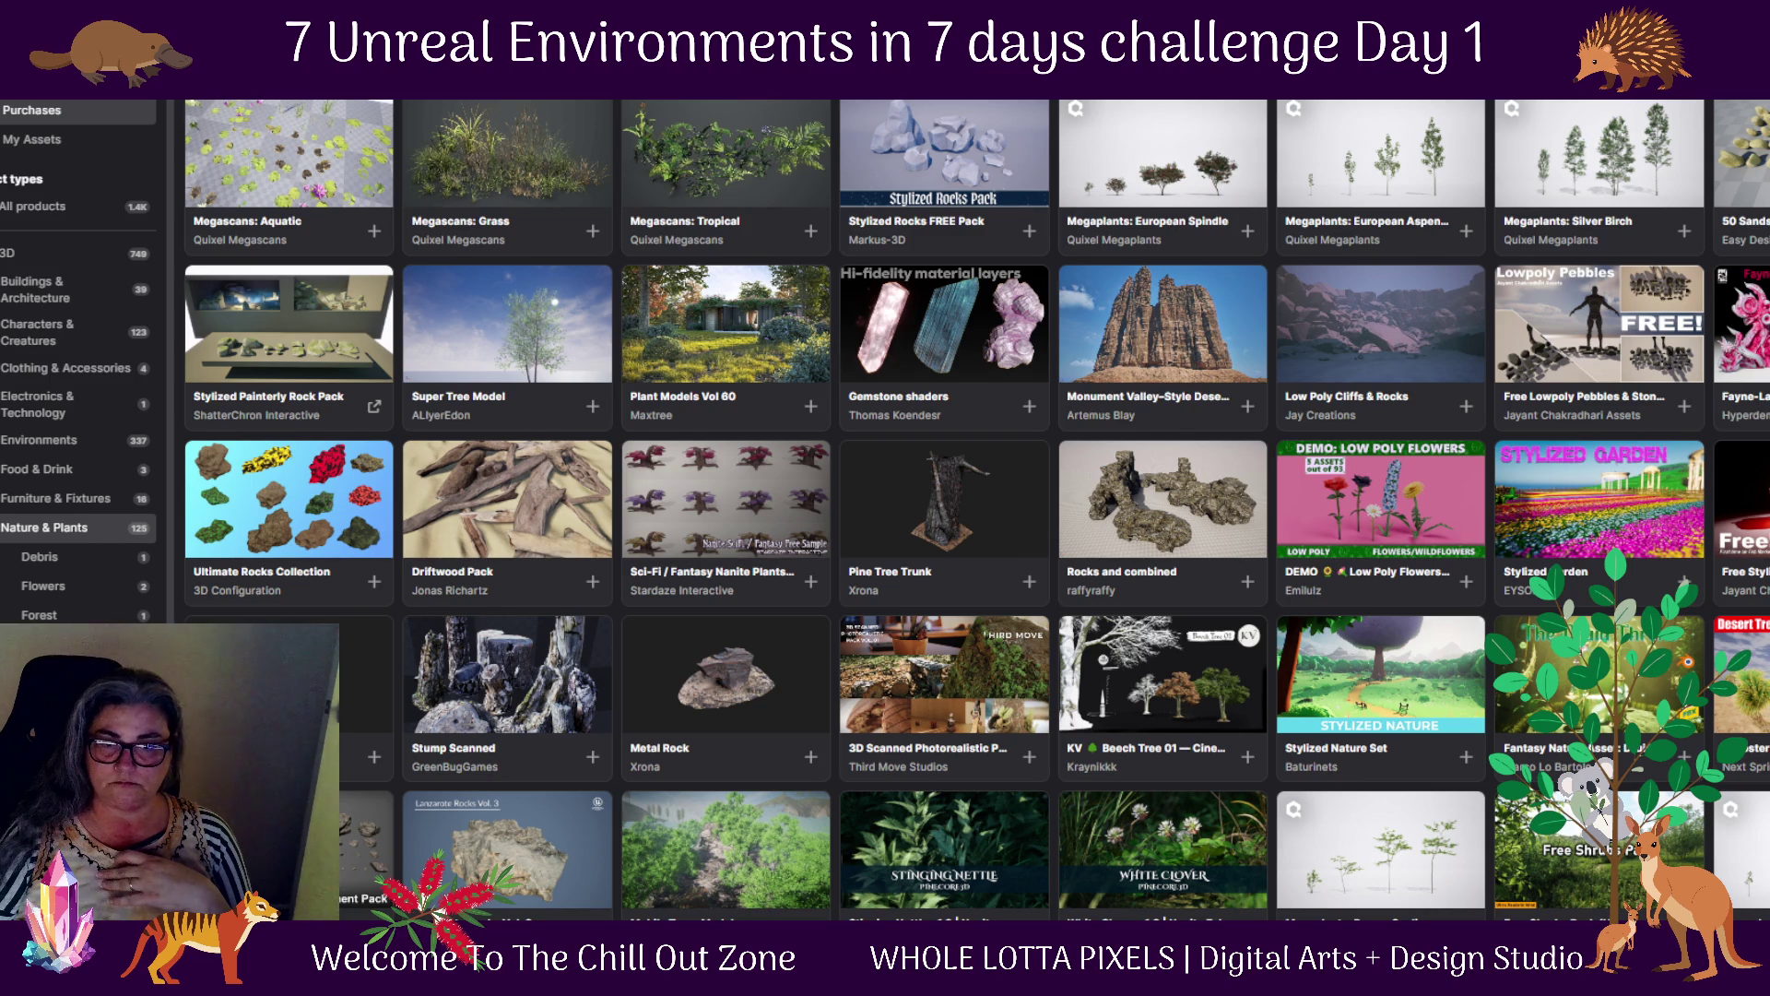
left_click(45, 528)
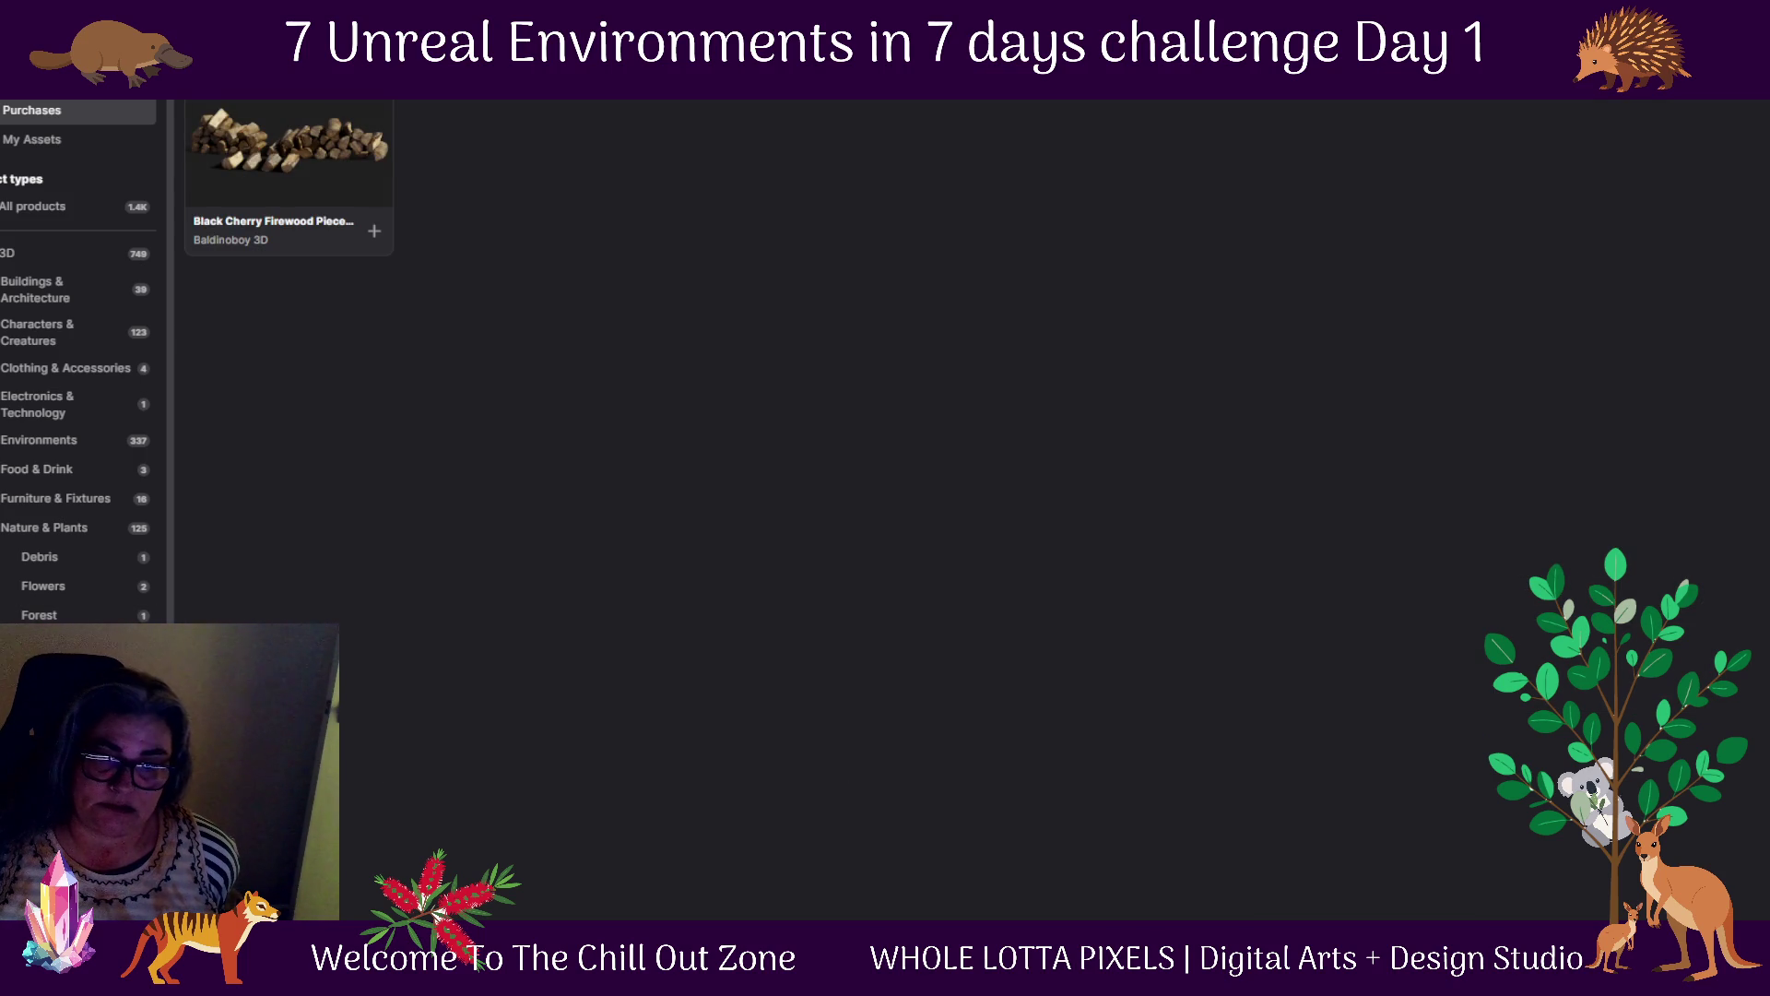
Shrink the Fab window to peek at the editor, then restore it to full screen
scroll(78, 360, "down", 3)
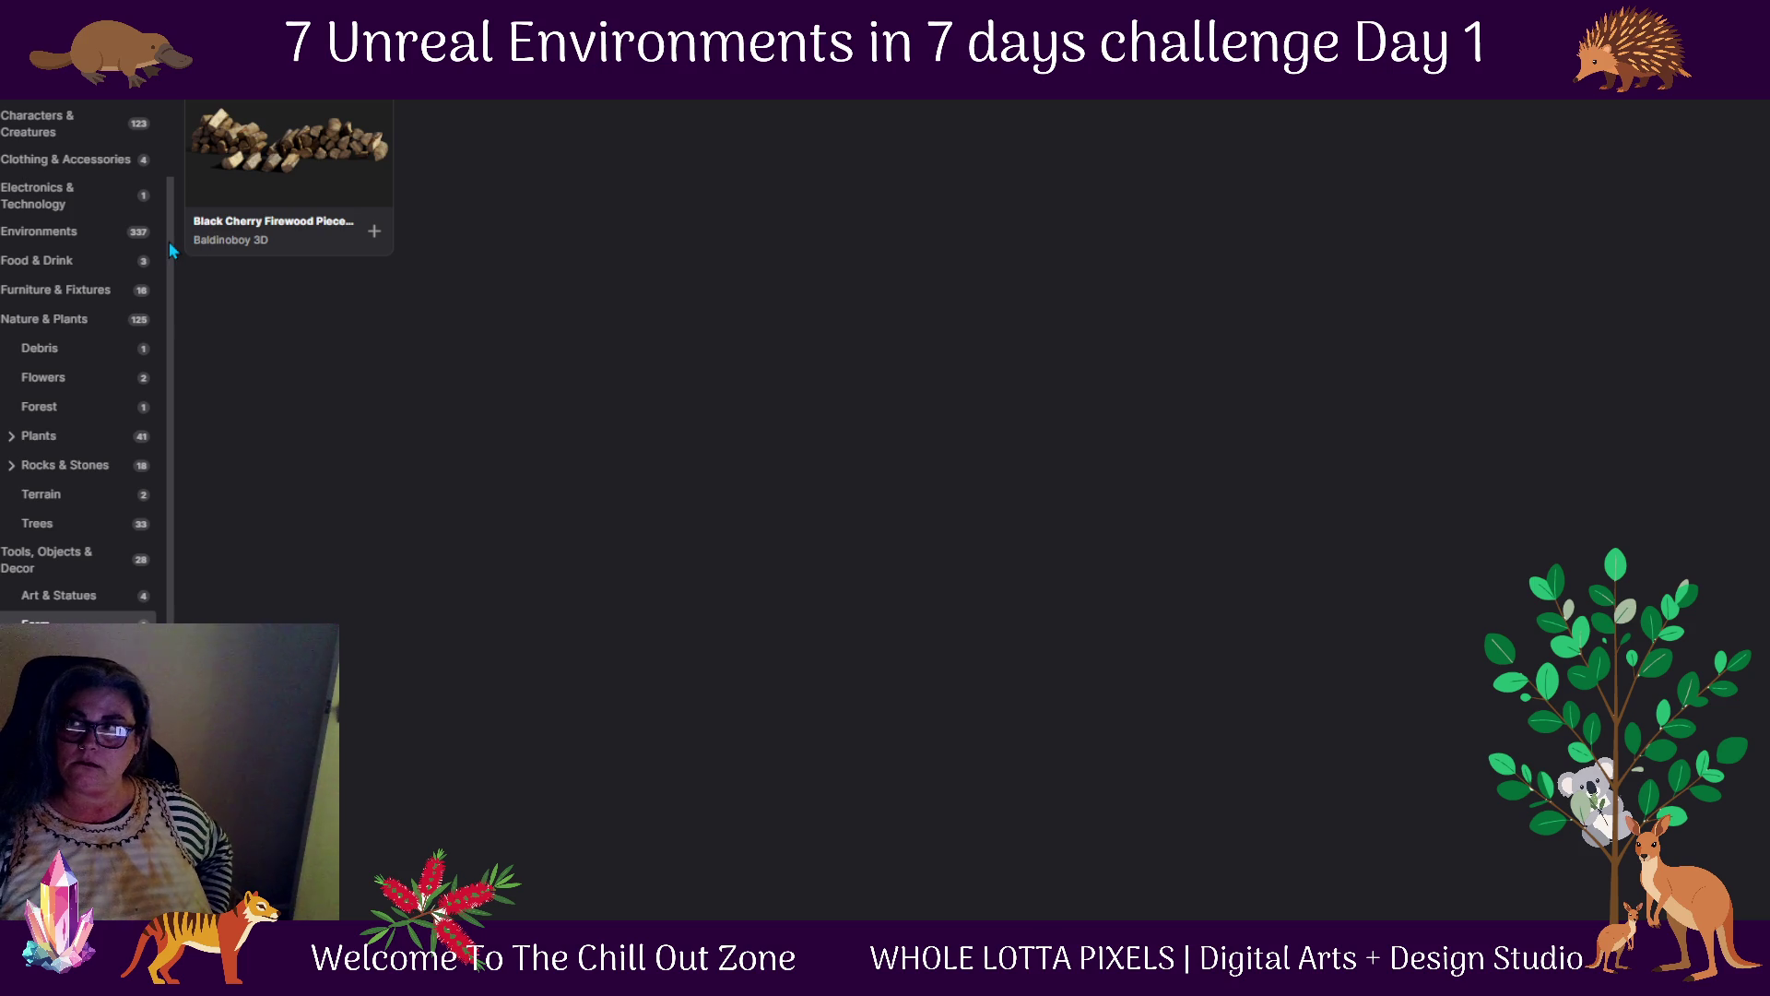
mouse_move(1568, 19)
left_mouse_down()
mouse_move(1153, 212)
mouse_move(1210, 287)
mouse_move(1293, 213)
left_mouse_up()
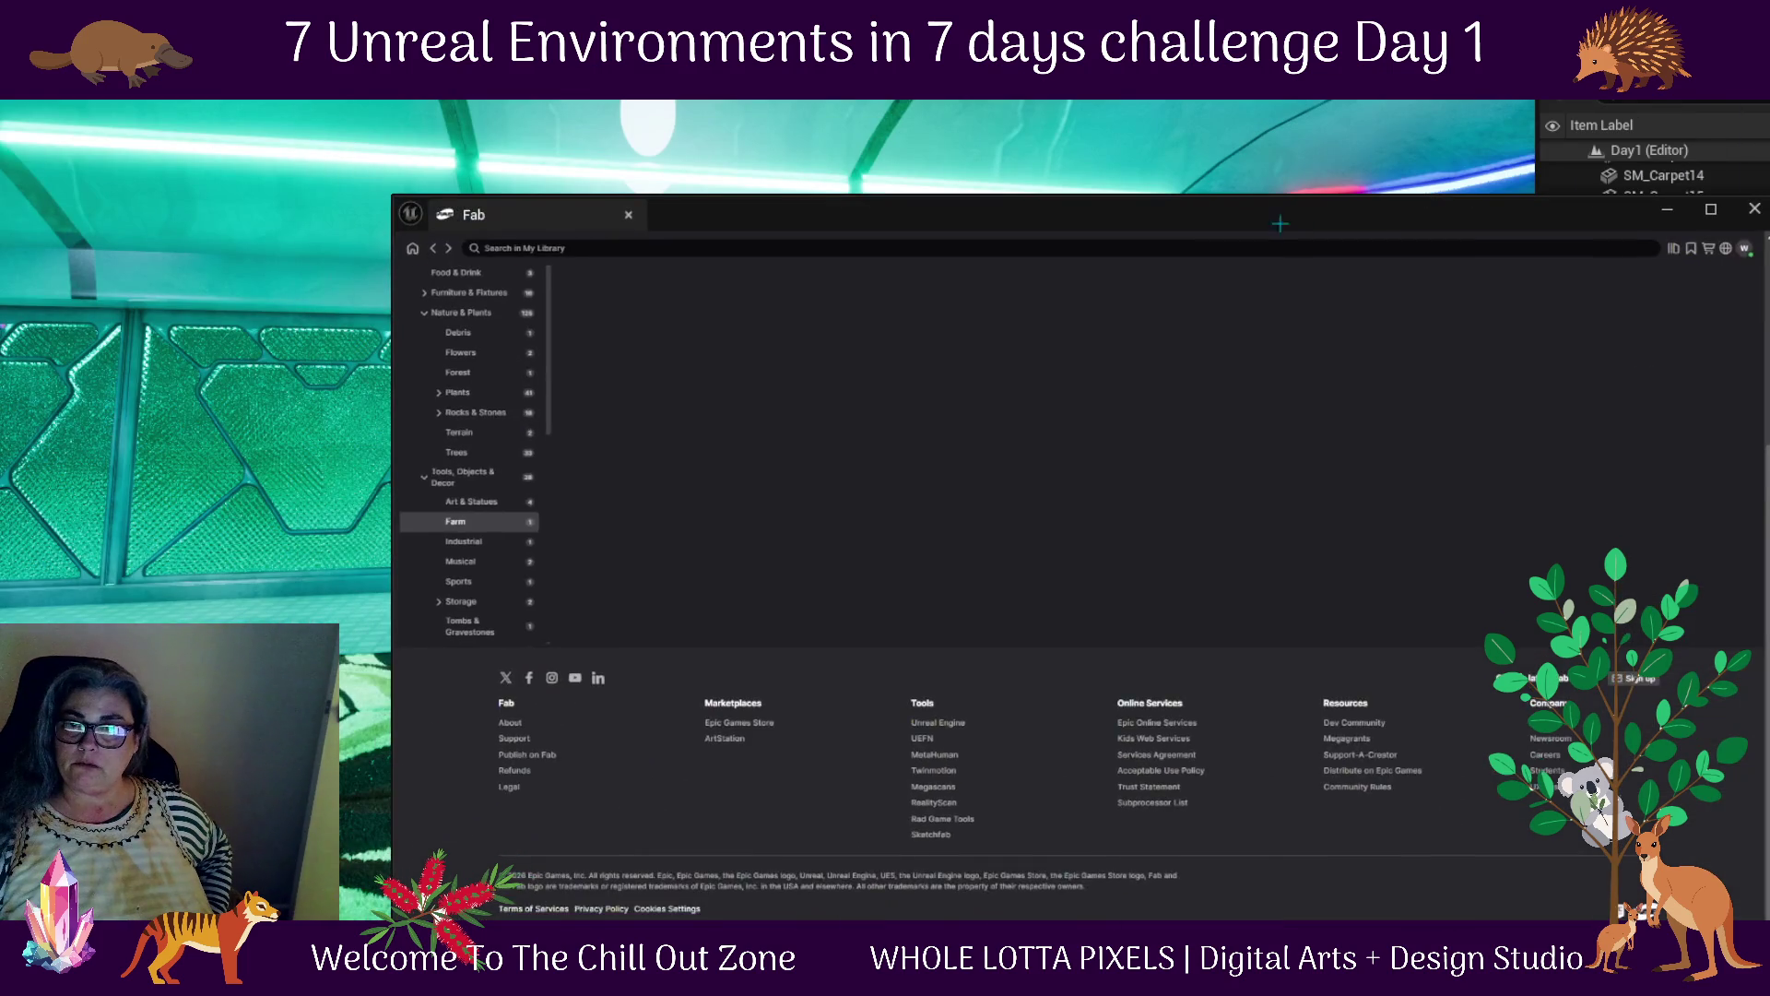
left_click_drag(1023, 213, 1024, 4)
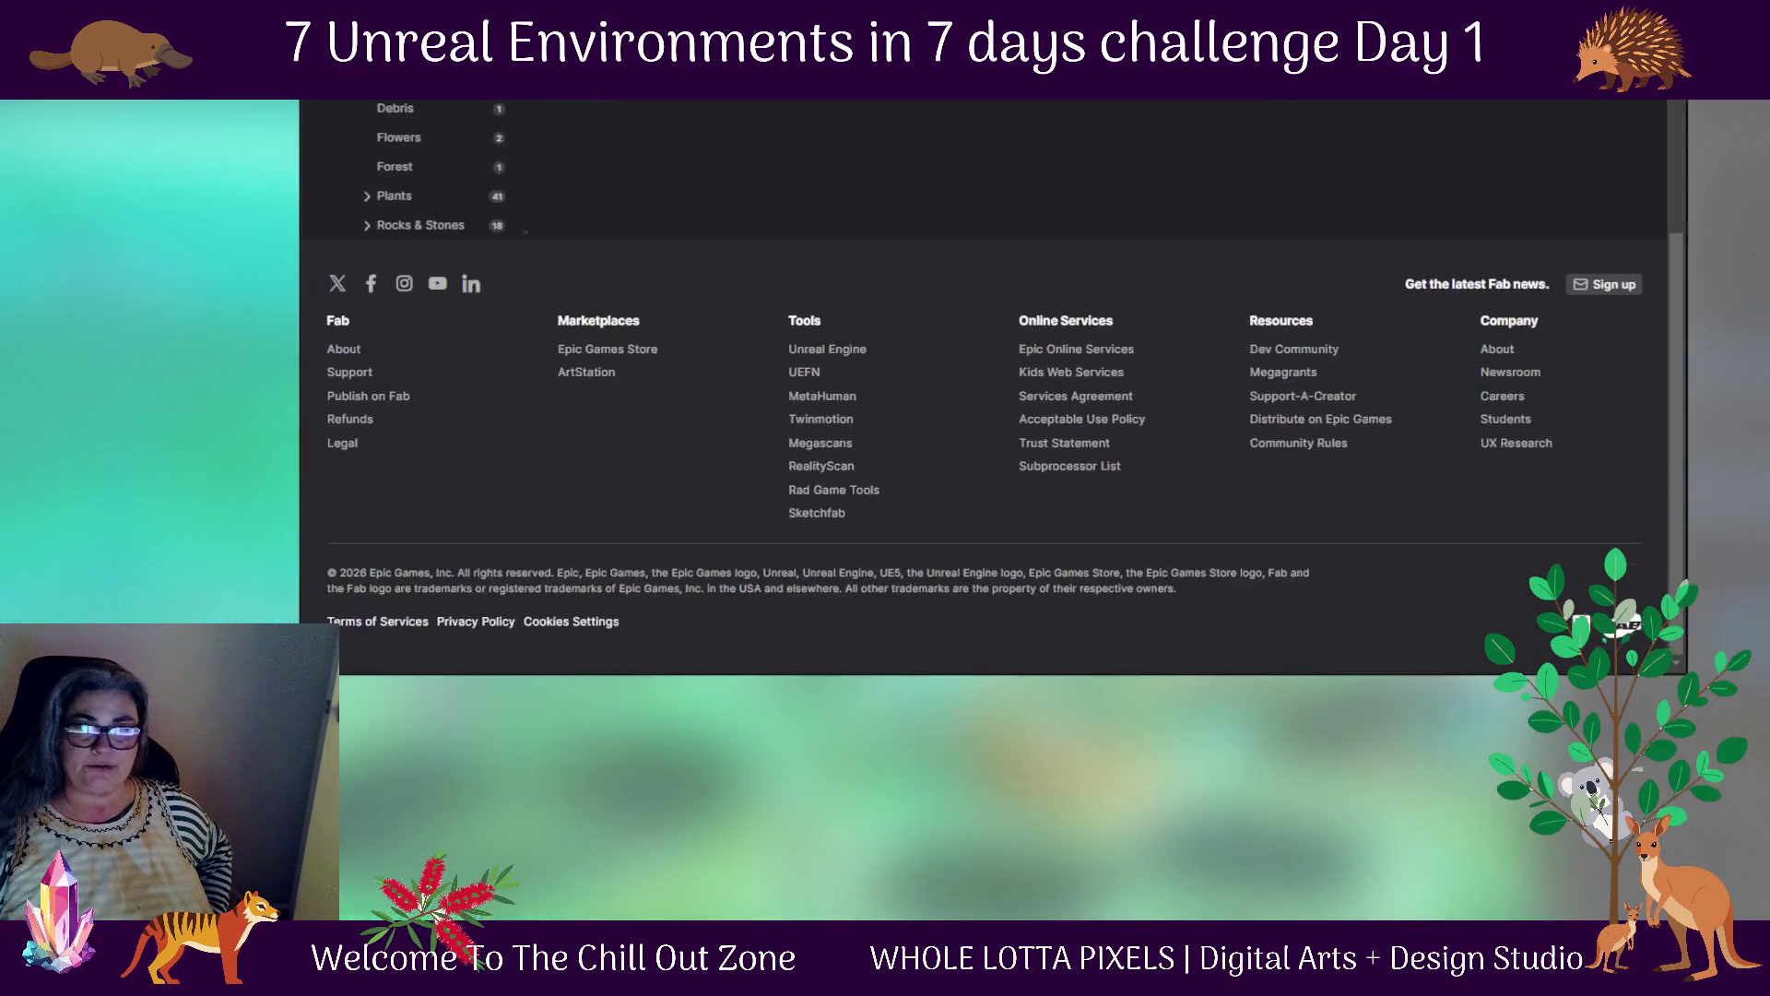
scroll(403, 486, "up", 10)
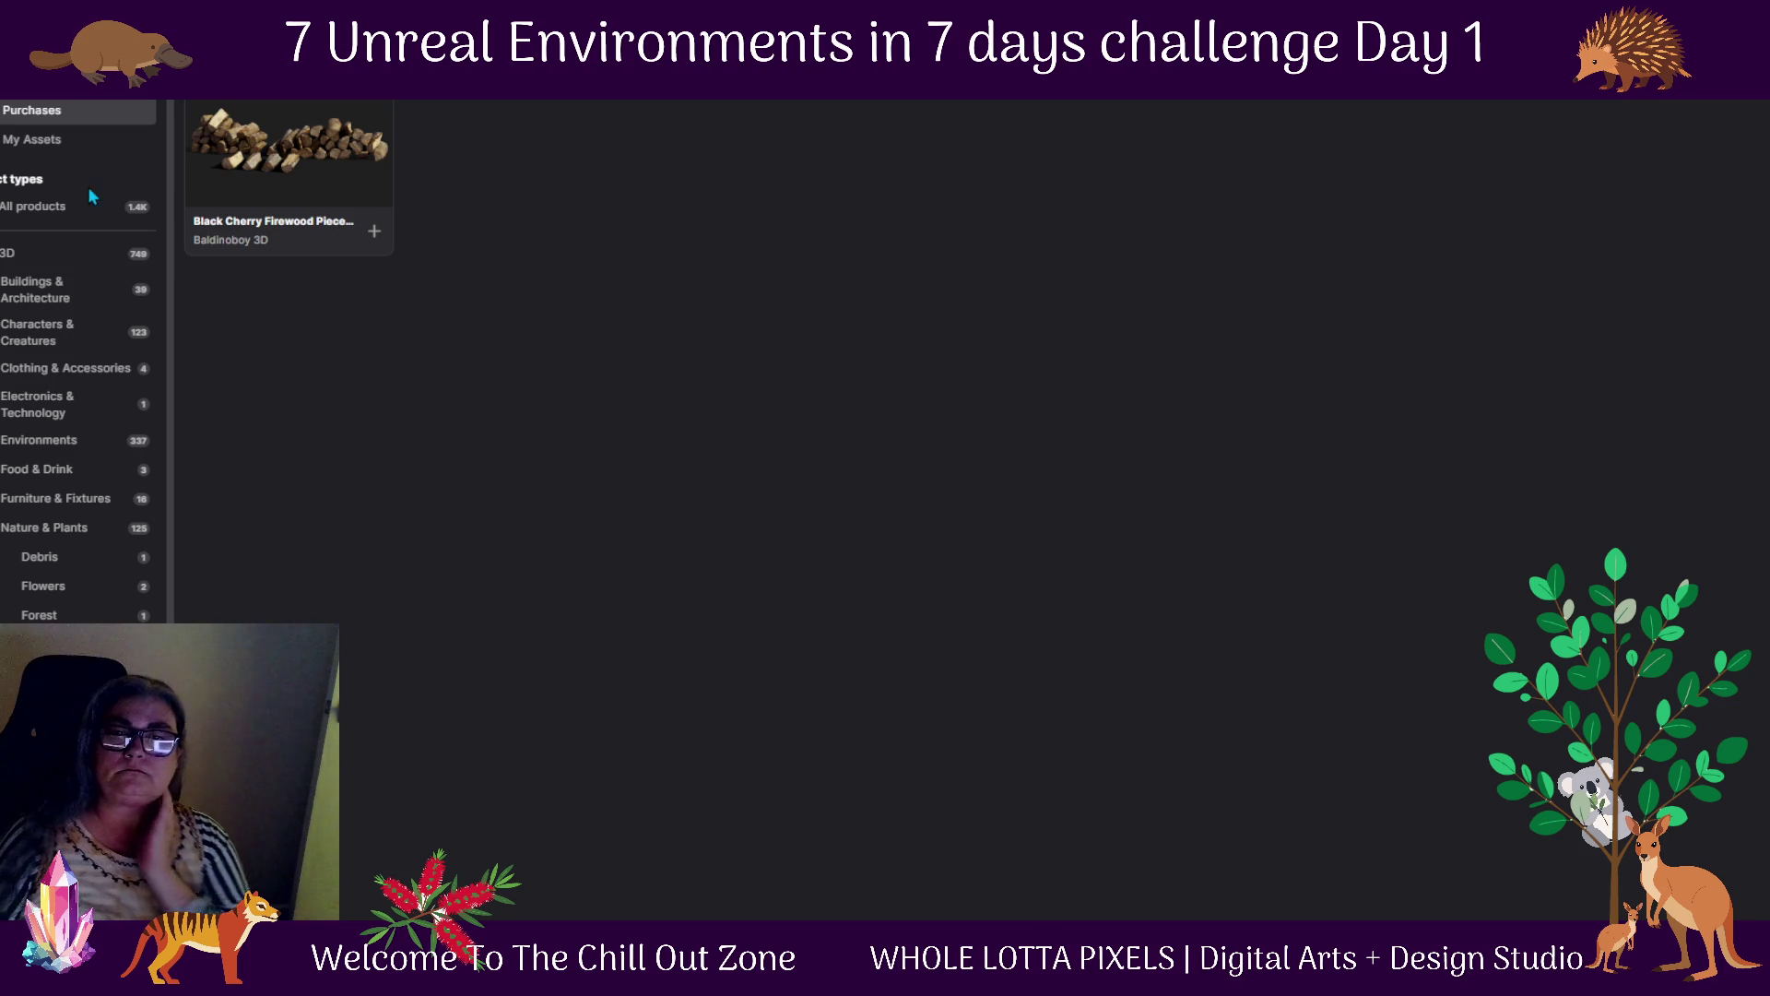
Filter the library to Buildings & Architecture, then Historical / Points of Interest and Residential Buildings
left_click(72, 297)
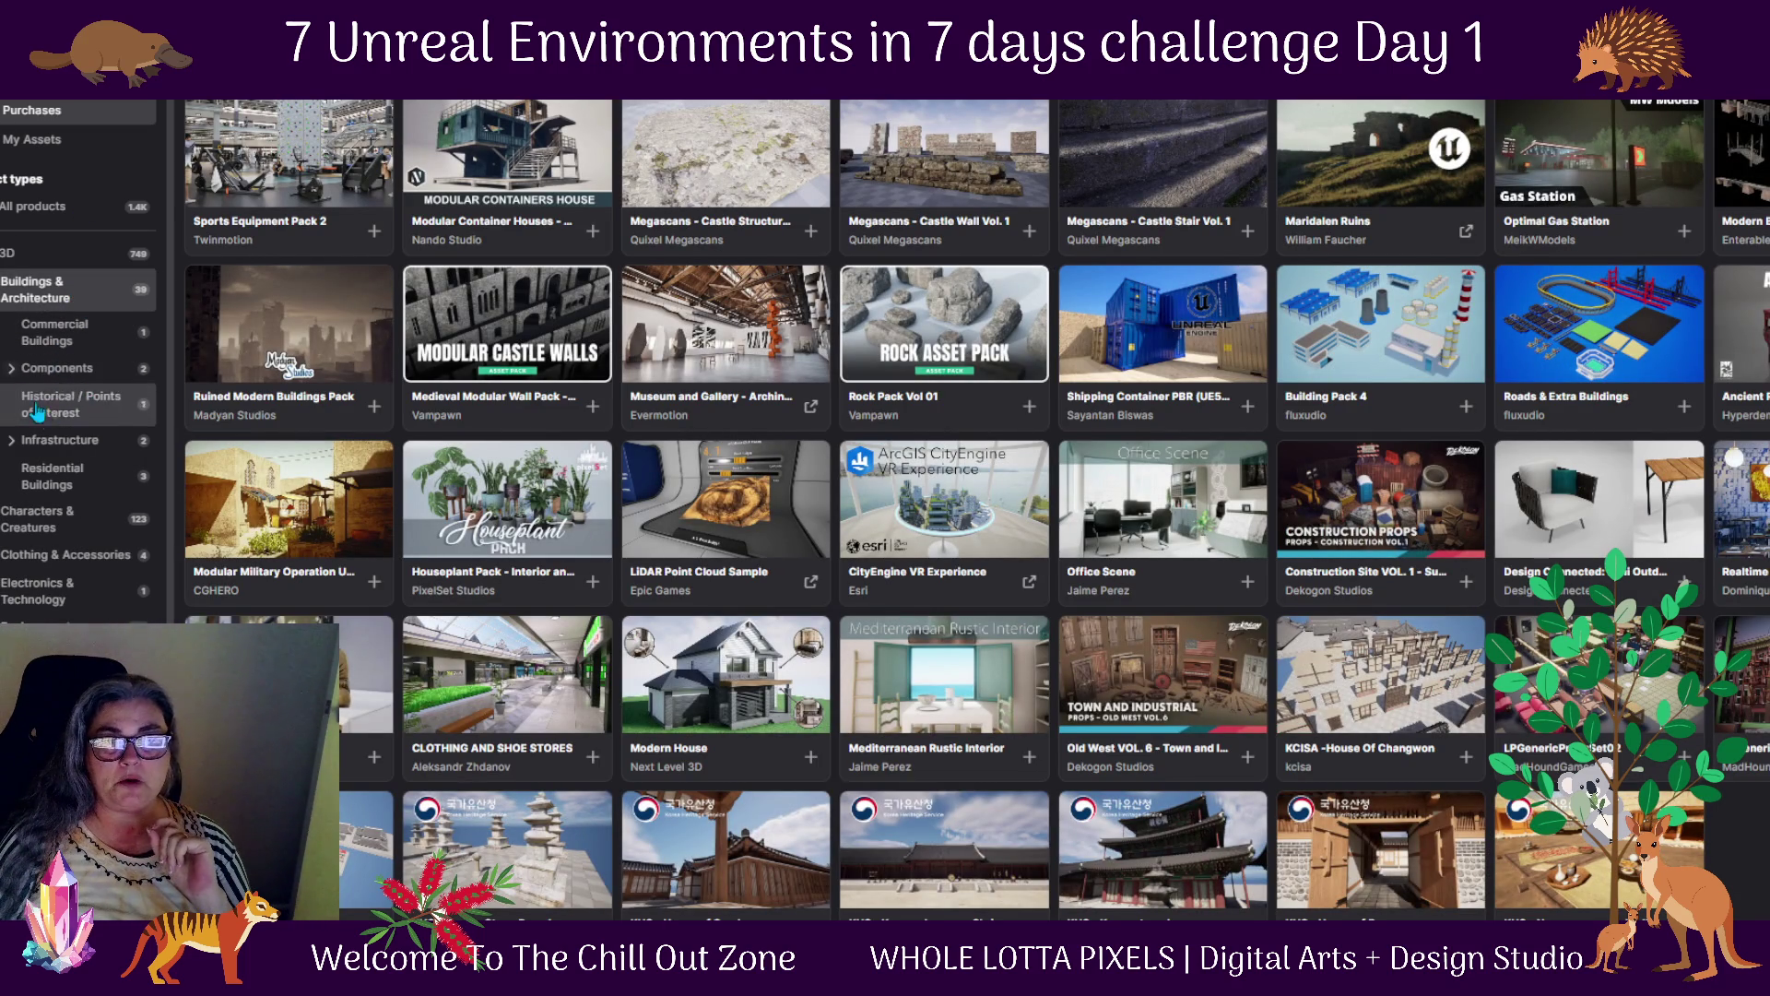
left_click(82, 420)
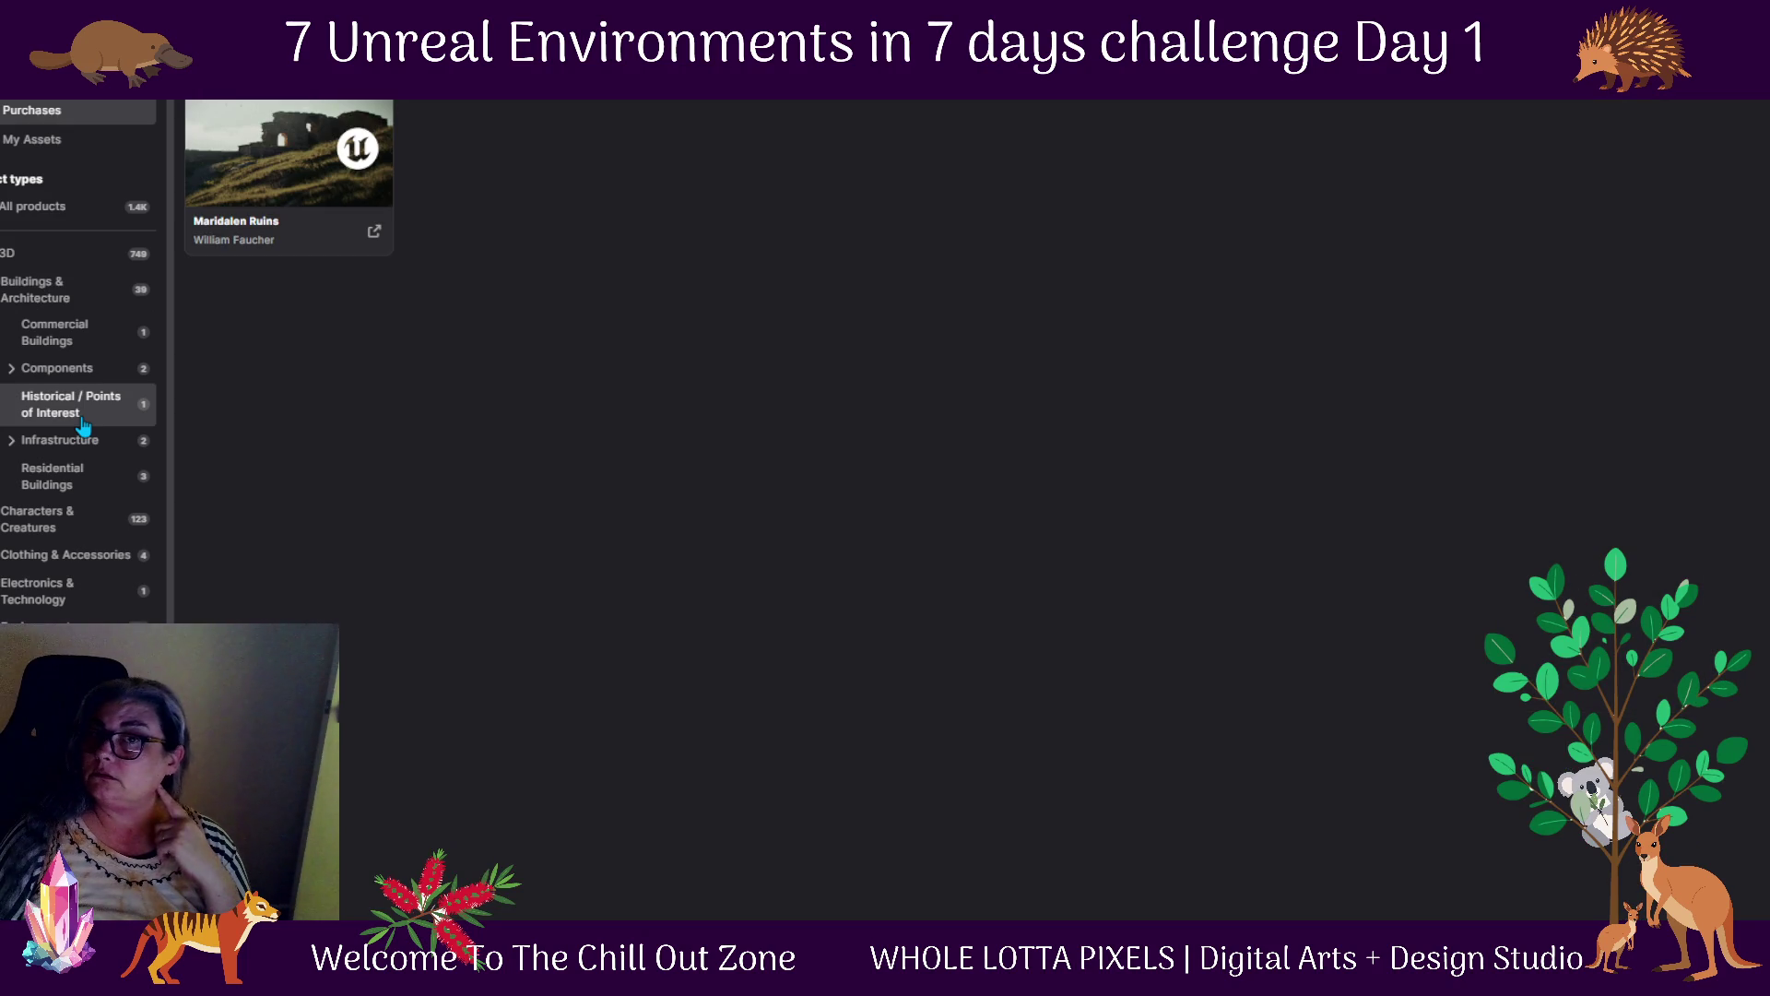
left_click(97, 477)
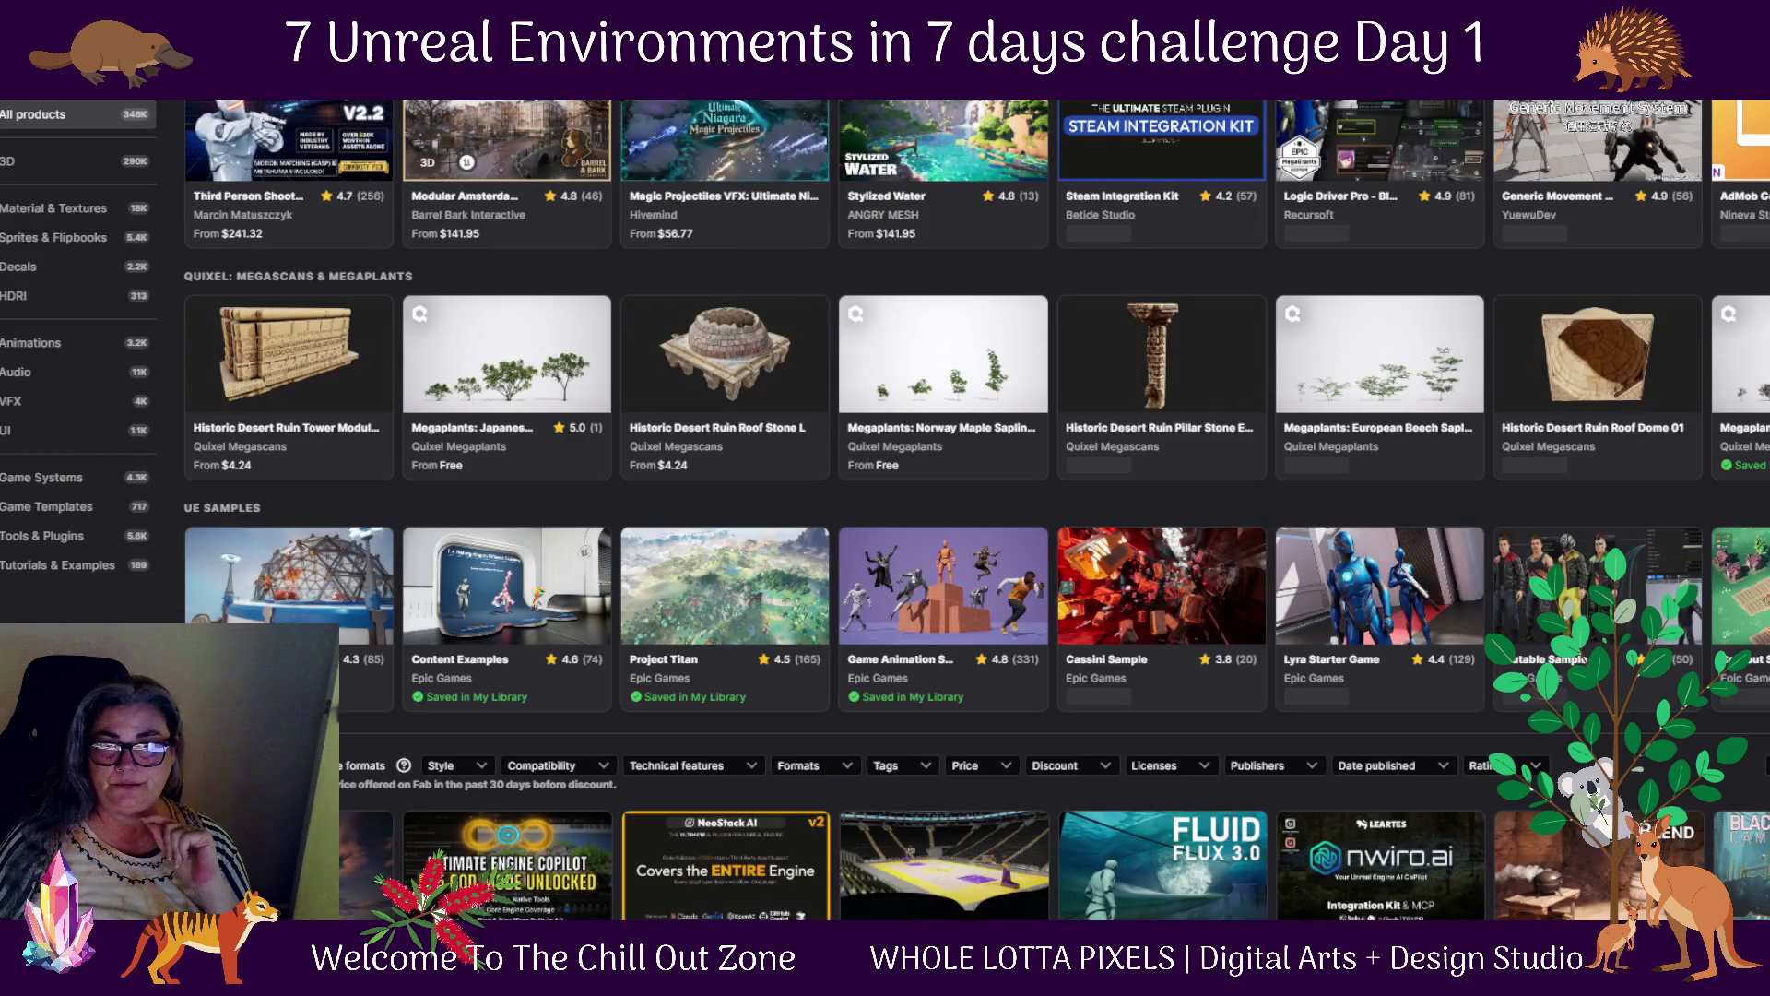
Review the technical features and engine filters, then limit results to free products only
scroll(811, 627, "down", 1)
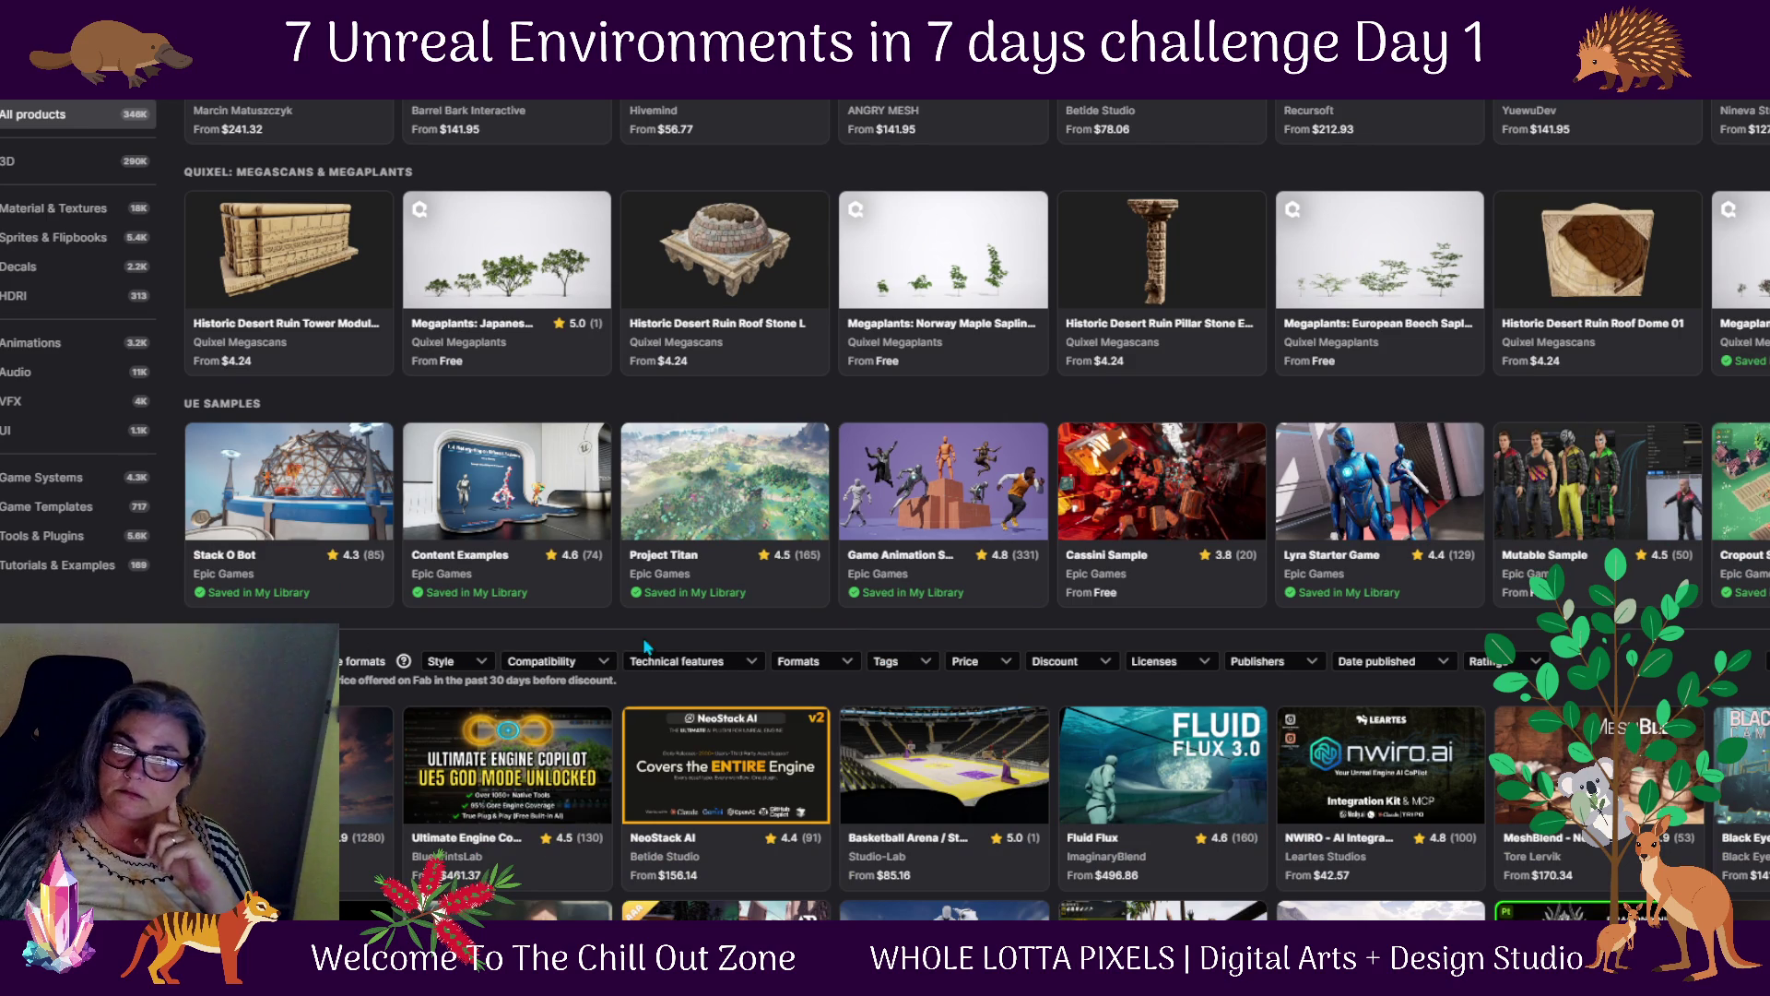
left_click(820, 664)
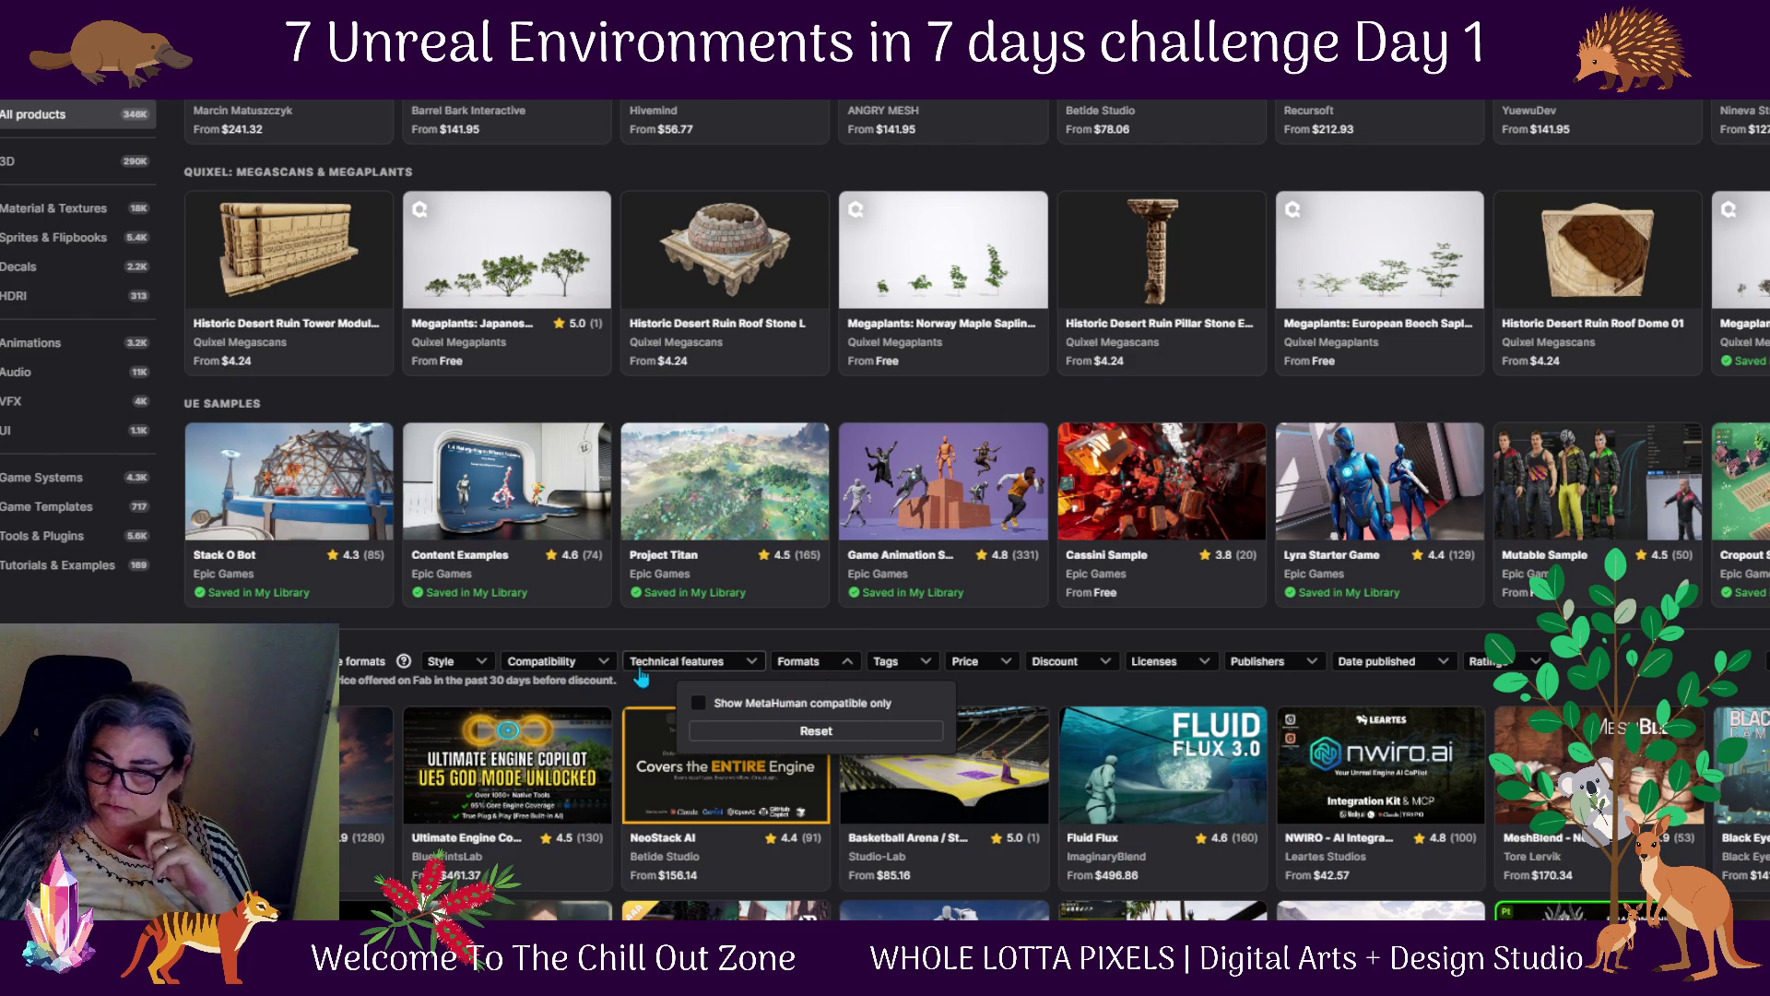
left_click(600, 673)
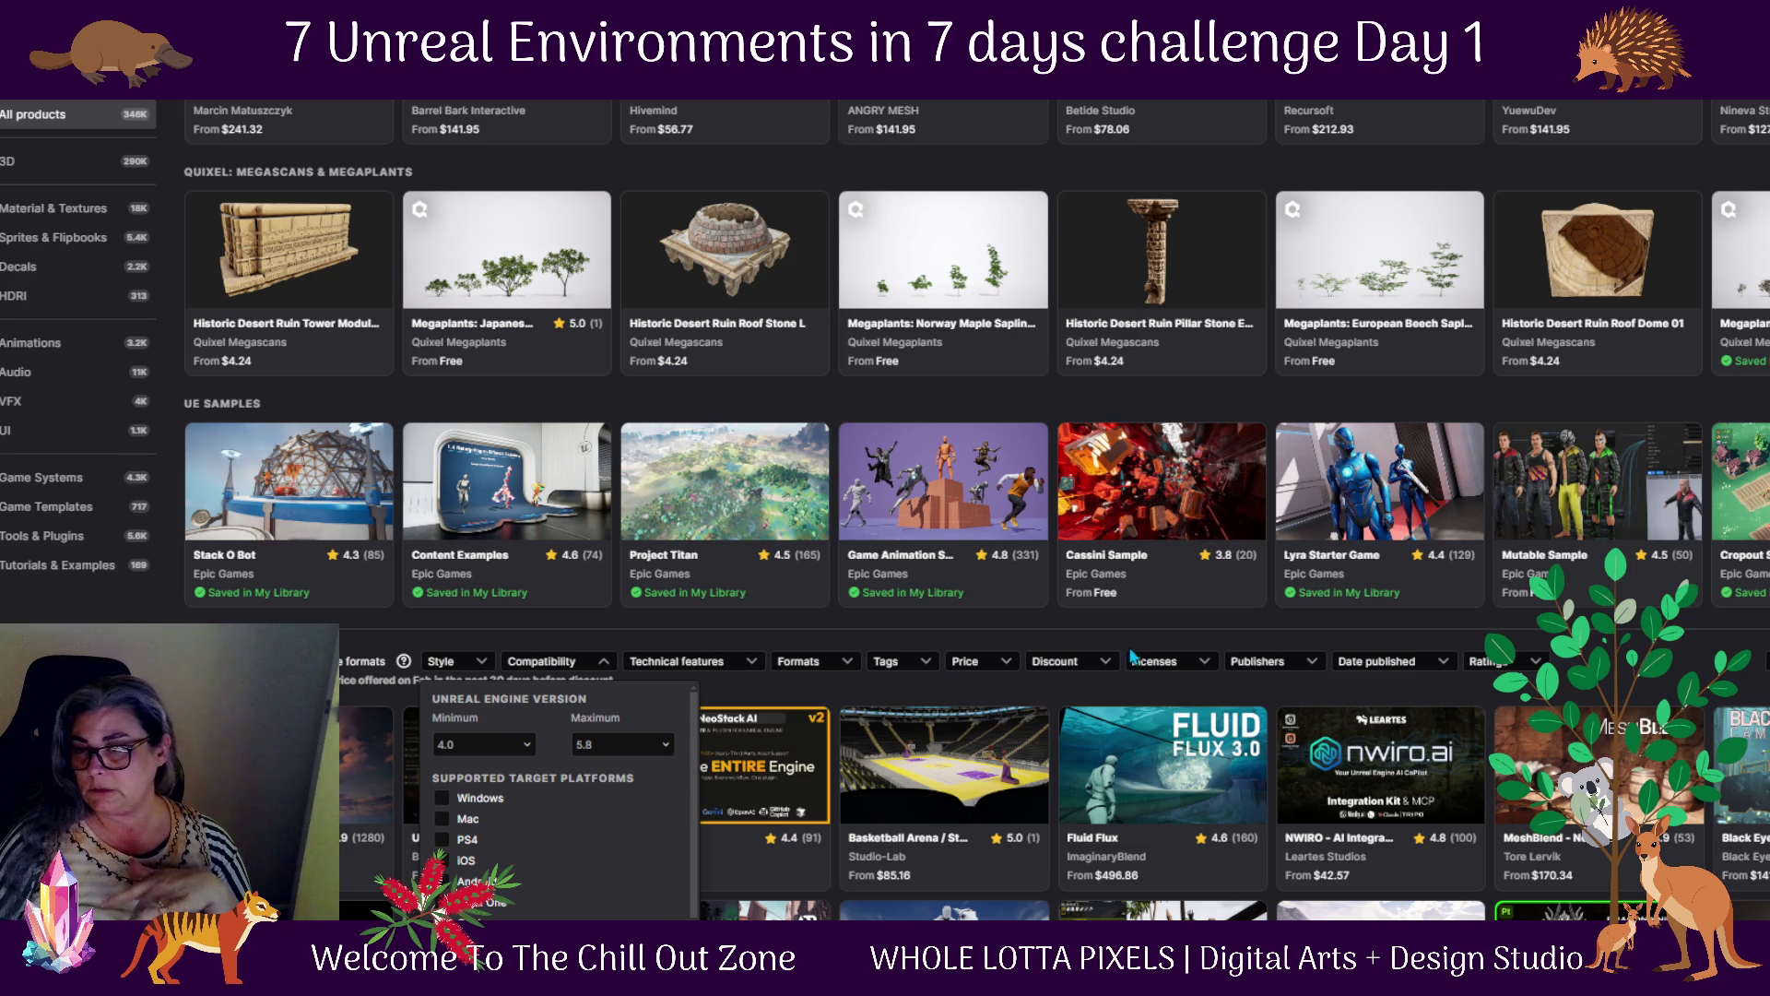
left_click(983, 669)
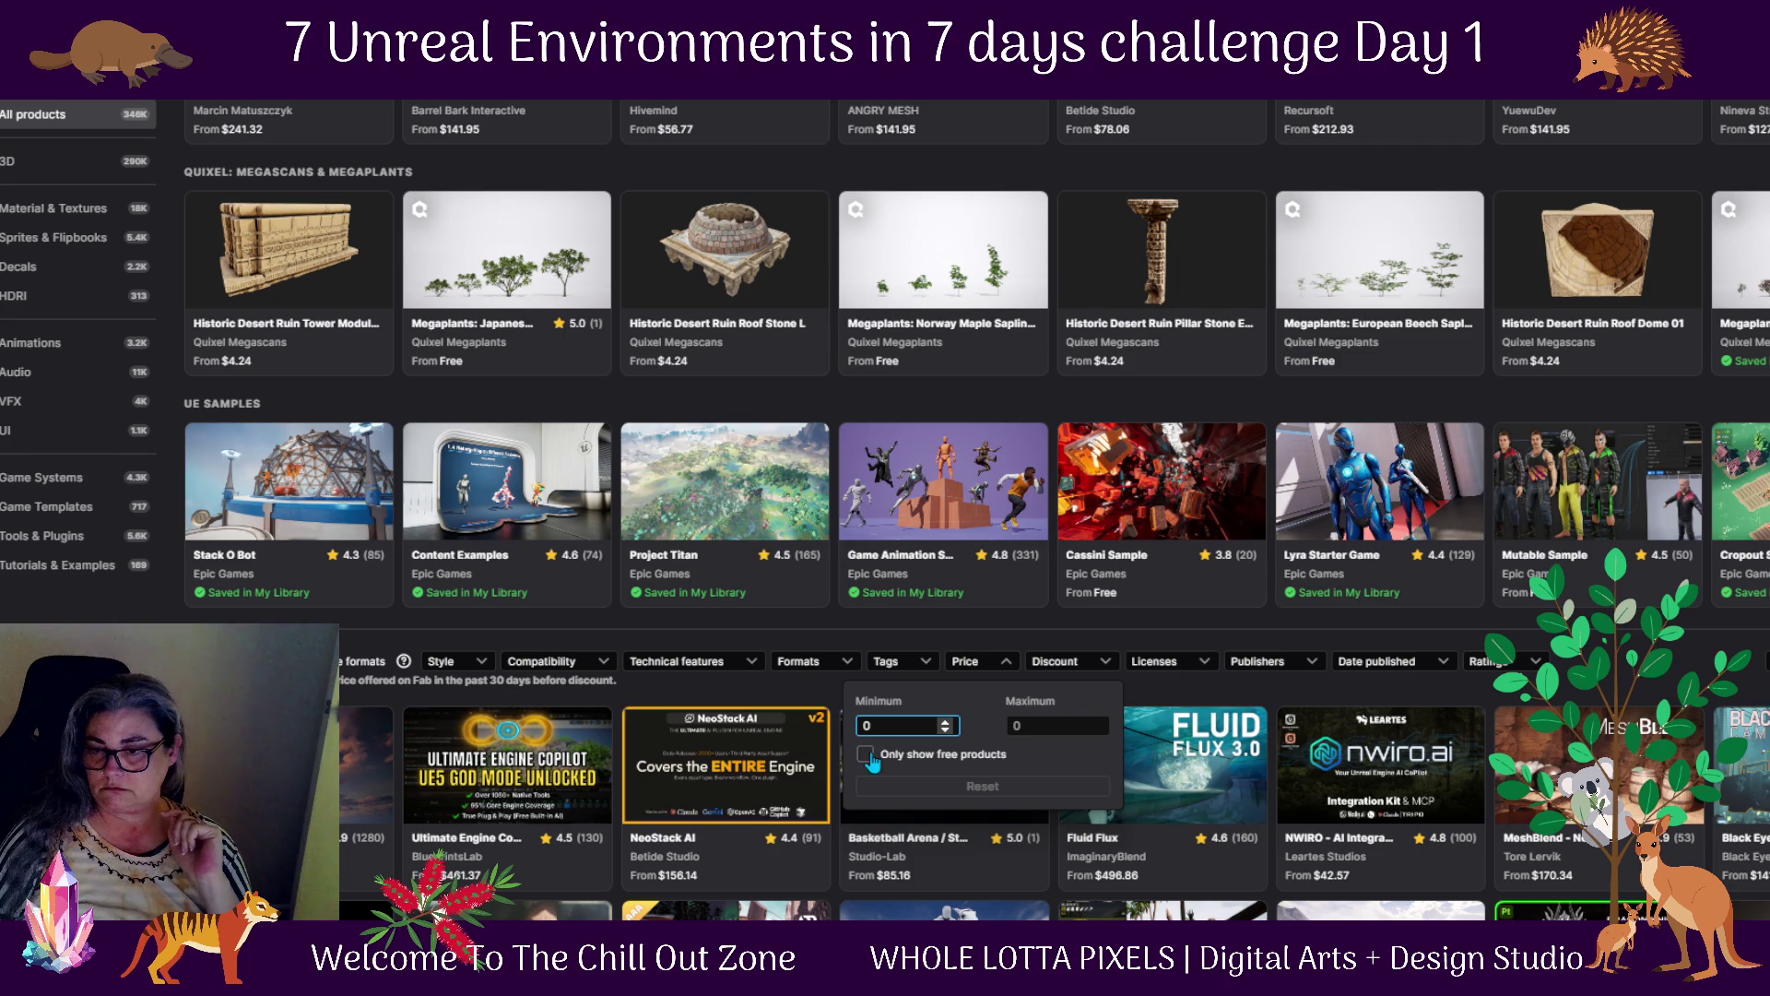
left_click(866, 755)
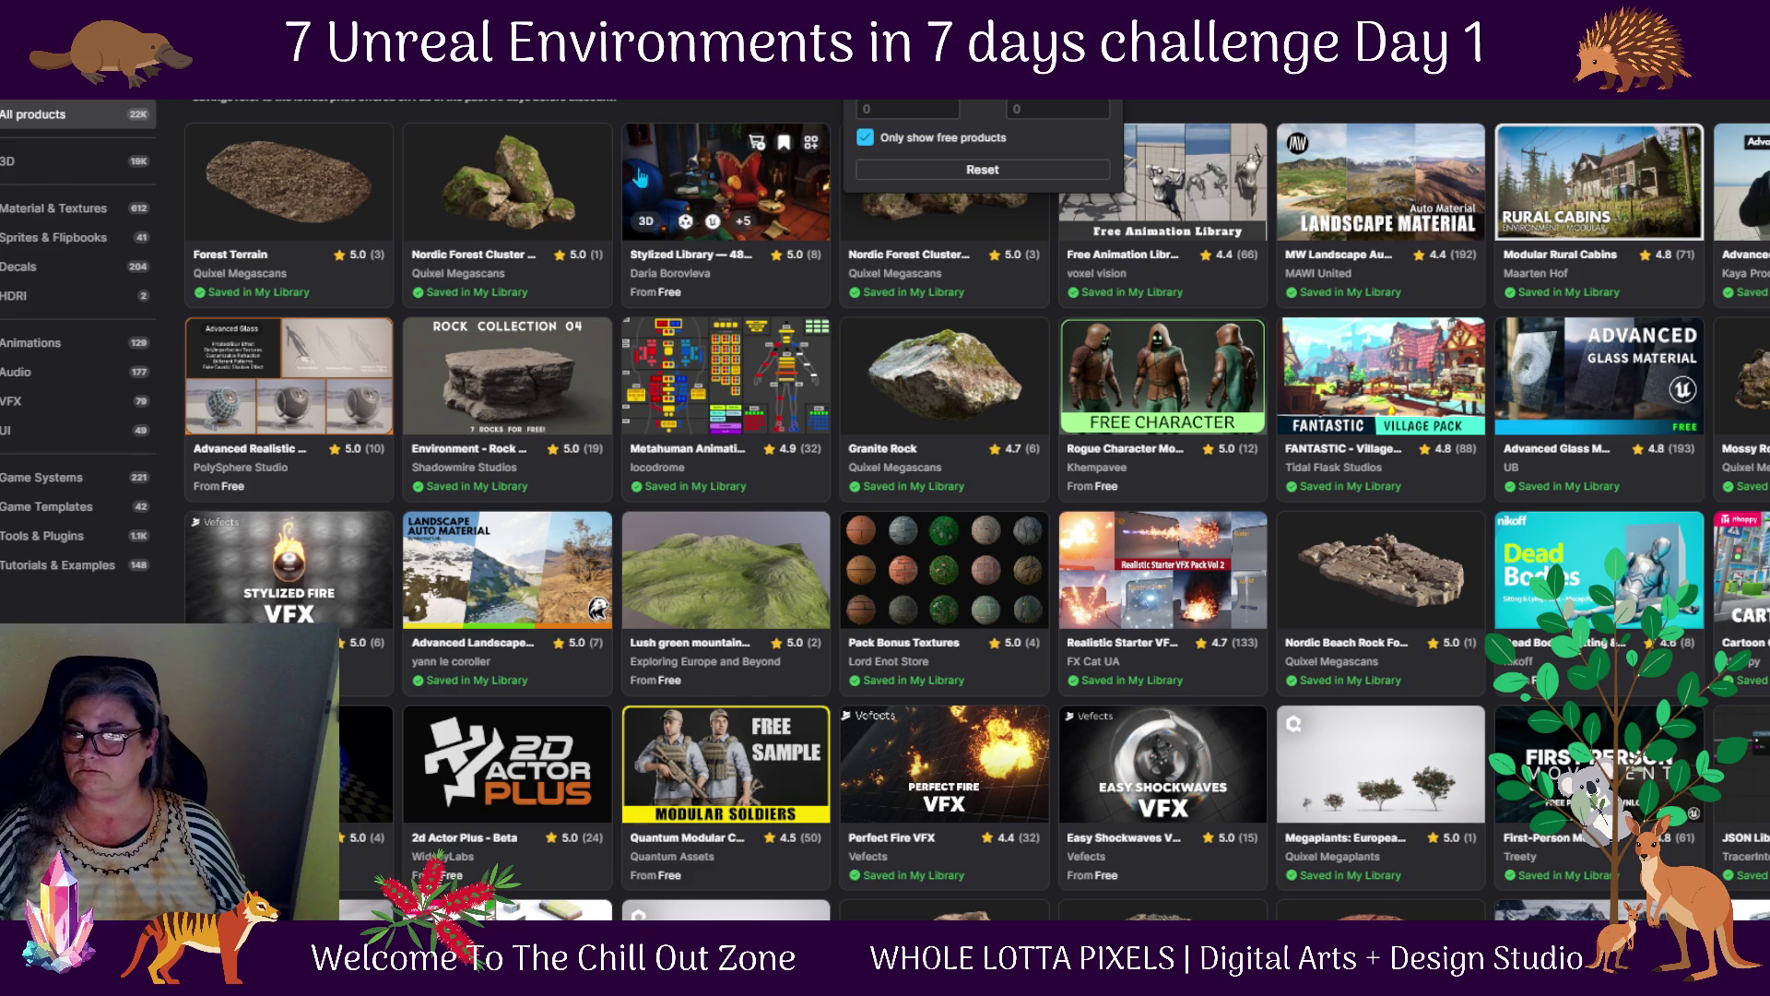
key("Escape")
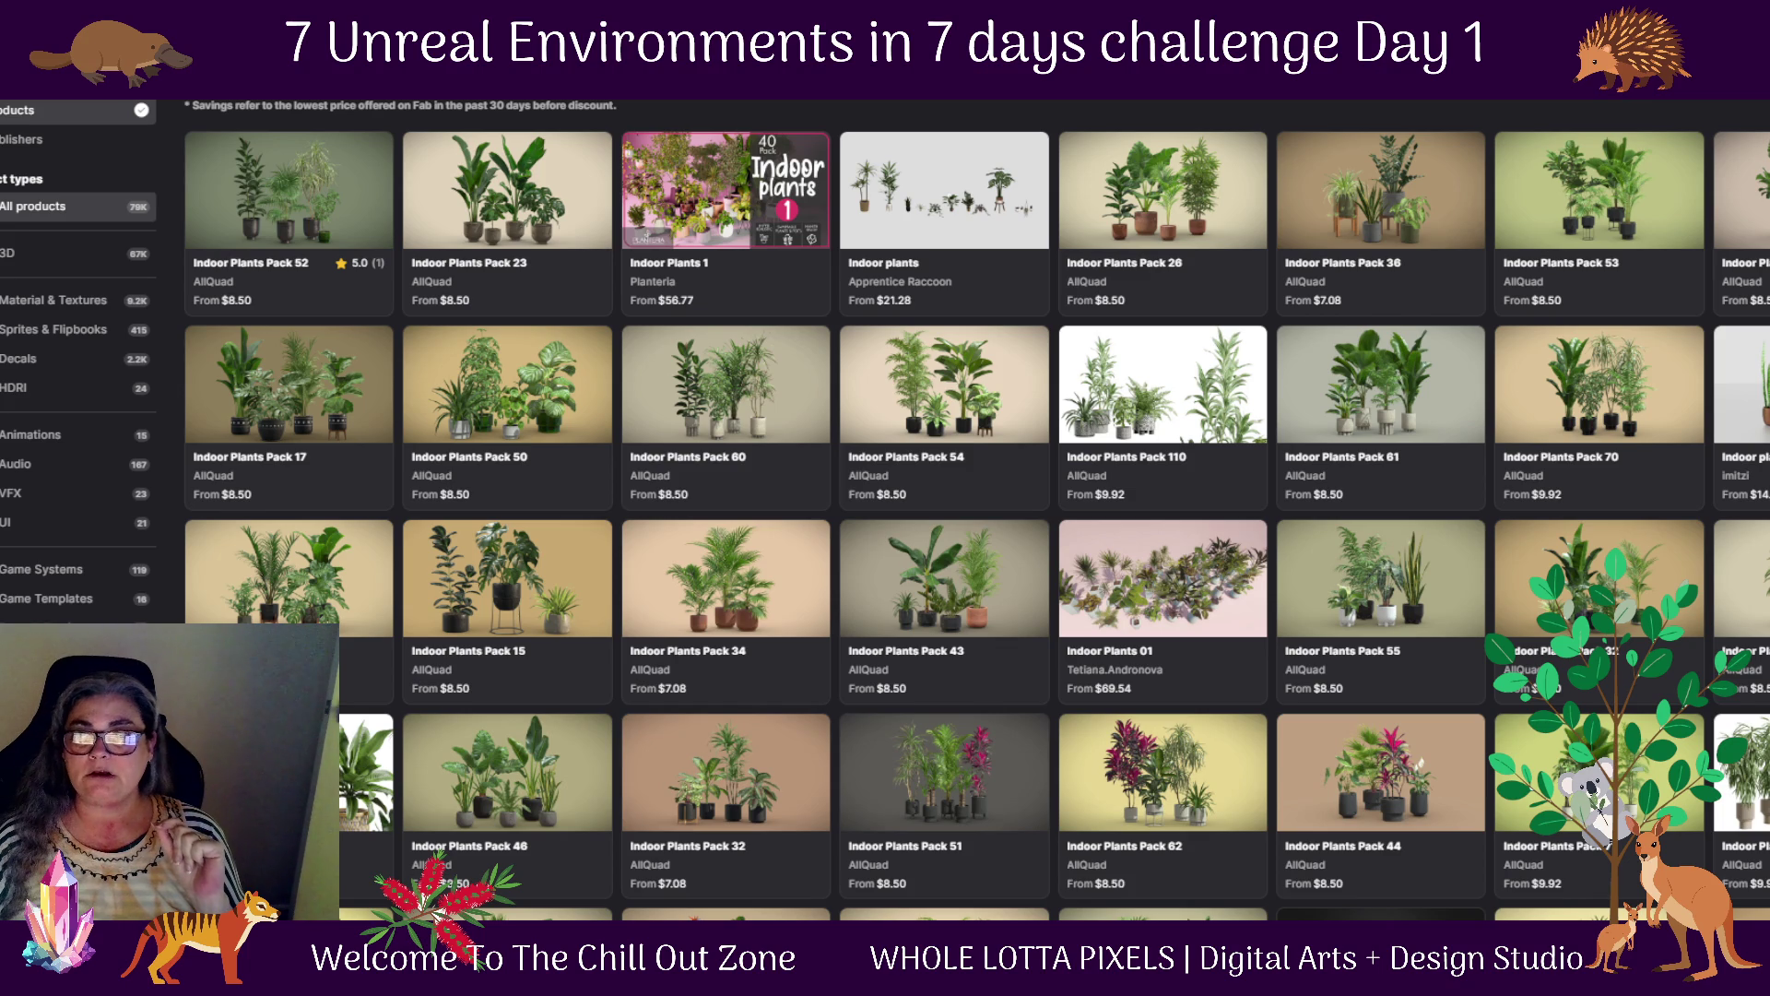
Restrict the plant search results to free products and open the Stylized Lupines listing
left_click(982, 98)
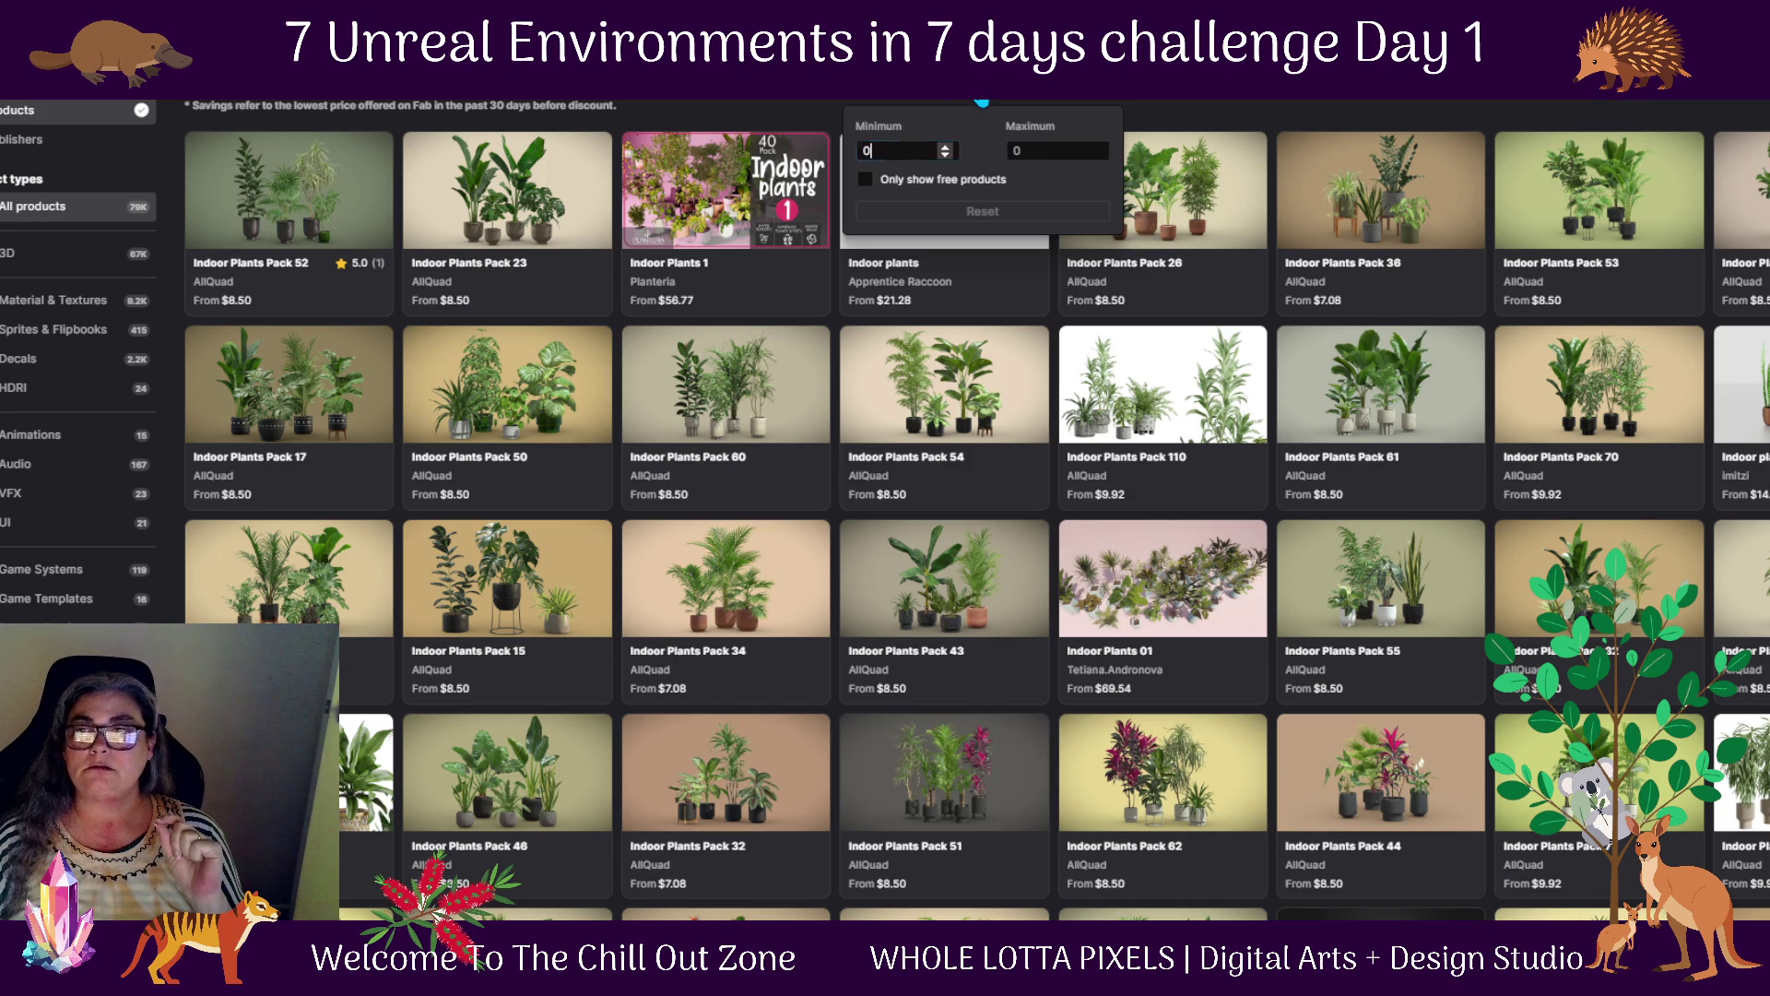
left_click(866, 181)
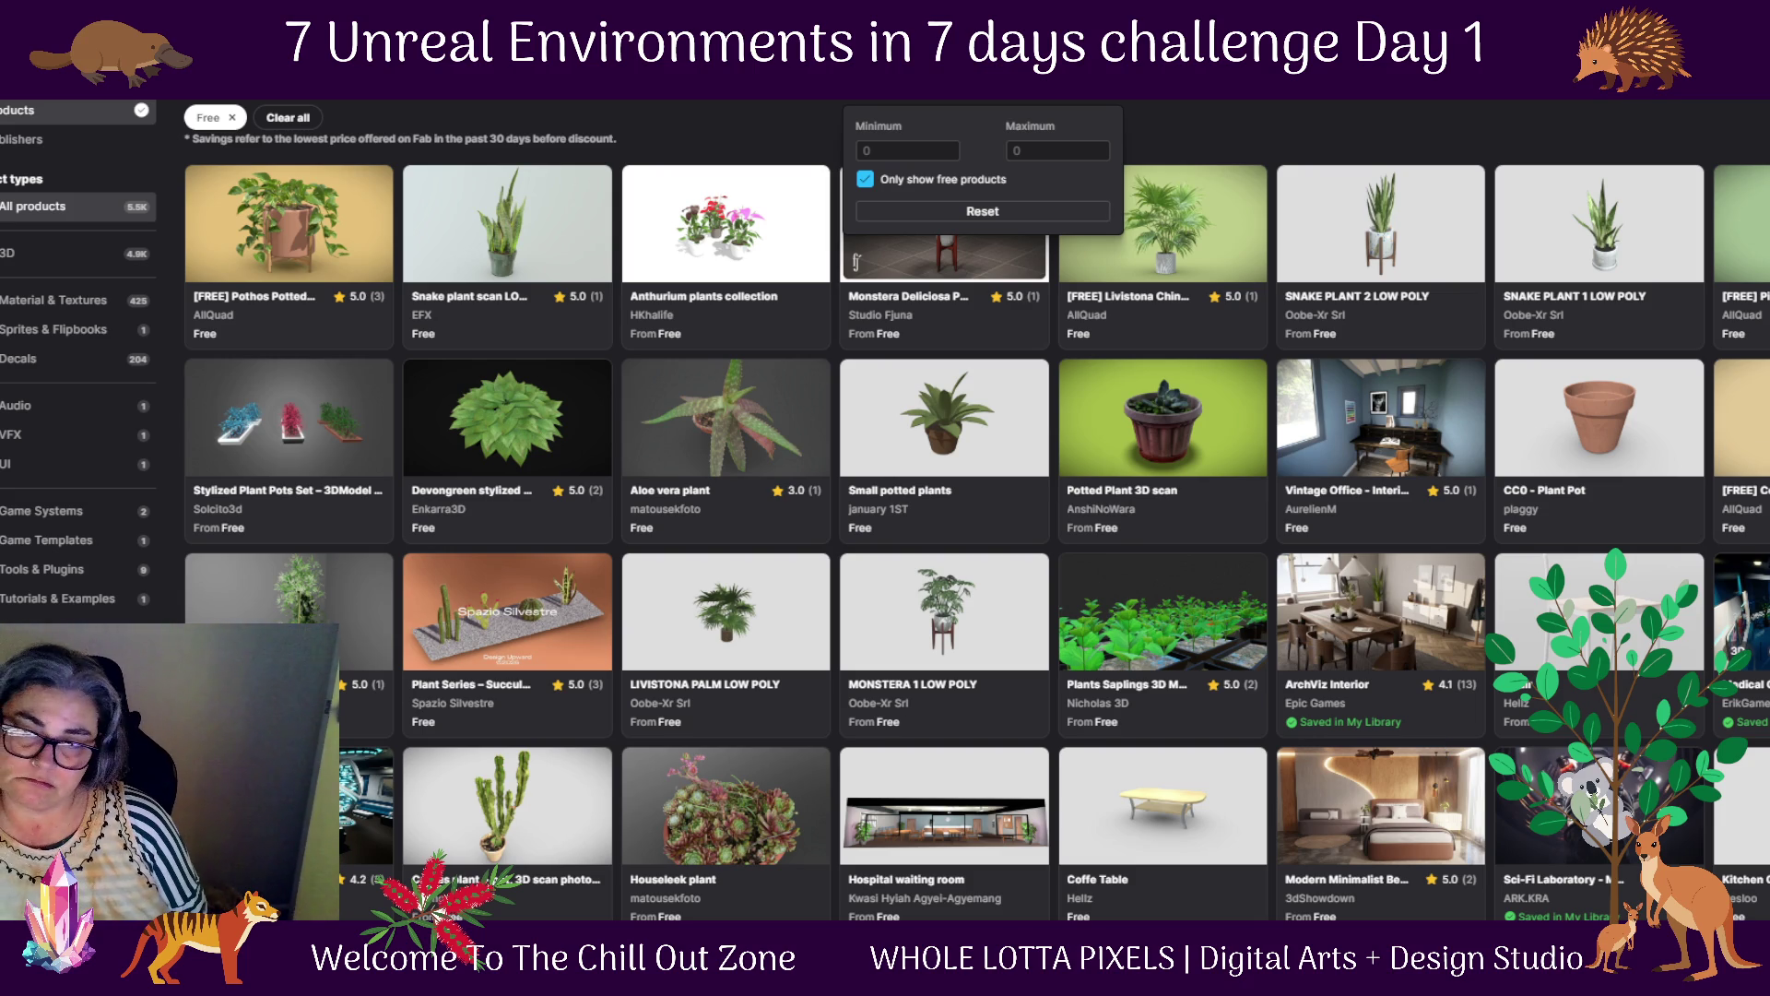
scroll(1747, 645, "down", 2)
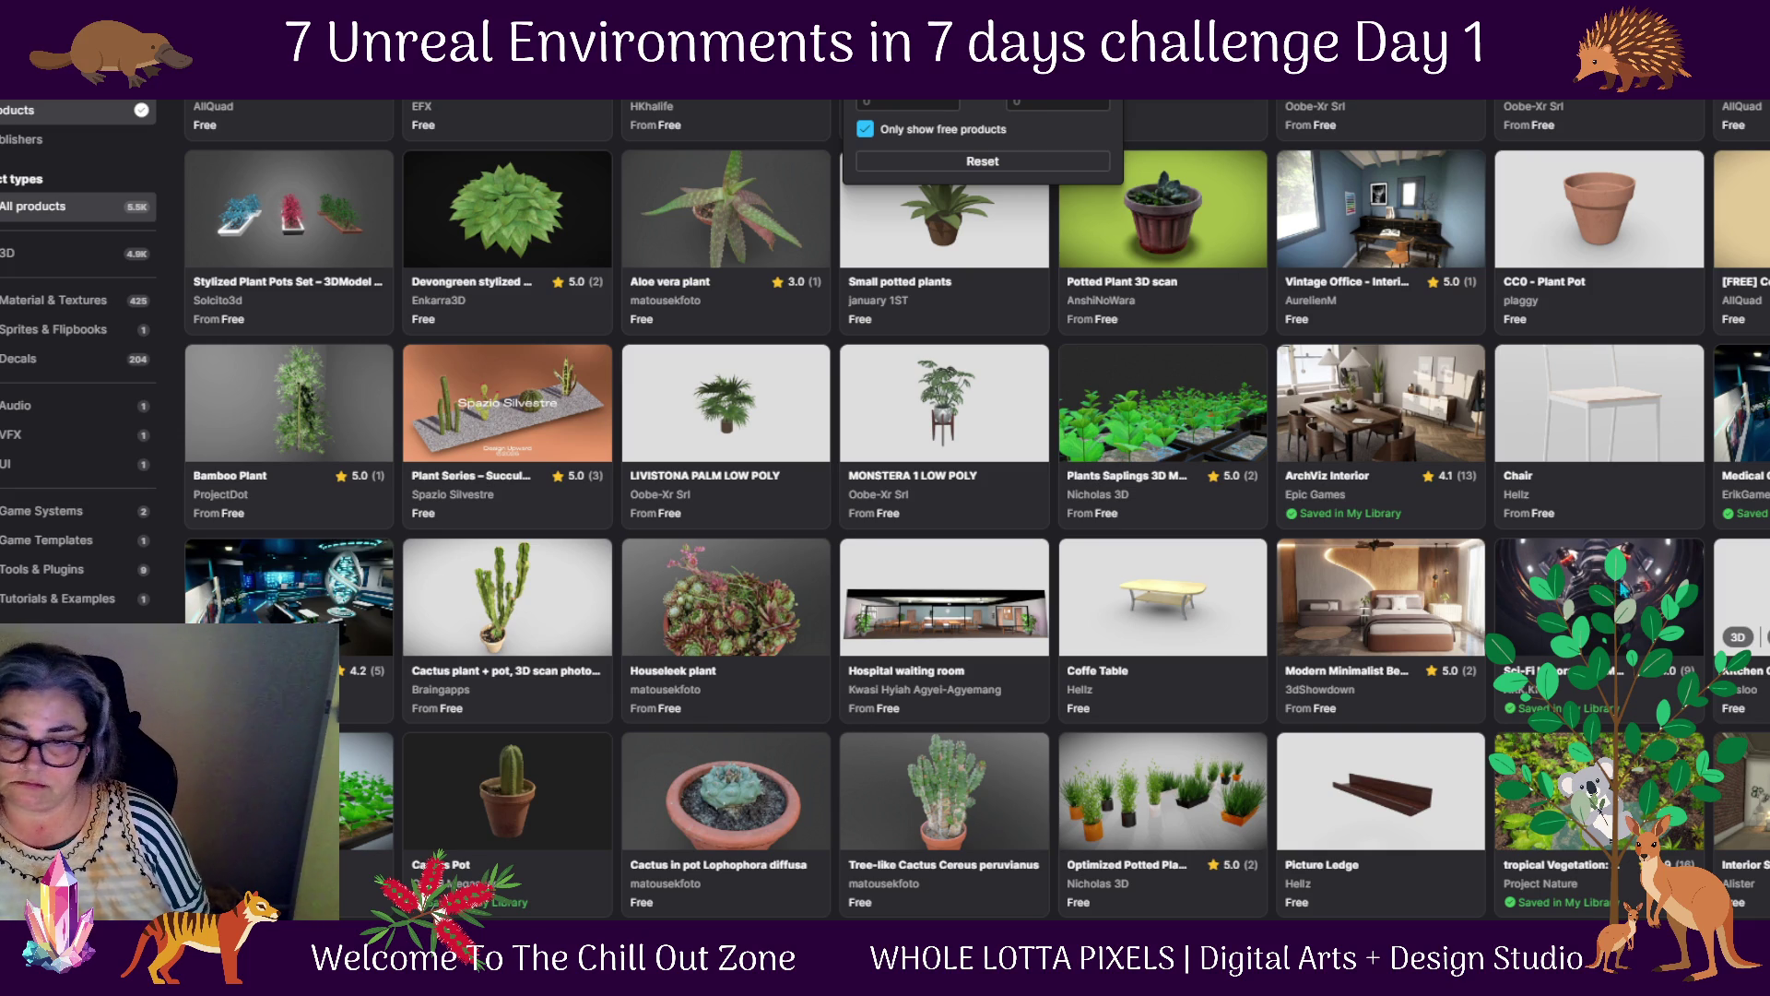
scroll(1339, 735, "down", 1)
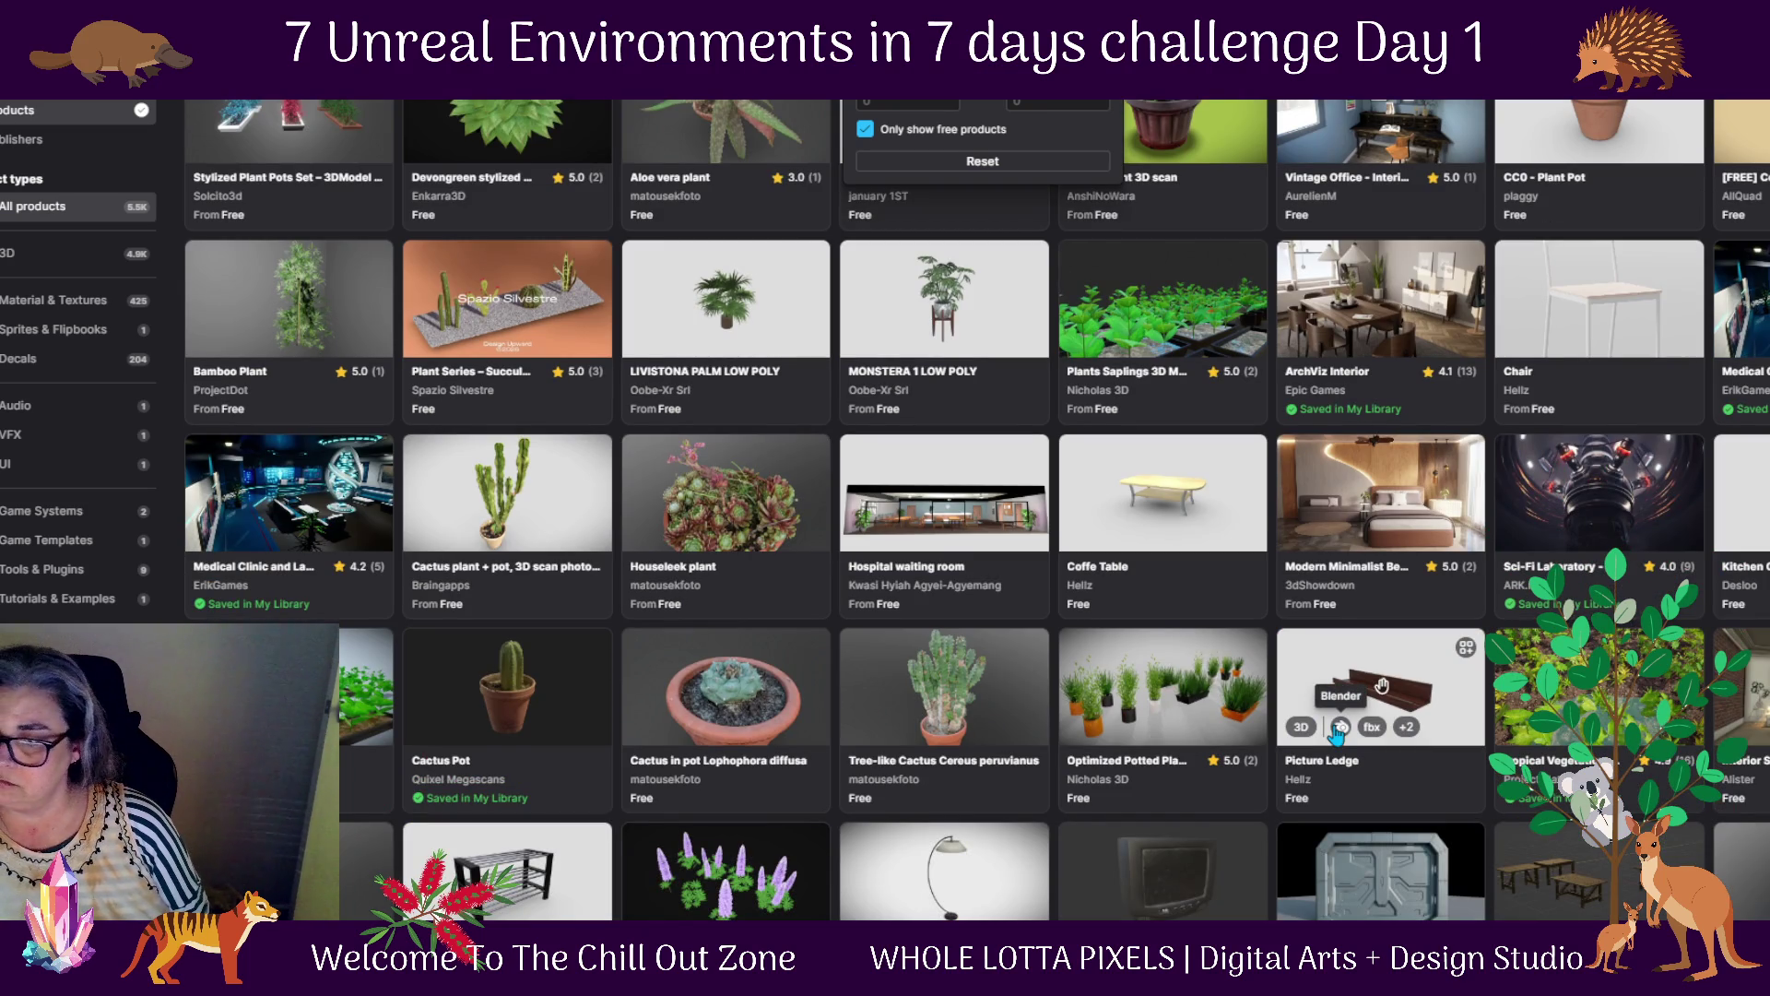
scroll(1338, 731, "down", 2)
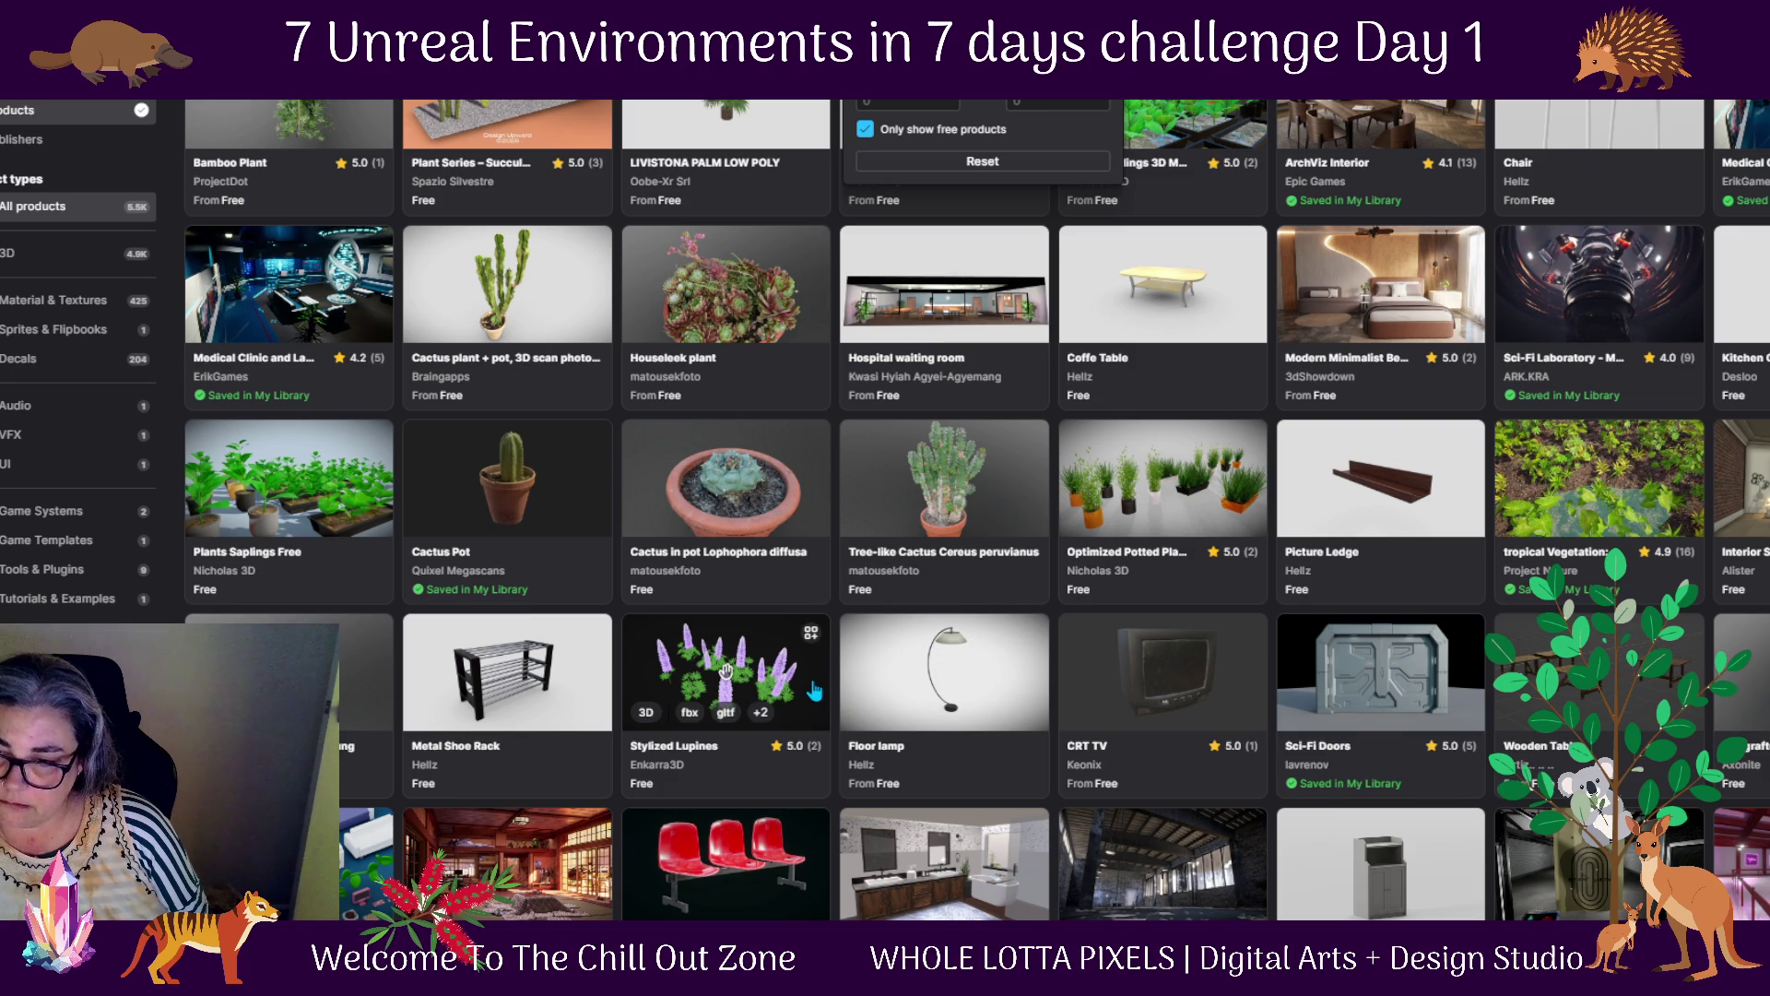
left_click(725, 658)
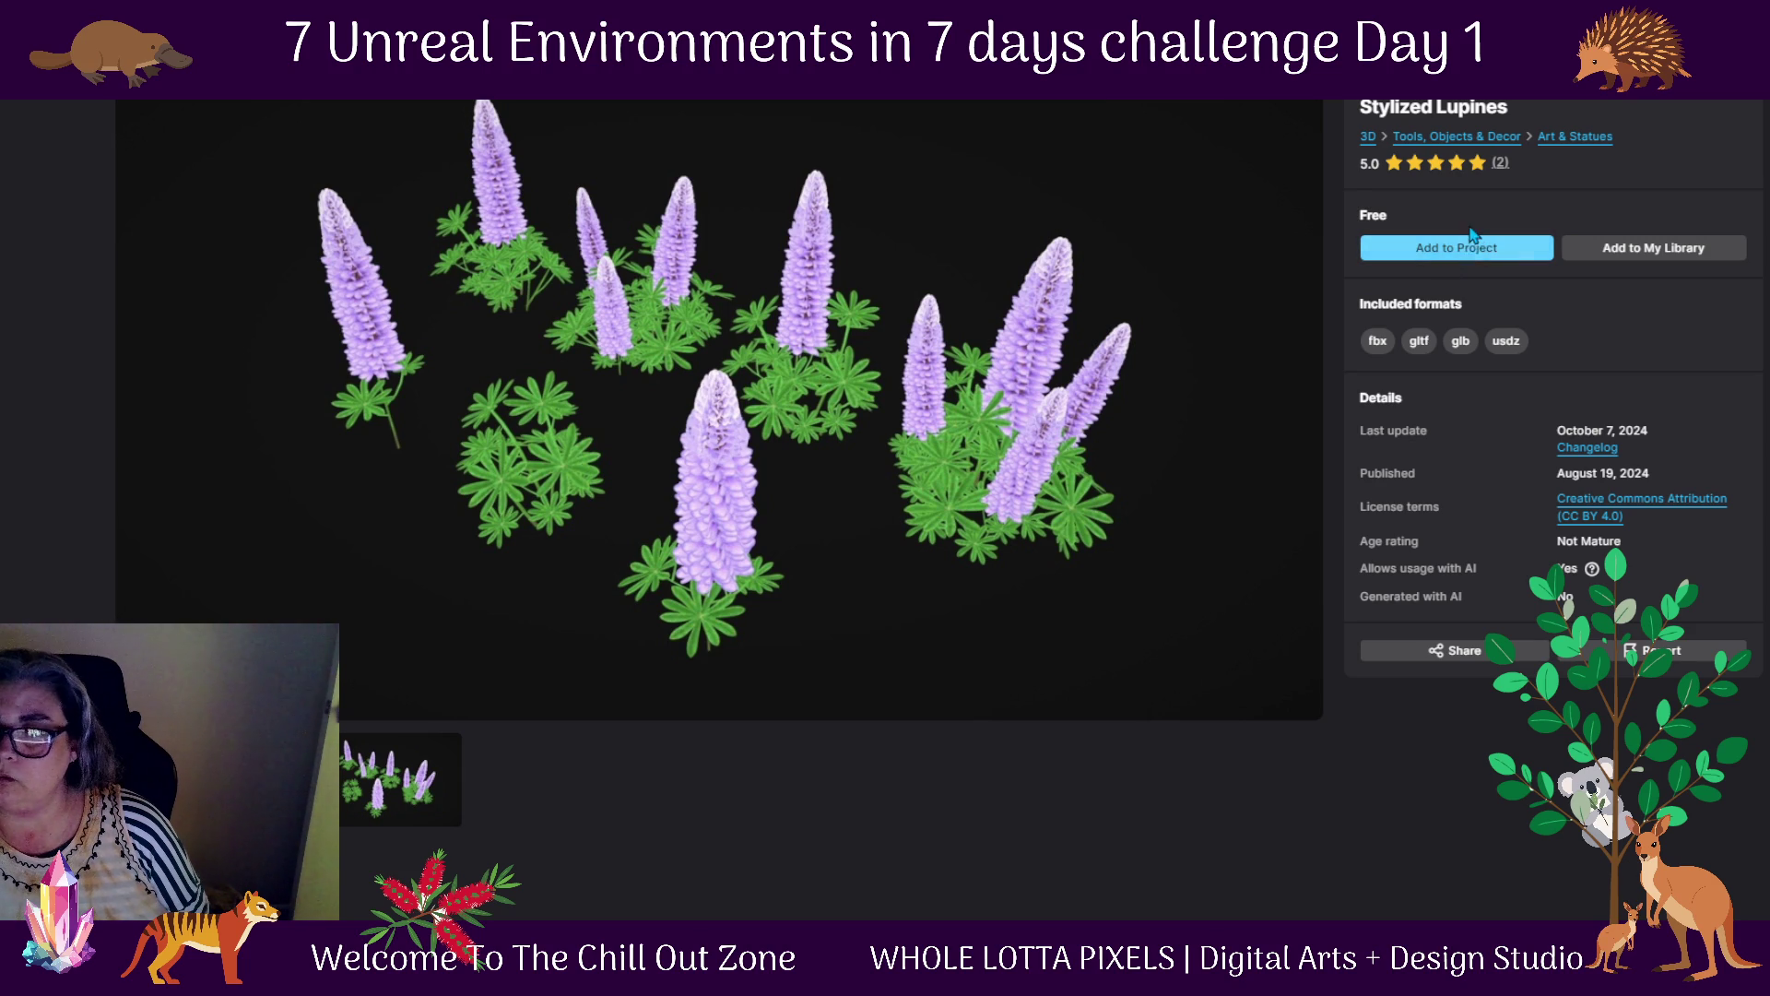
Add Stylized Lupines to the project and put the Content Browser away
left_click(1470, 245)
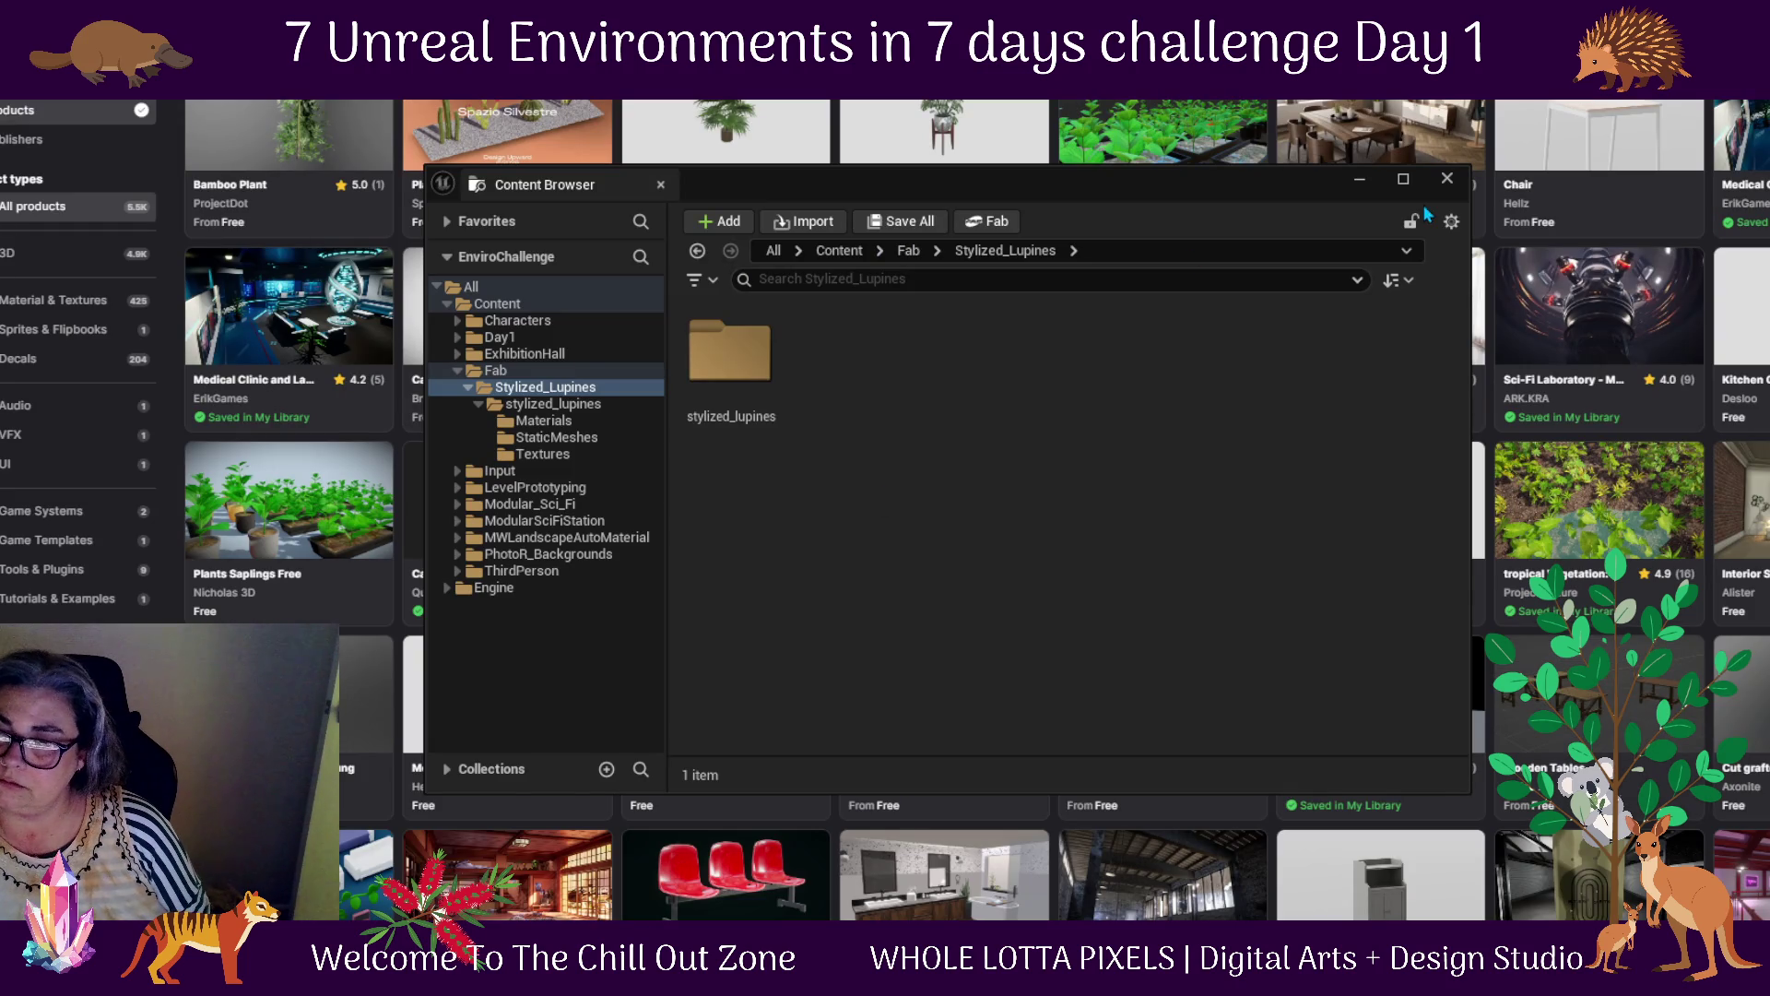
left_click(1359, 179)
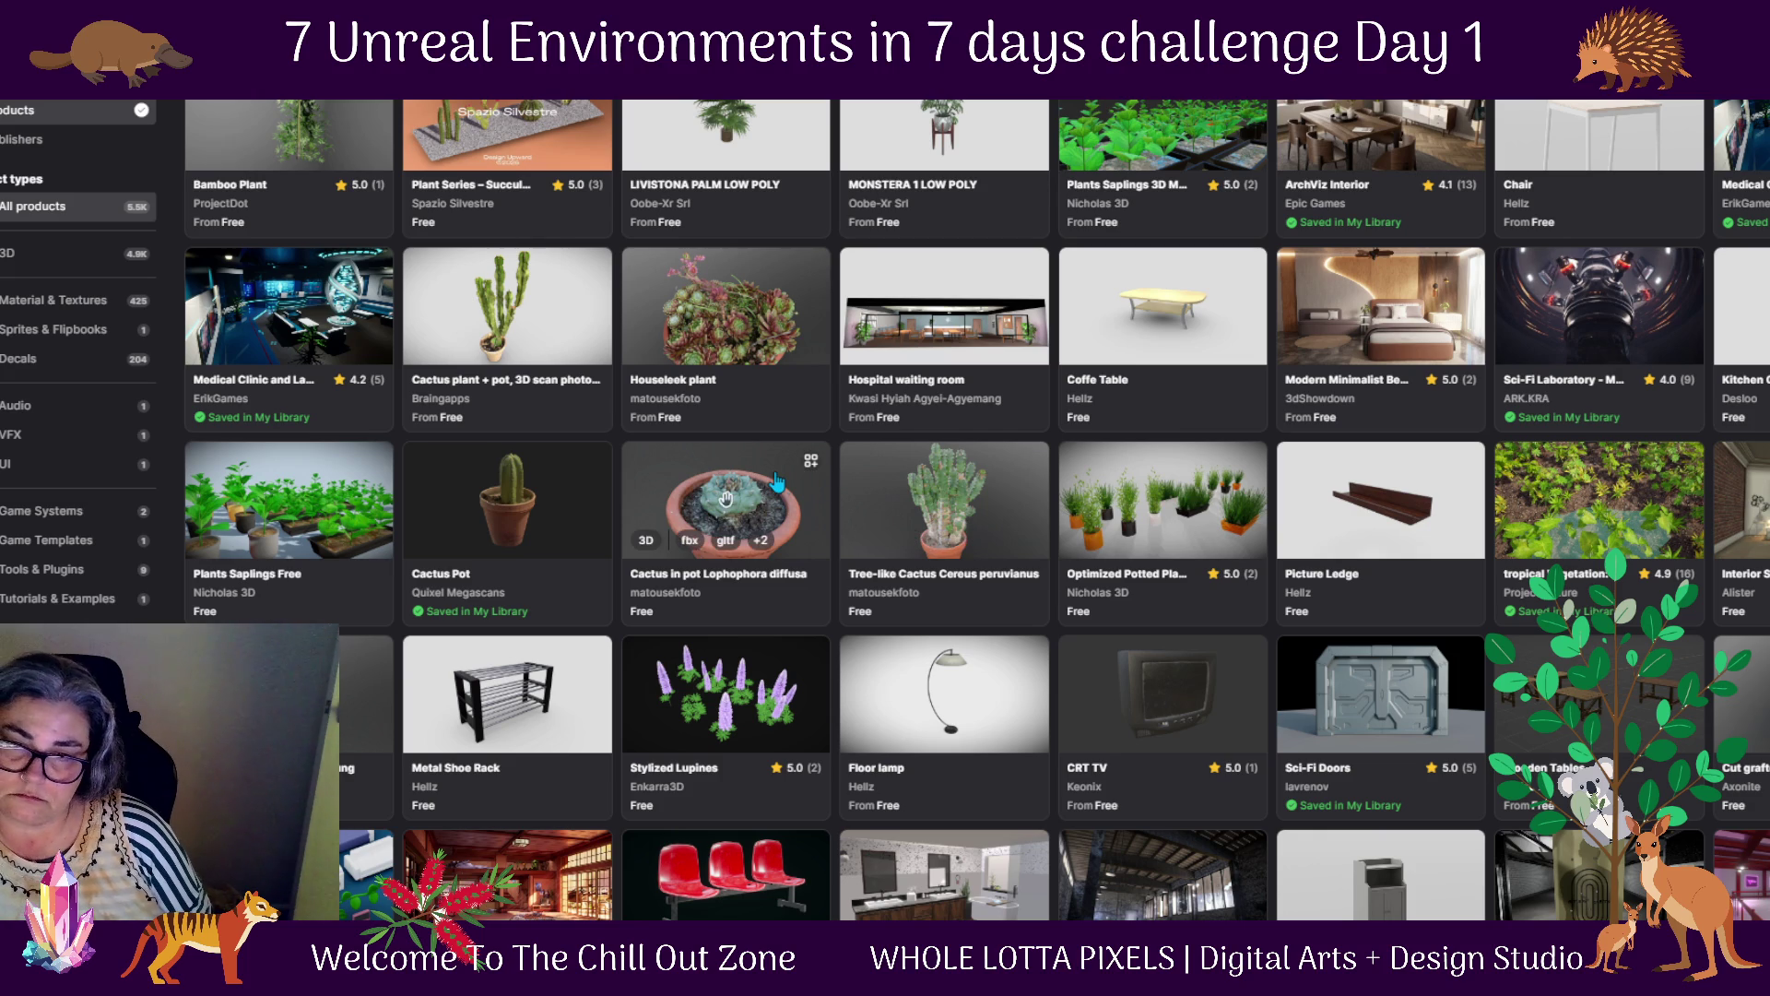
Scroll the free listings, add the Potted Monstera Plant to the project, and return to the editor
scroll(725, 498, "down", 2)
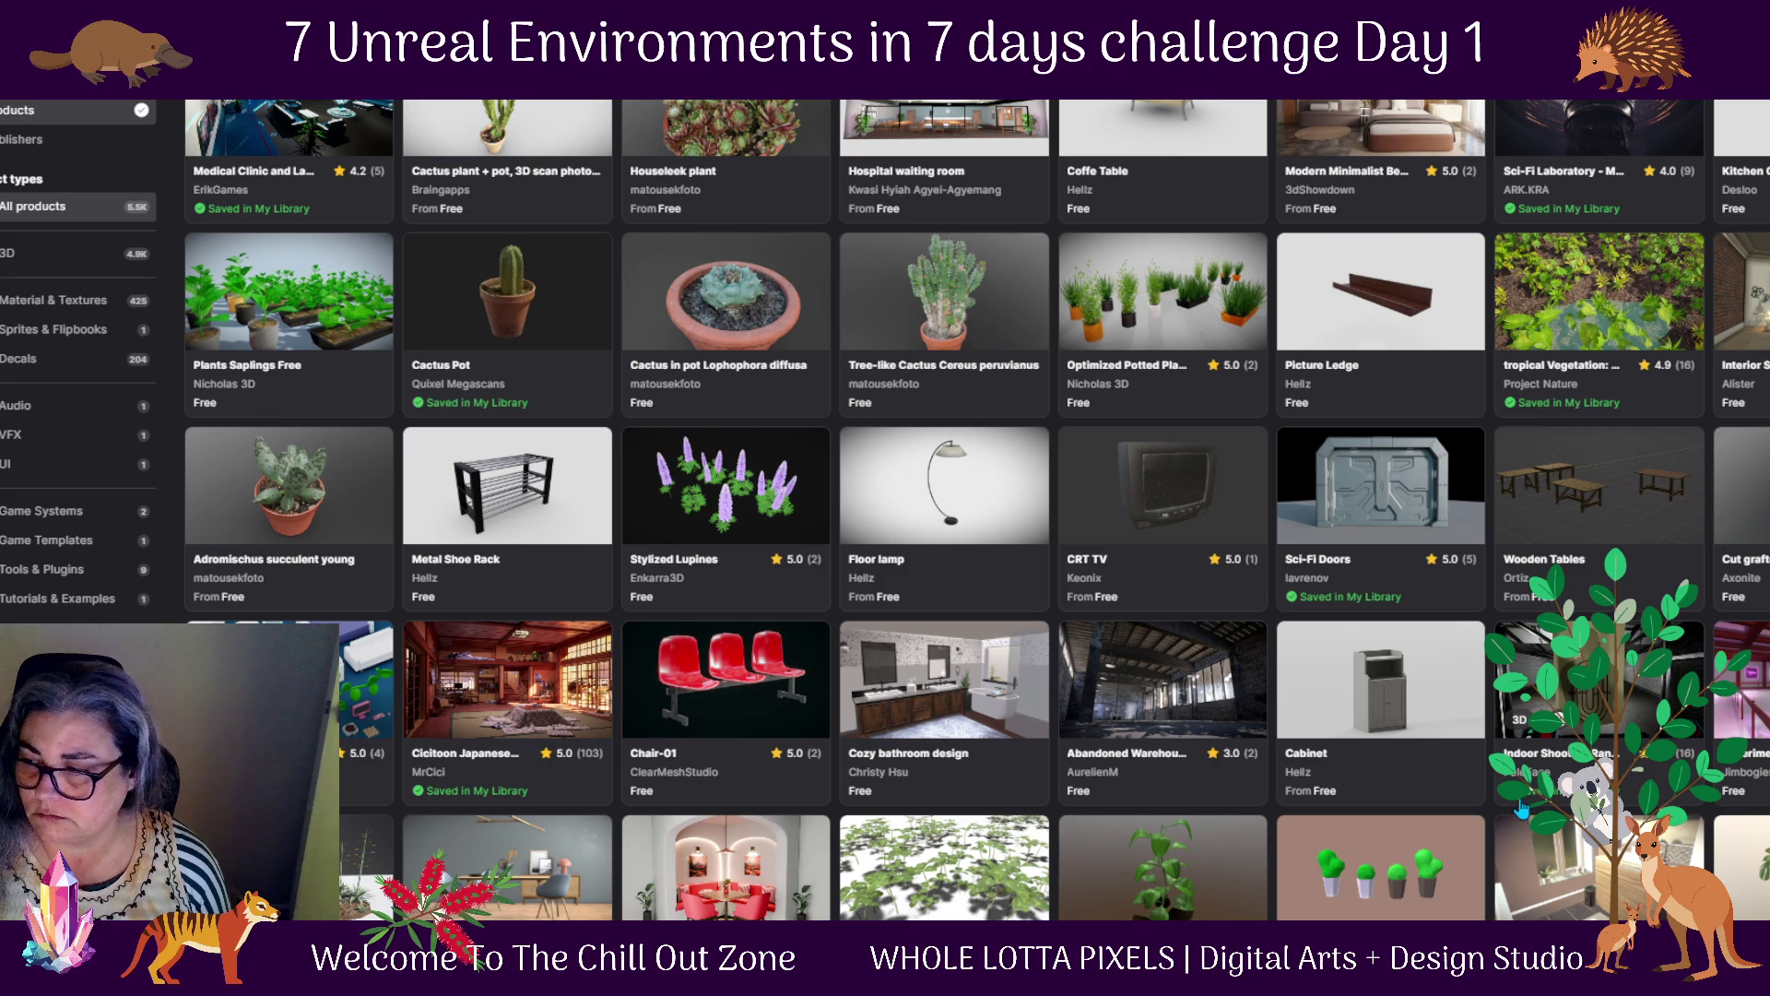
scroll(1521, 810, "down", 1)
scroll(1519, 807, "down", 1)
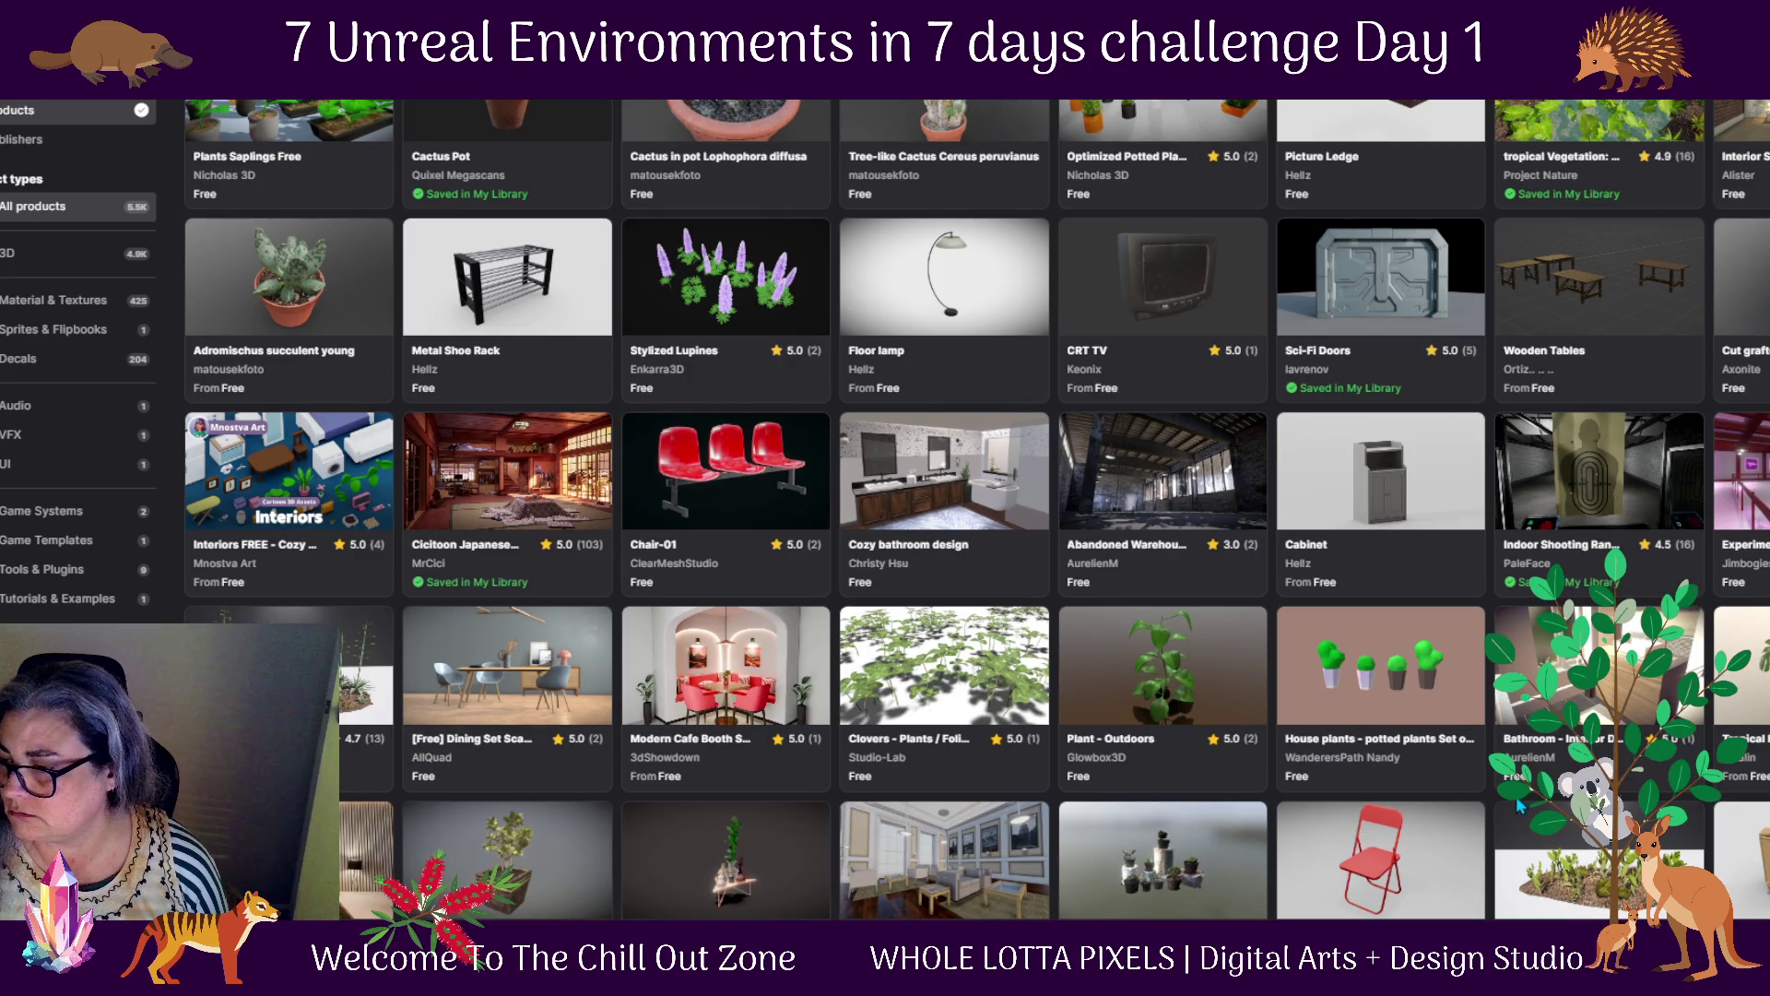
scroll(1520, 804, "down", 1)
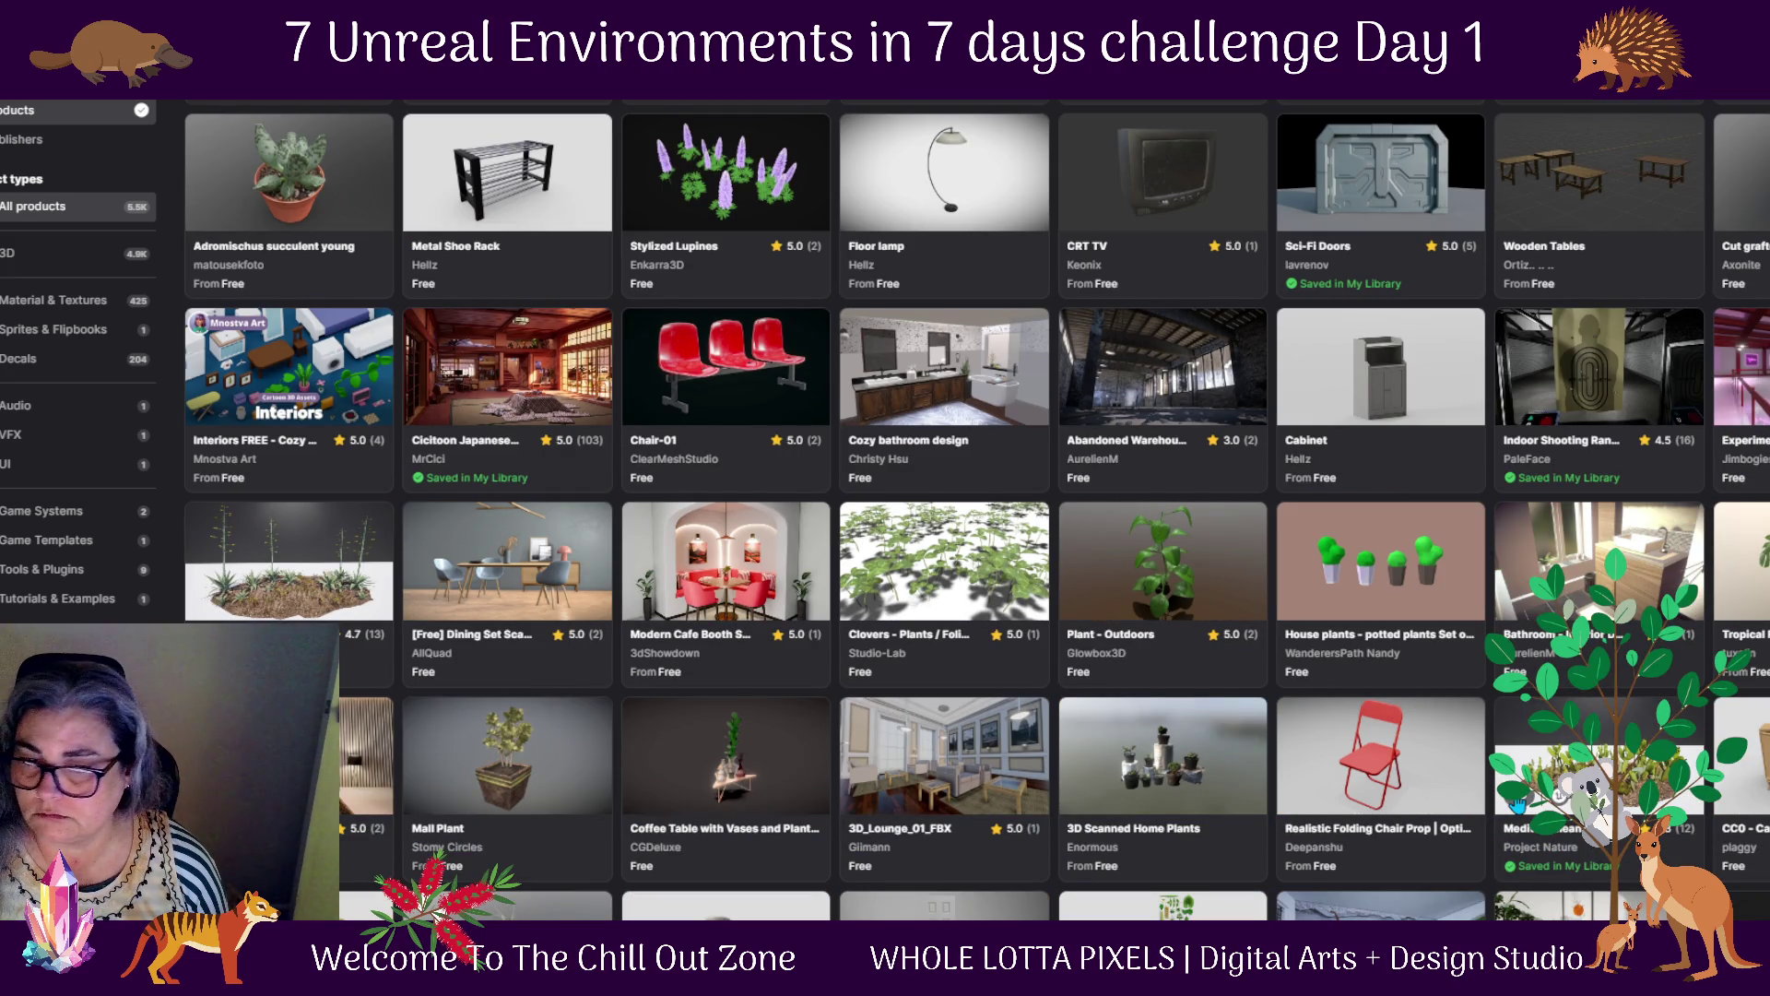
scroll(1517, 805, "down", 1)
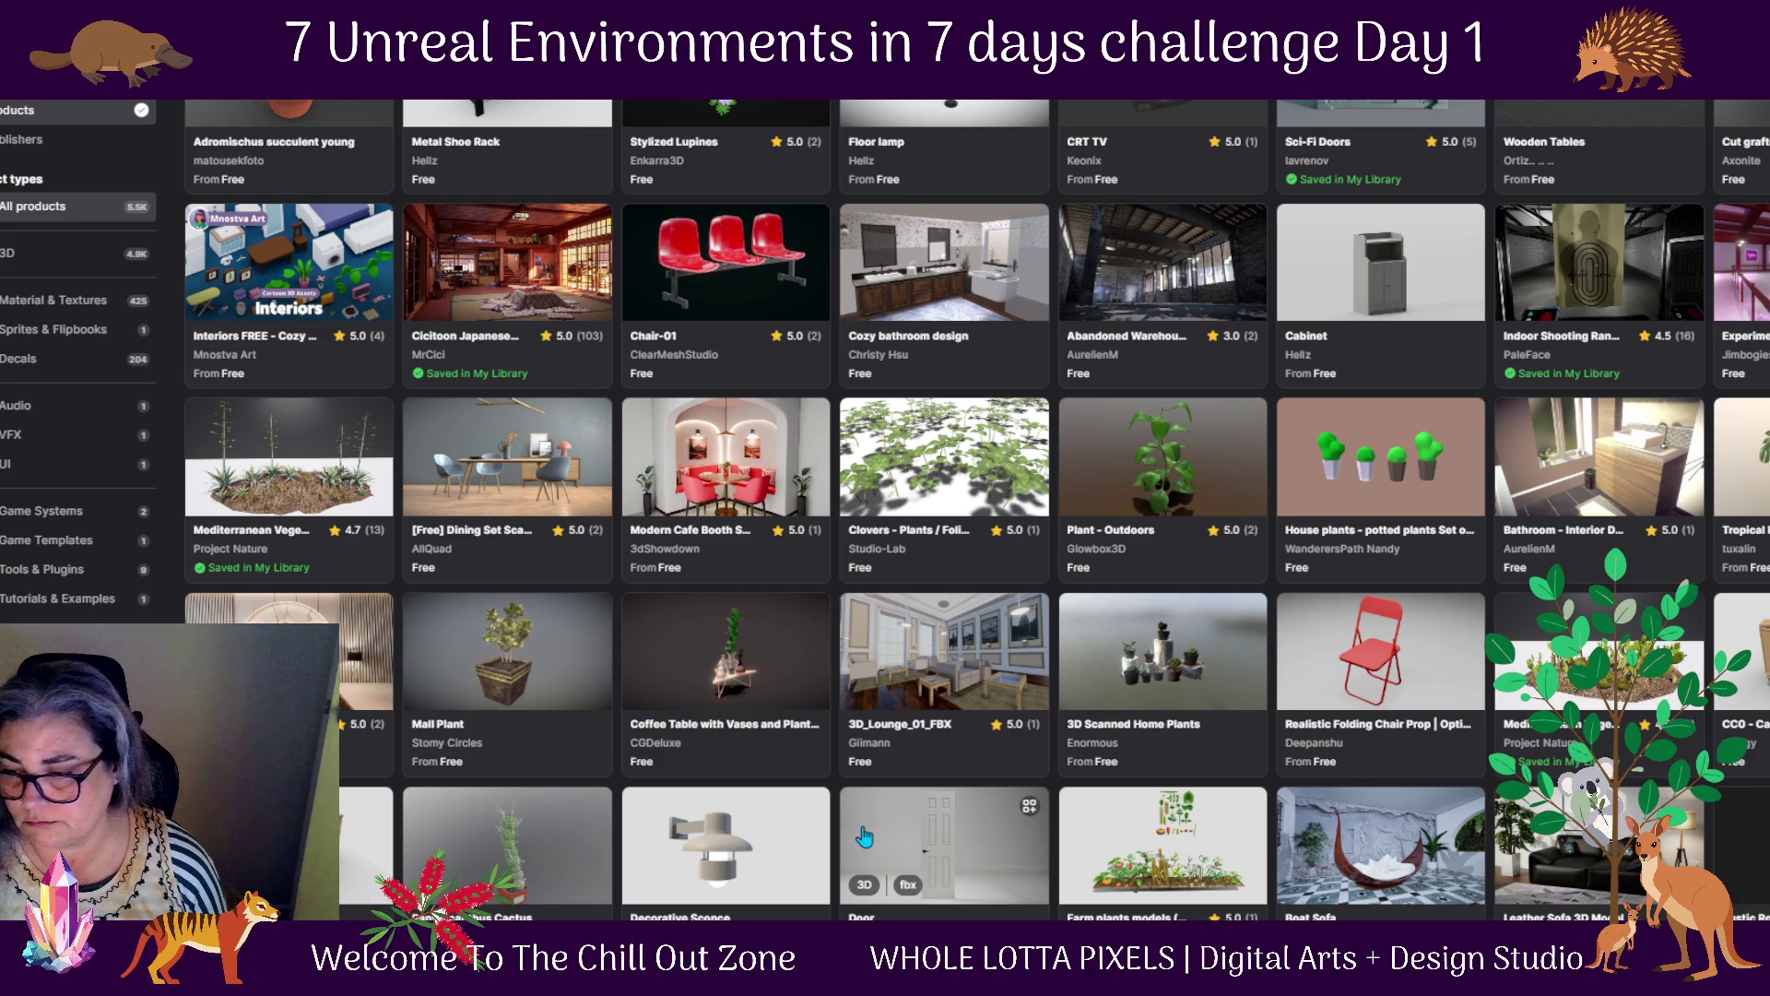
scroll(864, 836, "down", 1)
scroll(864, 836, "down", 1)
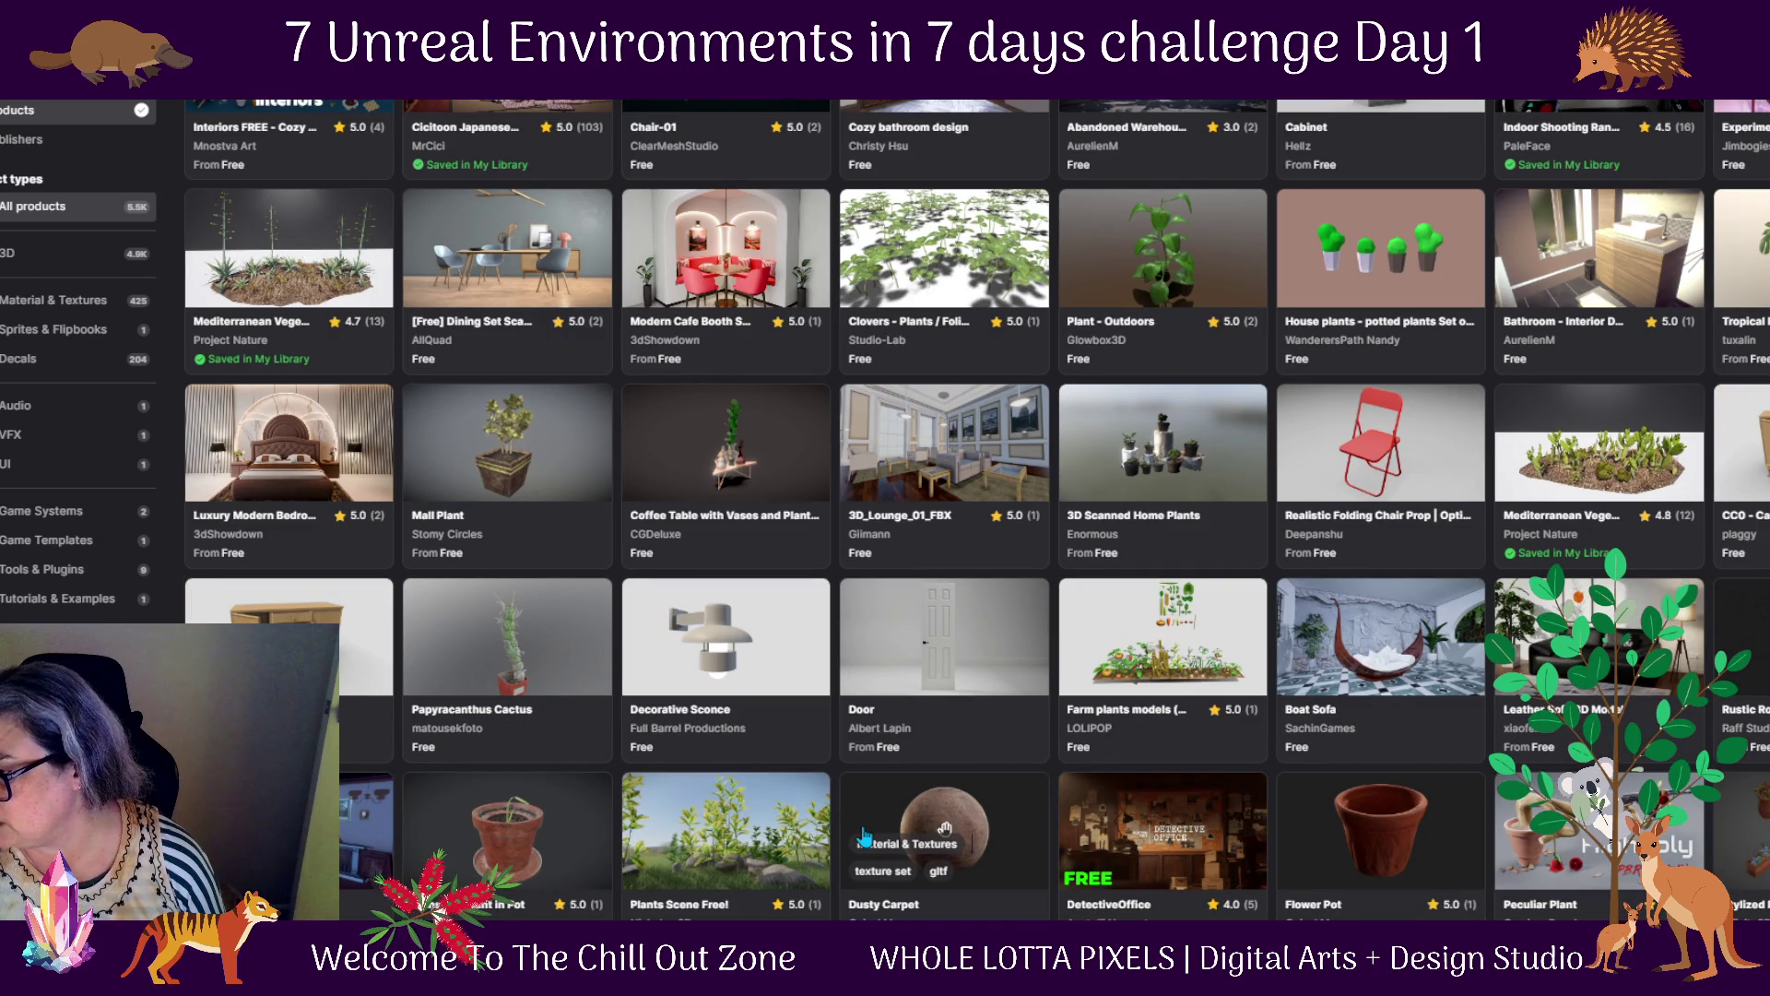
scroll(864, 836, "down", 3)
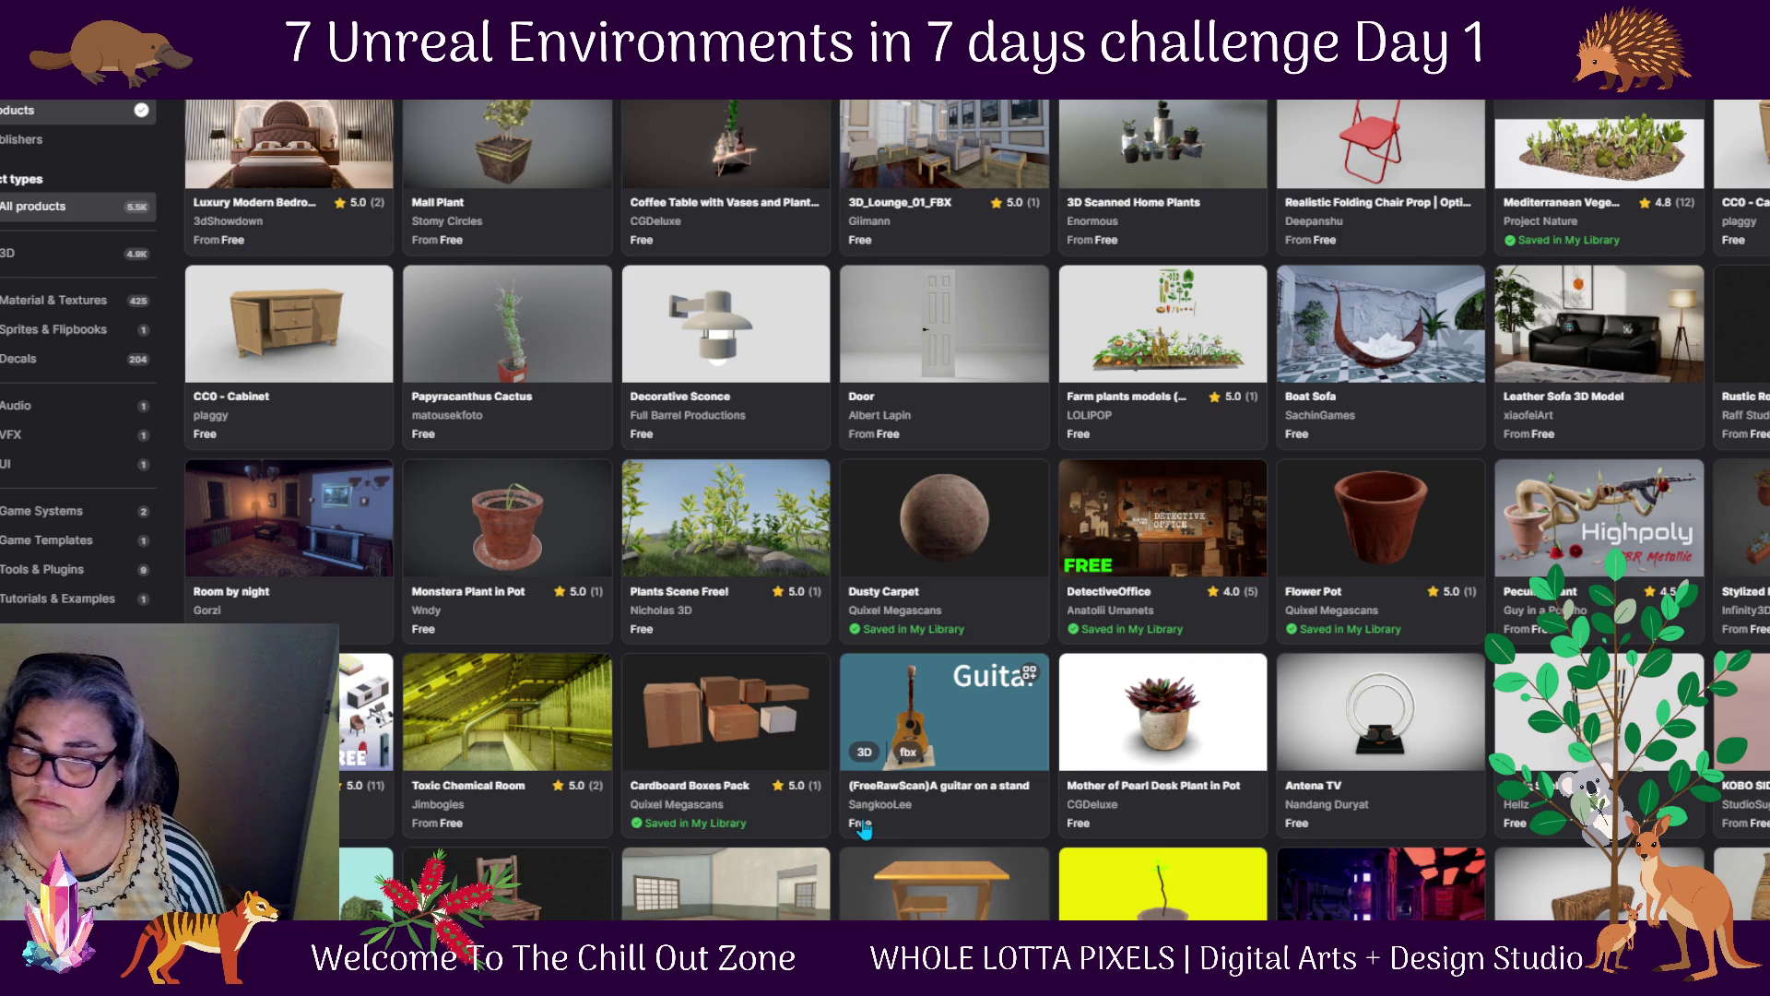
scroll(864, 830, "down", 2)
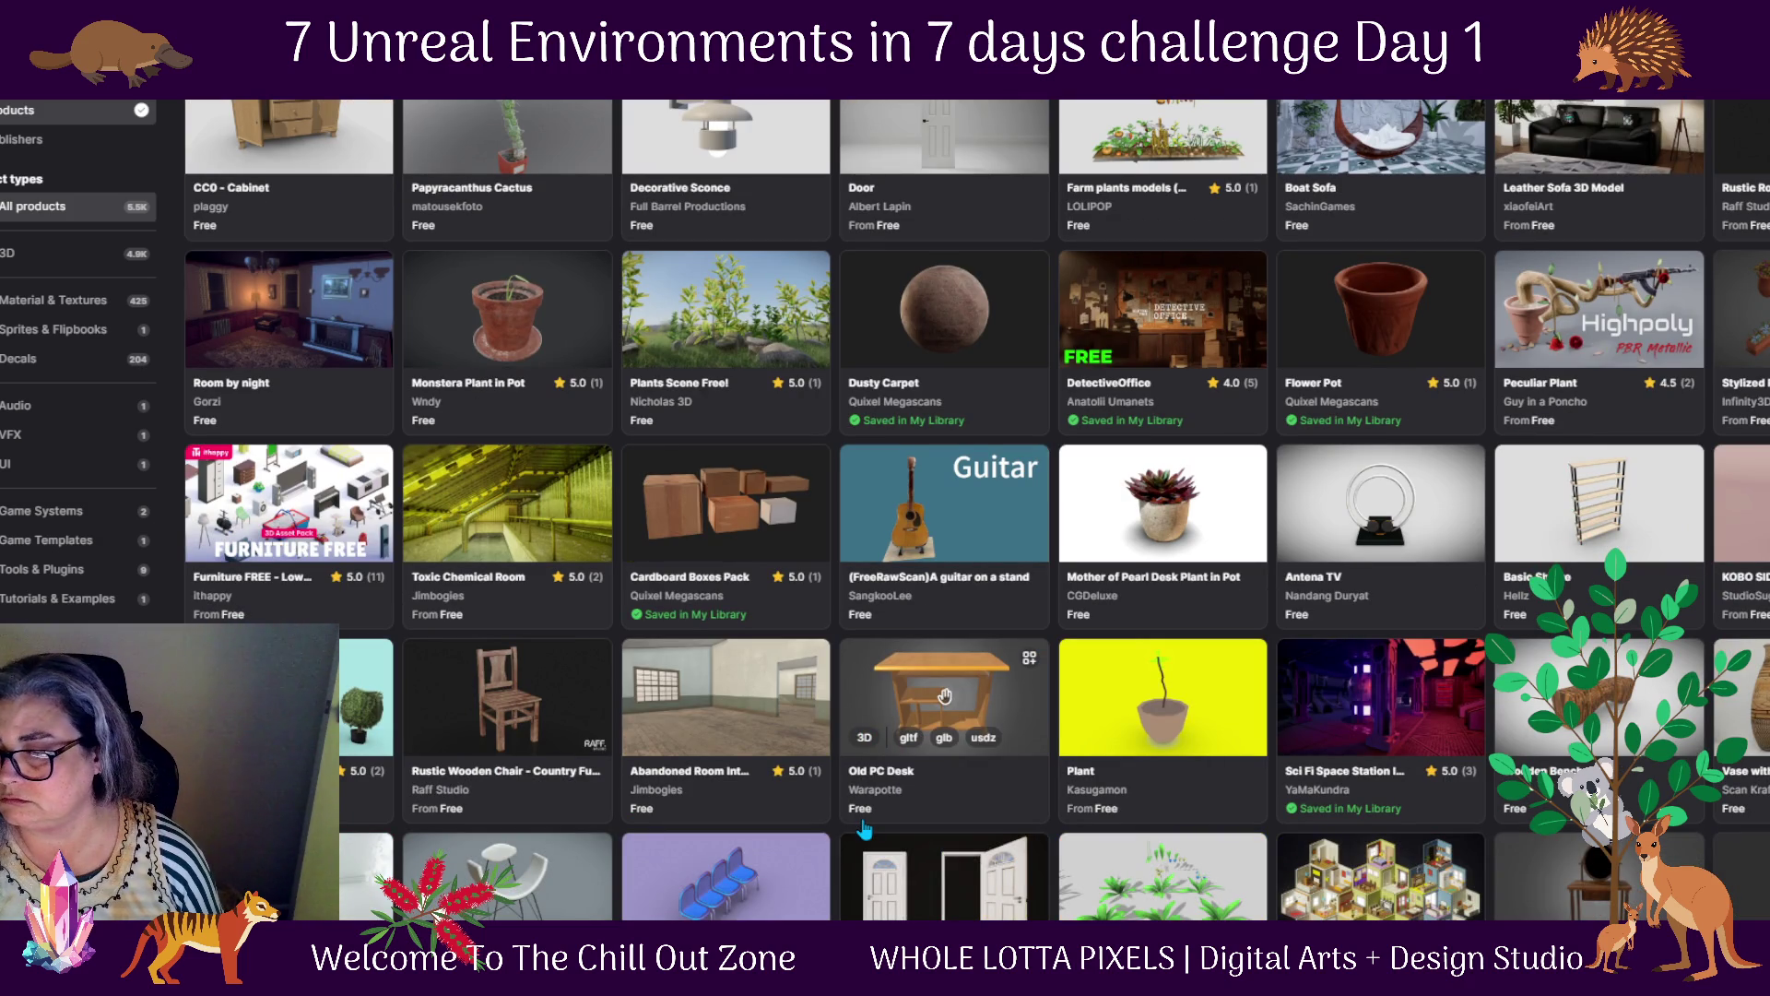
scroll(864, 830, "down", 1)
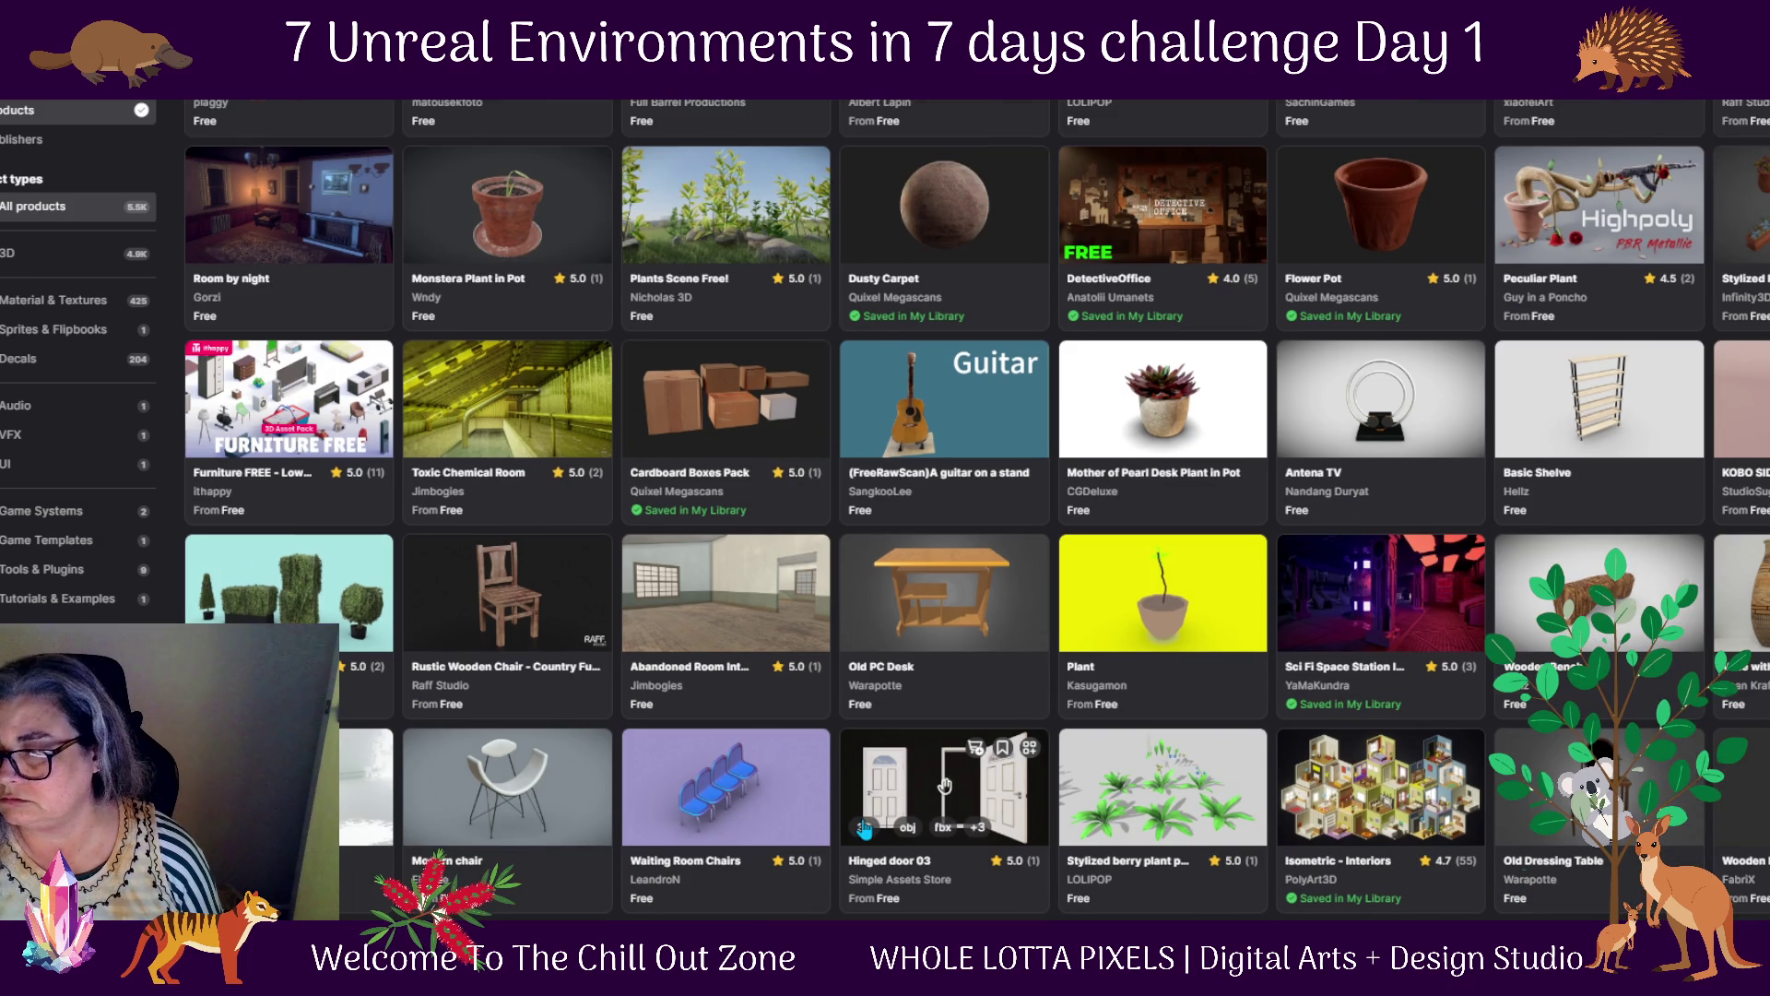
scroll(864, 830, "down", 2)
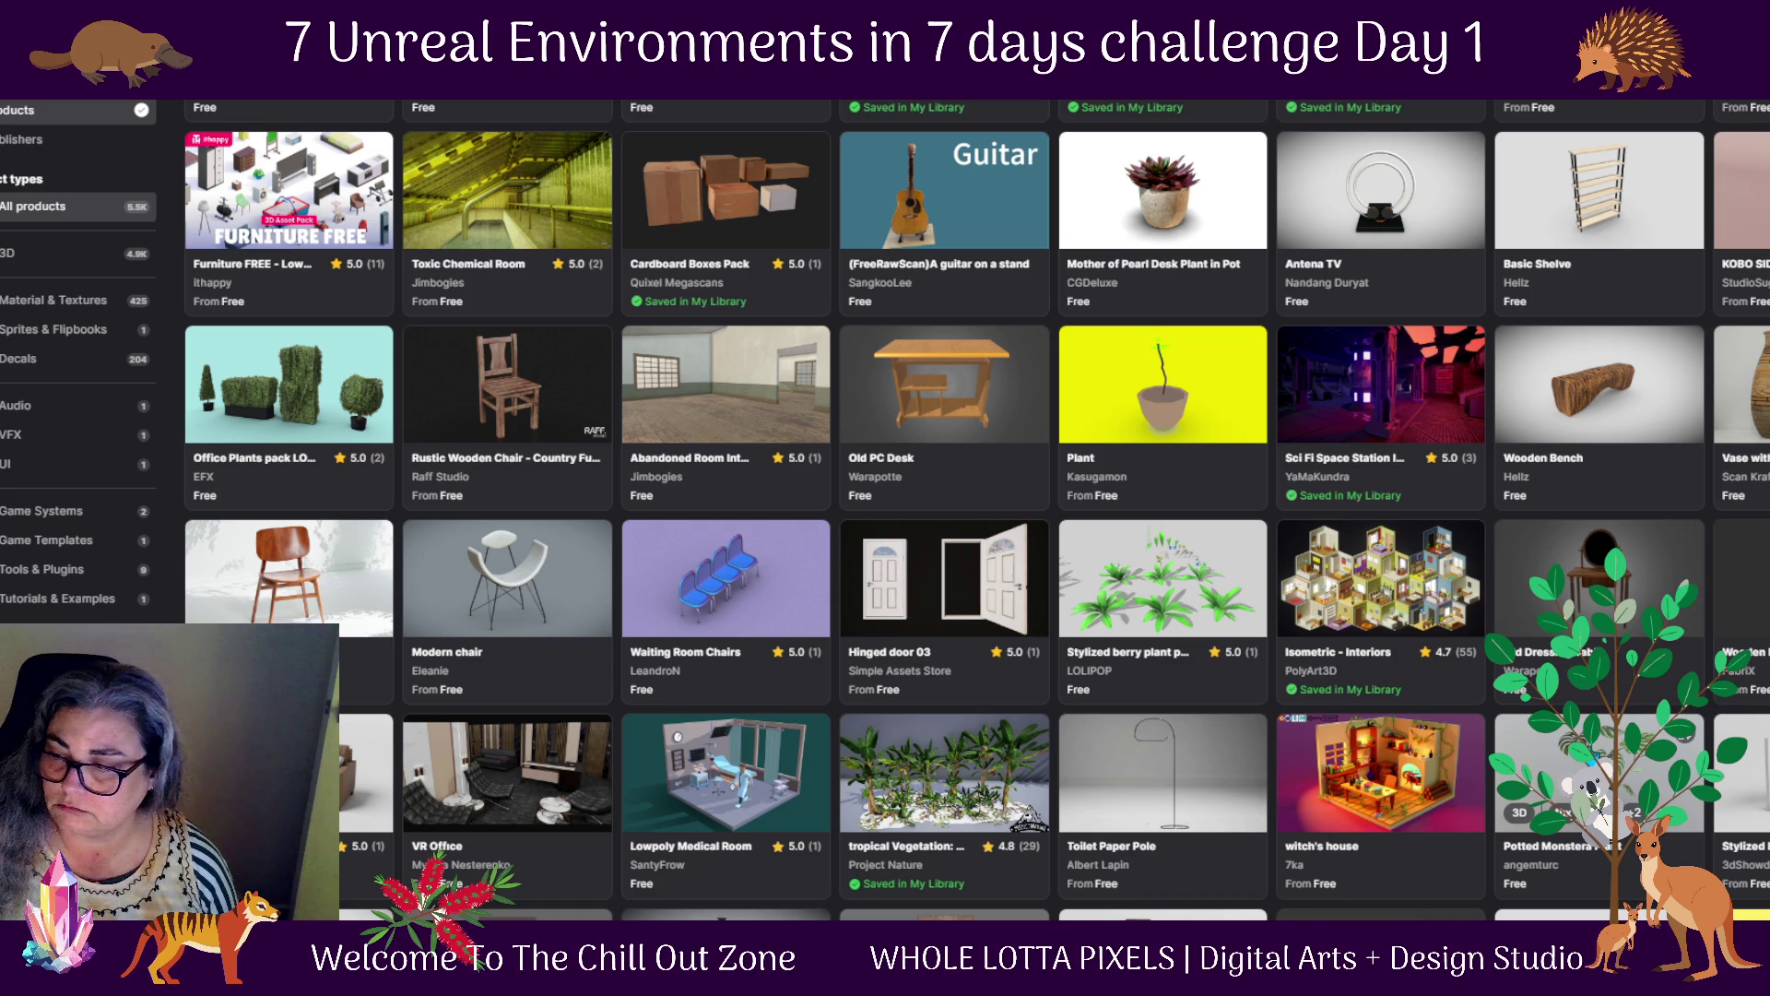
left_click(1591, 756)
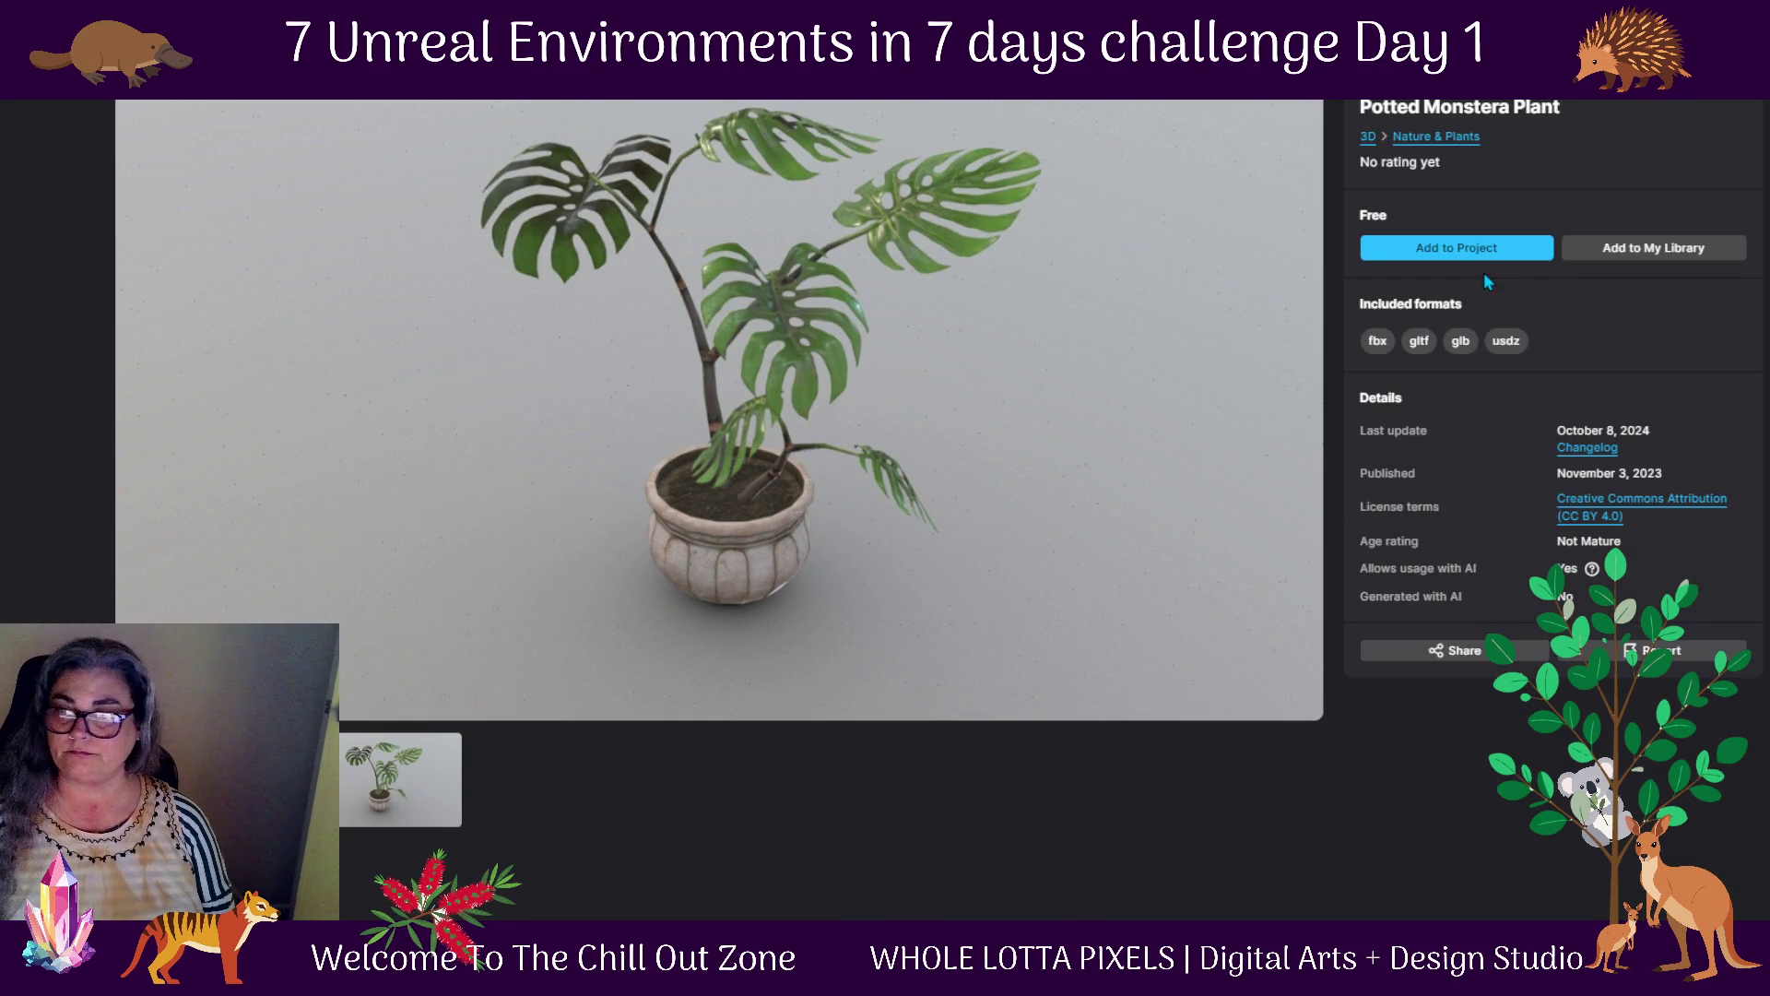
left_click(1471, 246)
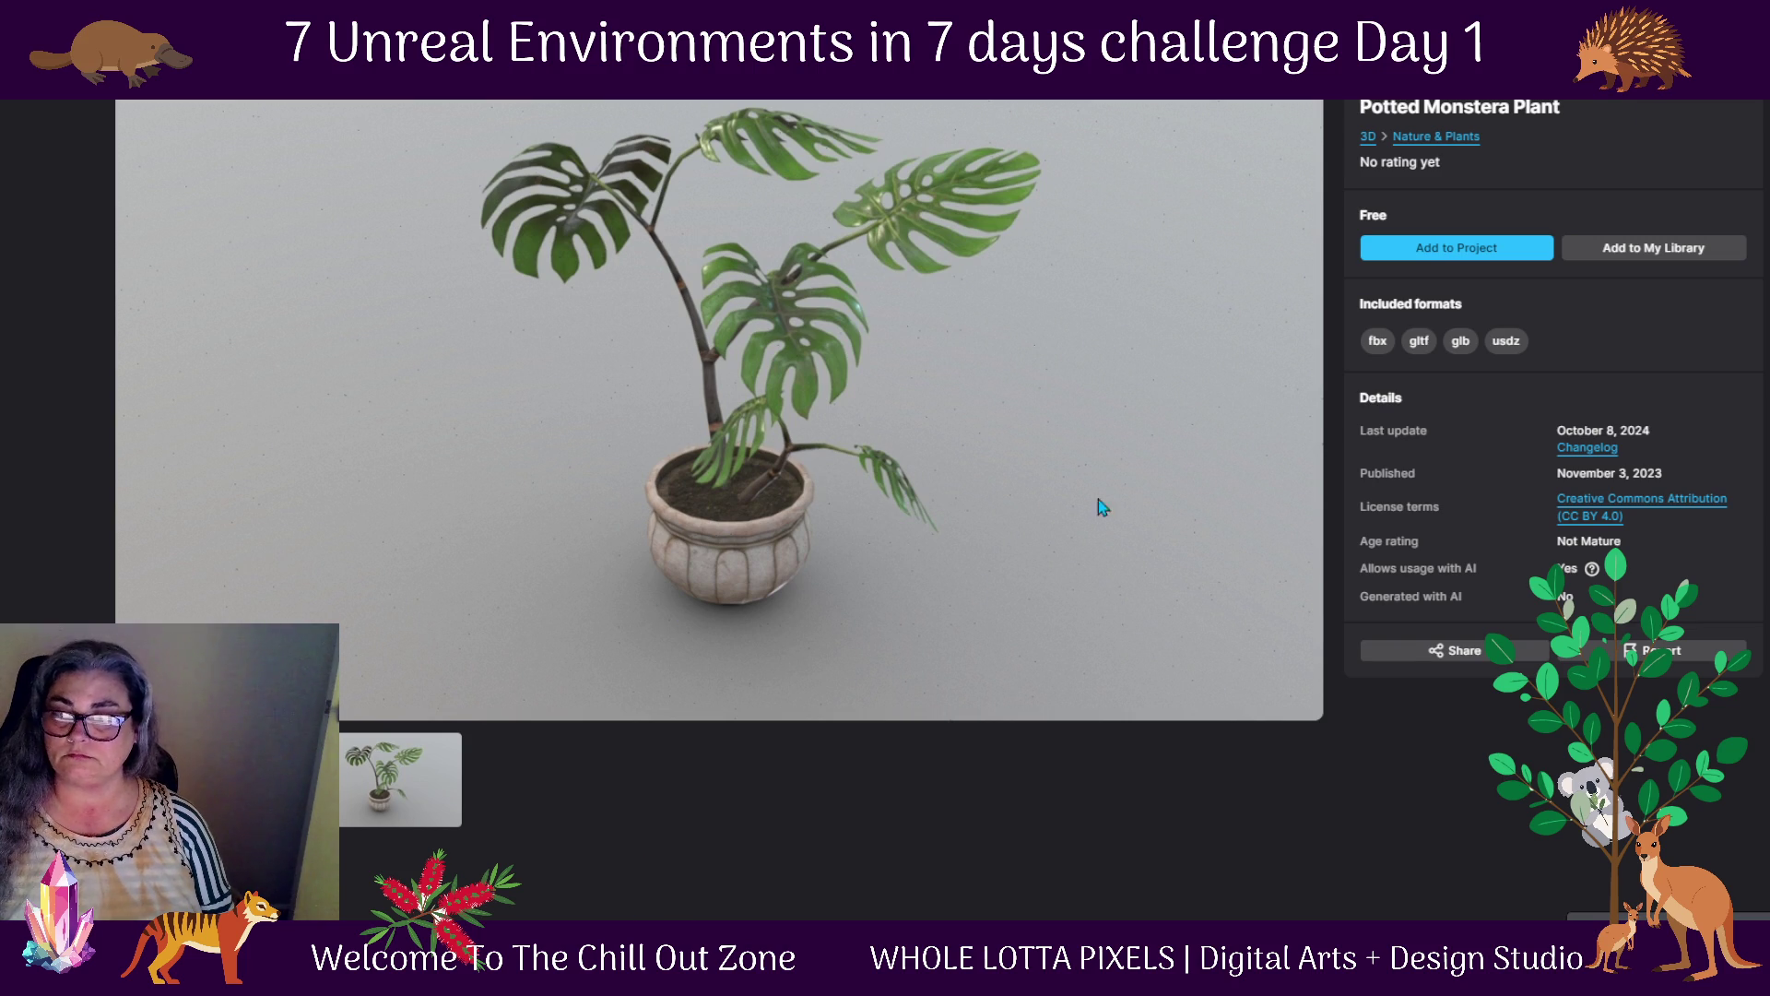
key("alt+Tab")
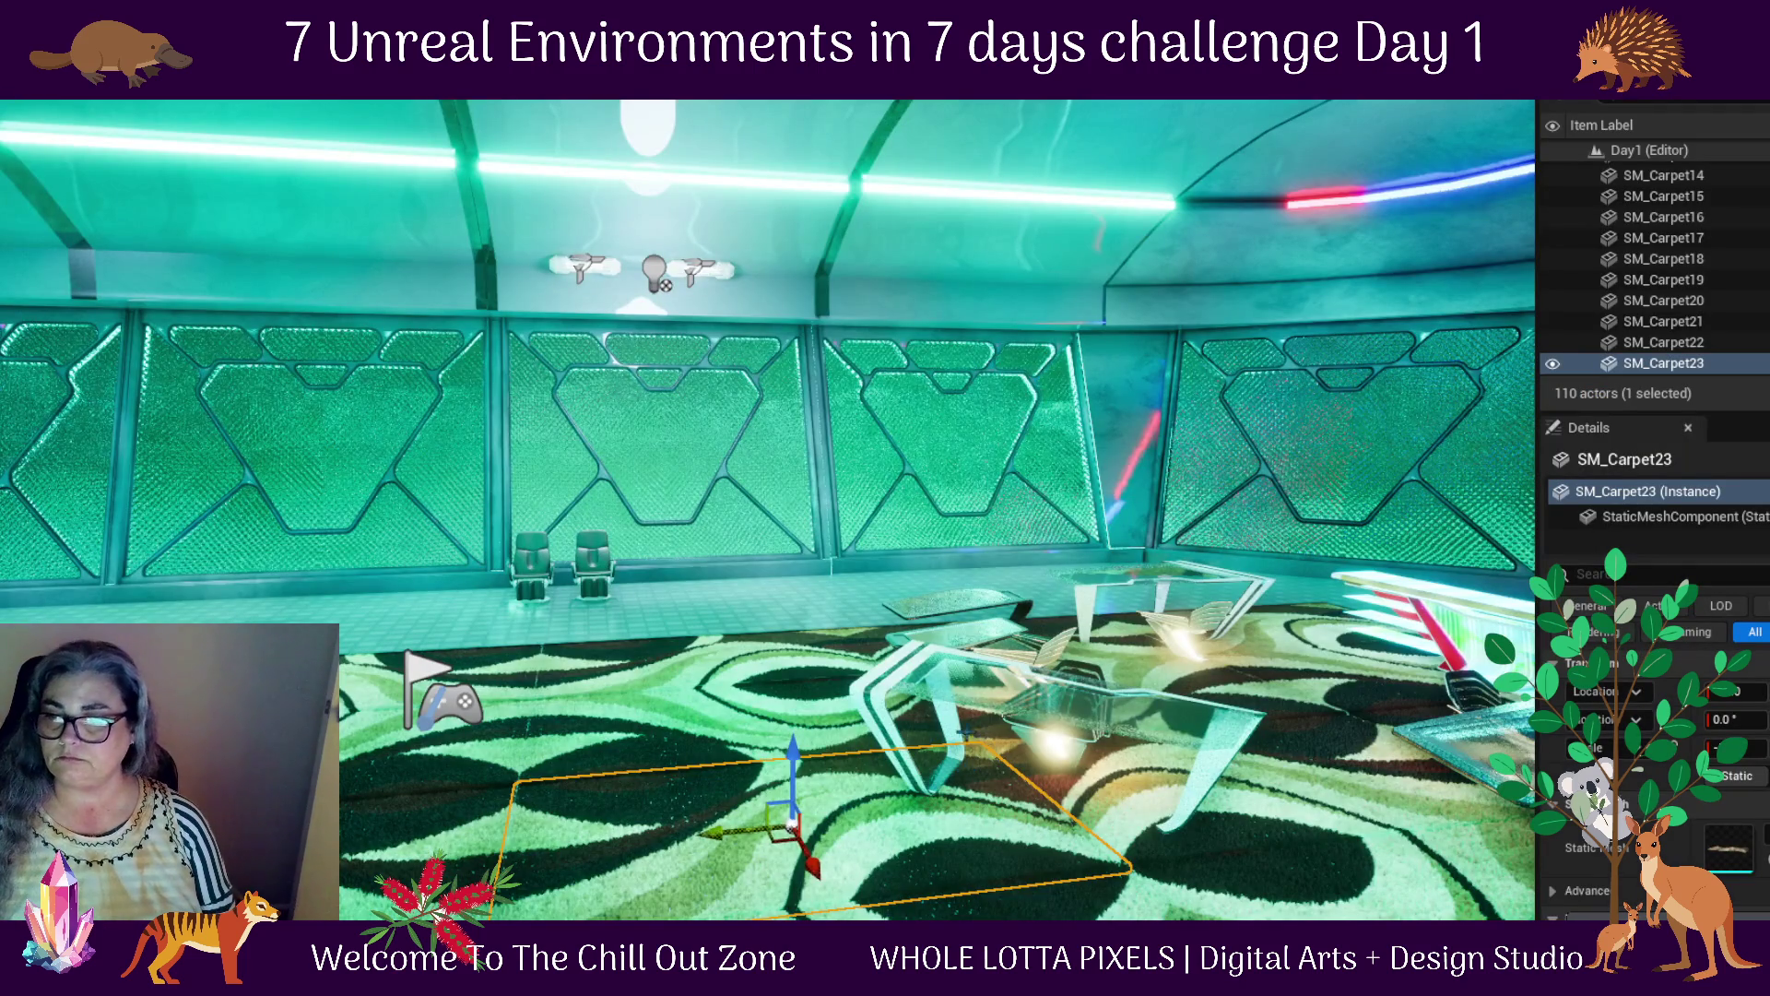
In the Content Drawer, open Fab > Potted_Monstera_Plant > potted_monstera_plant > StaticMeshes
key("ctrl+space")
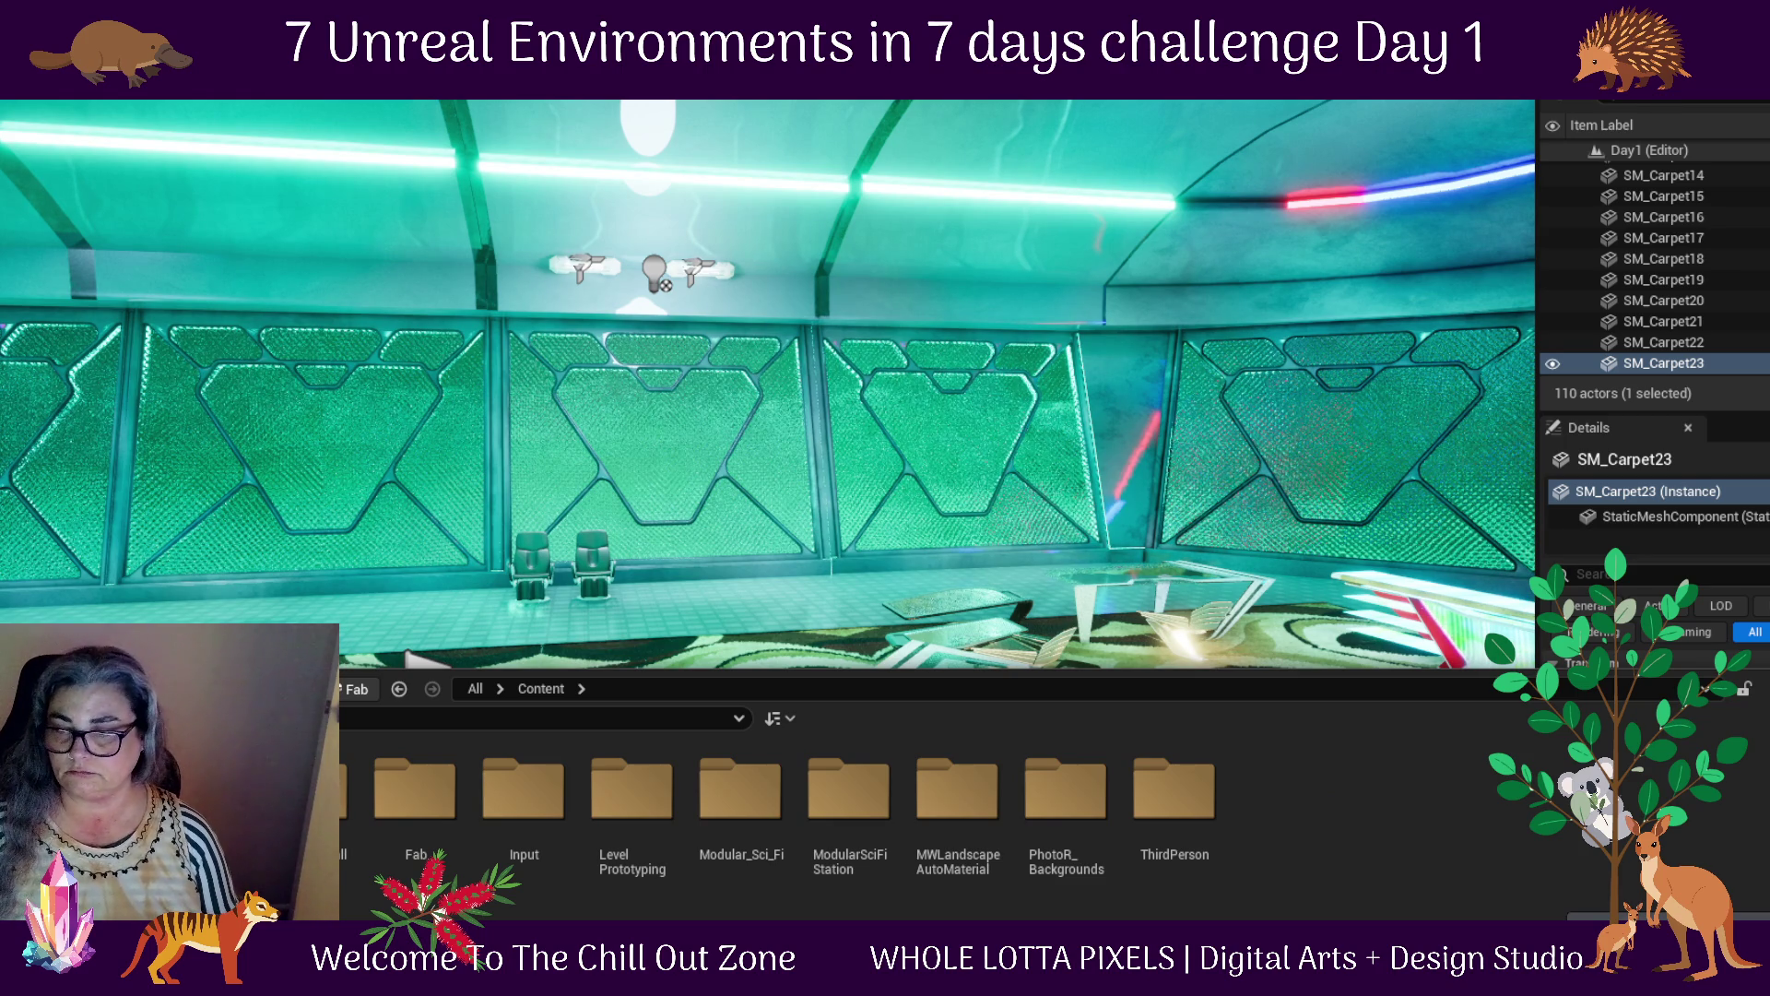
double_click(437, 803)
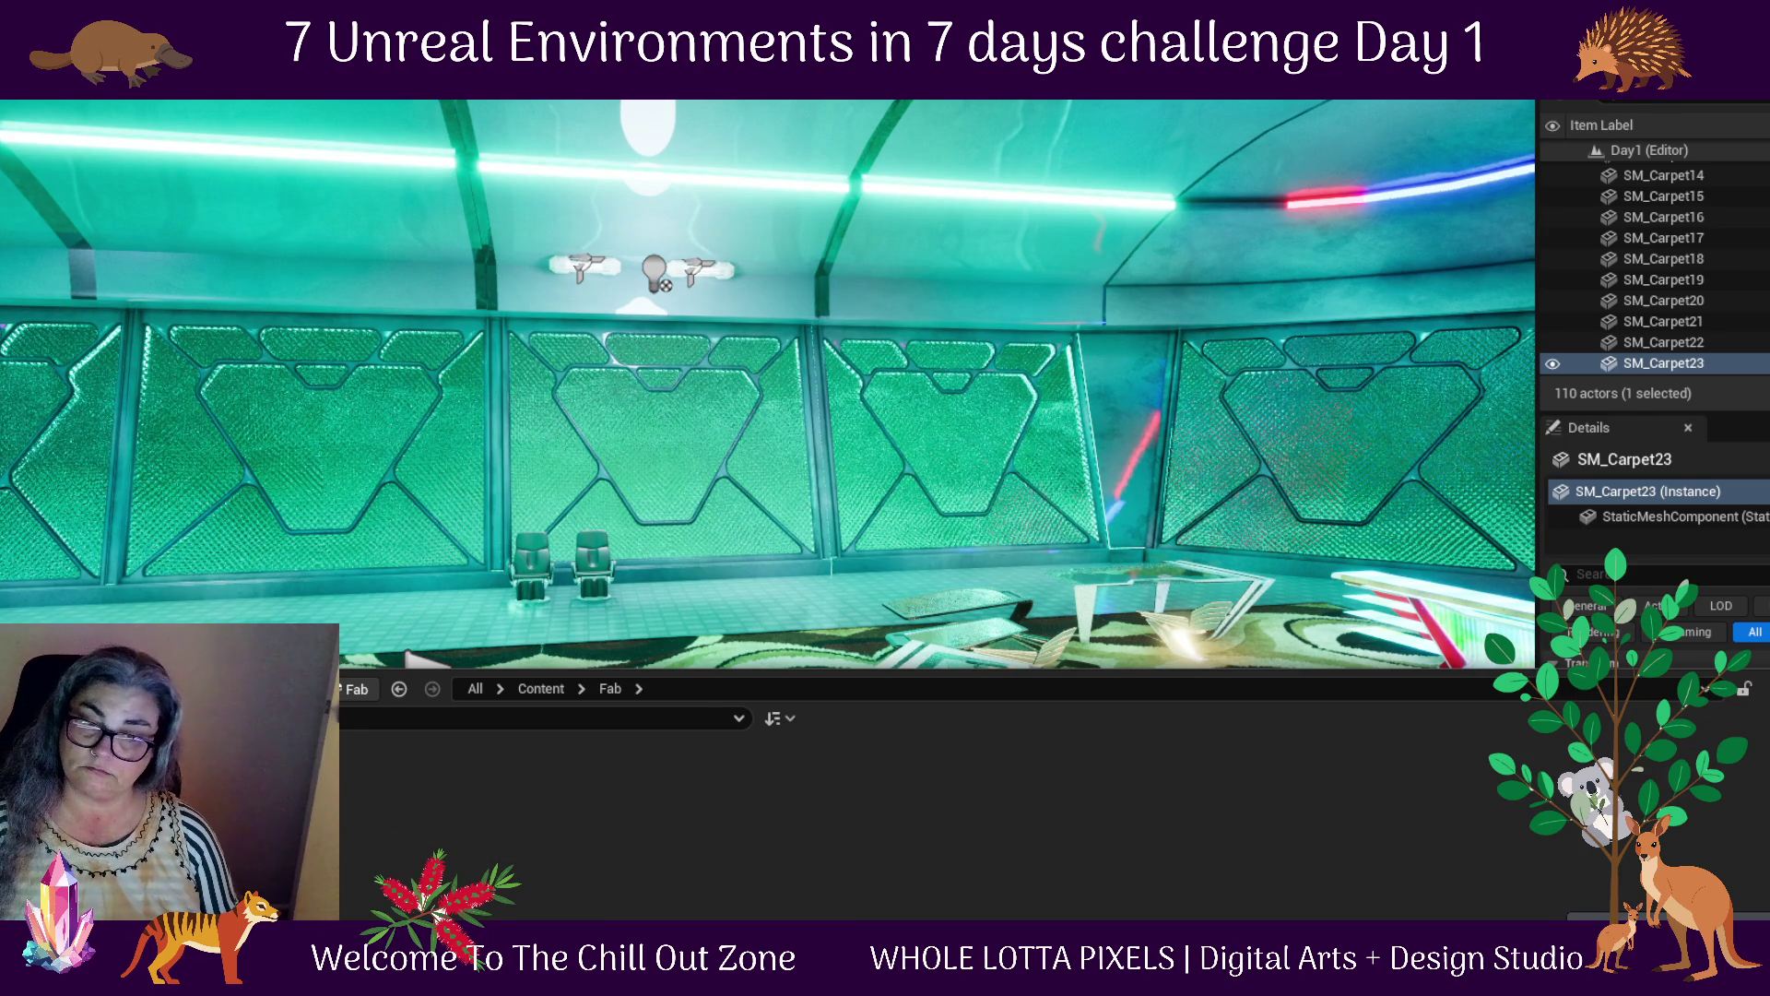
double_click(442, 853)
double_click(444, 827)
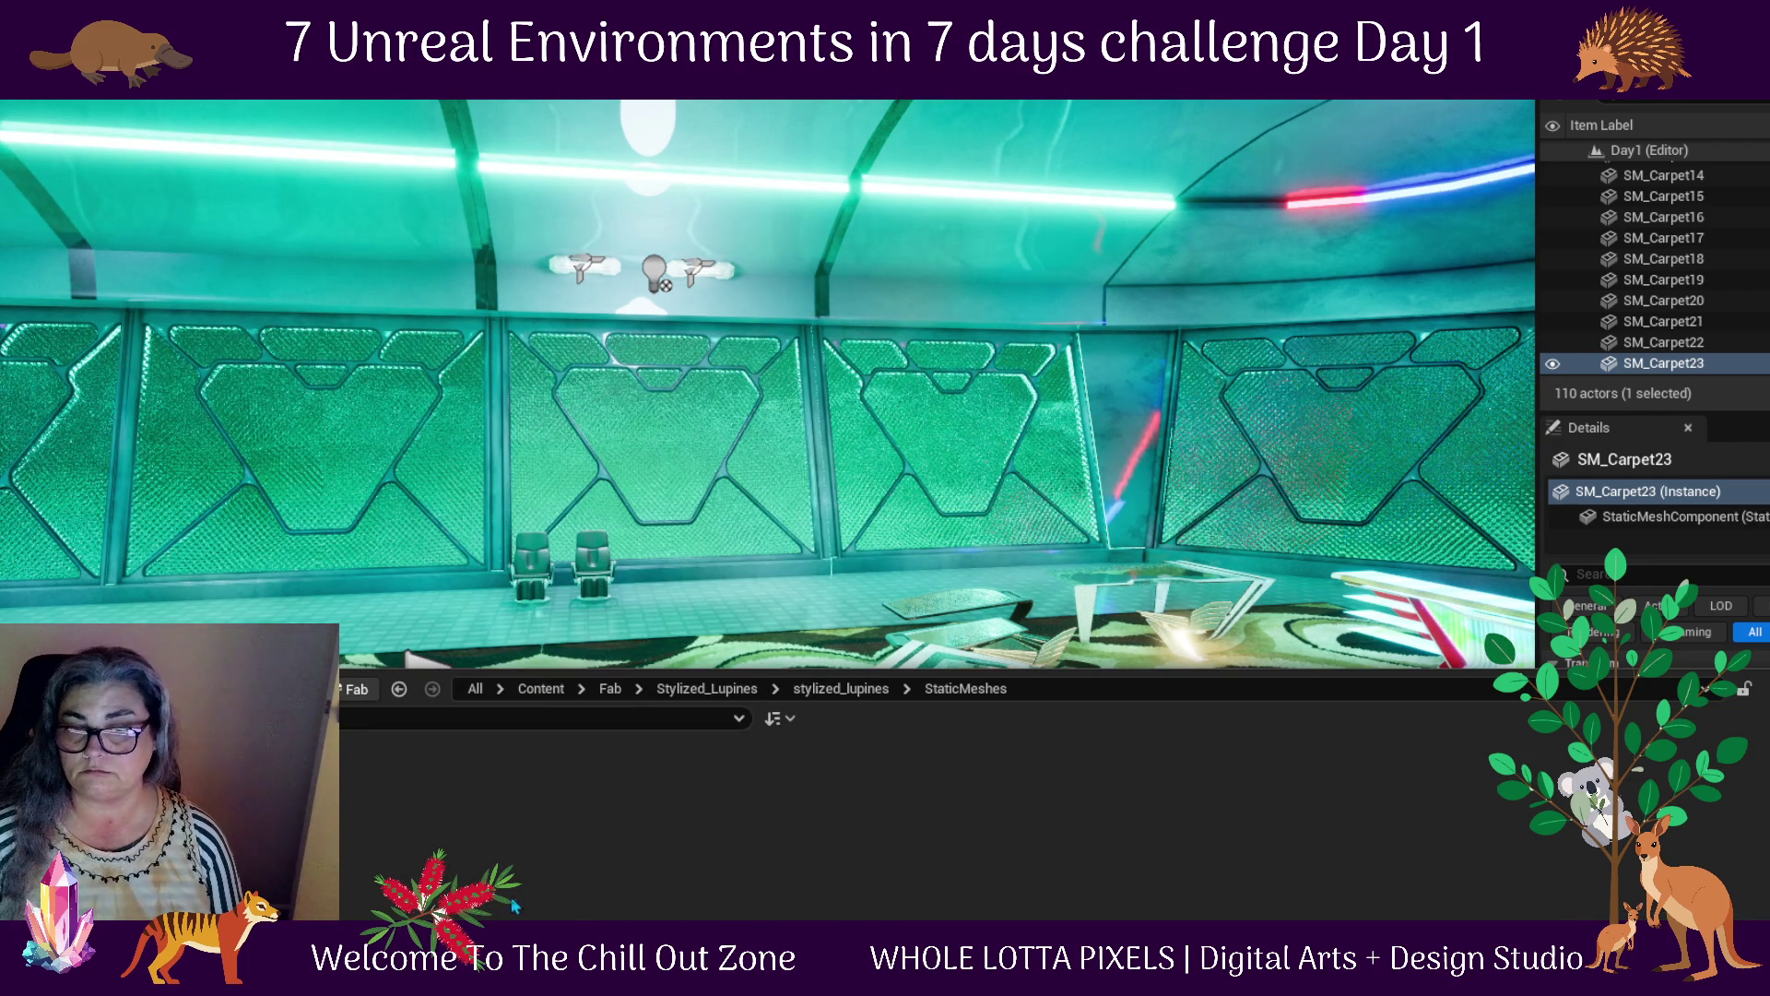
left_click(230, 830)
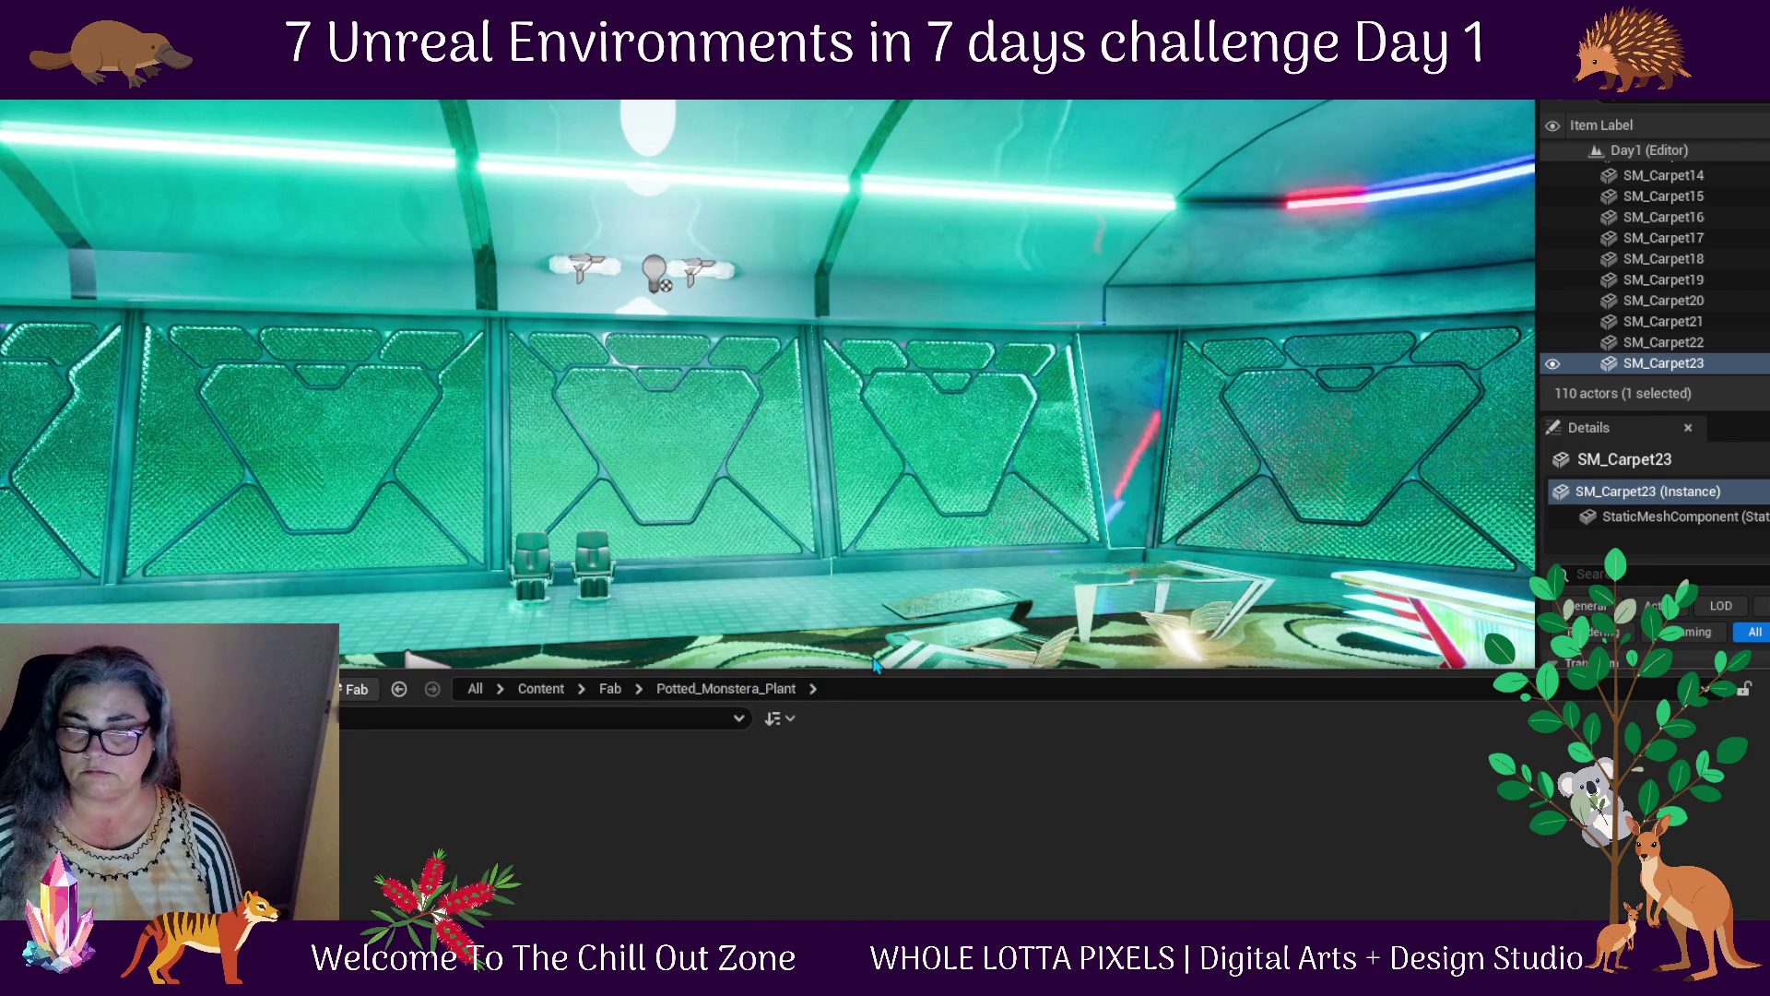
double_click(295, 802)
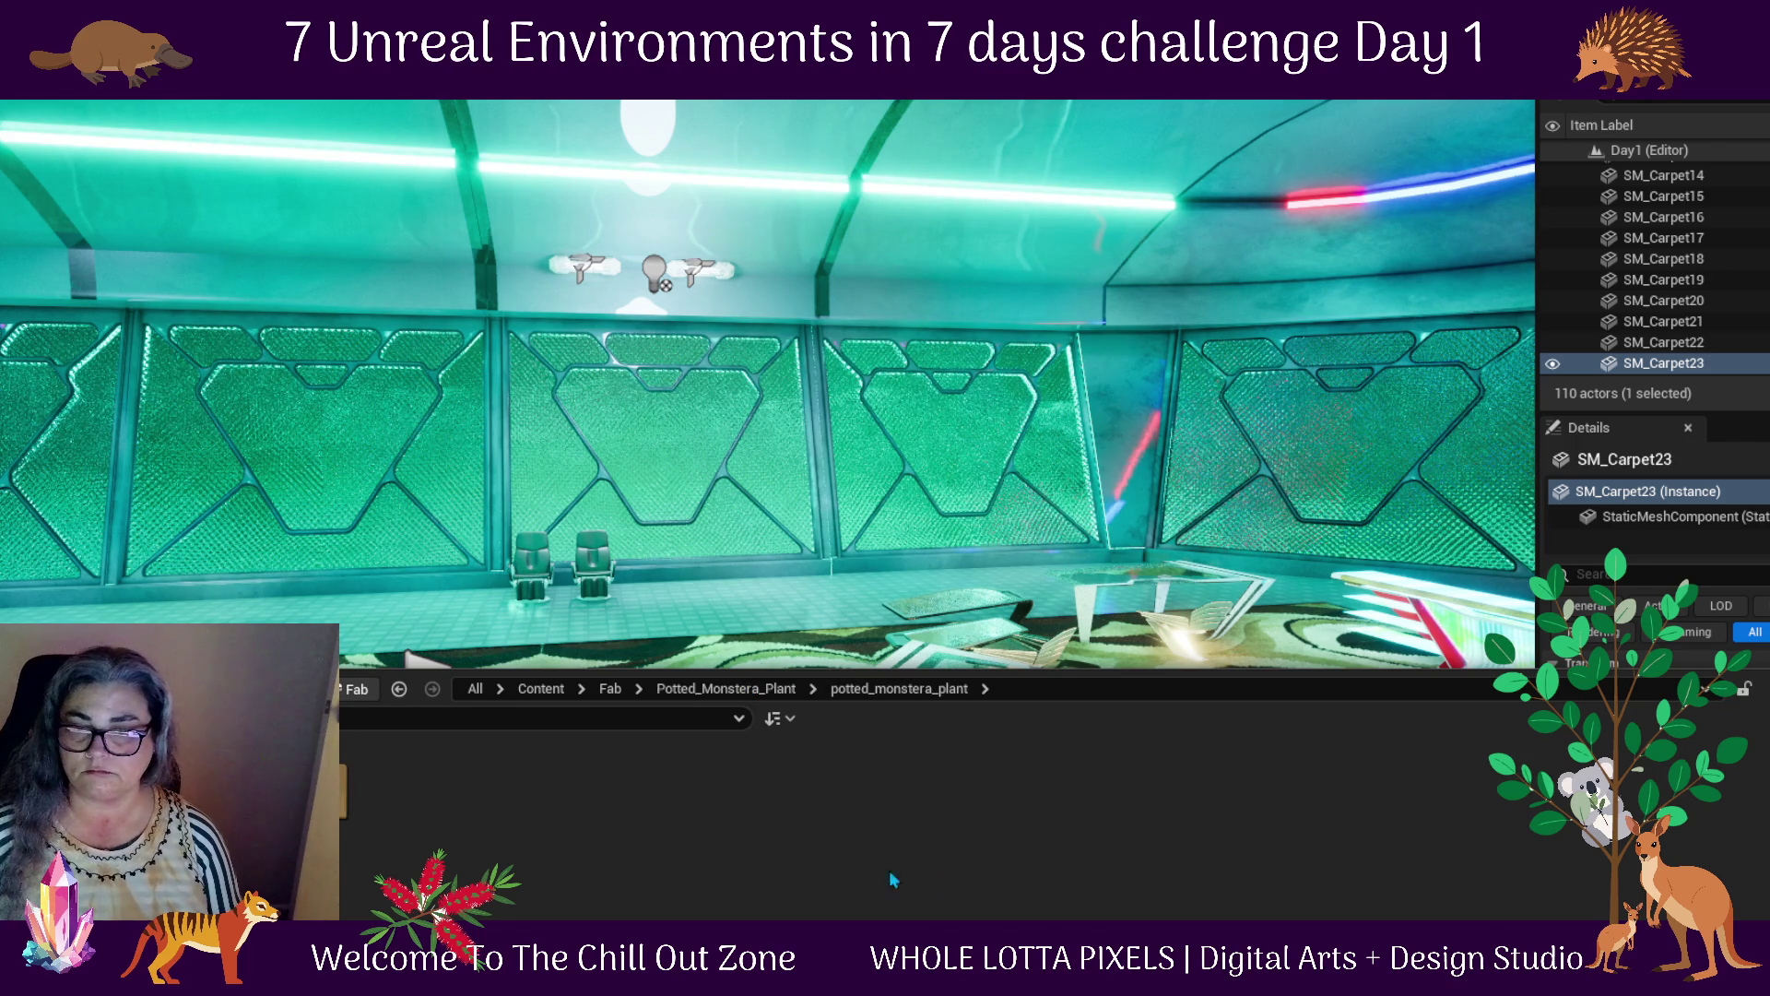
double_click(276, 830)
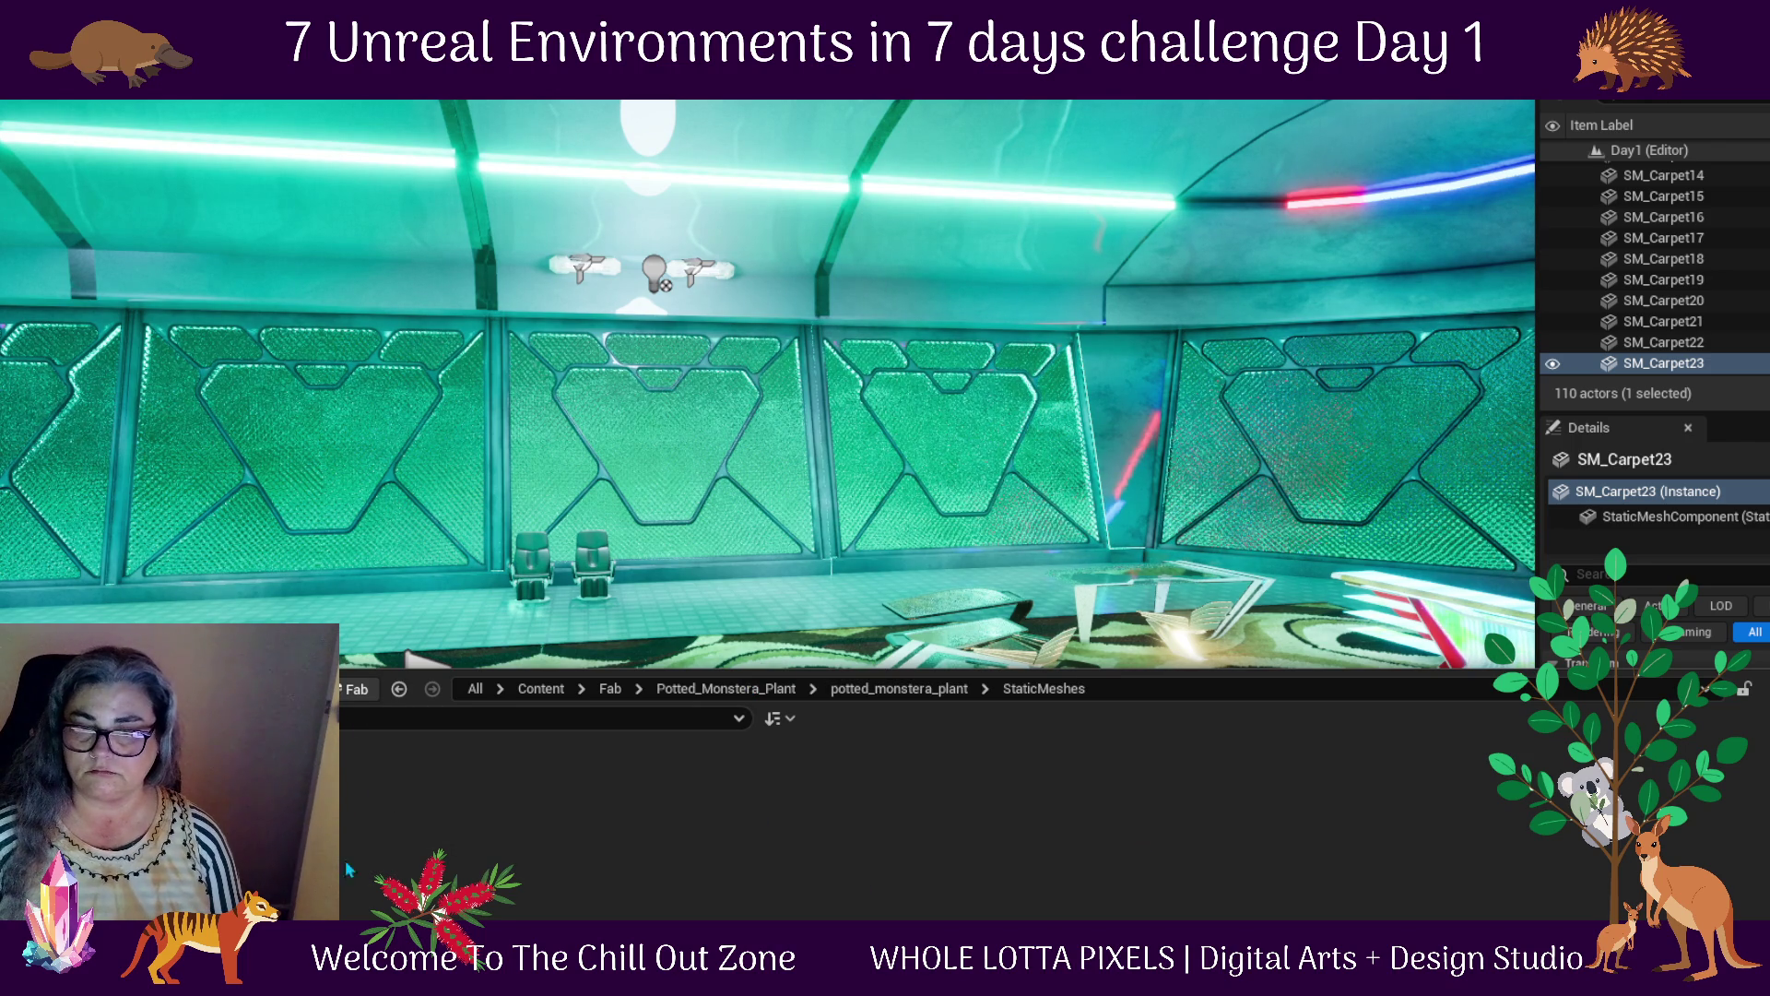
Place the potted monstera mesh in the lounge and rotate it about 50°
mouse_move(277, 811)
left_mouse_down()
mouse_move(314, 637)
mouse_move(530, 626)
mouse_move(749, 583)
mouse_move(752, 664)
left_mouse_up()
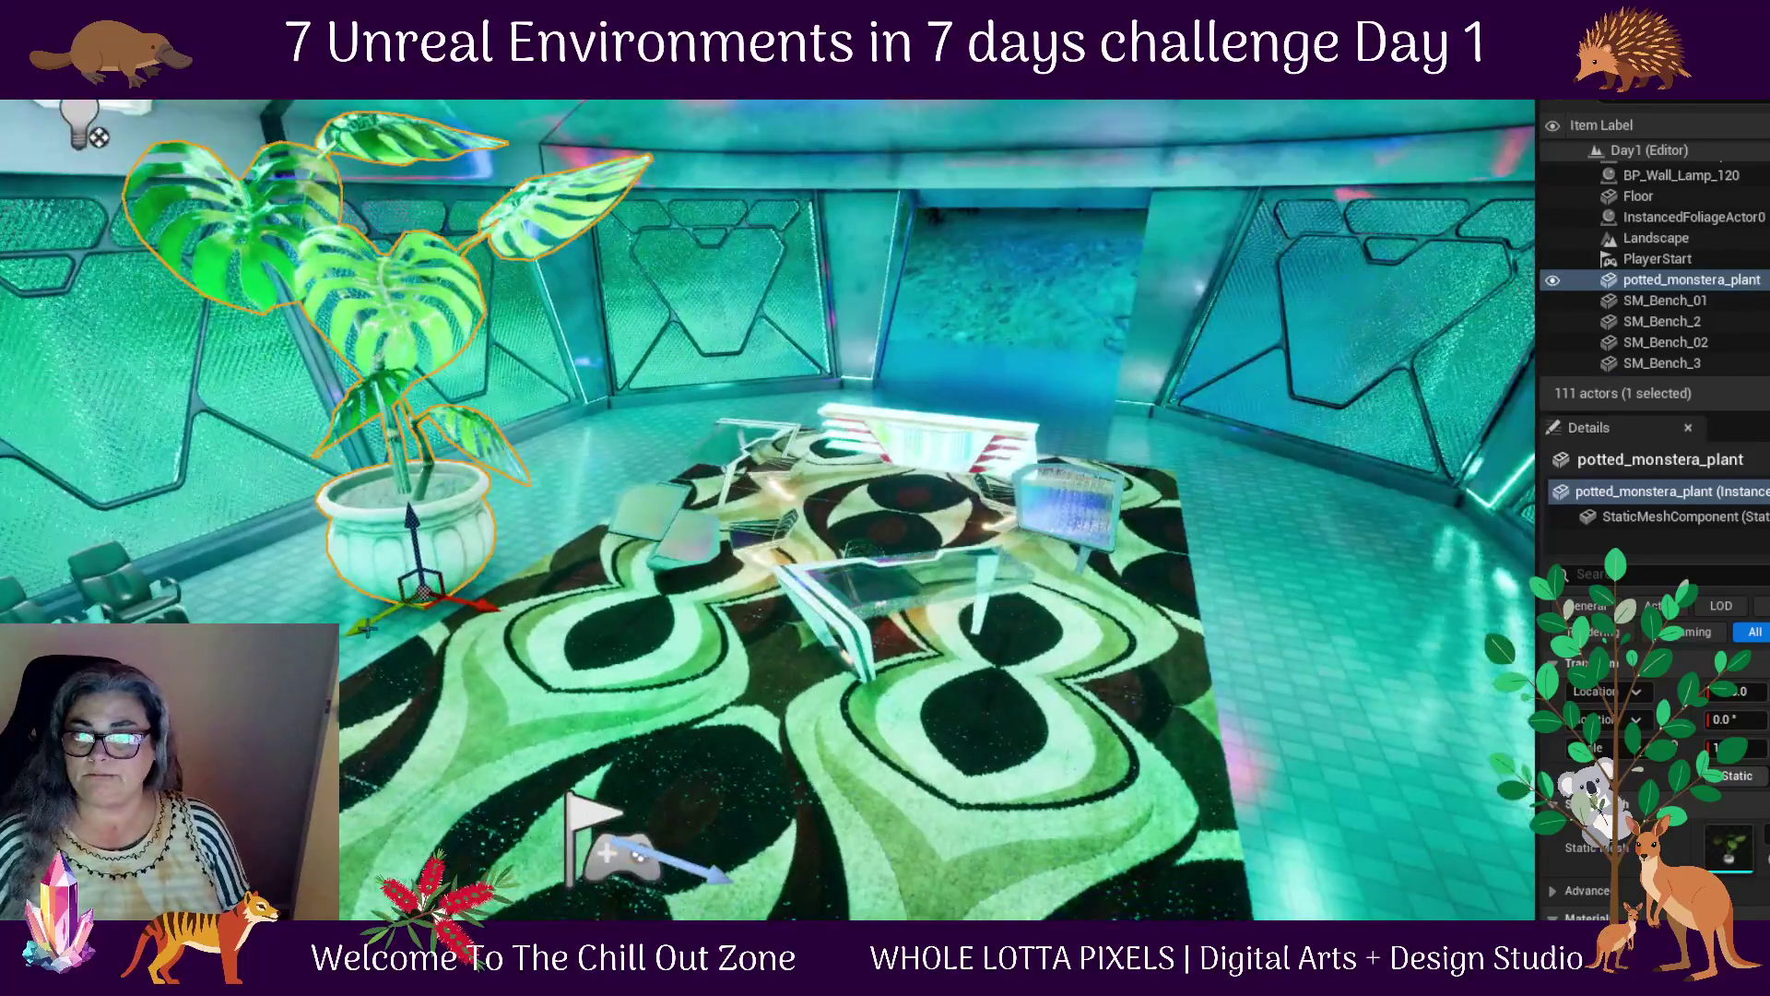
left_click_drag(460, 731, 341, 696)
left_click_drag(768, 510, 768, 510)
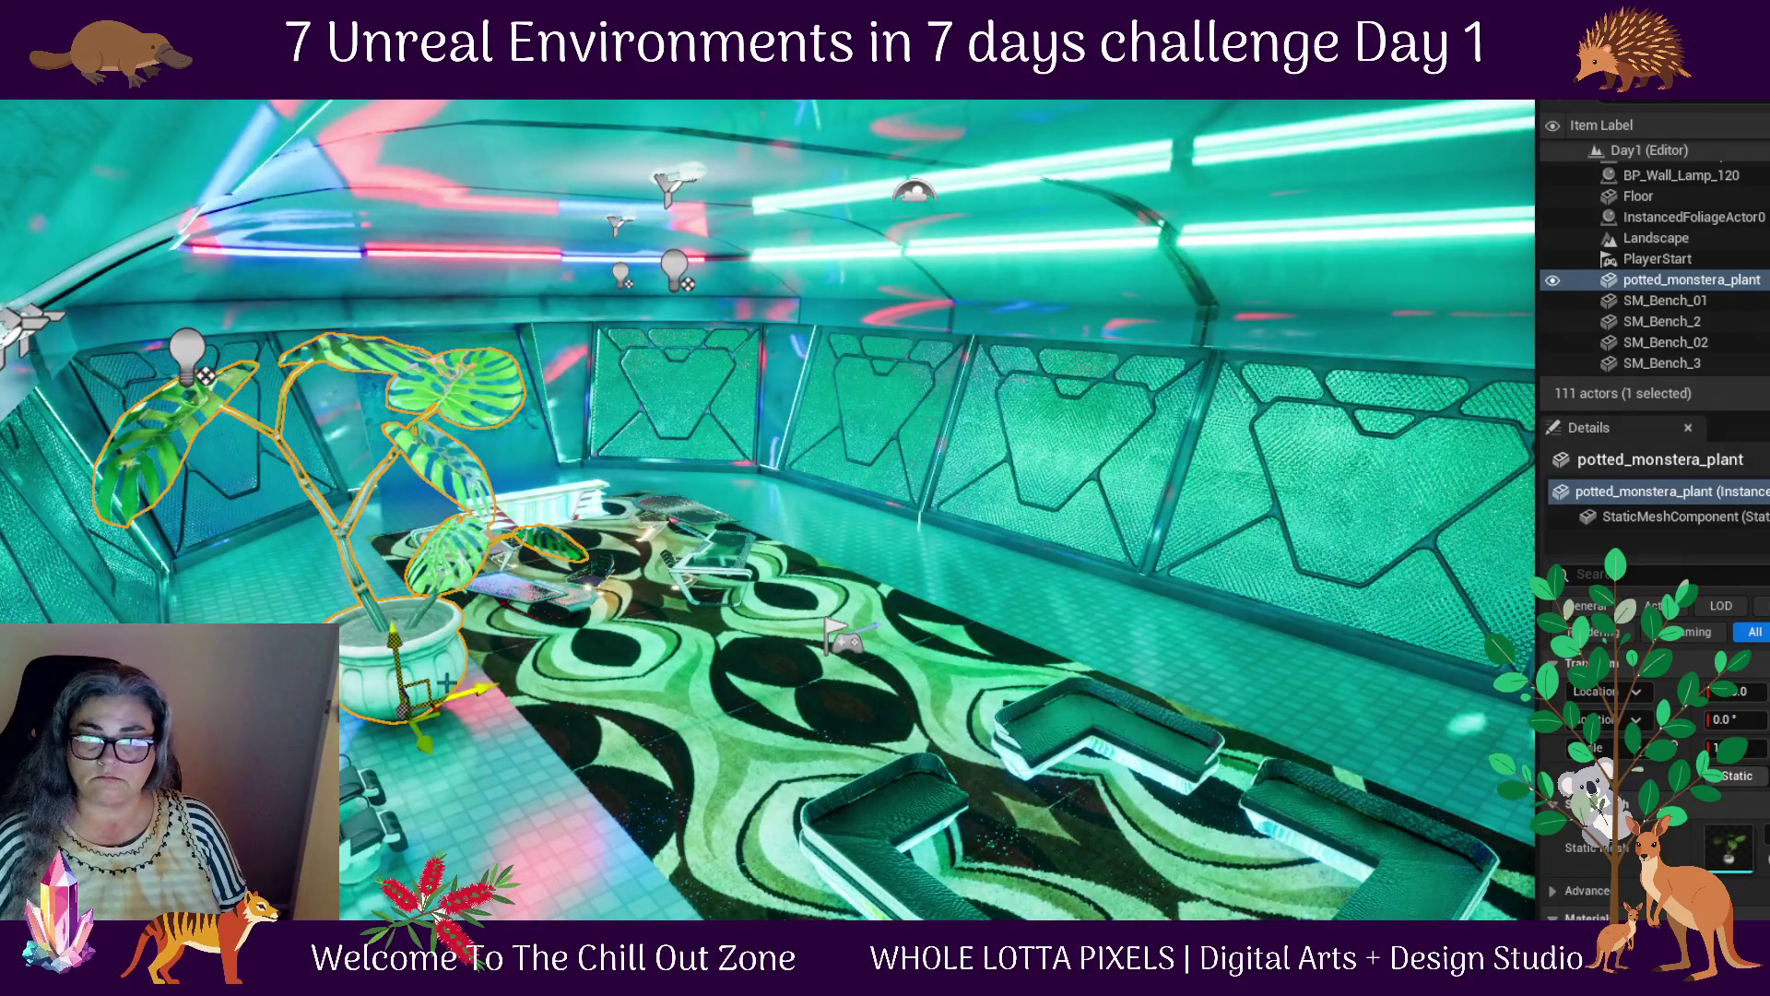
mouse_move(404, 762)
left_mouse_down()
mouse_move(516, 706)
mouse_move(446, 702)
mouse_move(766, 724)
mouse_move(823, 695)
mouse_move(756, 732)
left_mouse_up()
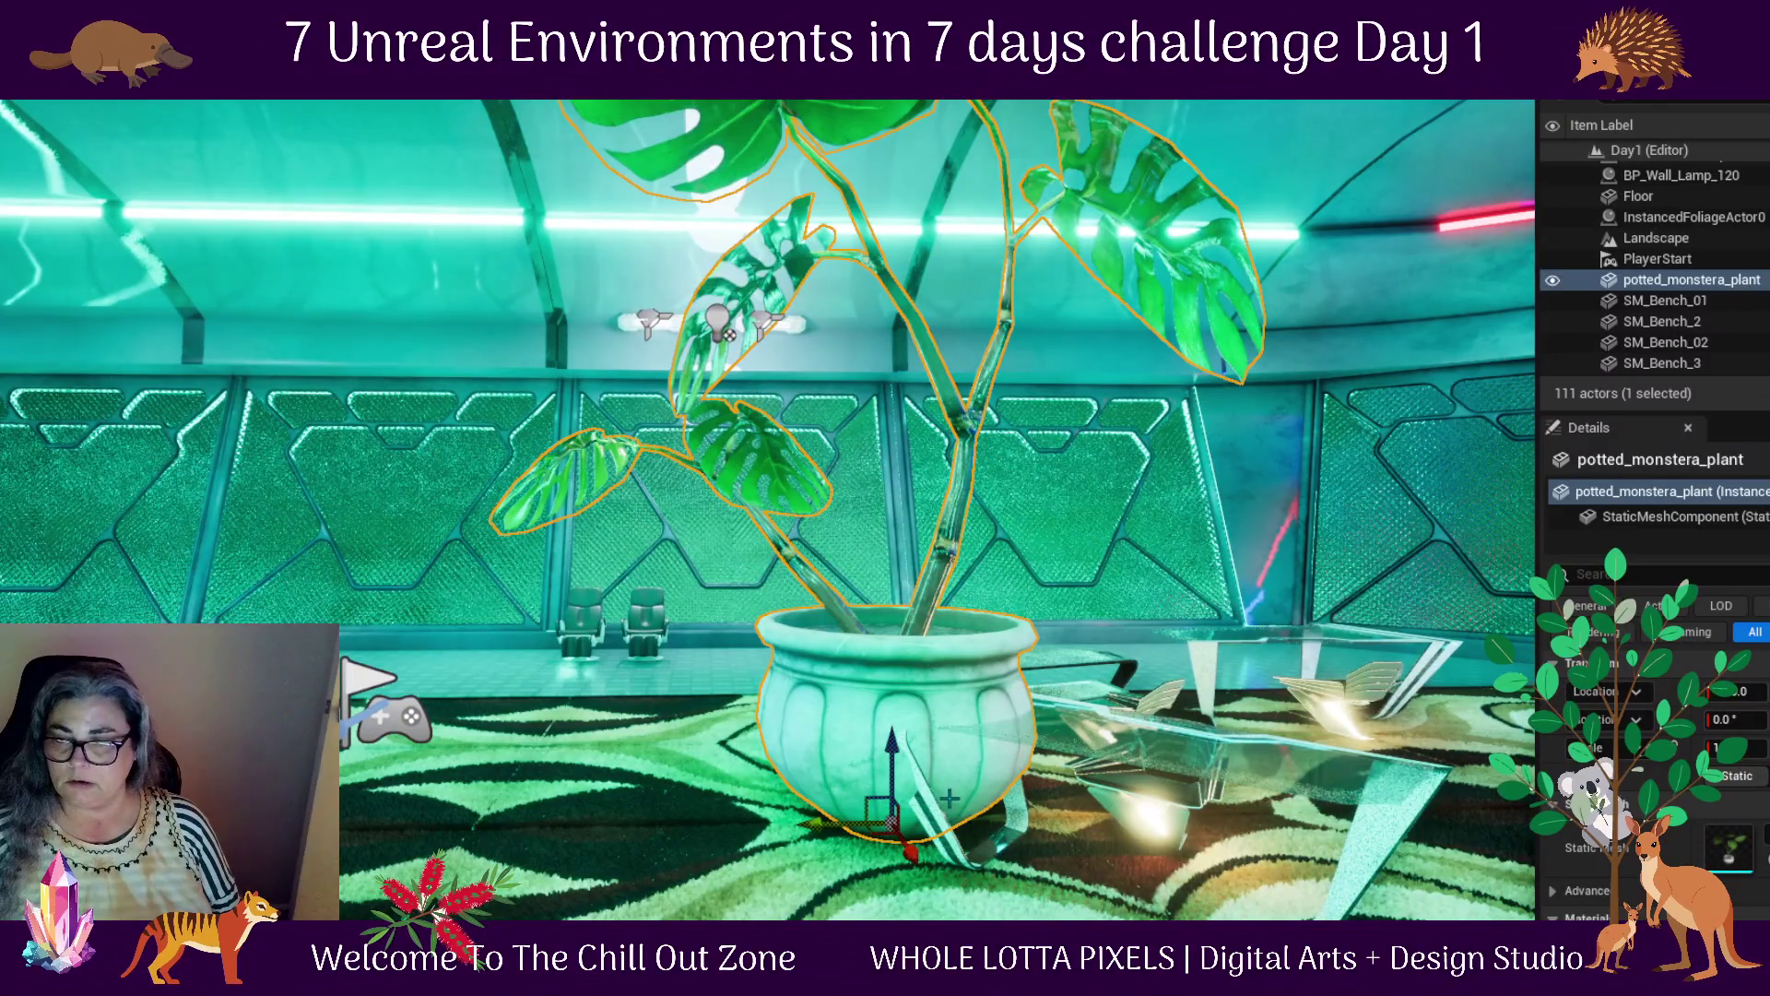
Alt-drag a duplicate monstera to the left, then slide the original left too
mouse_move(812, 823)
left_mouse_down()
mouse_move(378, 733)
mouse_move(139, 719)
left_mouse_up()
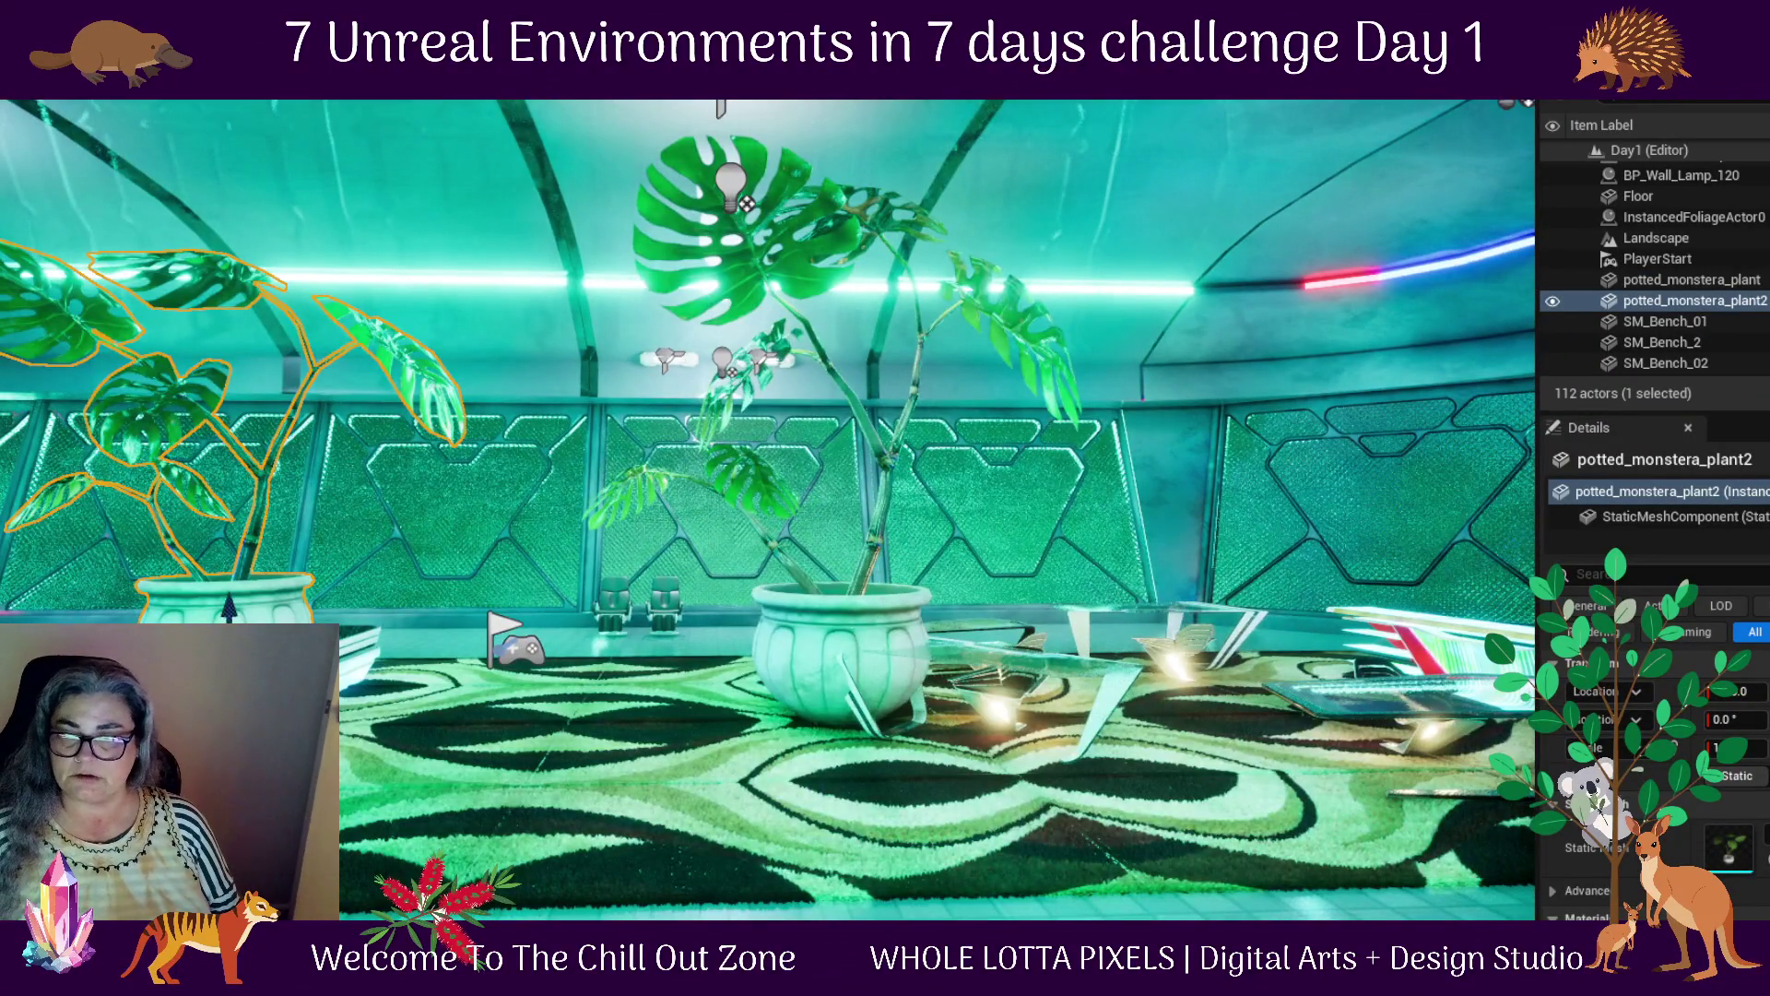
left_click(860, 670)
left_click_drag(789, 733, 508, 742)
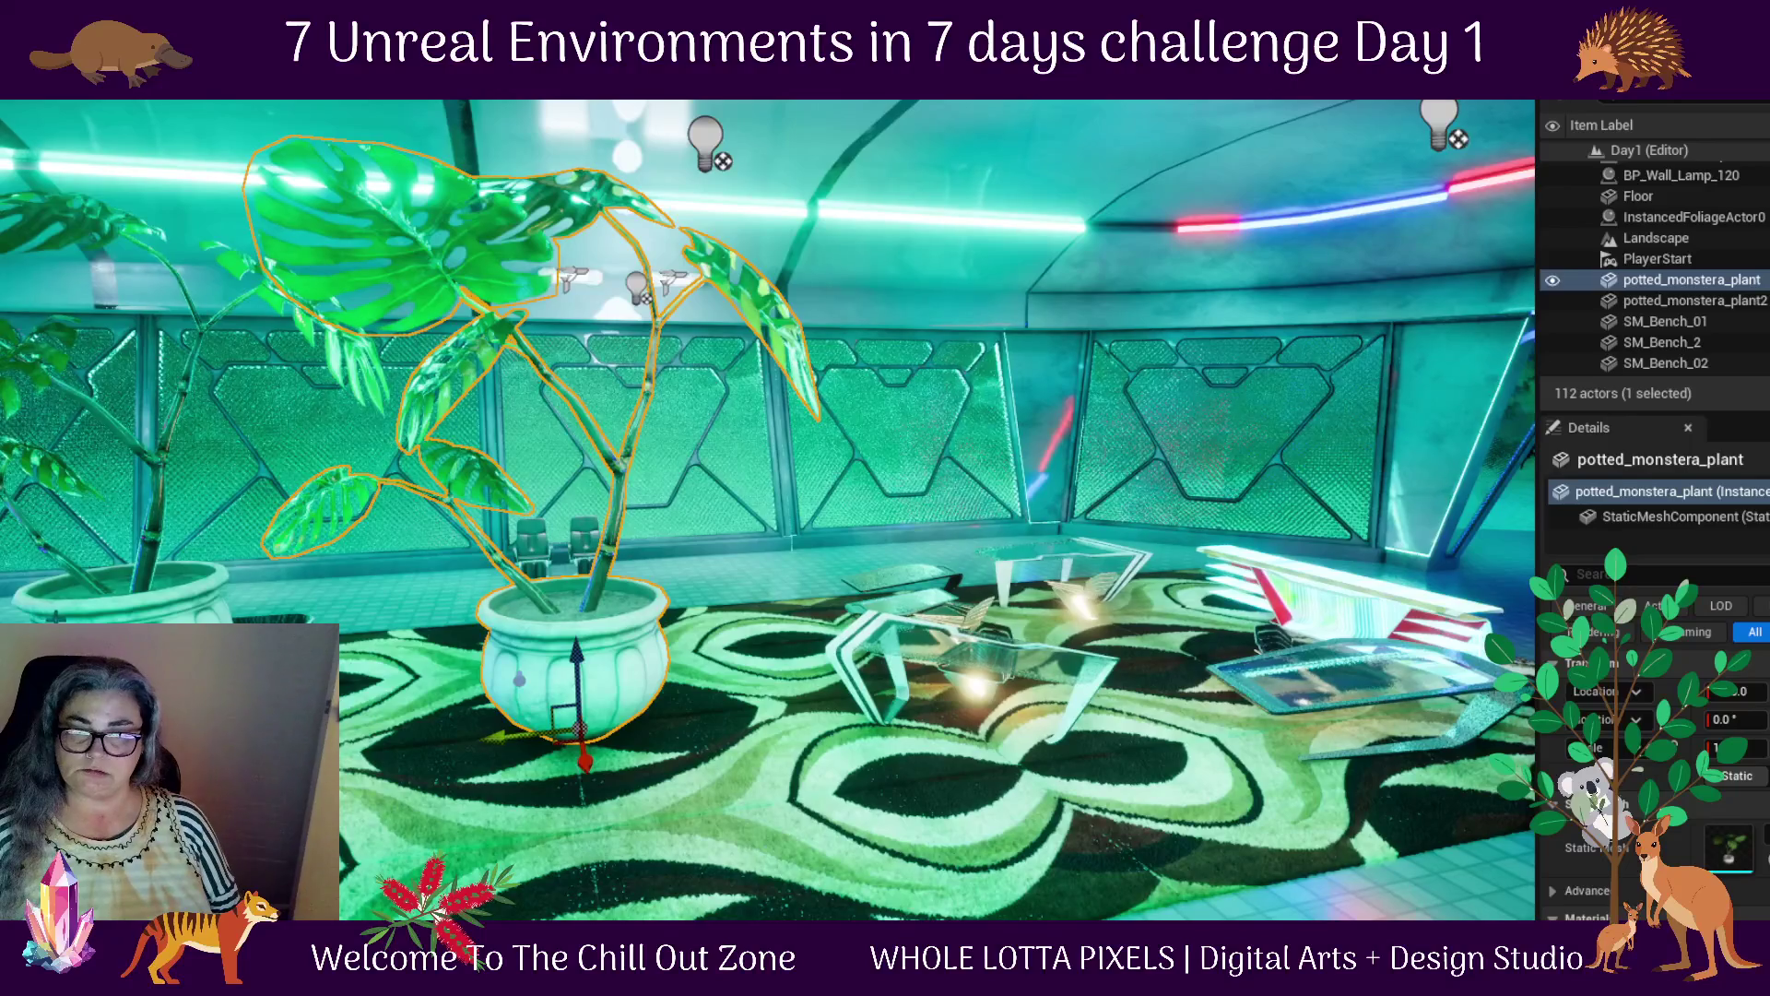
Move the duplicate monstera toward the front of the rug
left_click(147, 442)
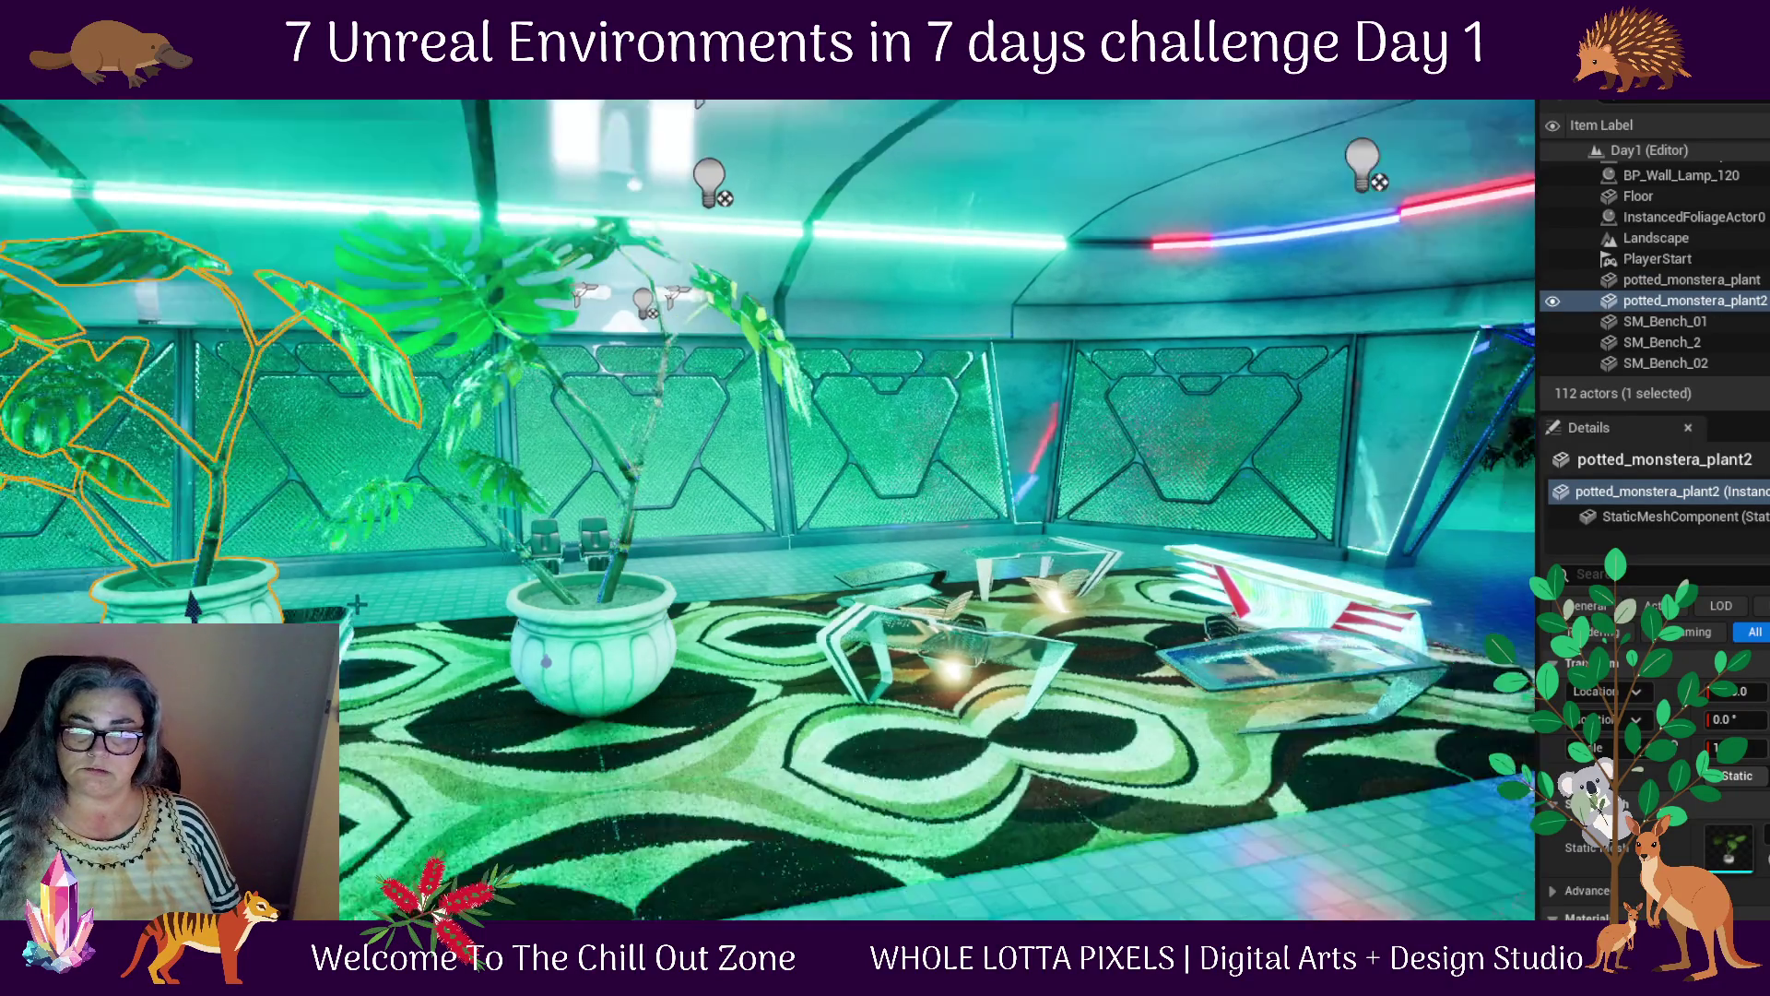
key("s")
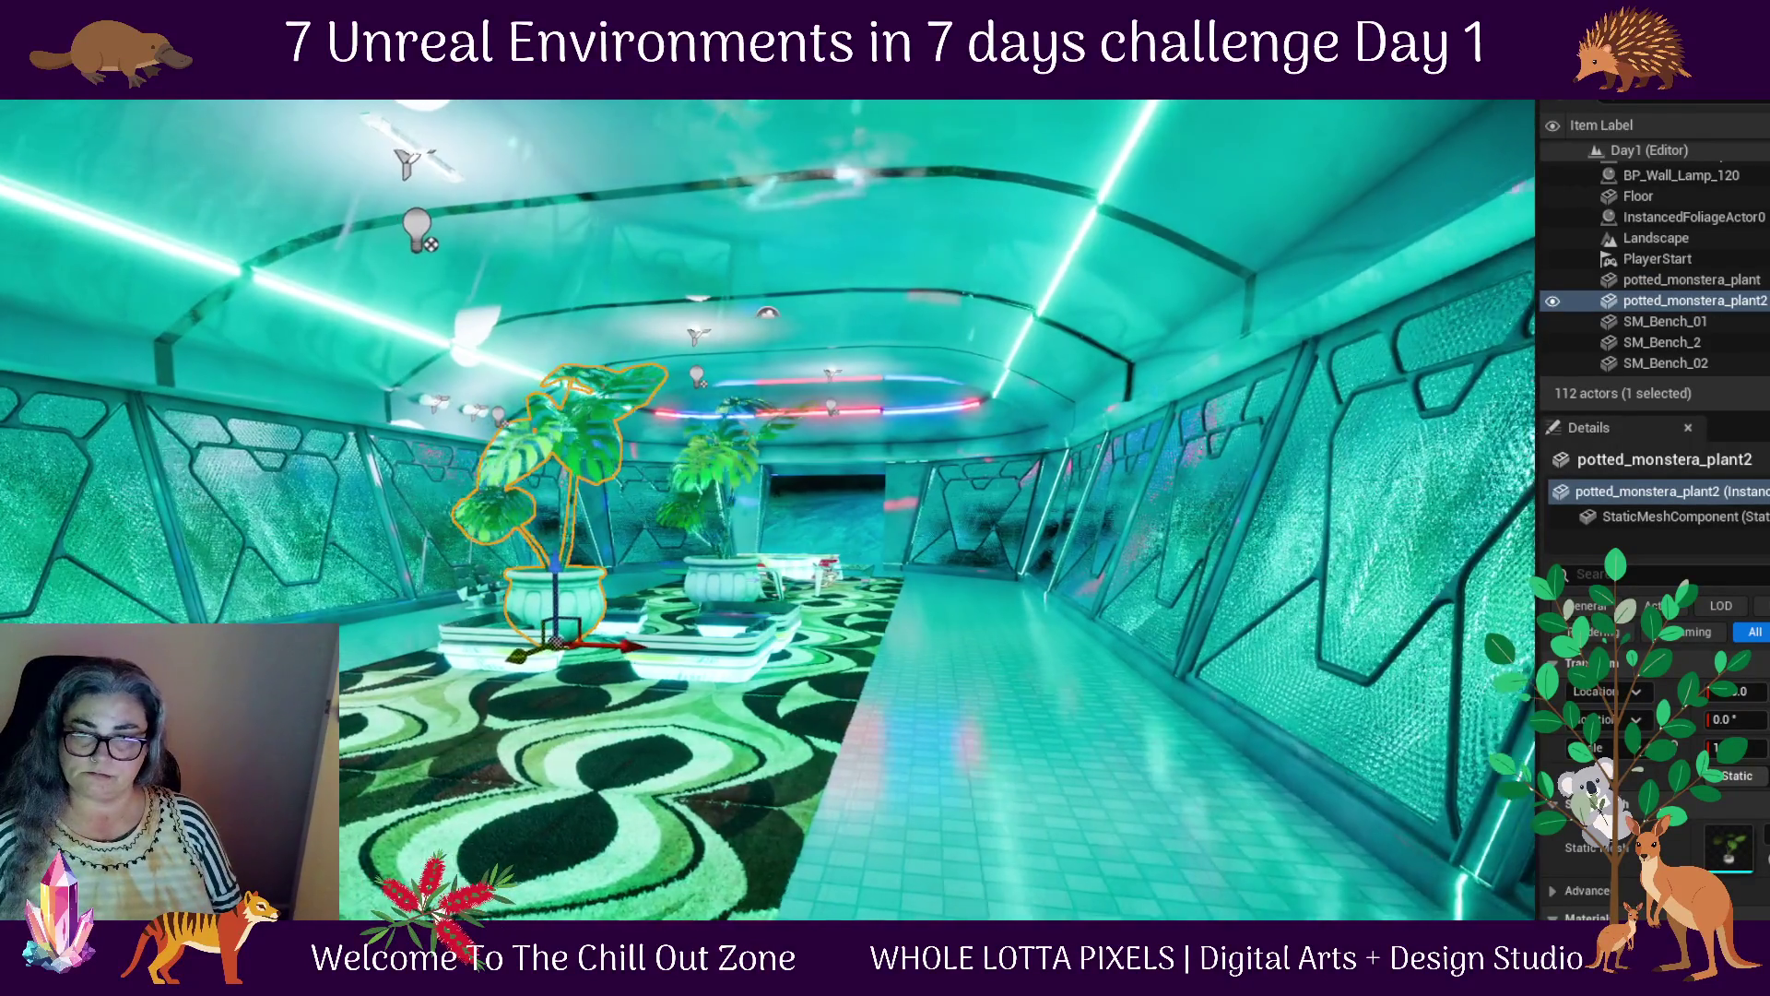
key("e")
mouse_move(567, 715)
left_mouse_down()
mouse_move(410, 876)
mouse_move(599, 885)
left_mouse_up()
key("f")
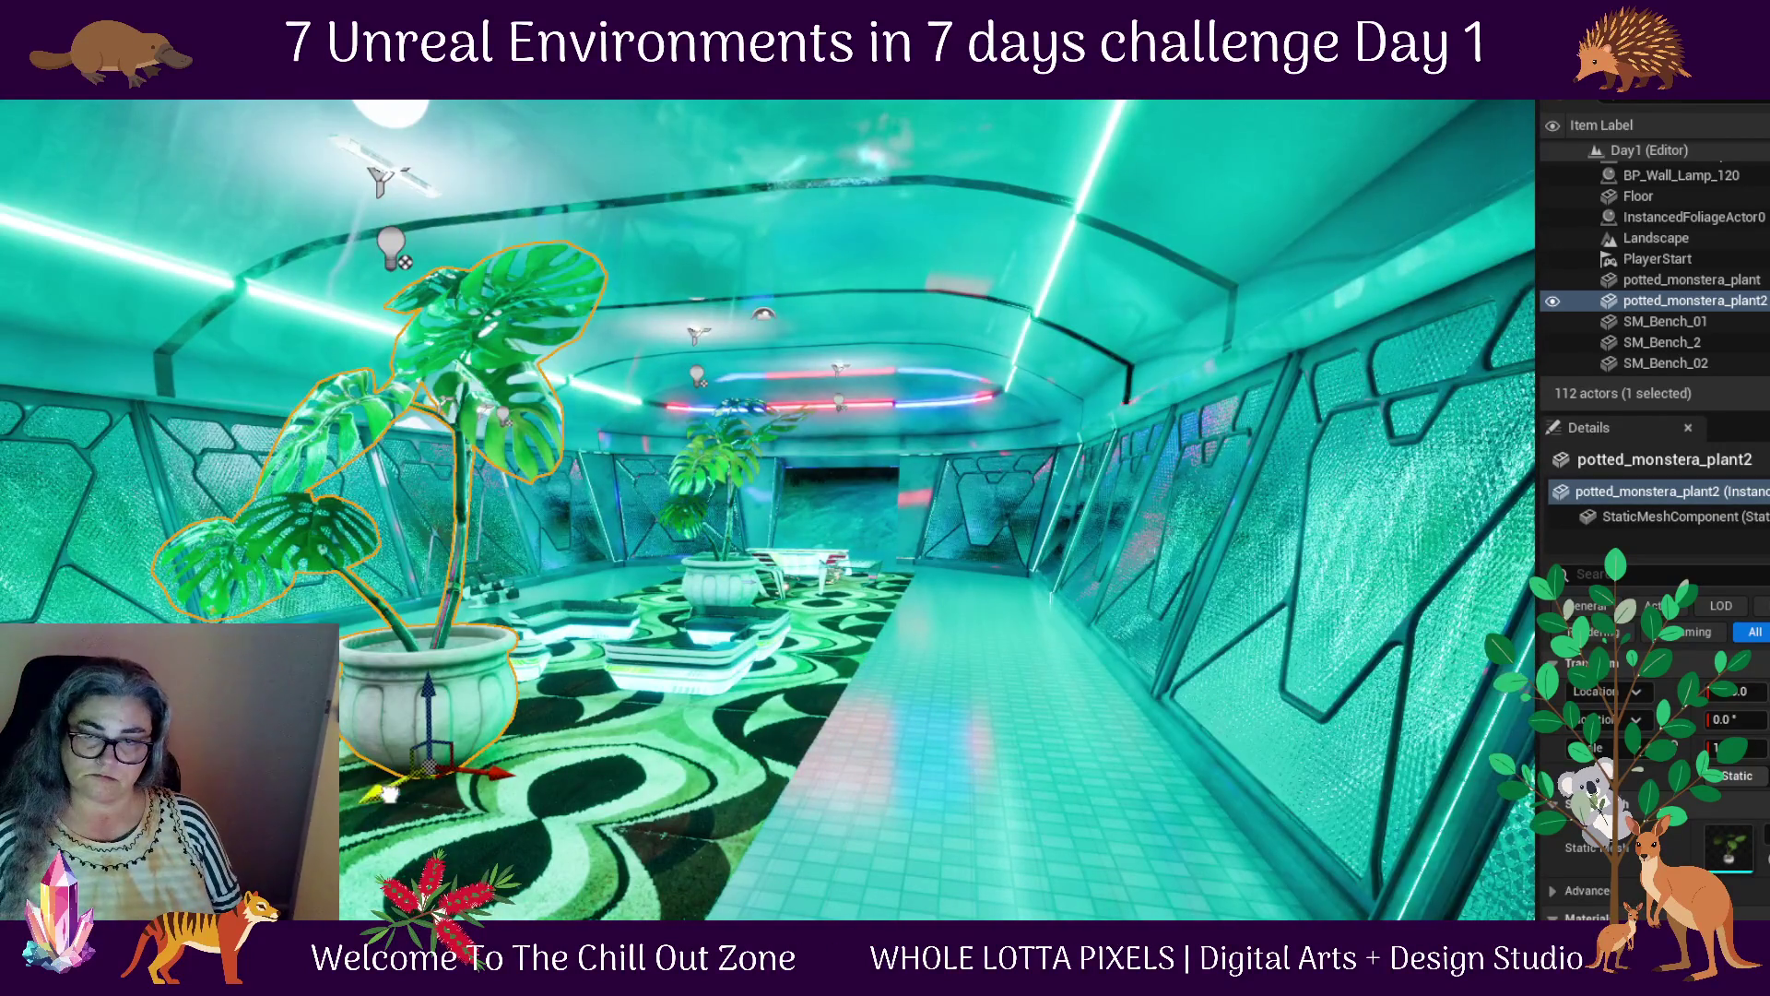
left_click_drag(434, 775, 378, 830)
scroll(968, 810, "down", 10)
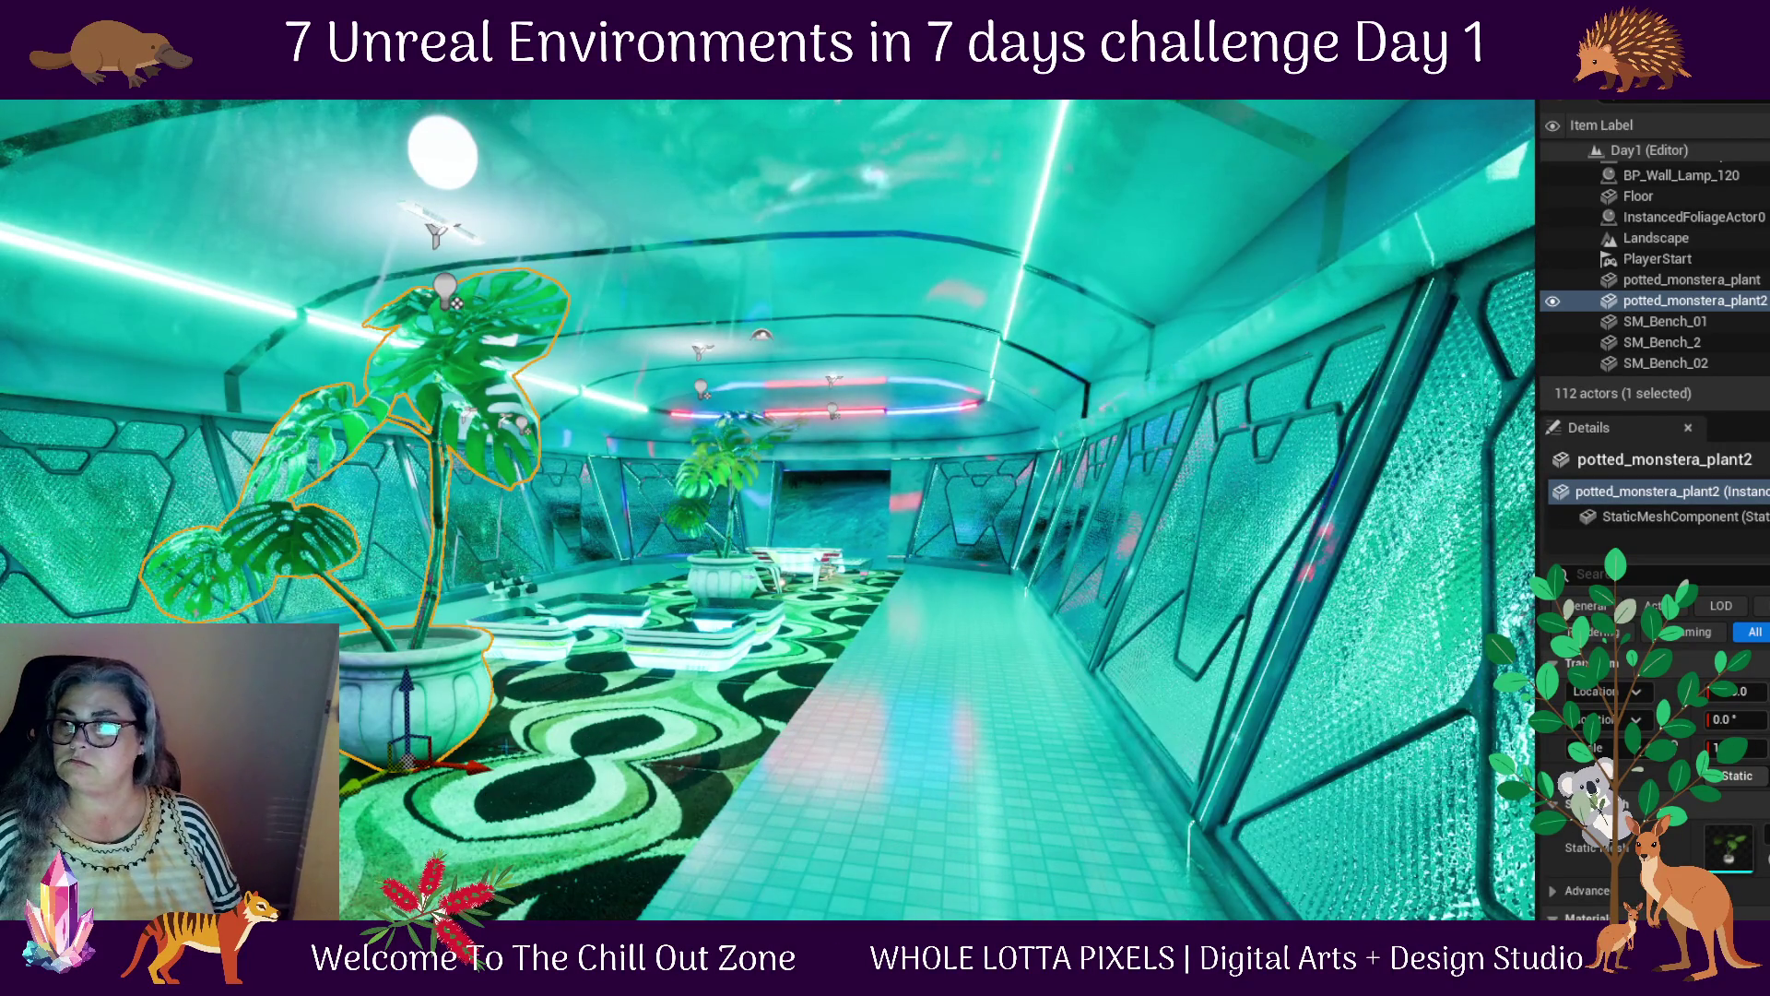
scroll(968, 810, "up", 10)
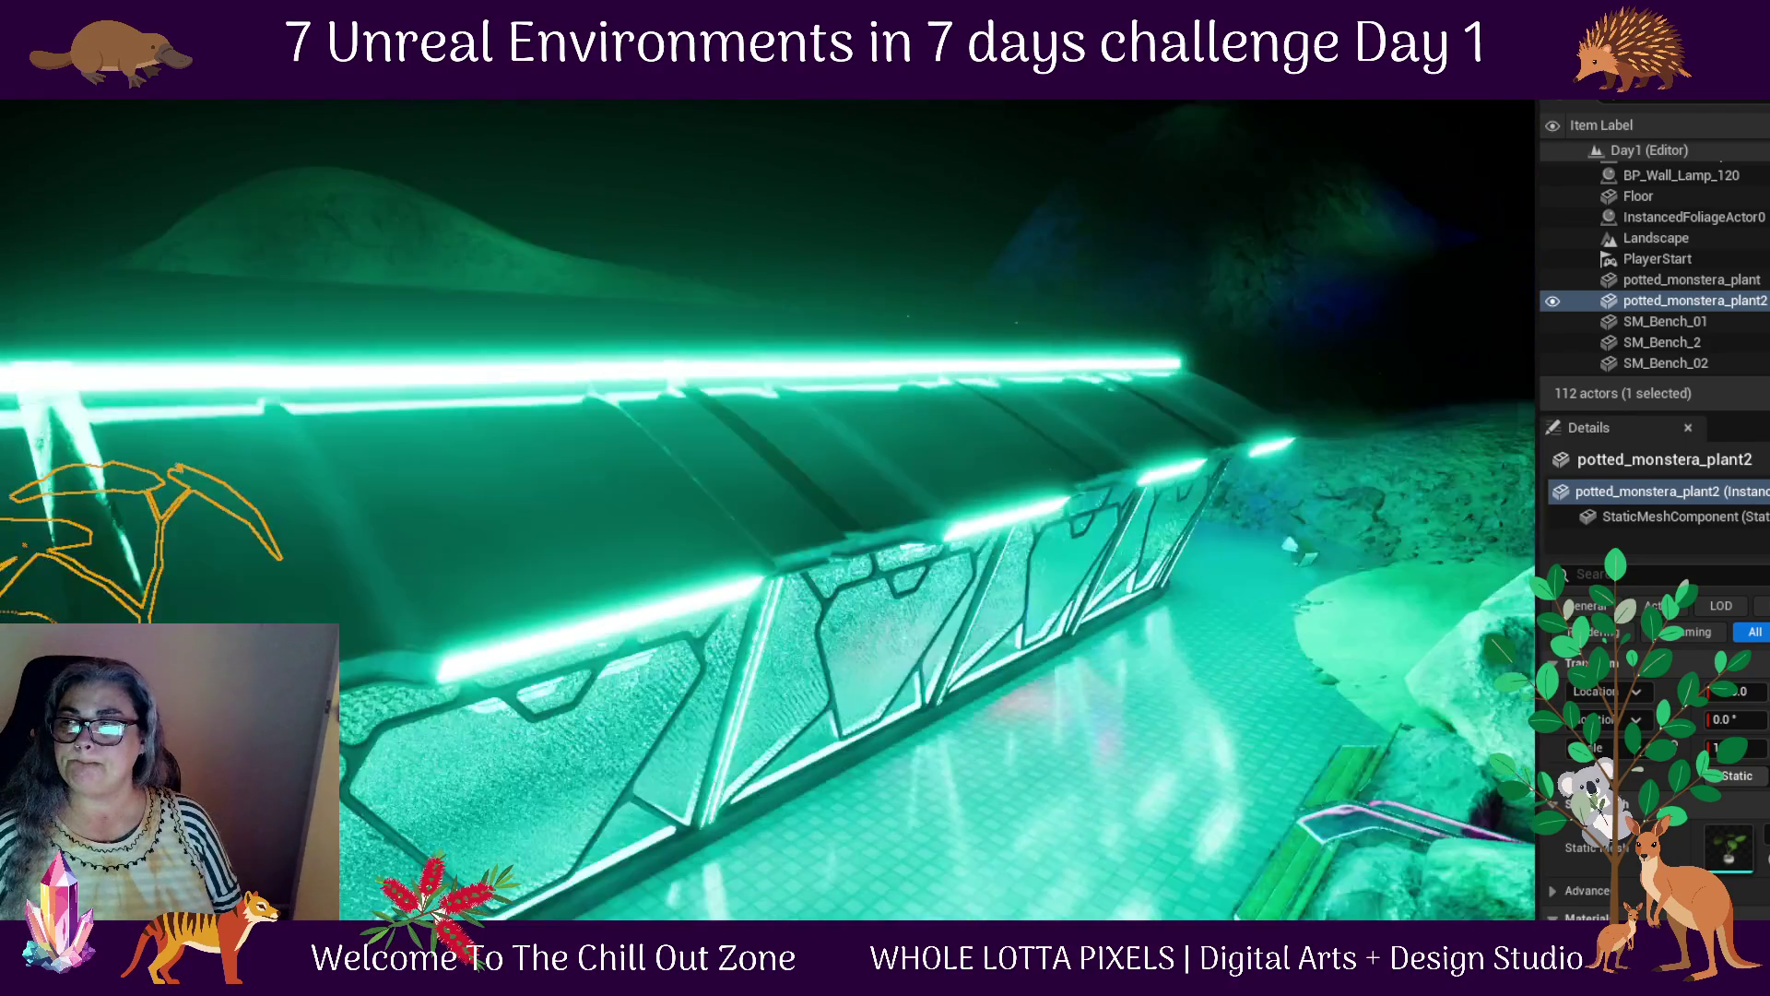
key("f")
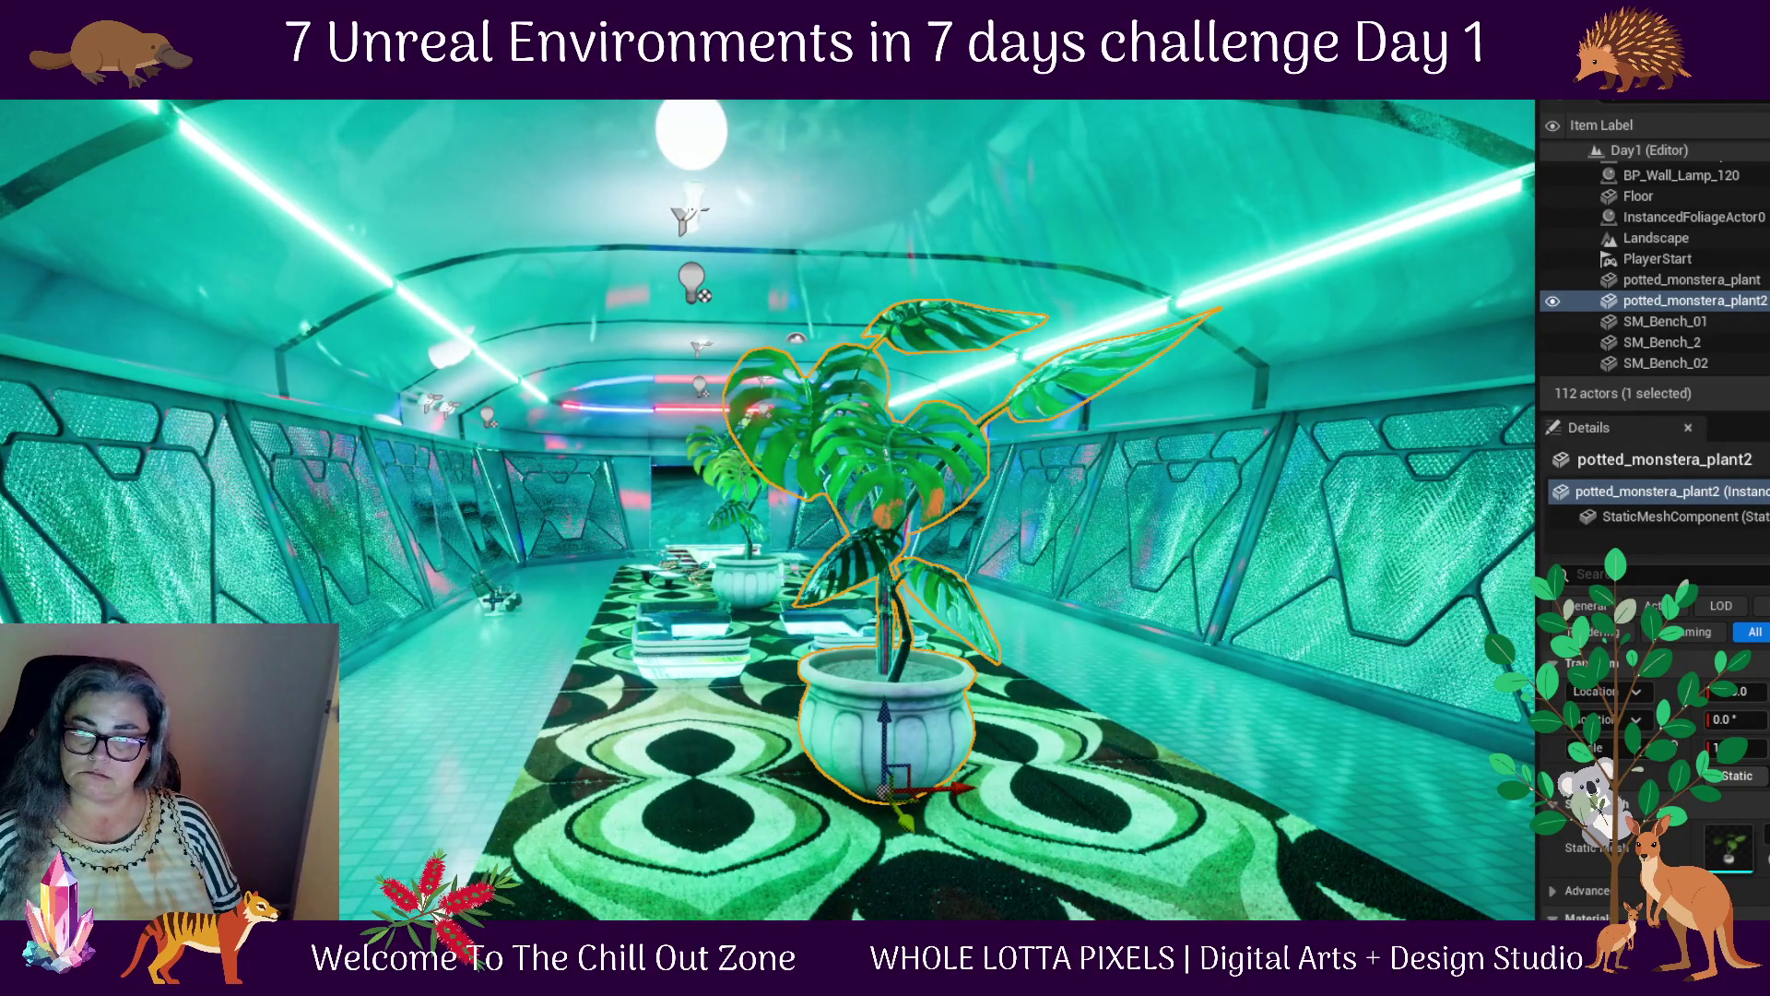
left_click(498, 597)
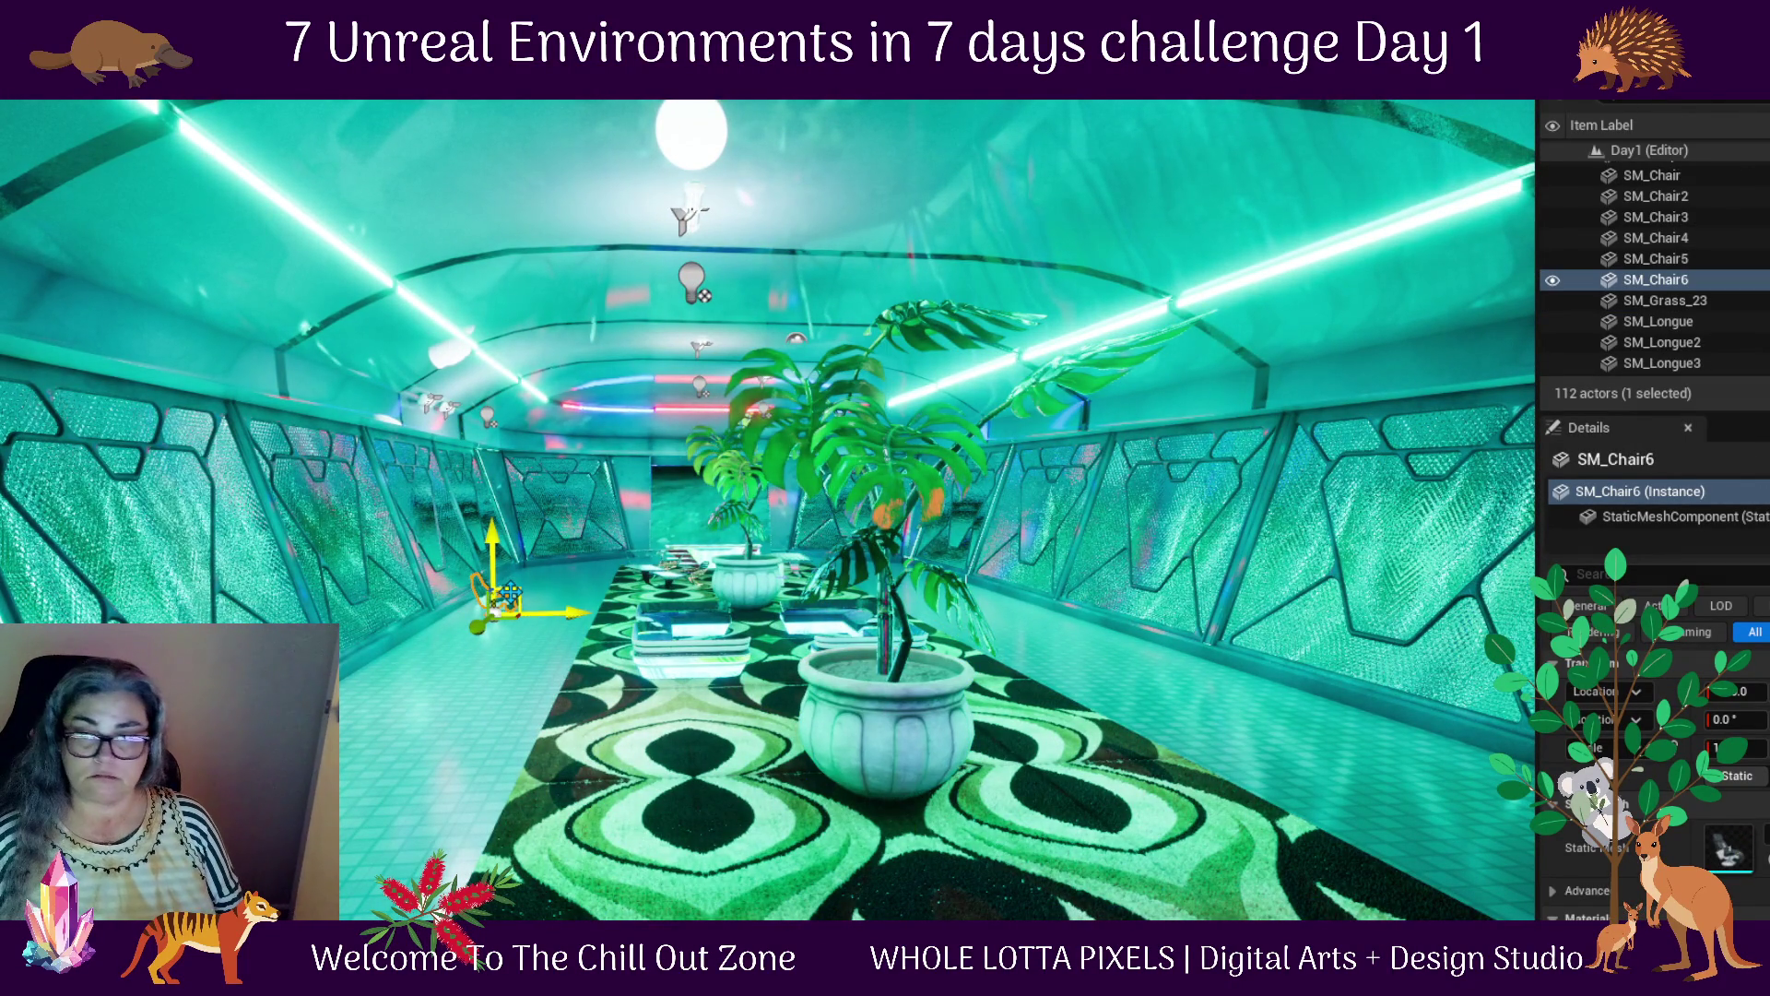
Select chairs SM_Chair6 and SM_Chair5 and move them onto the front of the carpet
scroll(505, 595, "up", 5)
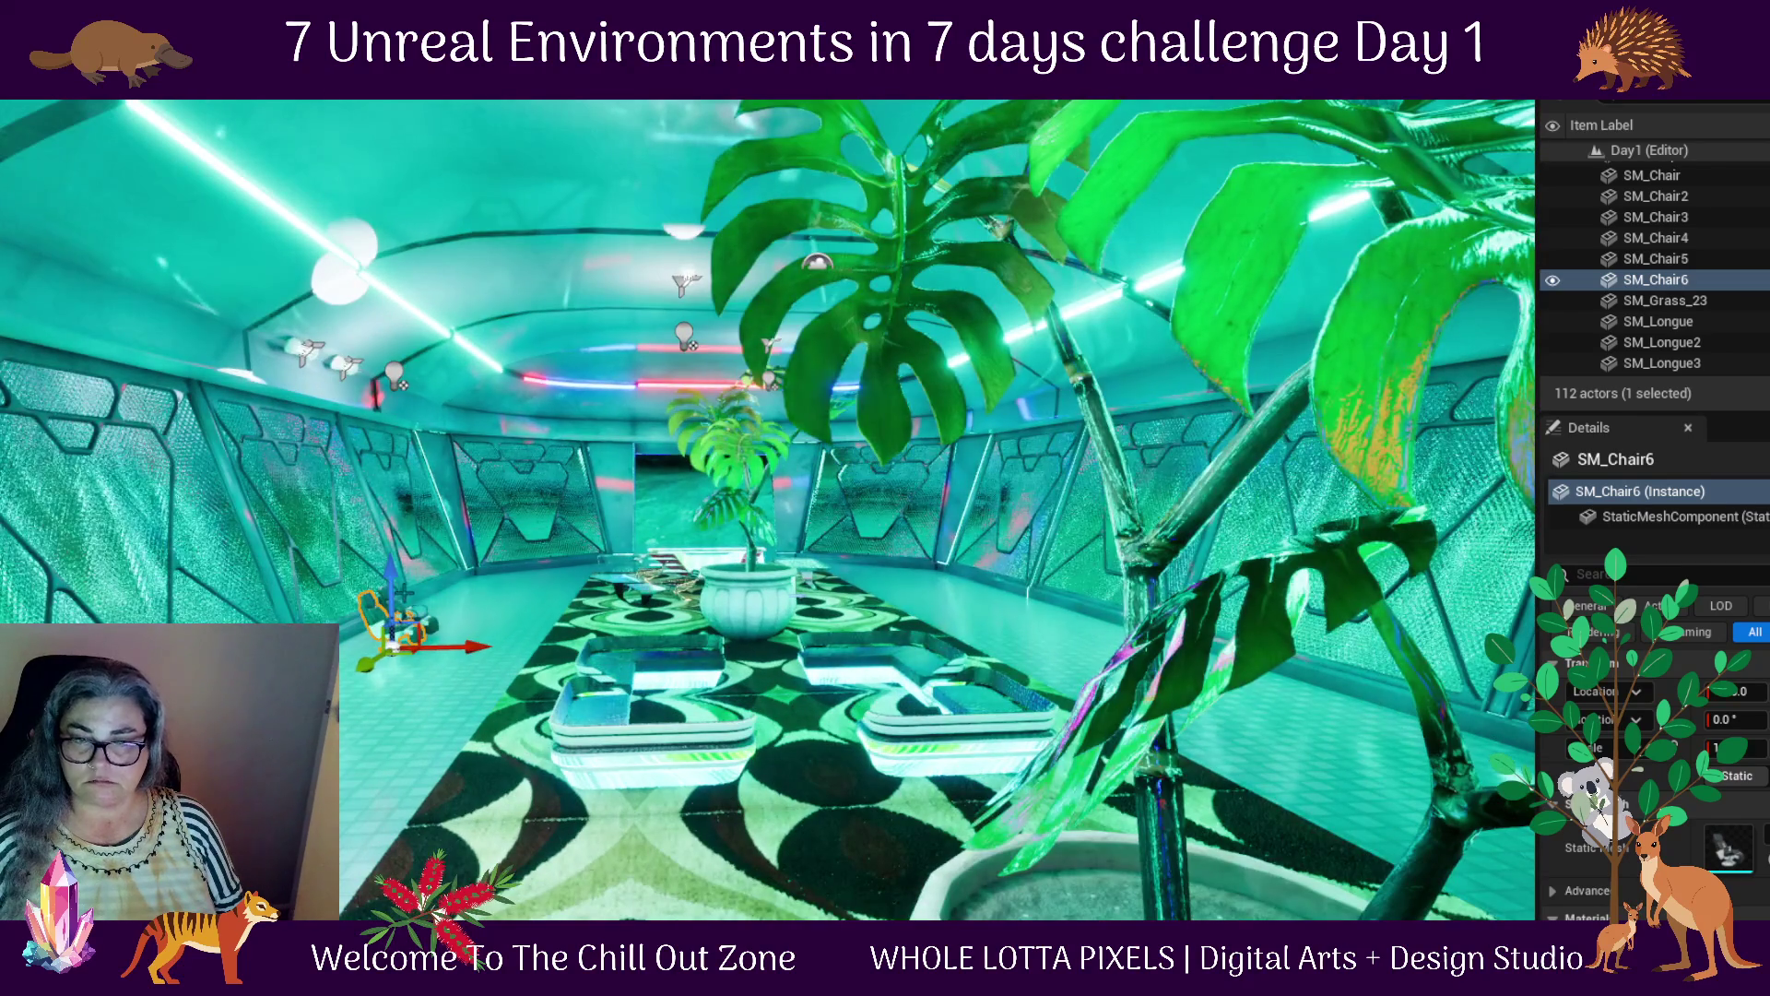
left_click(432, 625, "ctrl")
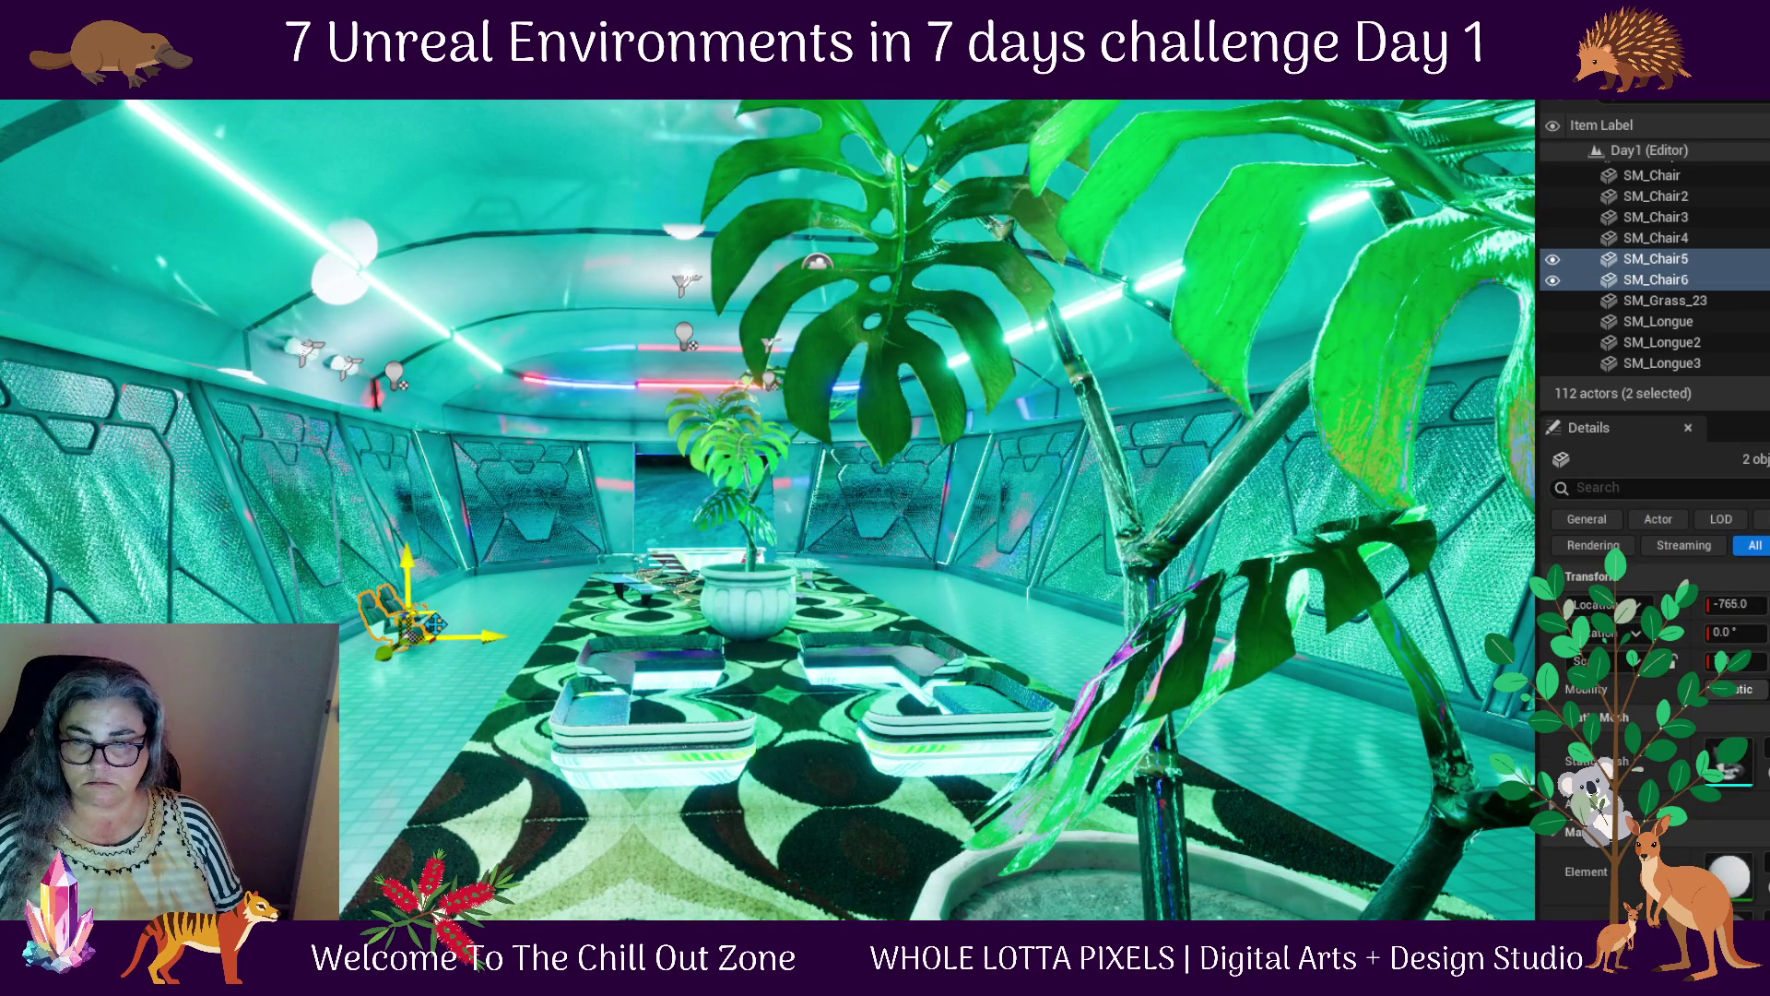
key("h")
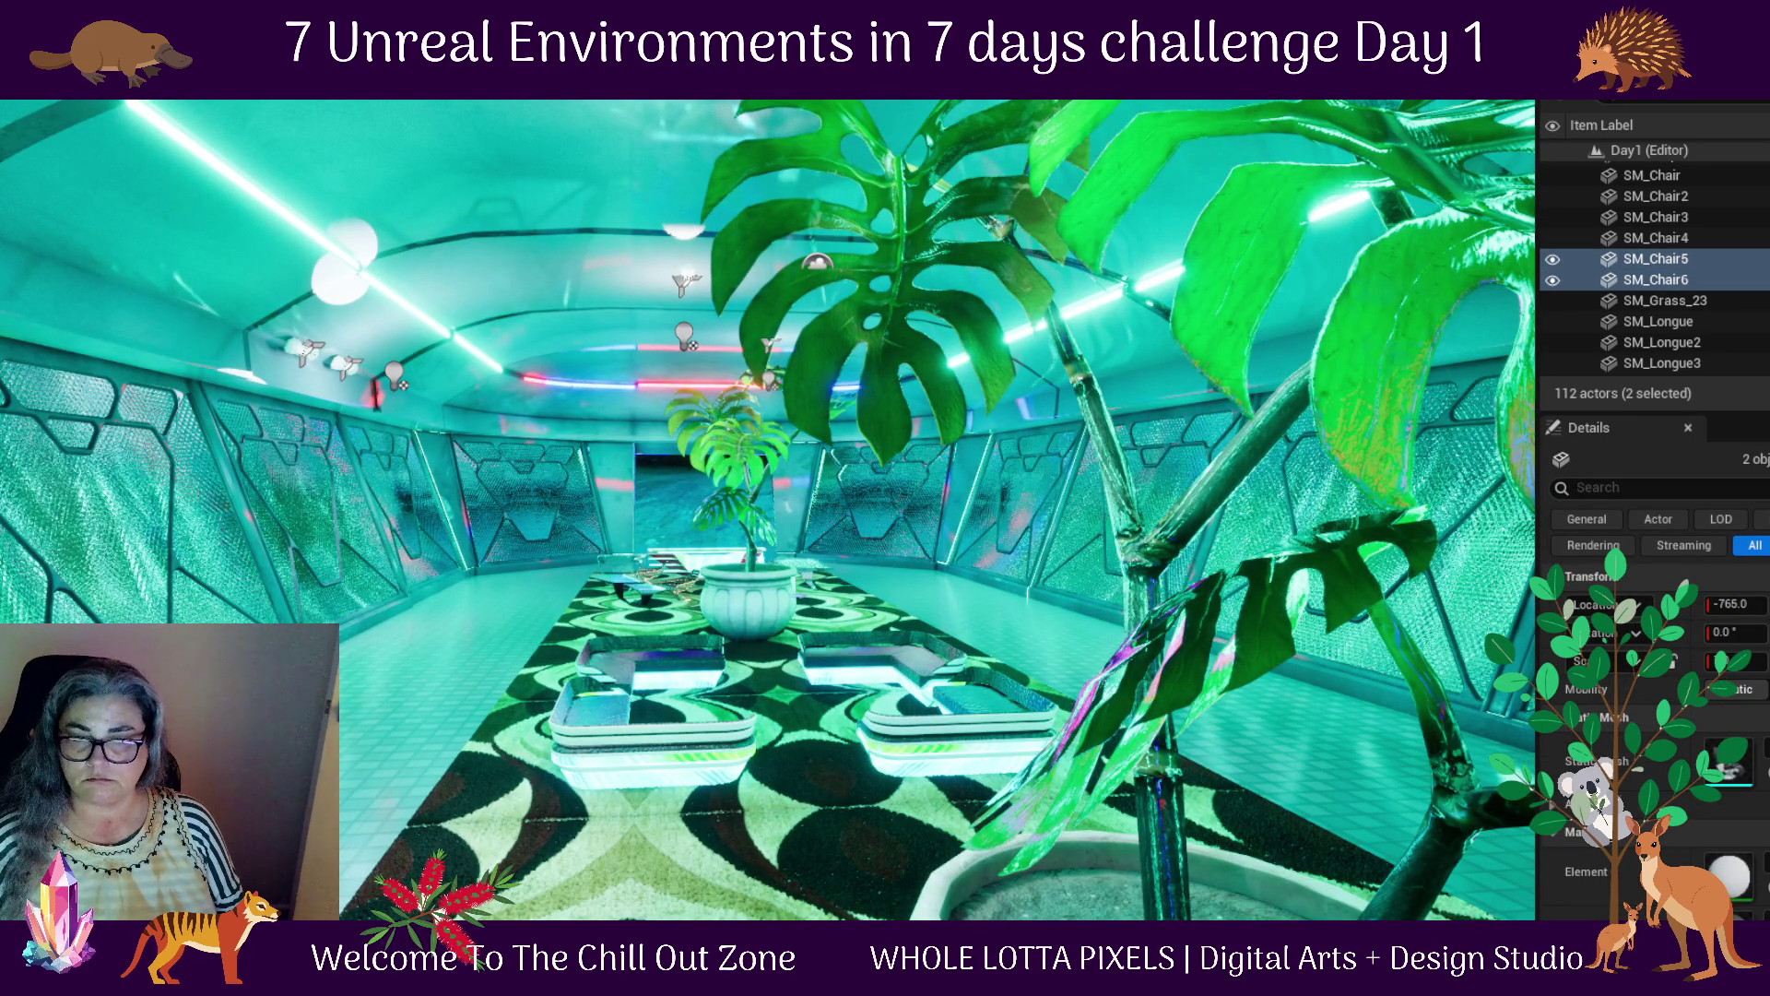
left_click_drag(617, 811, 617, 876)
left_click_drag(502, 662, 803, 657)
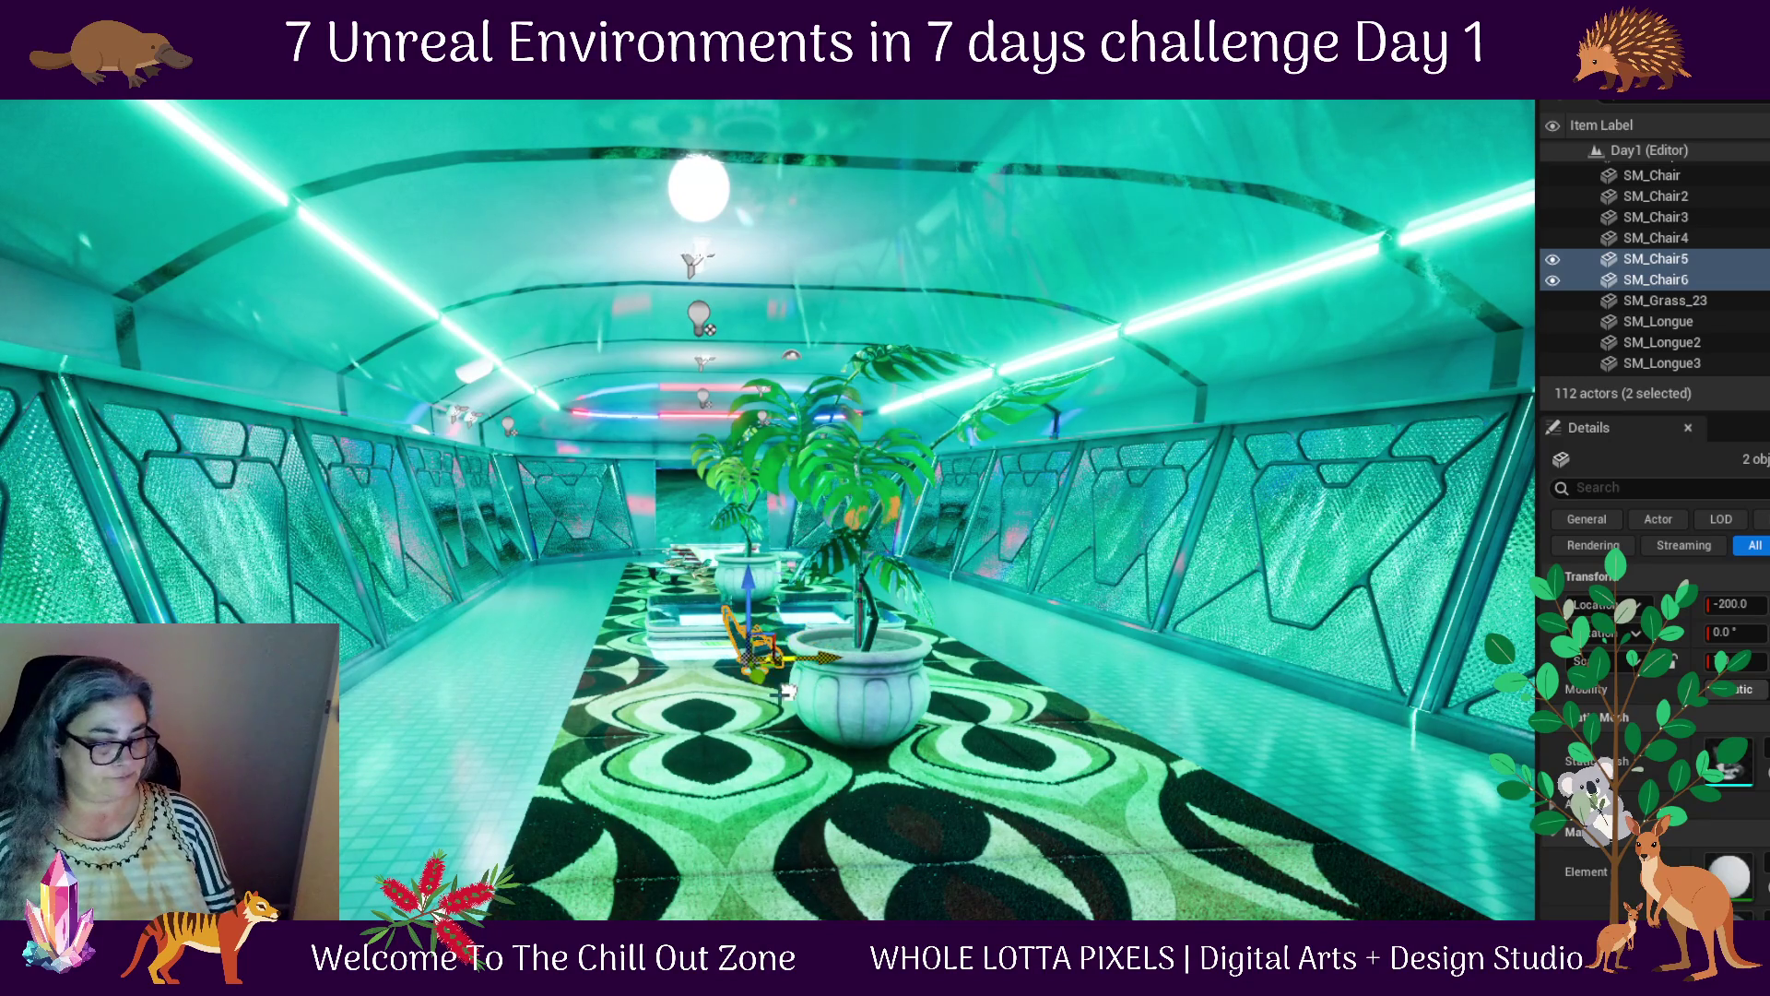
left_click_drag(757, 690, 908, 782)
left_click_drag(933, 851, 1088, 865)
left_click_drag(1113, 770, 827, 771)
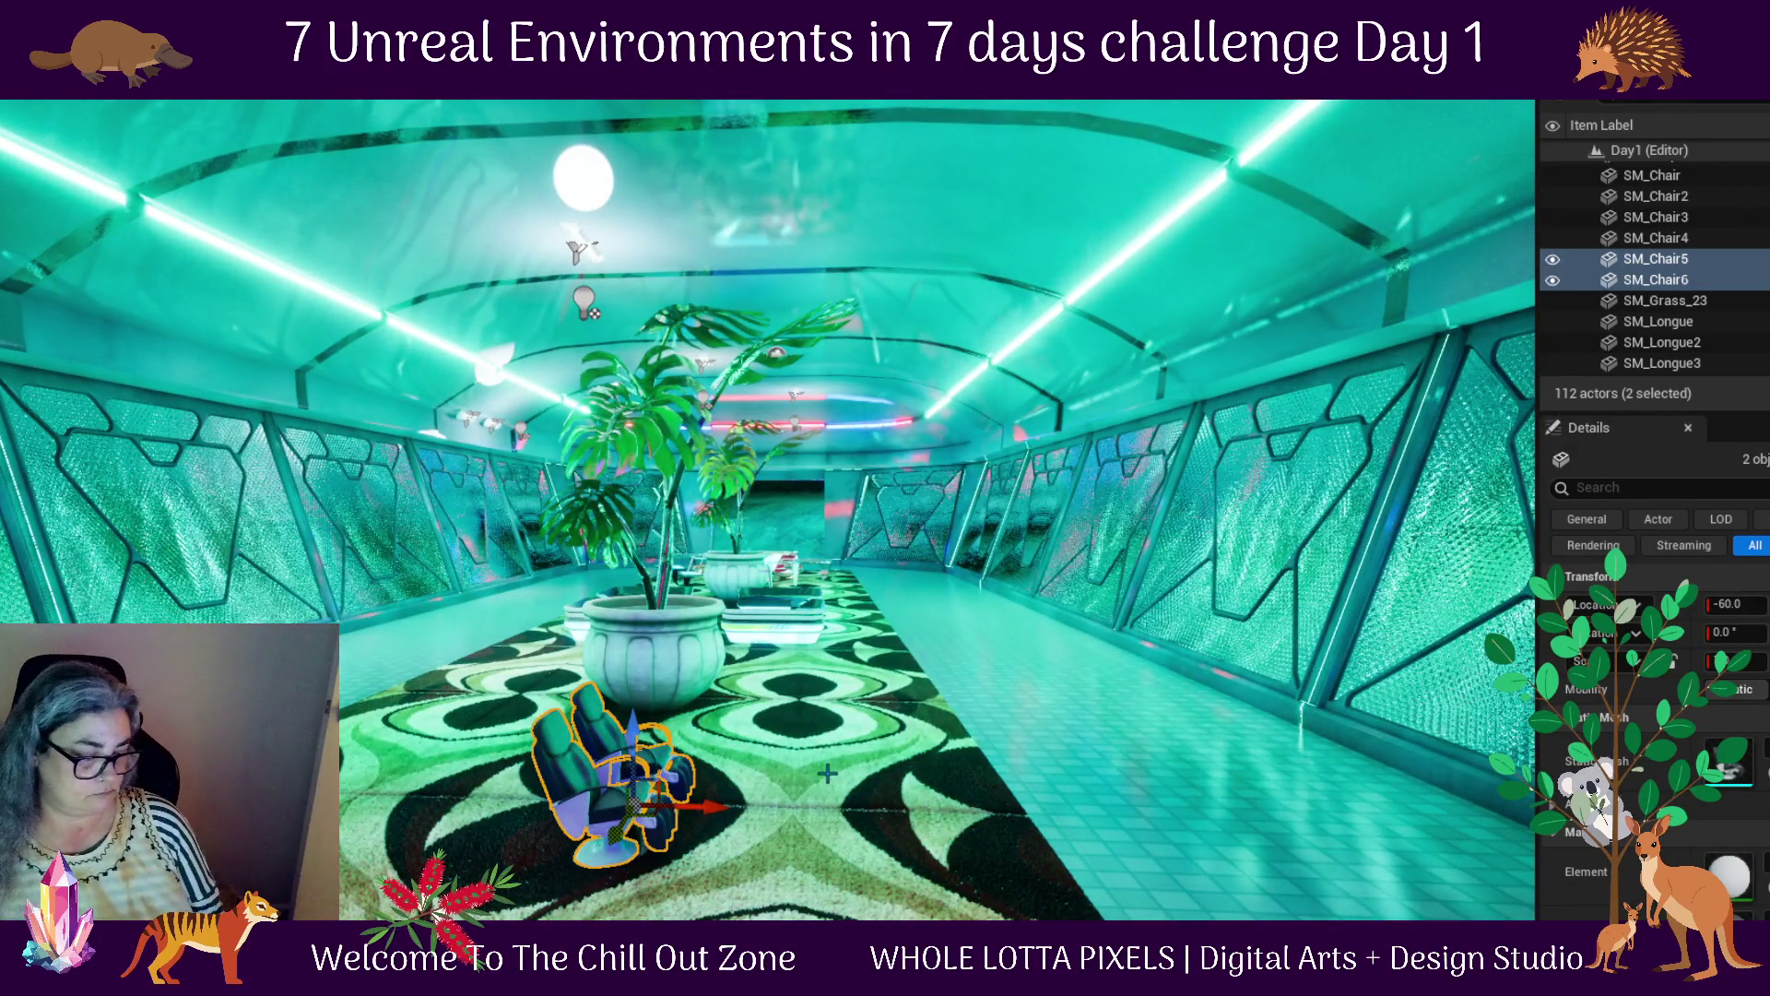
key("f")
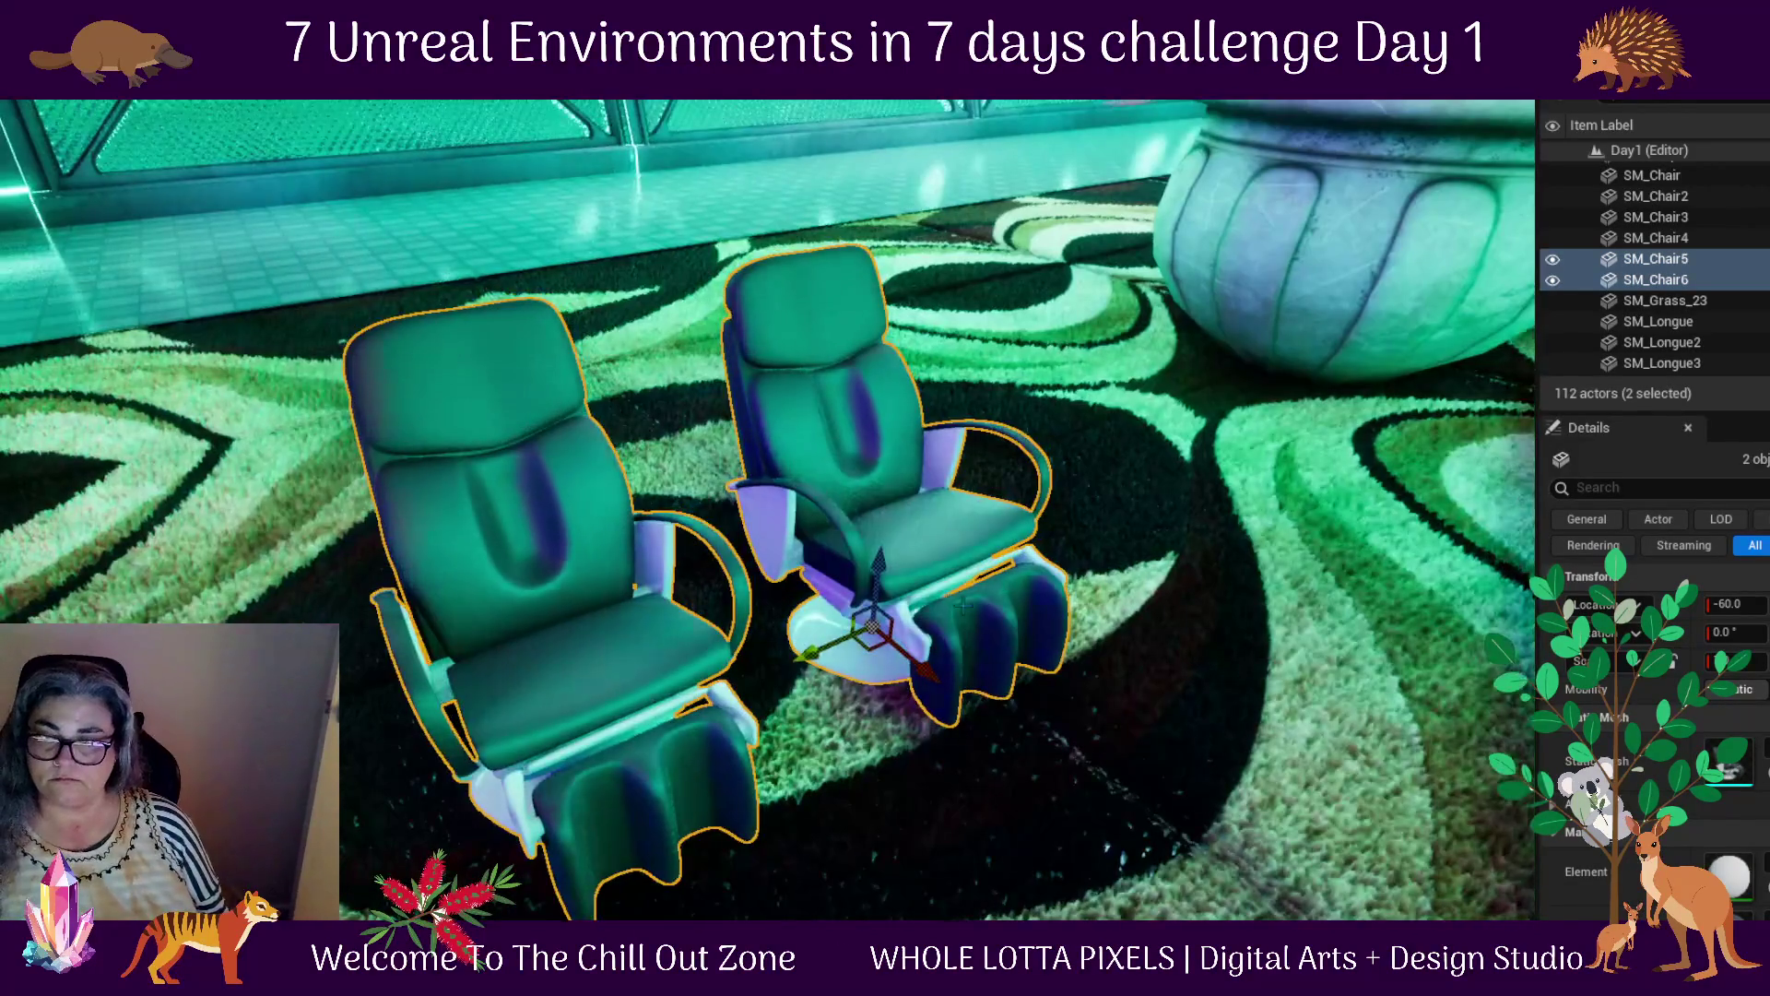
Shift both chairs beside the monstera pot and frame them close up
scroll(802, 585, "down", 5)
mouse_move(802, 586)
left_mouse_down()
mouse_move(990, 601)
mouse_move(1208, 563)
mouse_move(1159, 527)
mouse_move(1190, 544)
left_mouse_up()
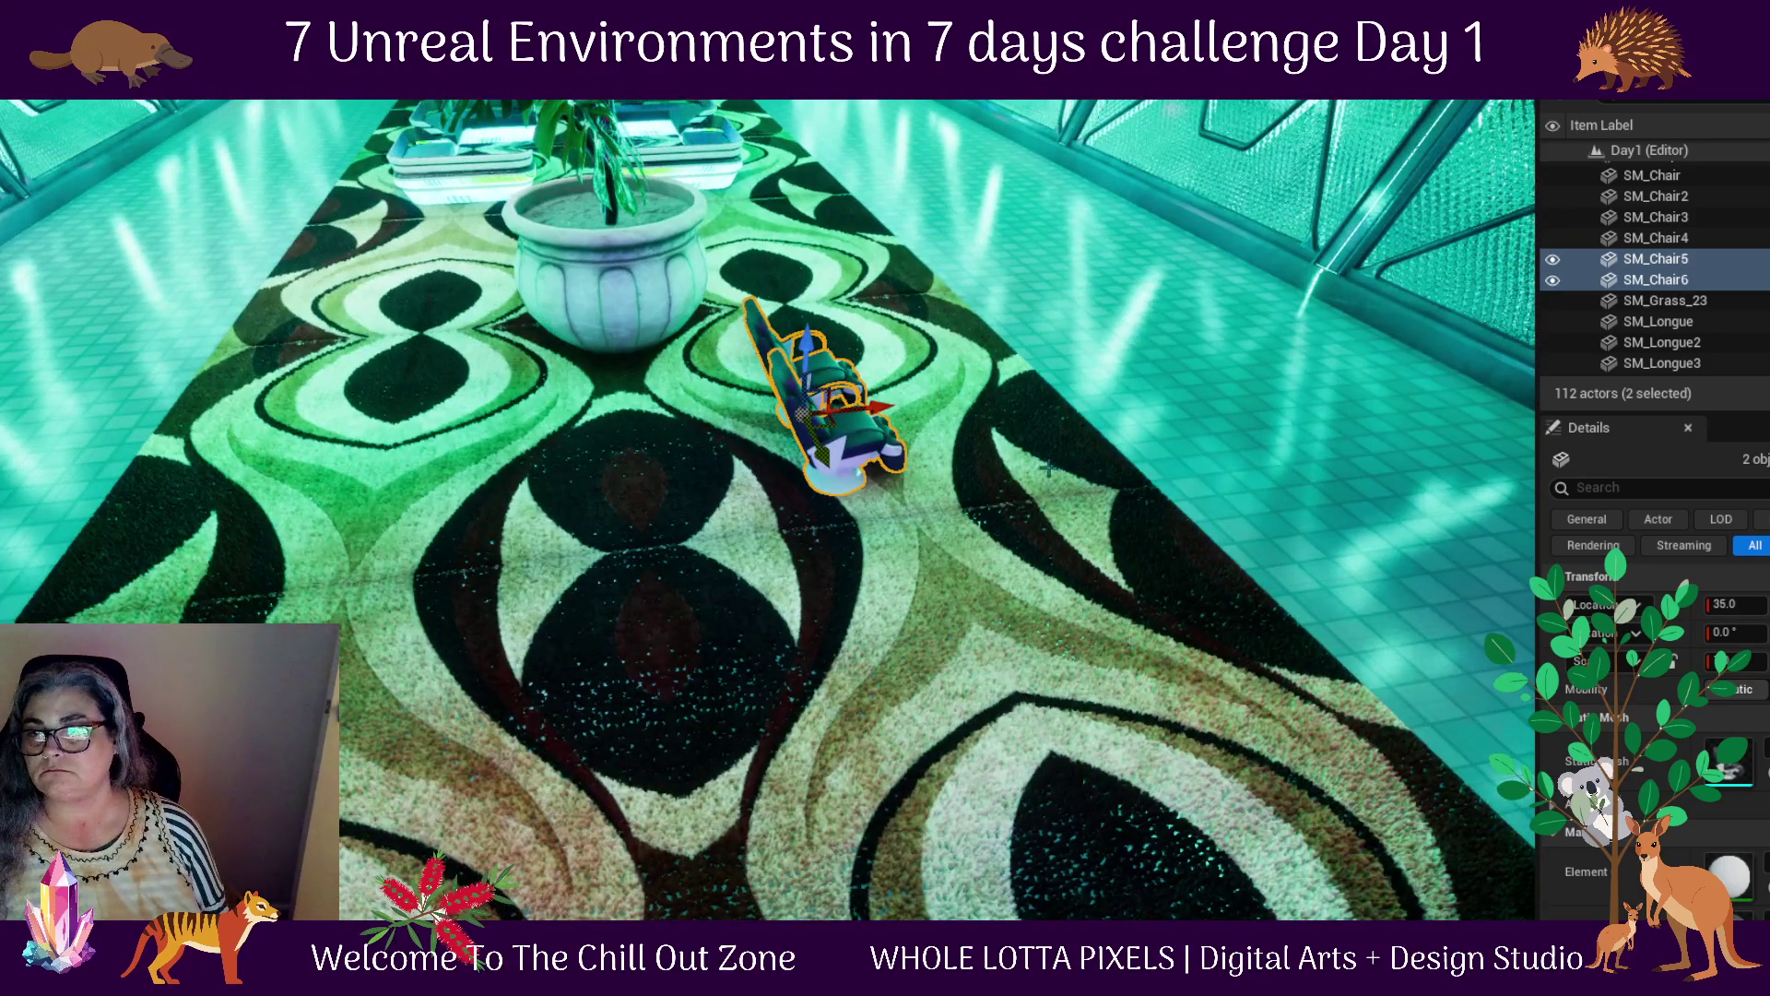
scroll(793, 274, "up", 5)
scroll(856, 387, "up", 3)
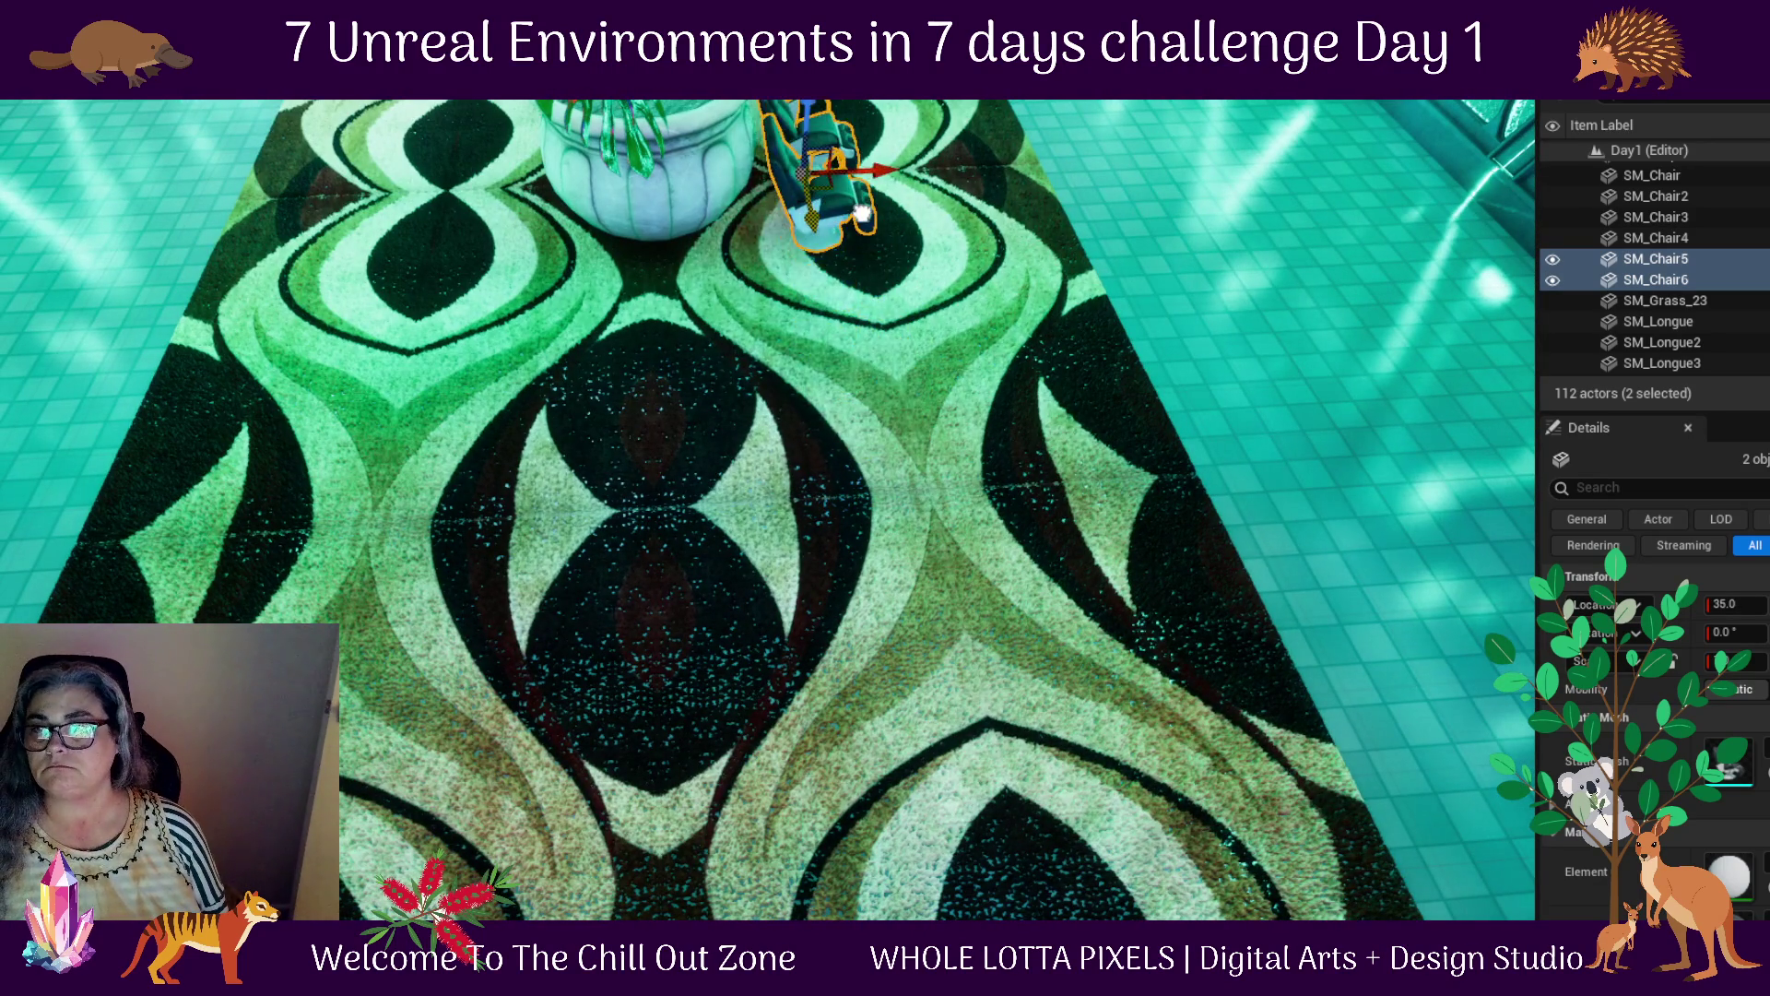
left_click_drag(855, 387, 922, 350)
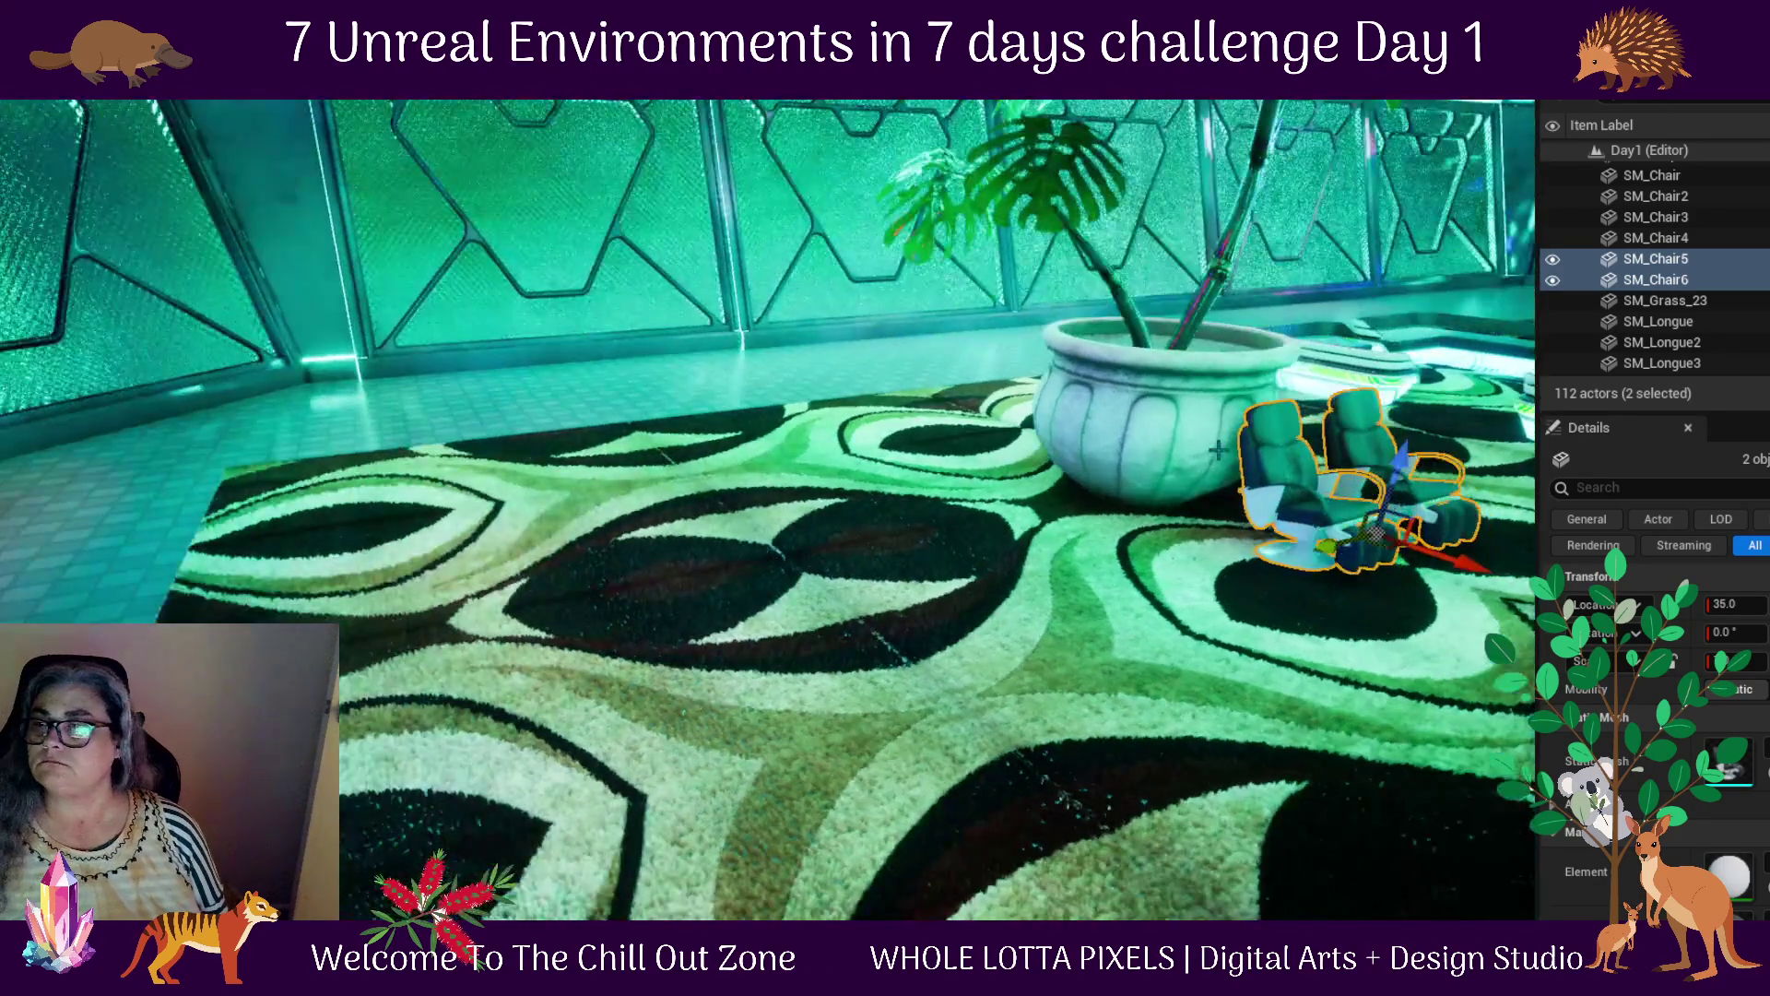
key("f")
scroll(1414, 600, "down", 5)
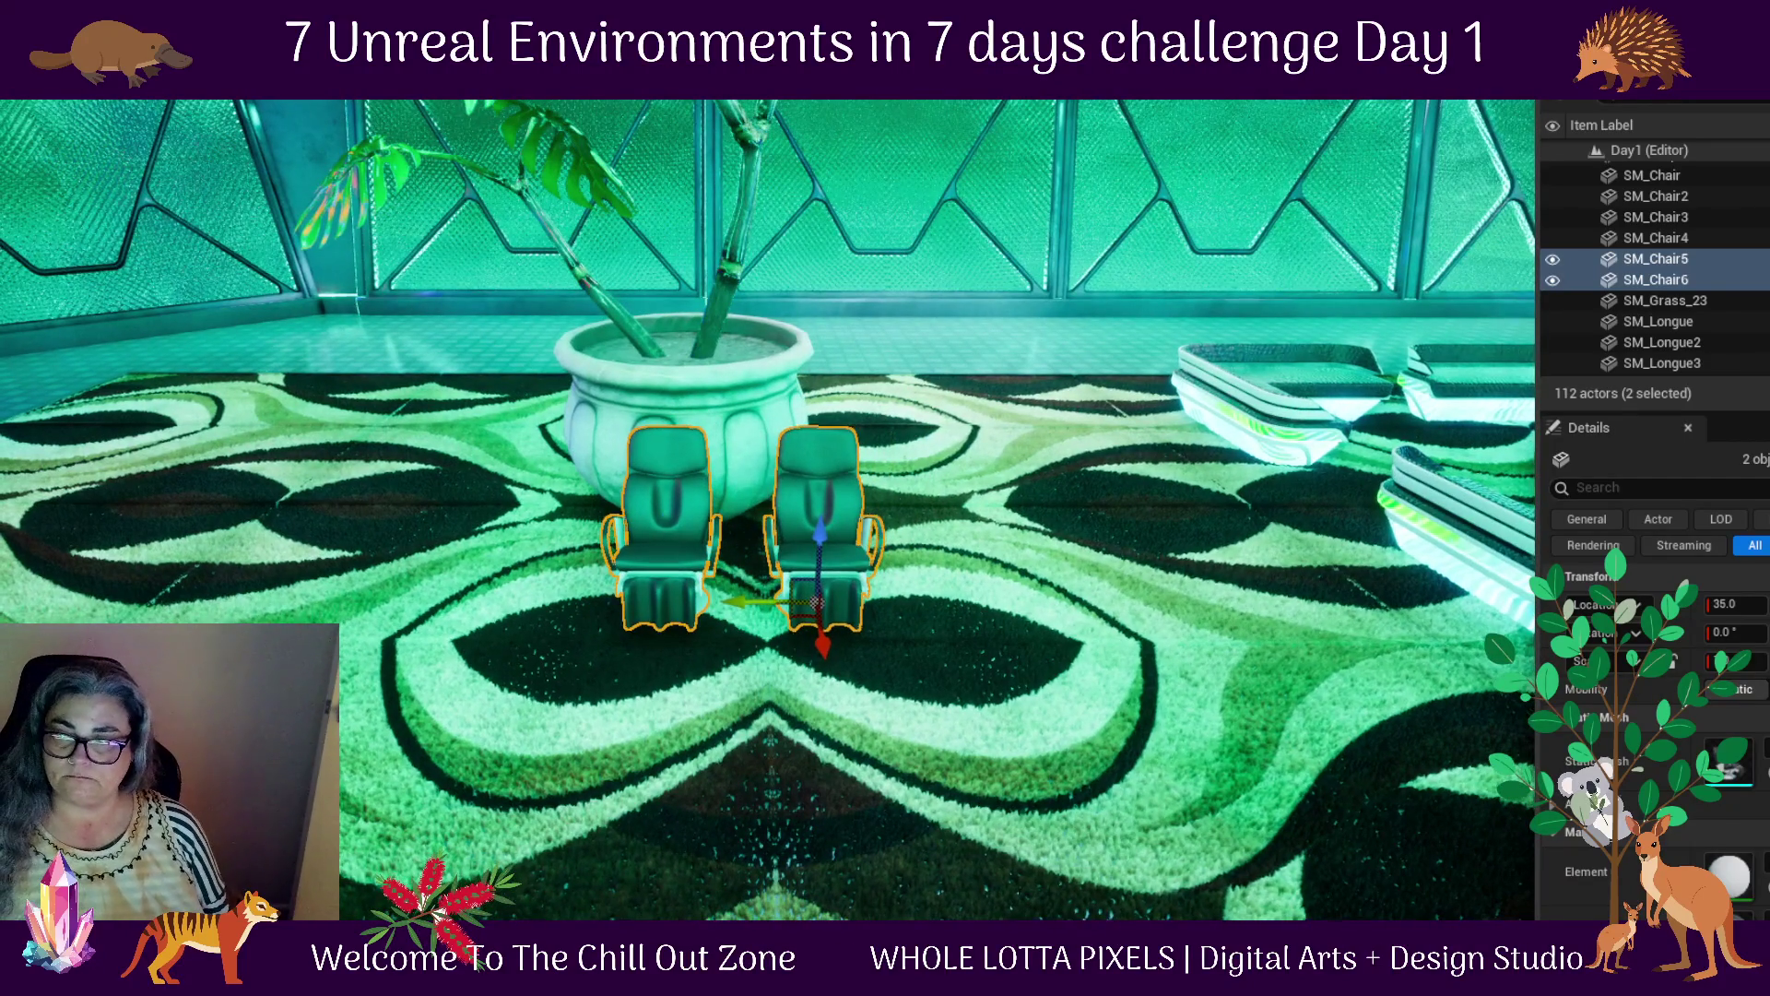
Nudge SM_Chair6 on its own further left beside the pot
left_click(708, 583)
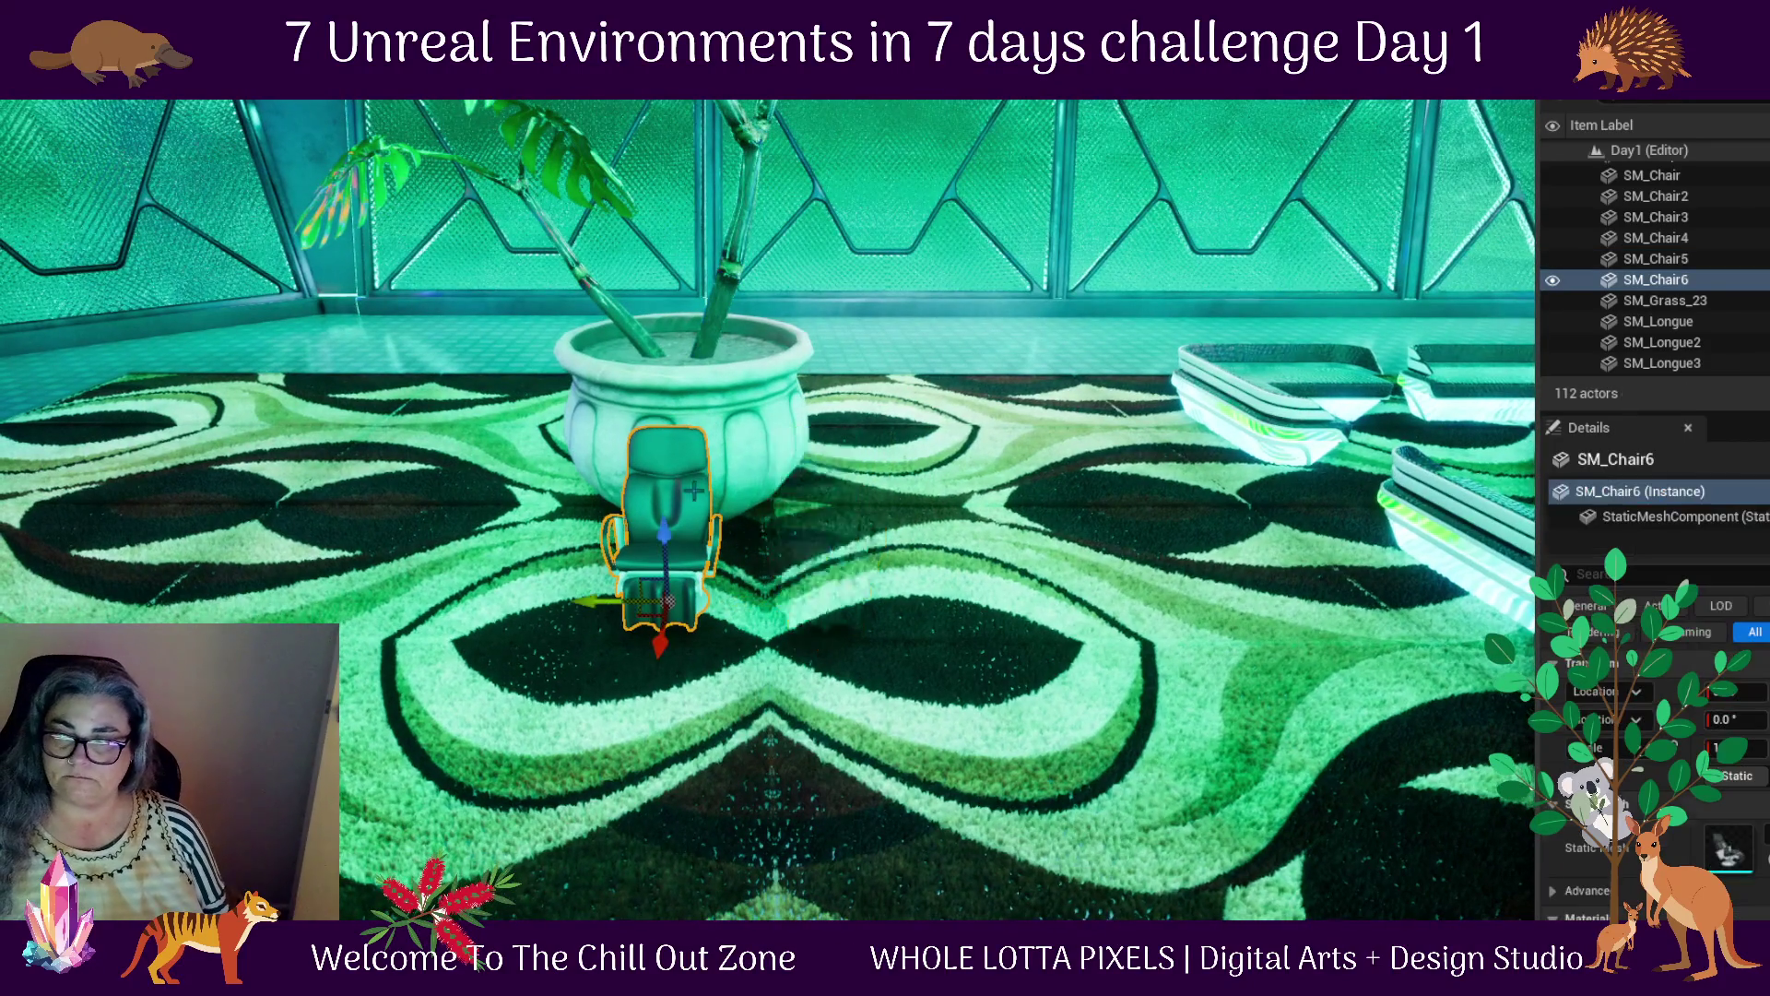
left_click_drag(885, 498, 719, 498)
left_click_drag(412, 671, 271, 606)
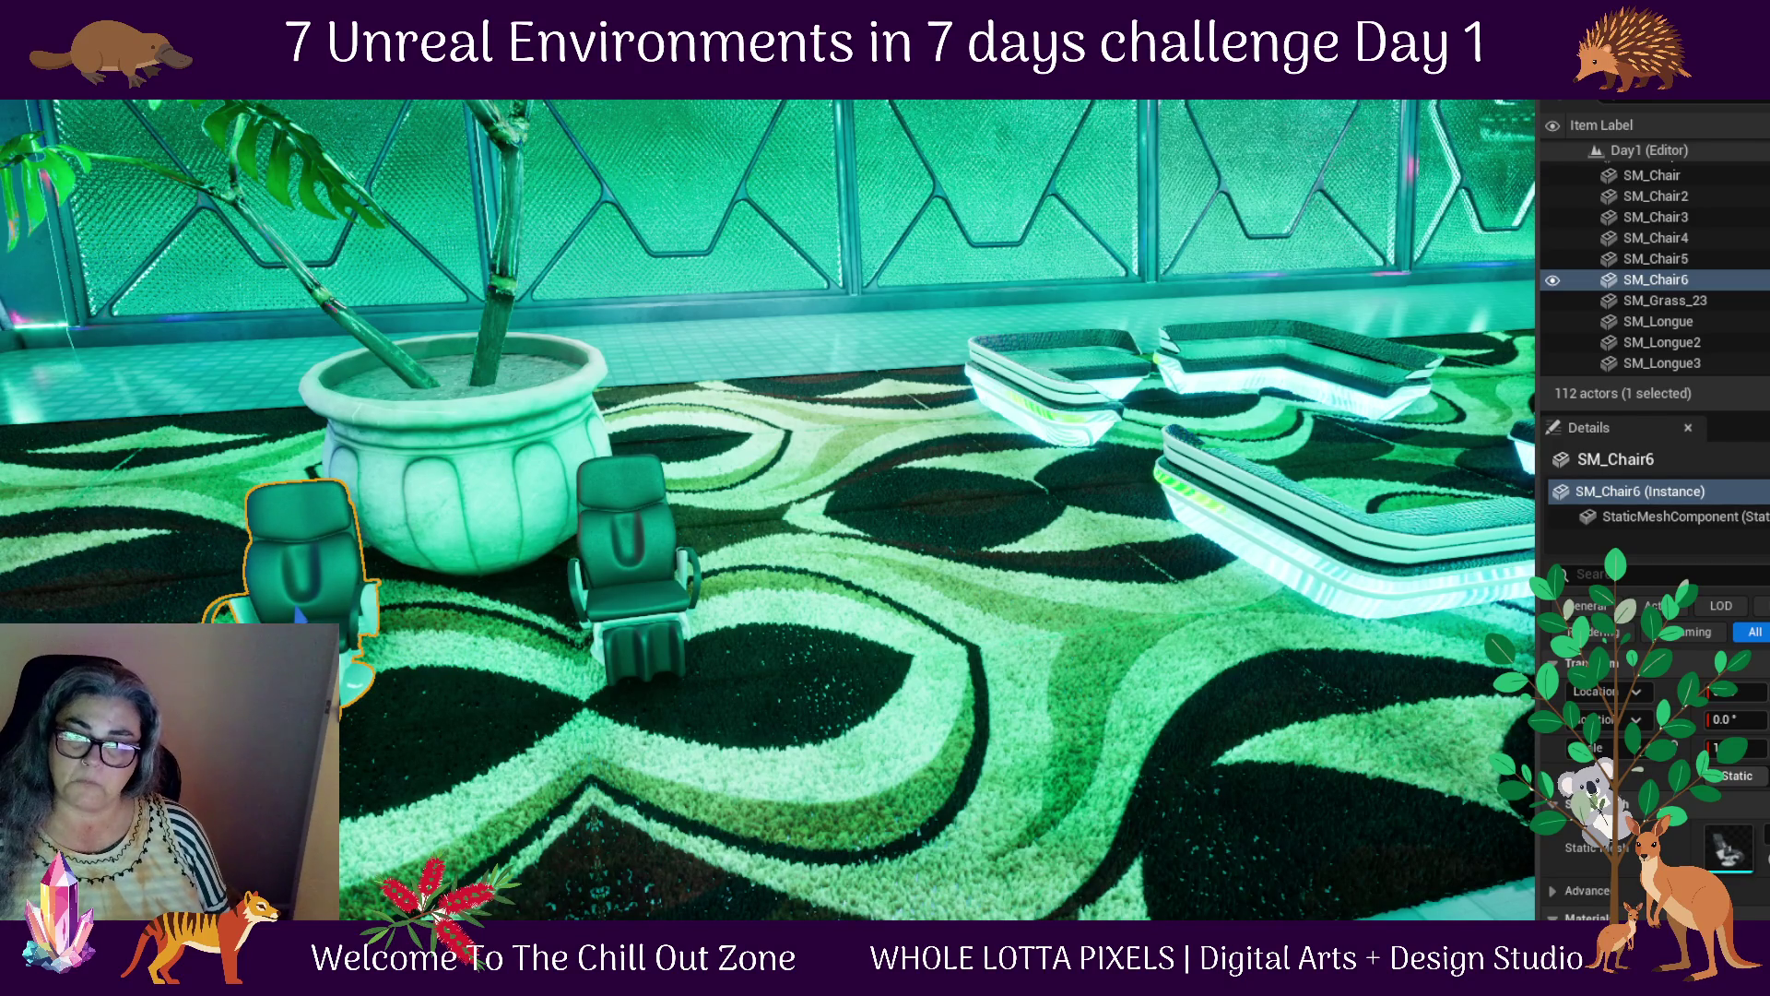
key("ctrl+space")
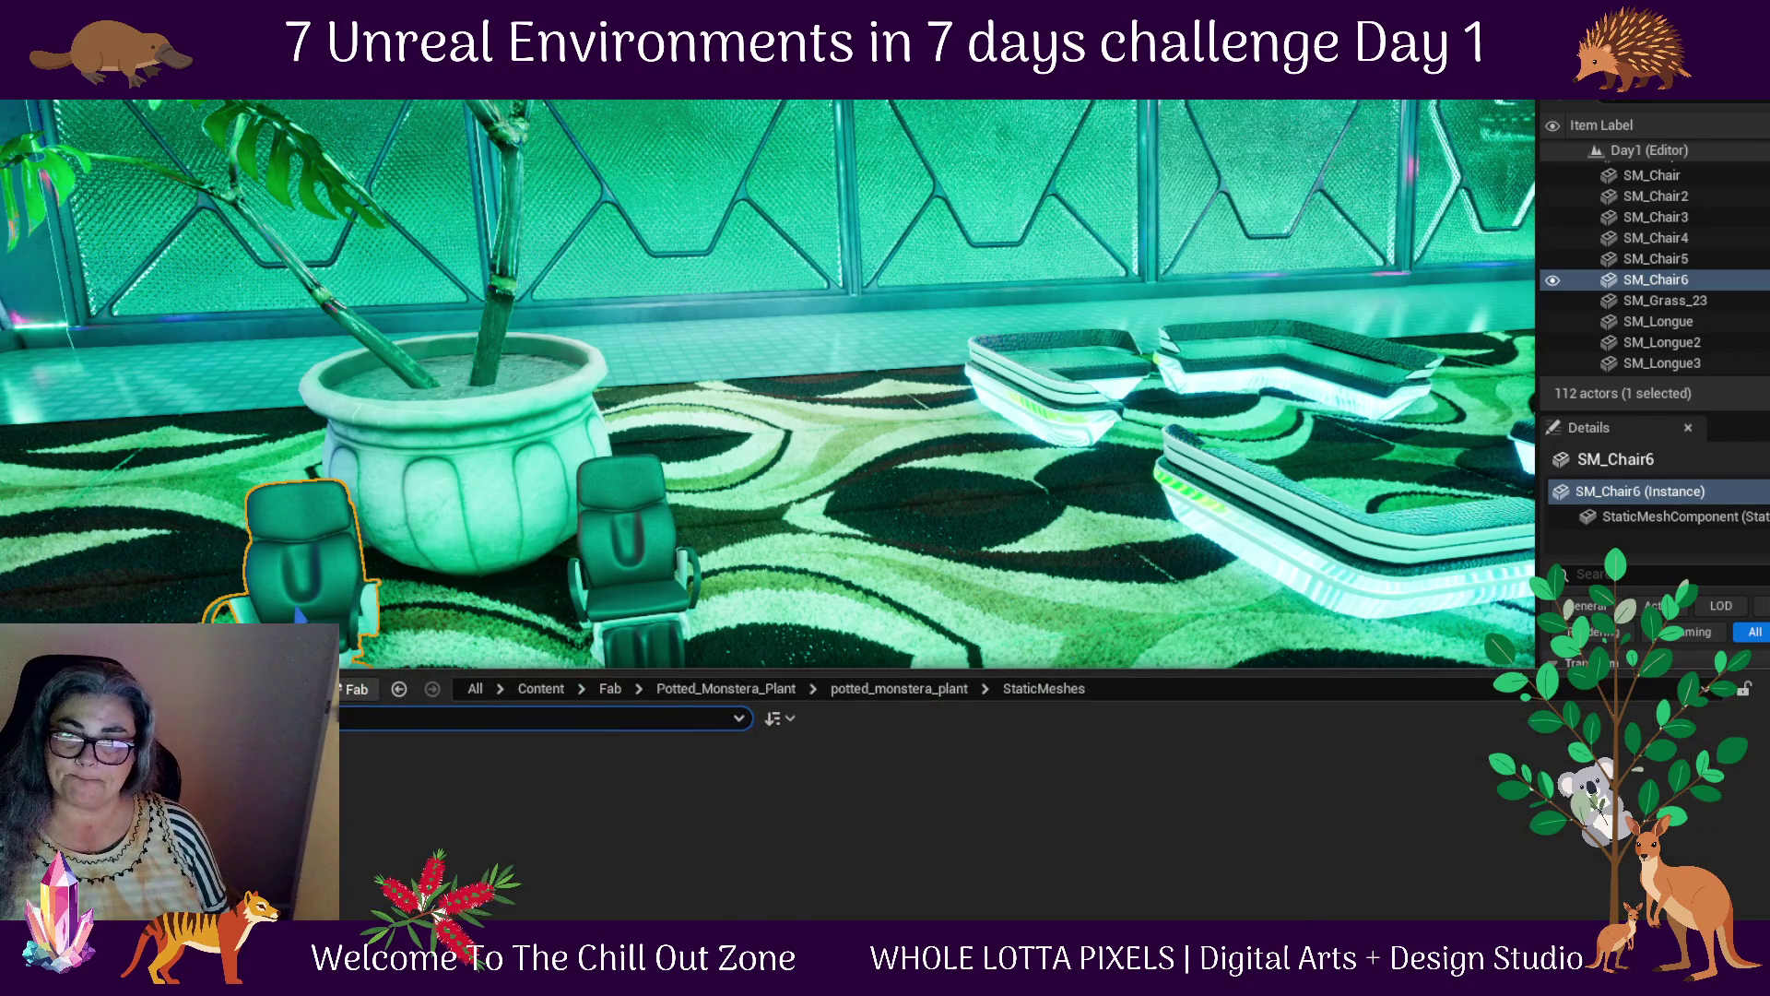
In the Content Drawer, go up to Fab and open stylized_lupines > StaticMeshes
left_click(830, 690)
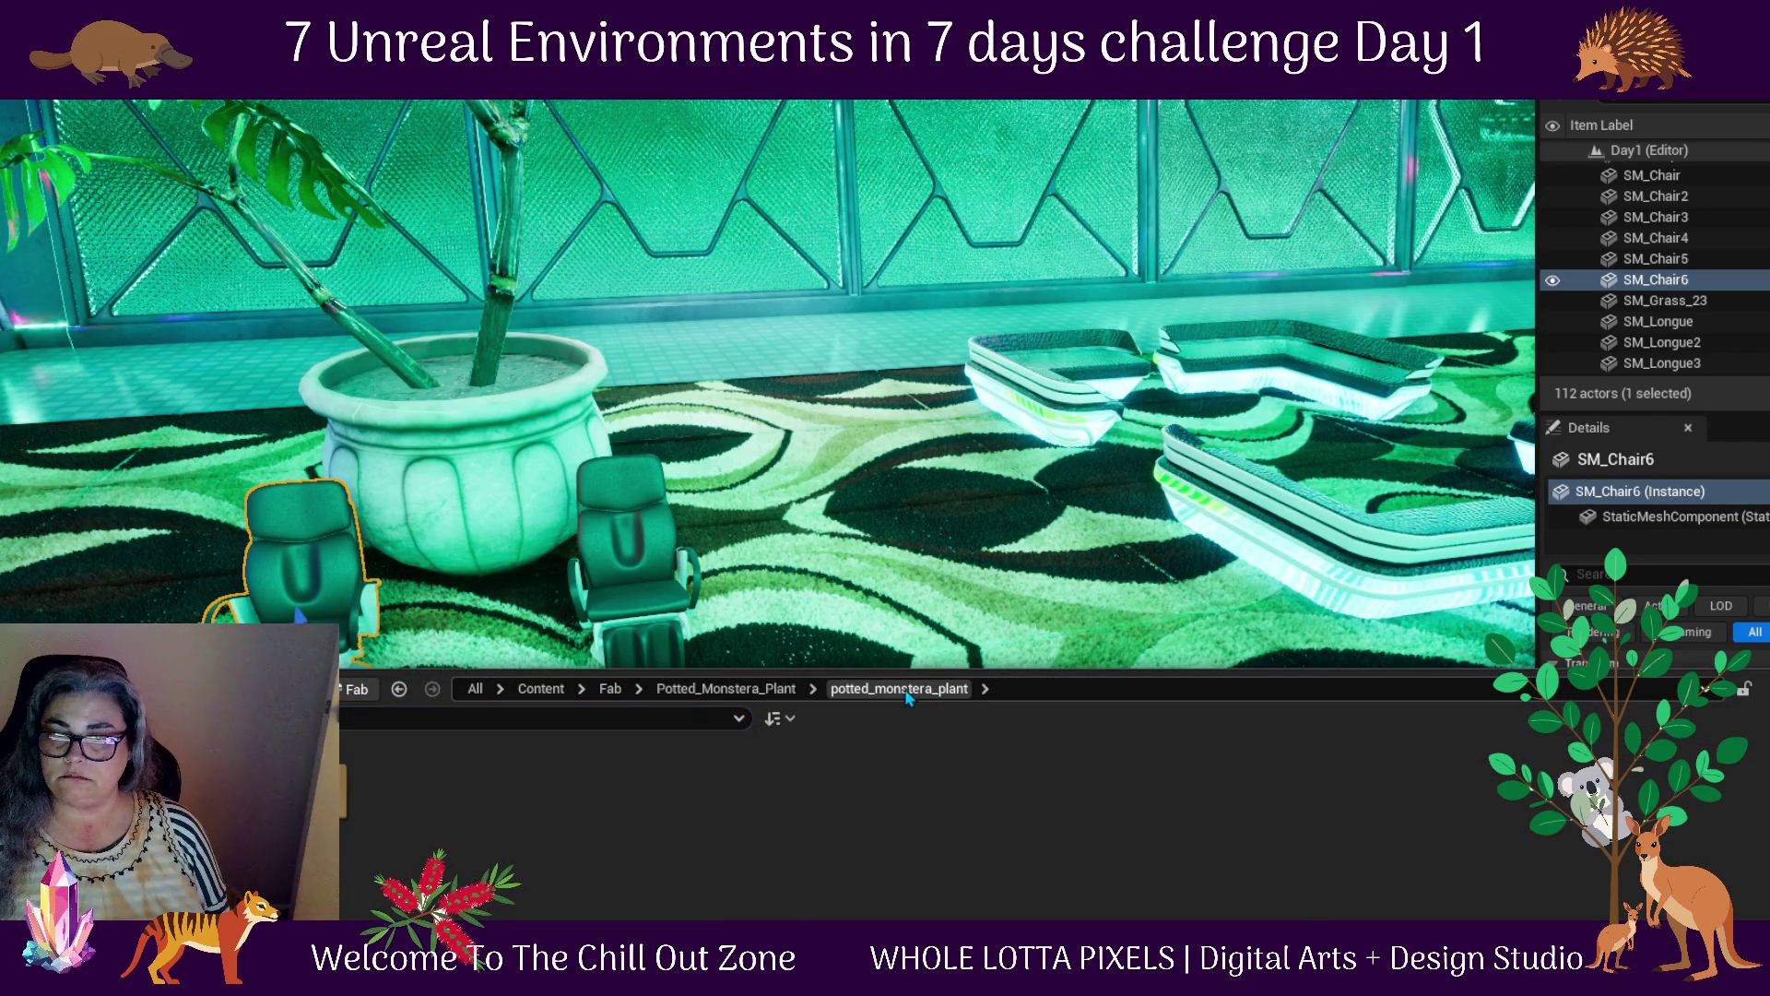
left_click(733, 689)
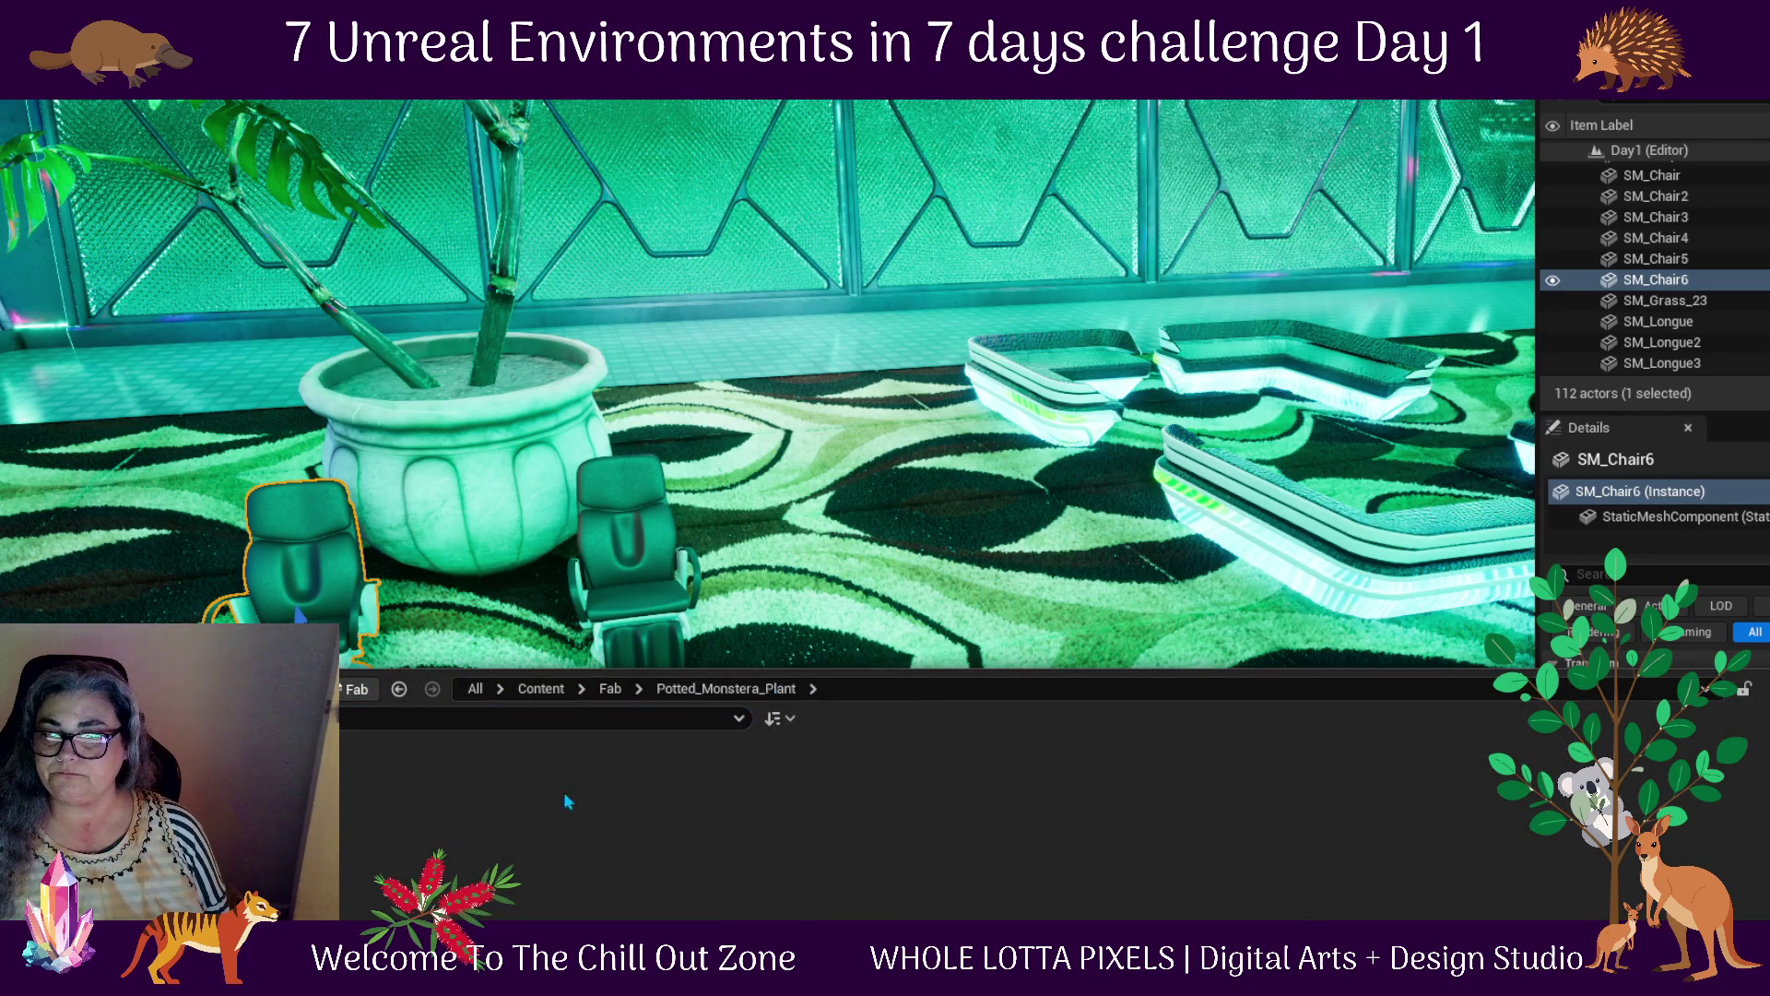
left_click(611, 688)
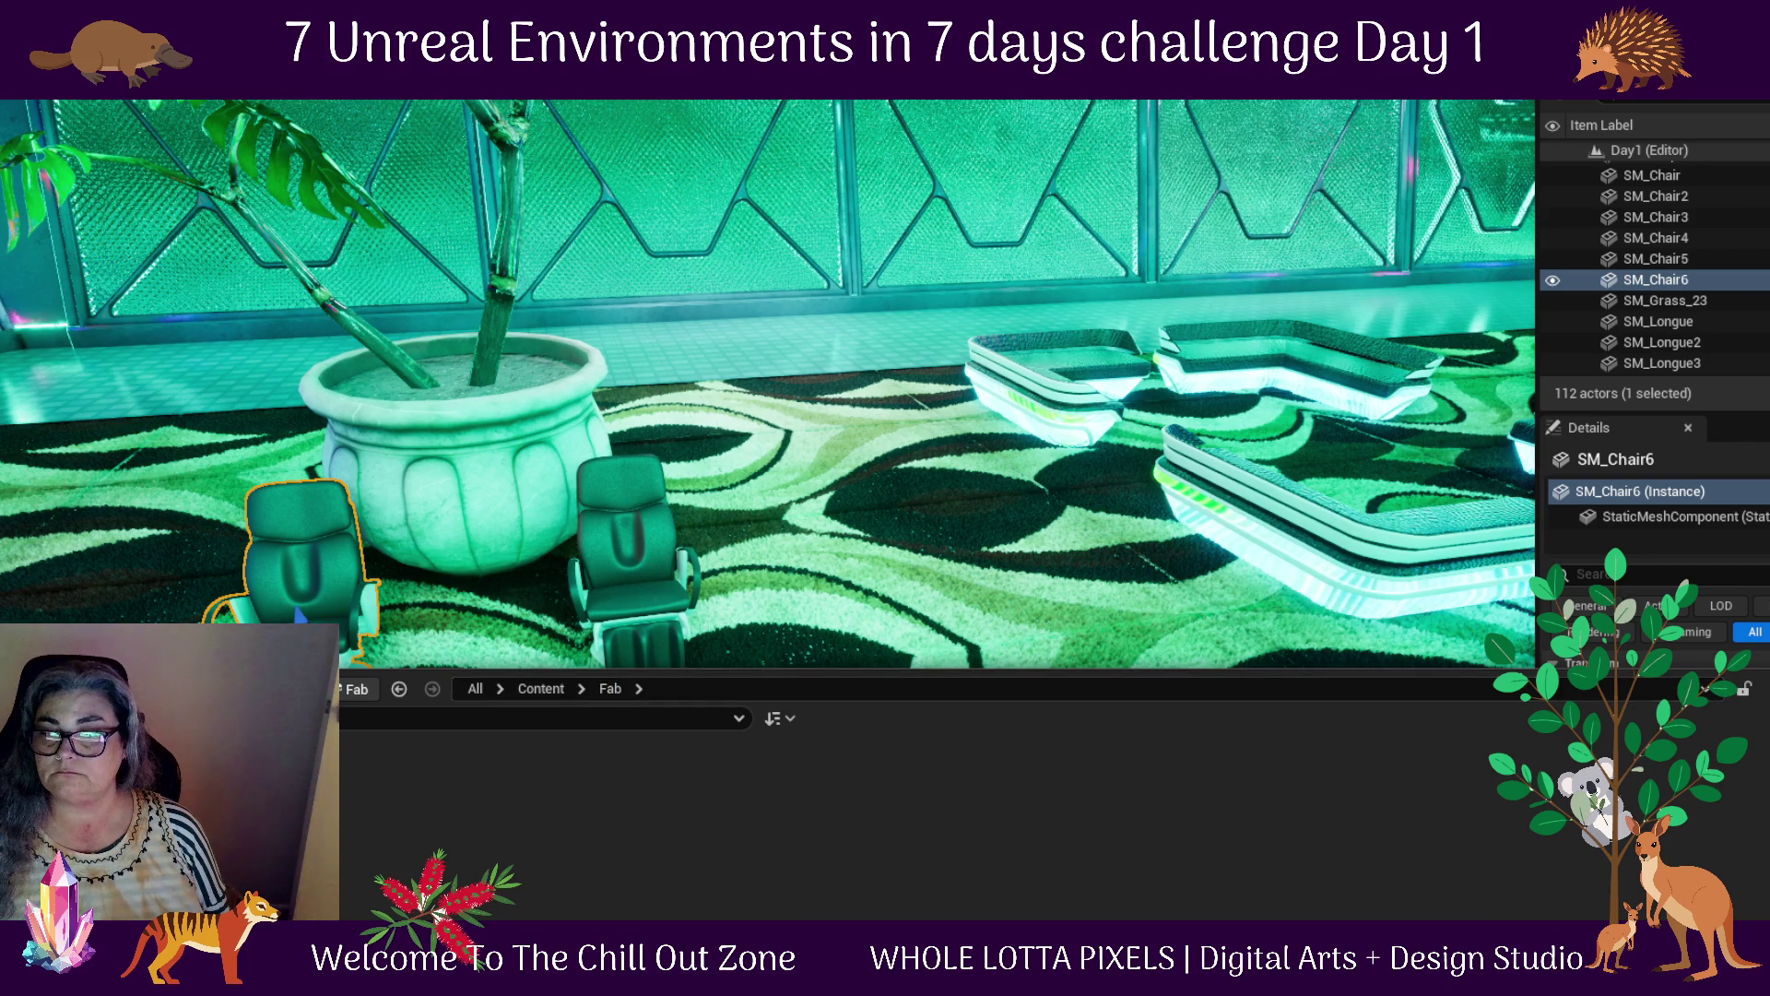
double_click(305, 793)
double_click(304, 793)
Place the lupines mesh on the rug beside the chairs, try scaling it up, then undo the scaling
mouse_move(502, 858)
left_mouse_down()
mouse_move(280, 494)
mouse_move(397, 433)
mouse_move(608, 443)
mouse_move(949, 416)
mouse_move(947, 521)
left_mouse_up()
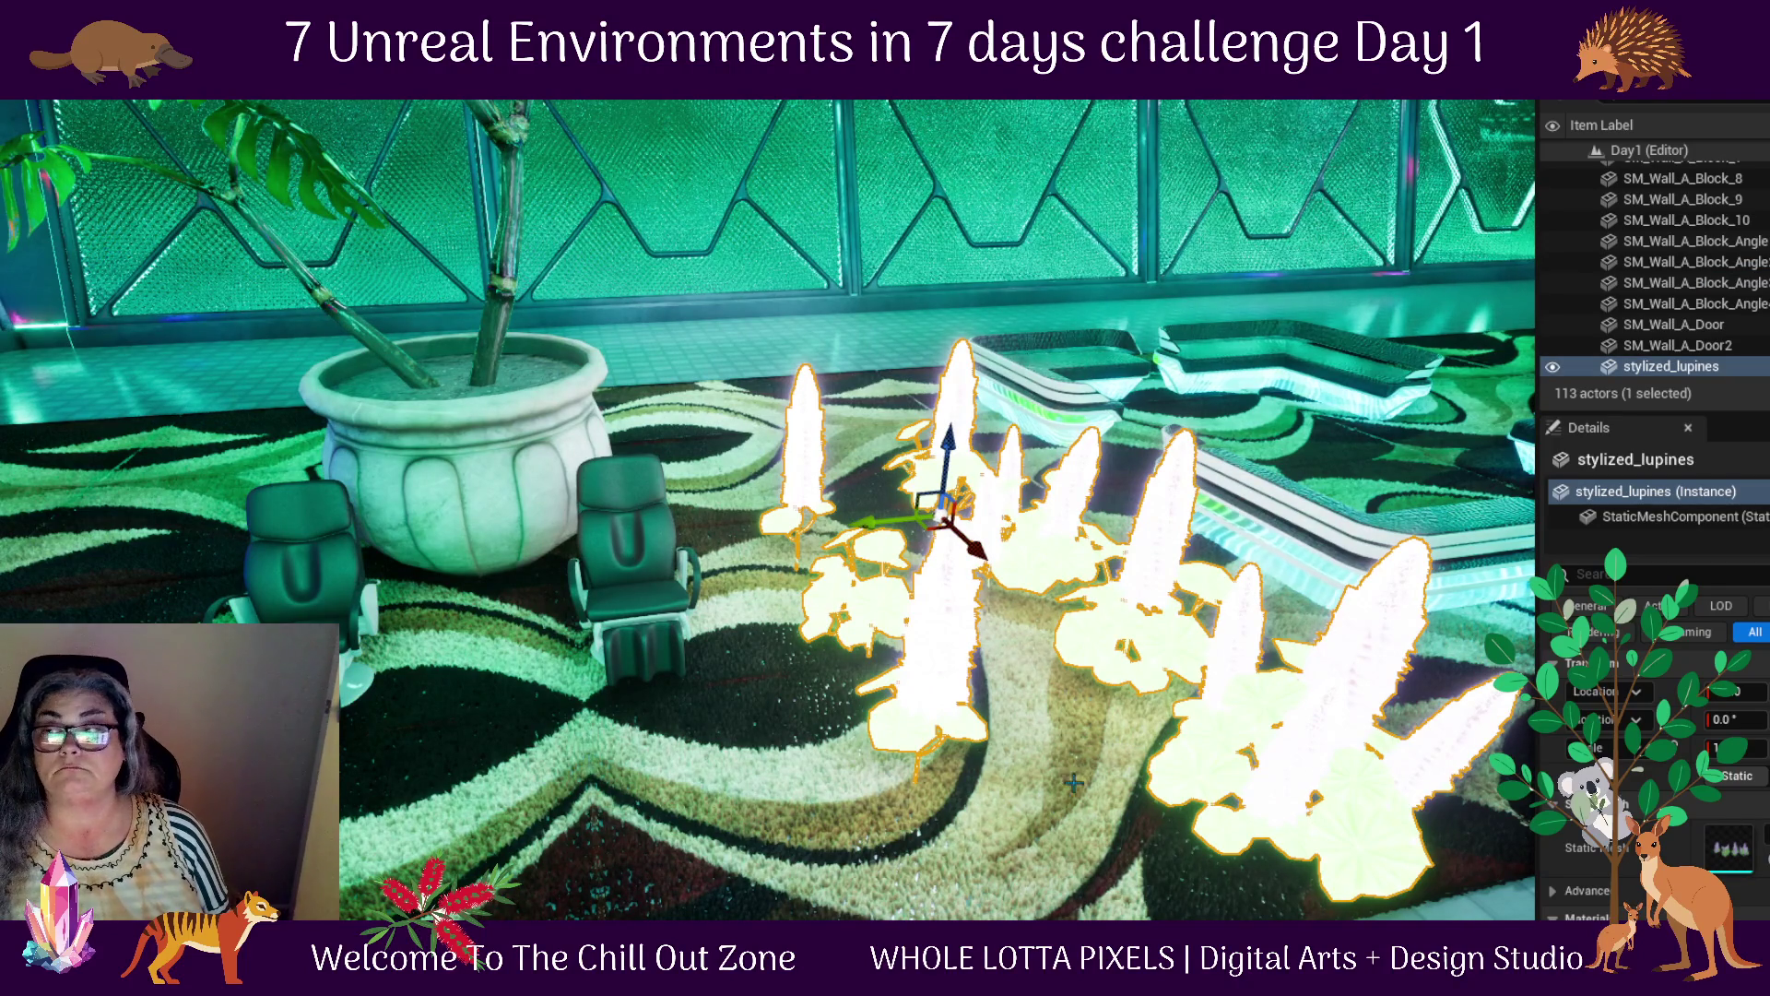
mouse_move(766, 507)
left_mouse_down()
mouse_move(812, 489)
mouse_move(793, 526)
mouse_move(477, 578)
mouse_move(489, 498)
left_mouse_up()
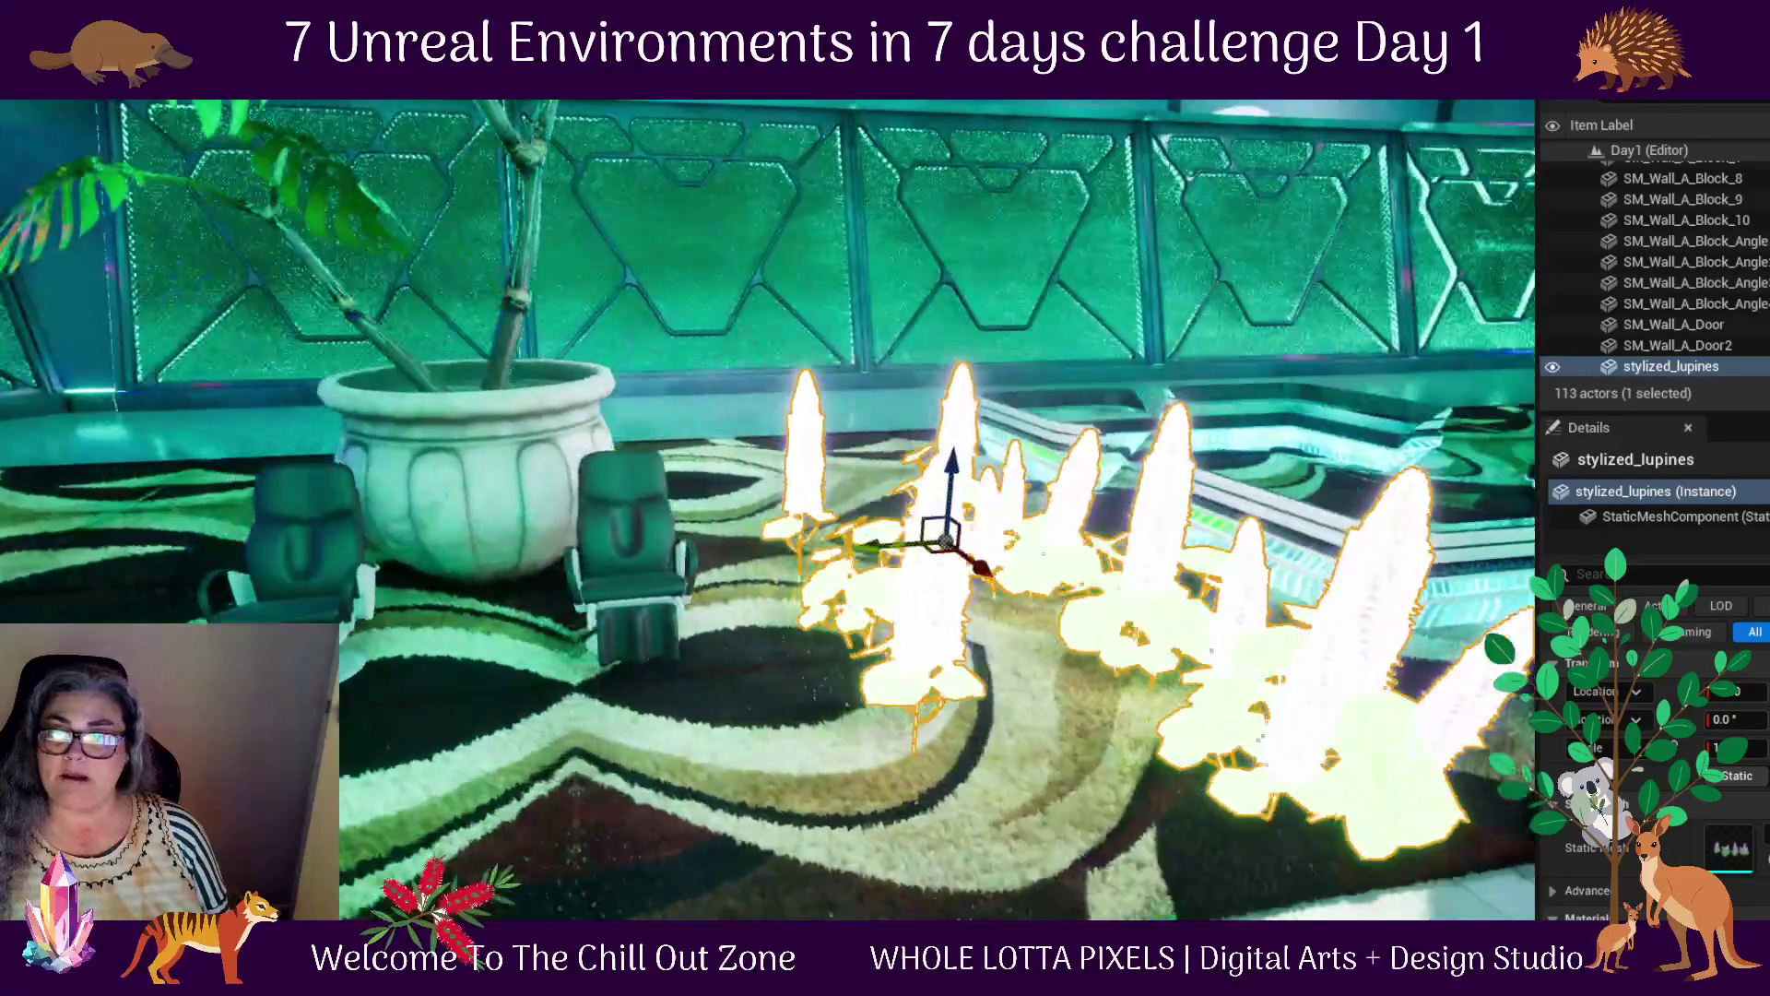
key("r")
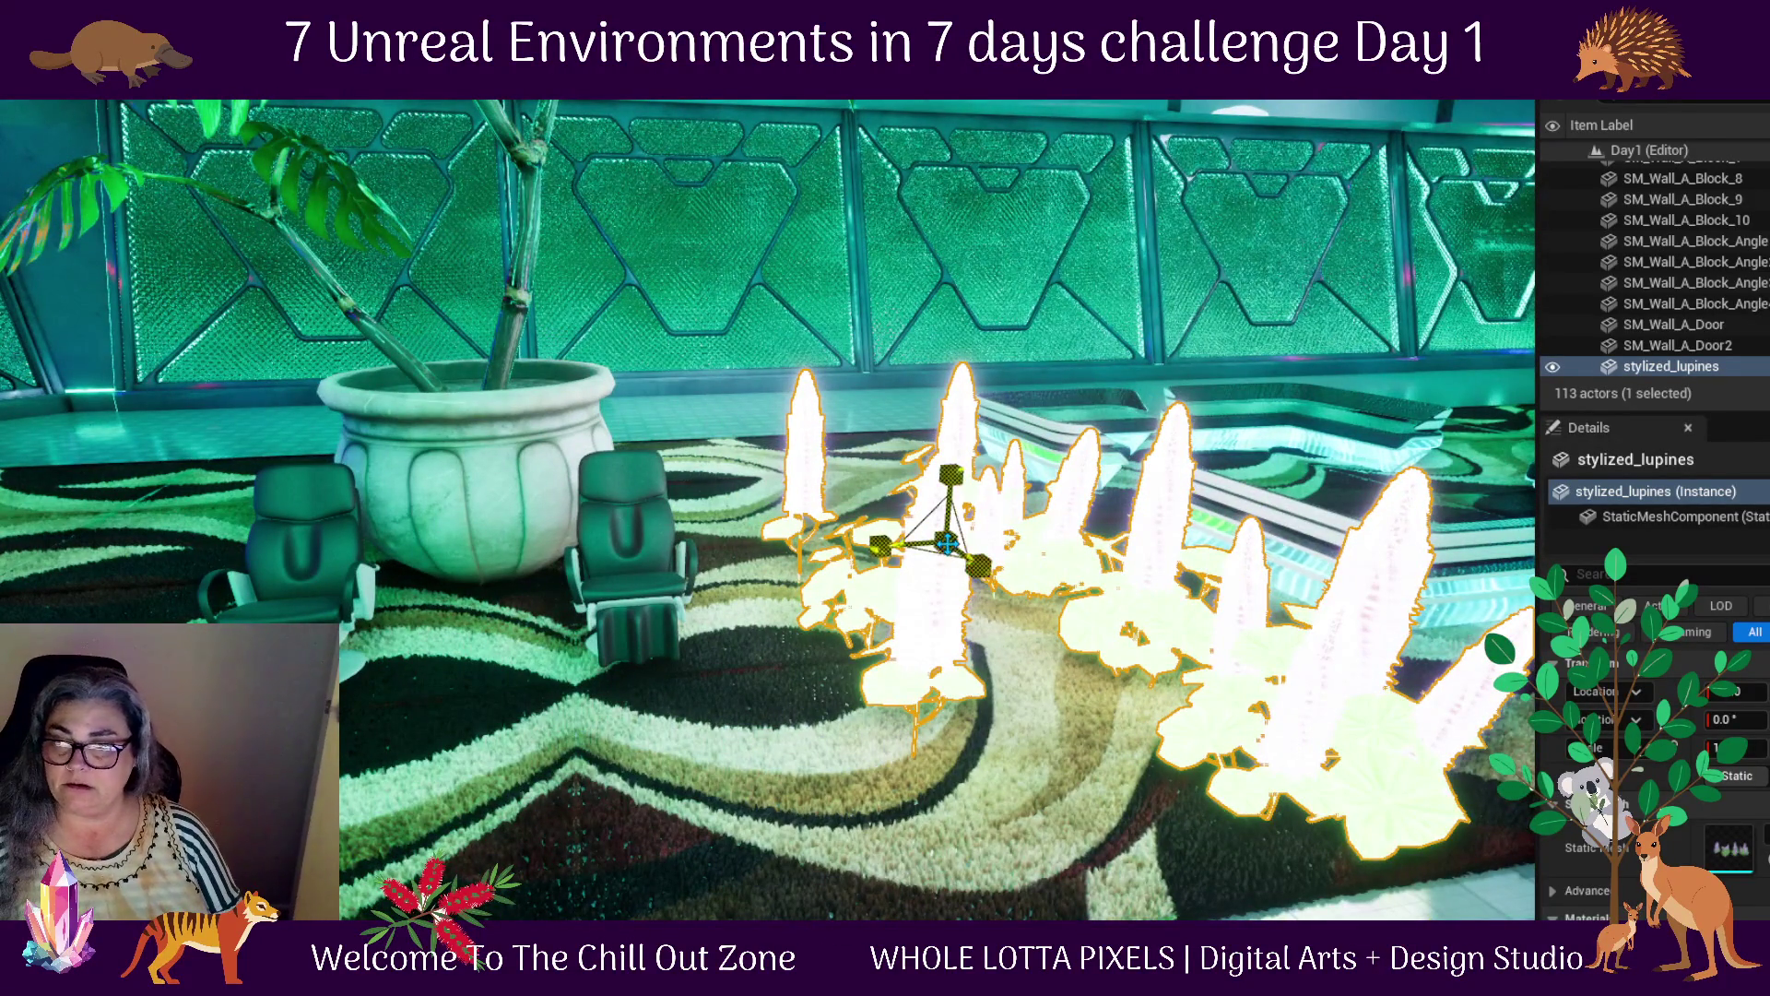
left_click_drag(947, 544, 964, 525)
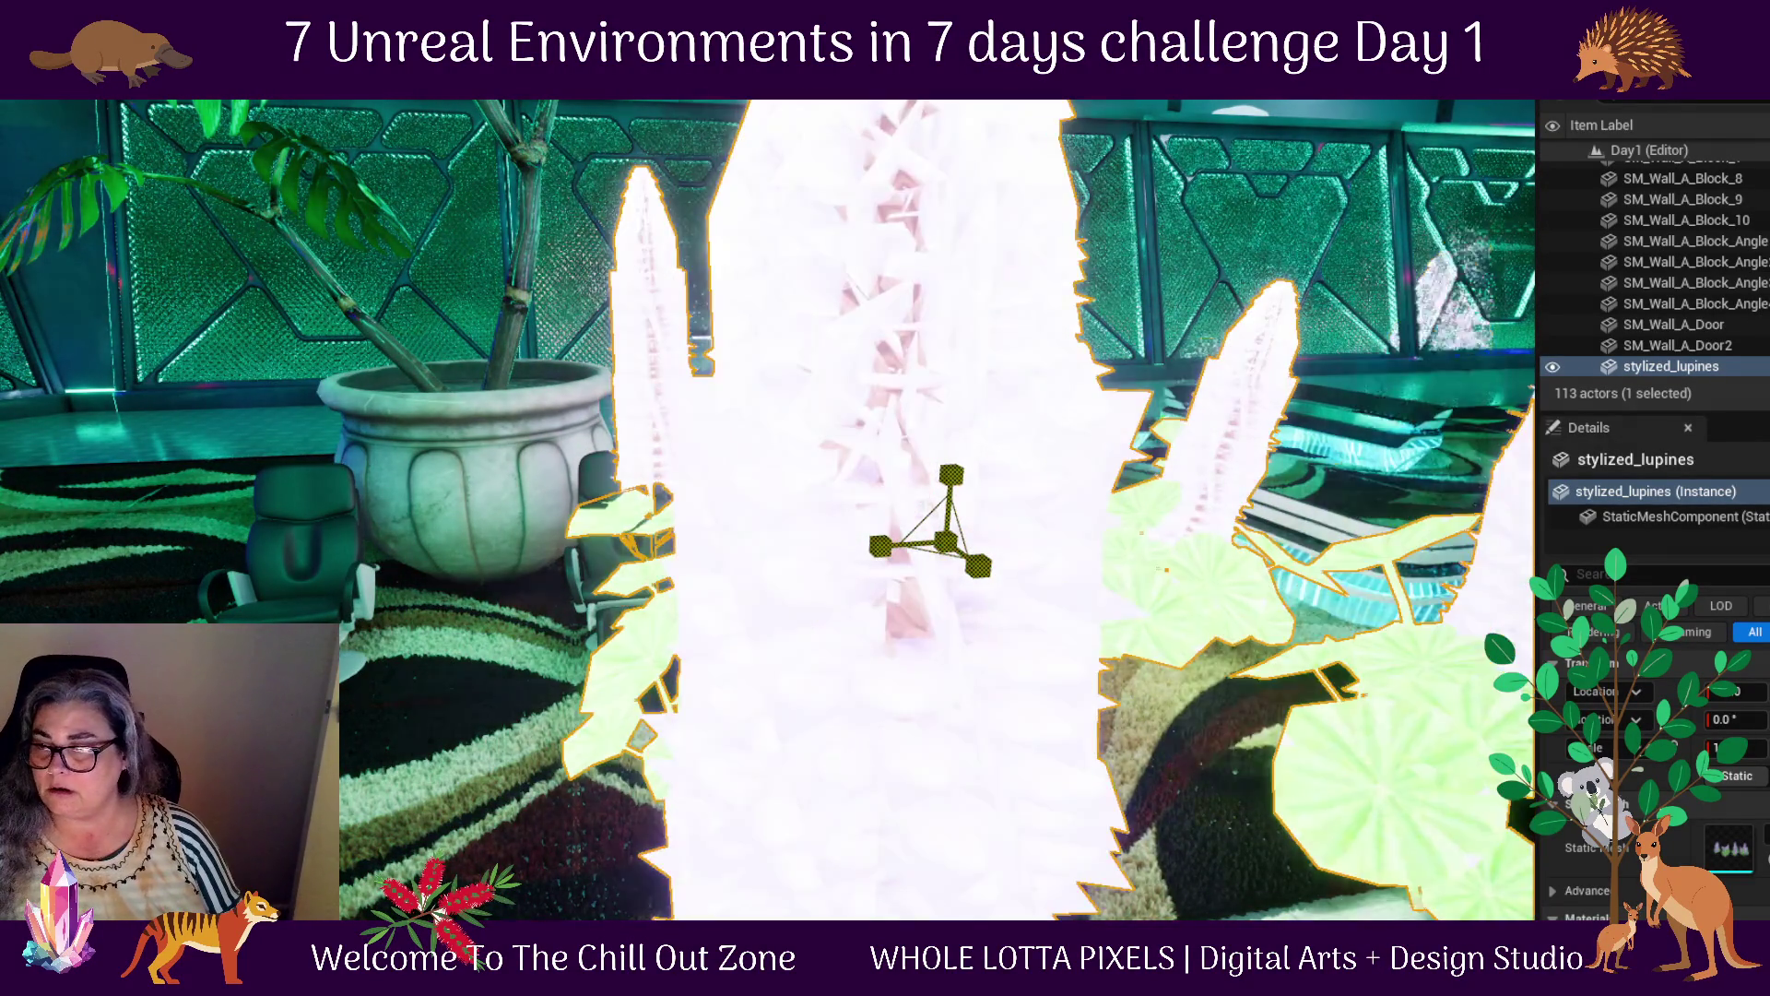
key("ctrl+z")
Move the lupine cluster to the left, frame it, then remove it from the level
key("w")
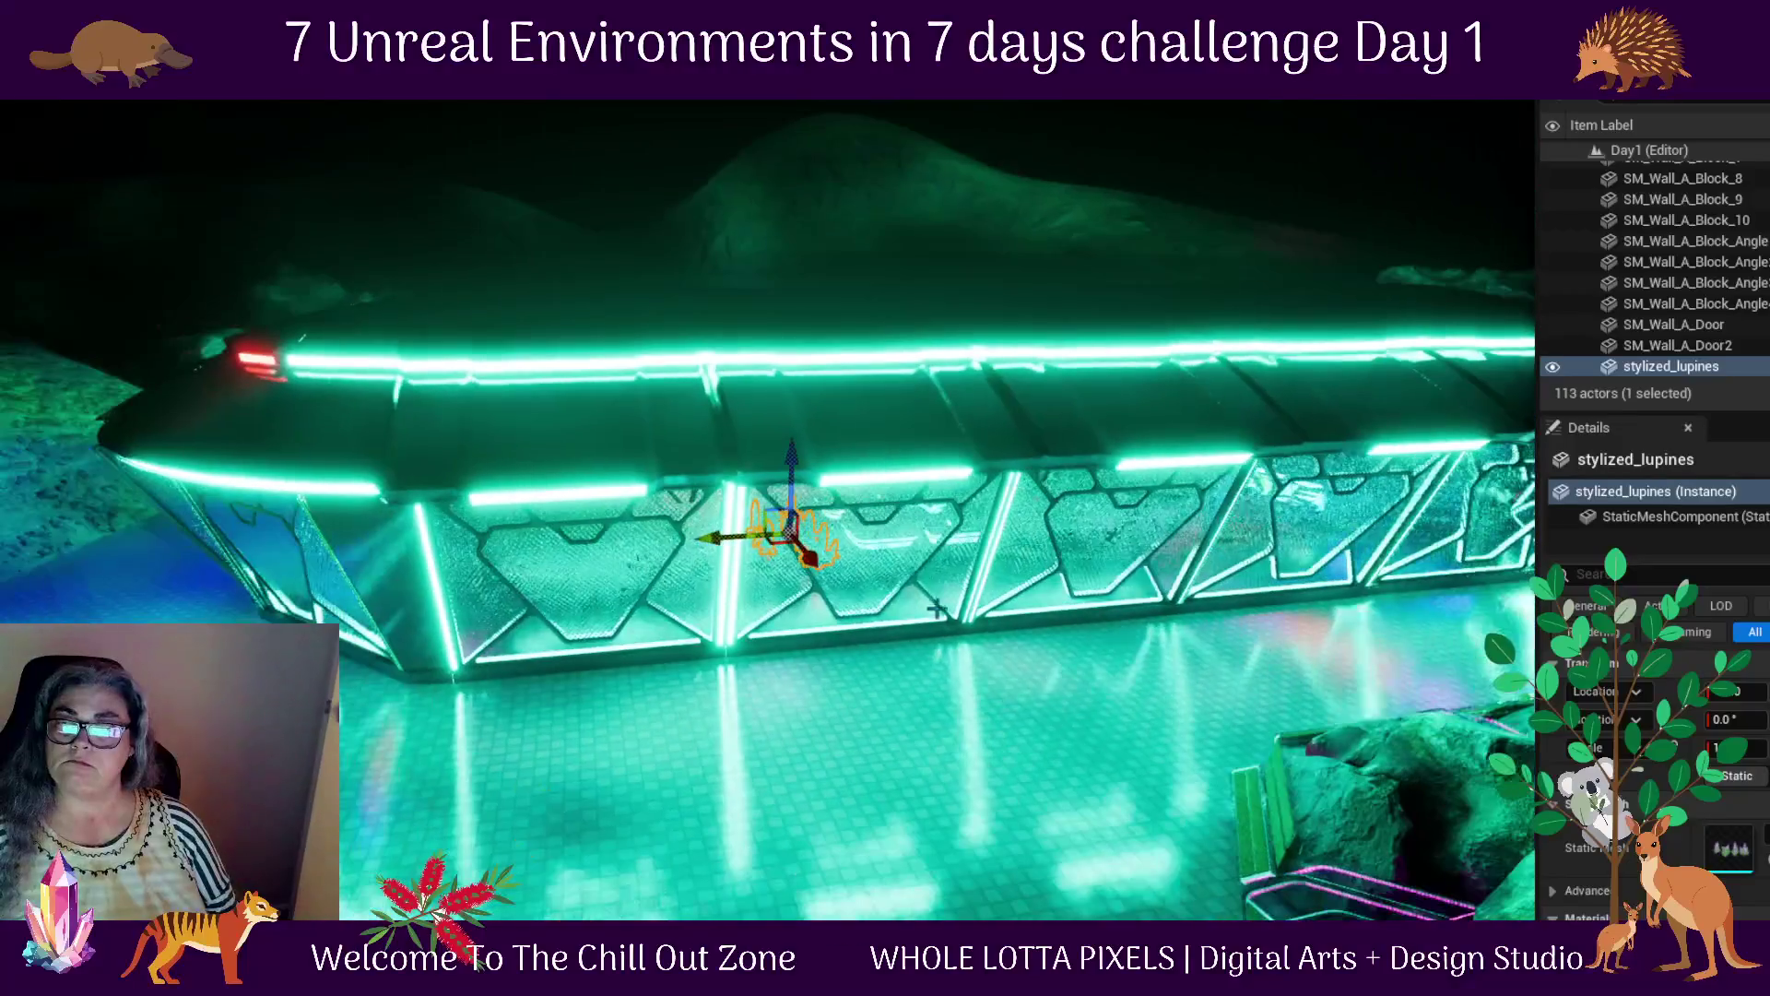
left_click_drag(724, 537, 69, 571)
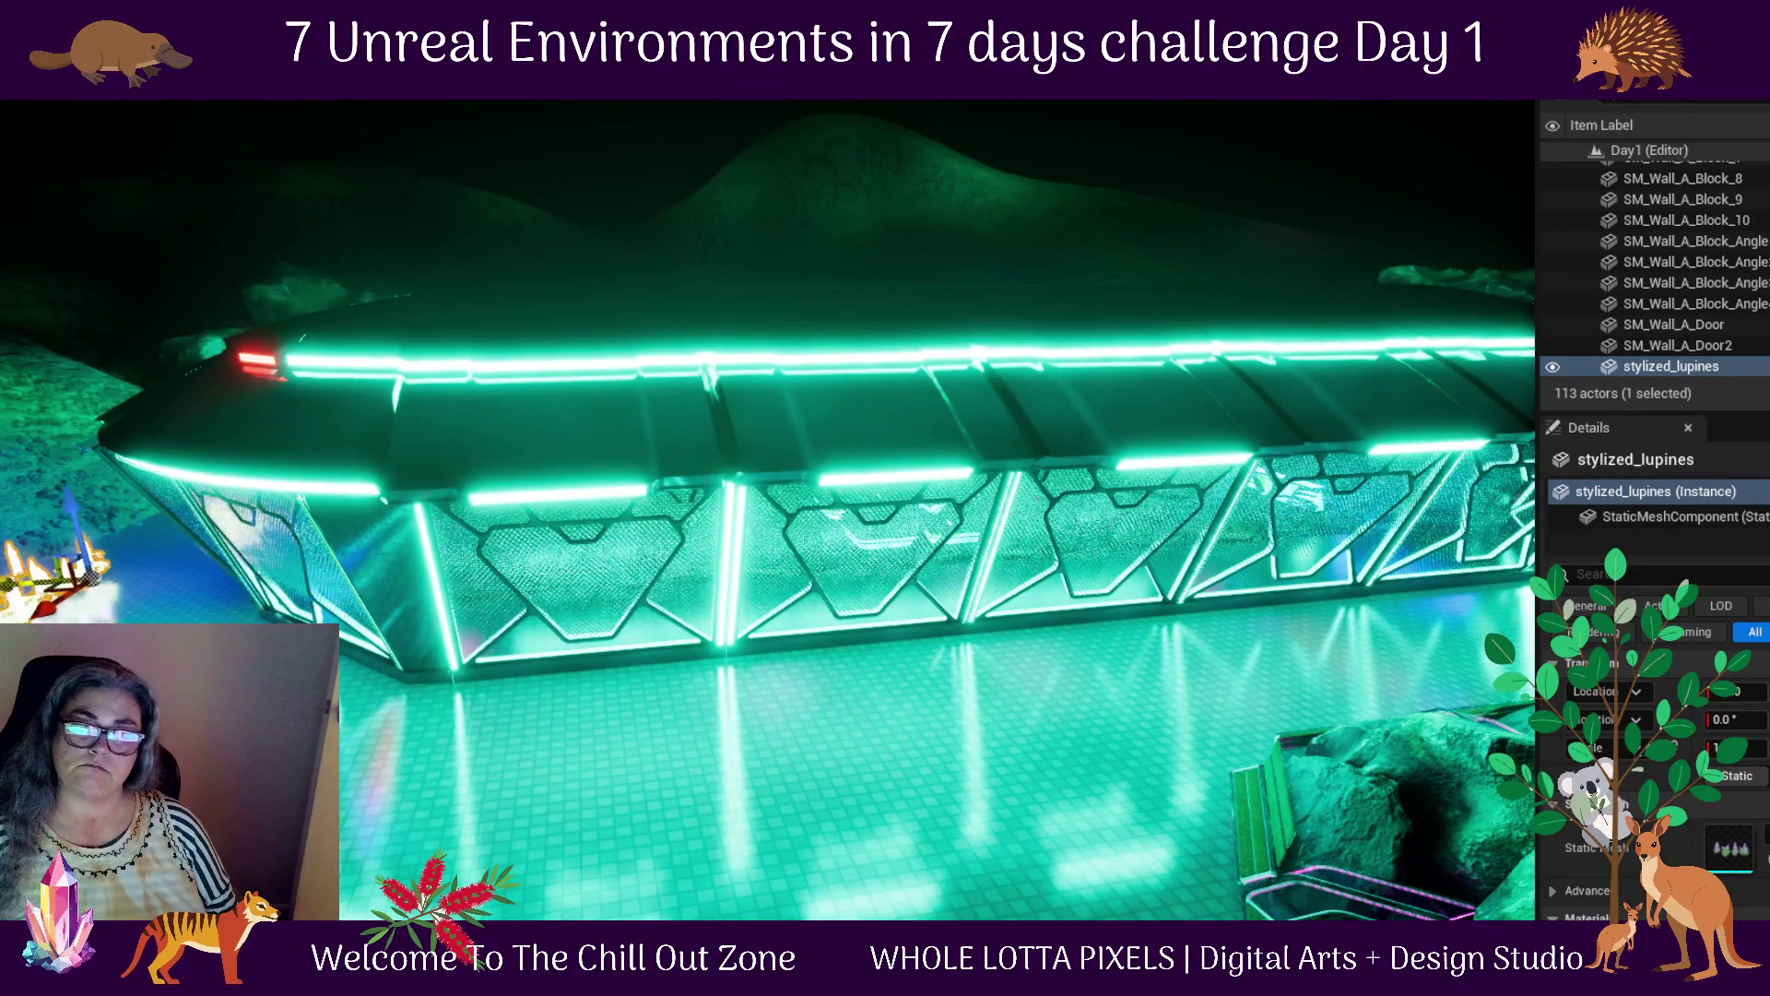
left_click_drag(765, 553, 784, 682)
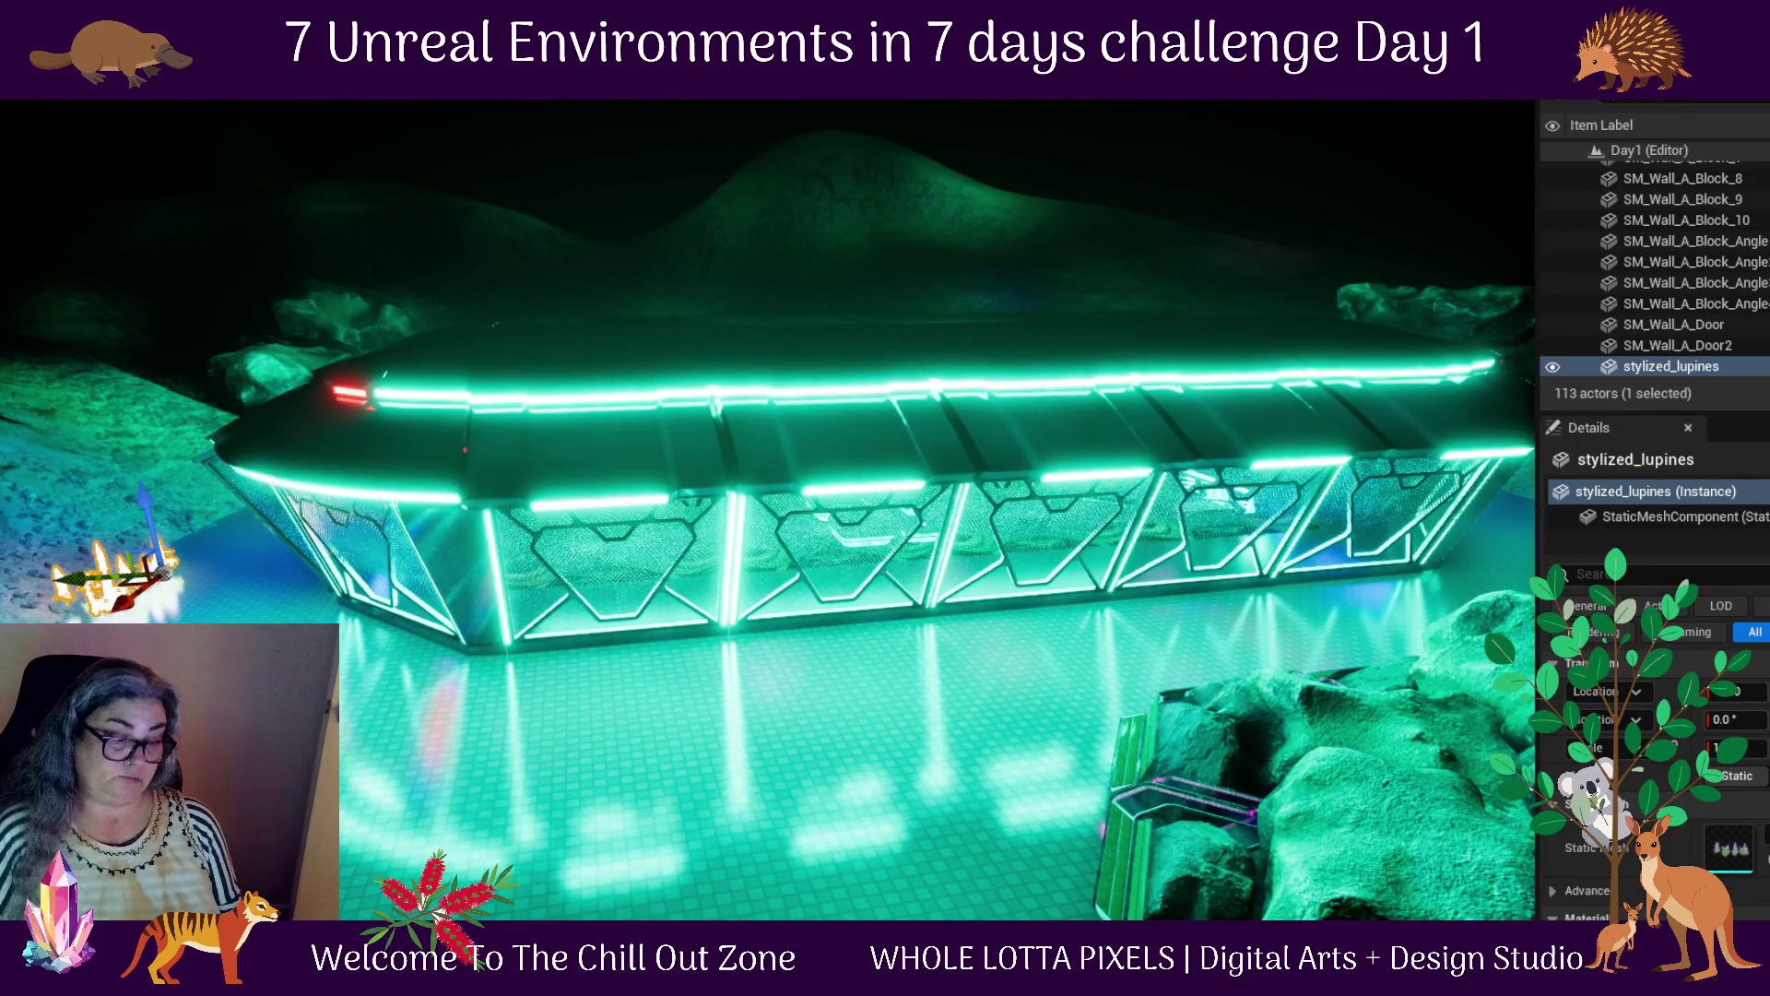
key("f")
left_click_drag(742, 683, 752, 746)
key("ctrl+z")
key("ctrl+z")
key("ctrl+z")
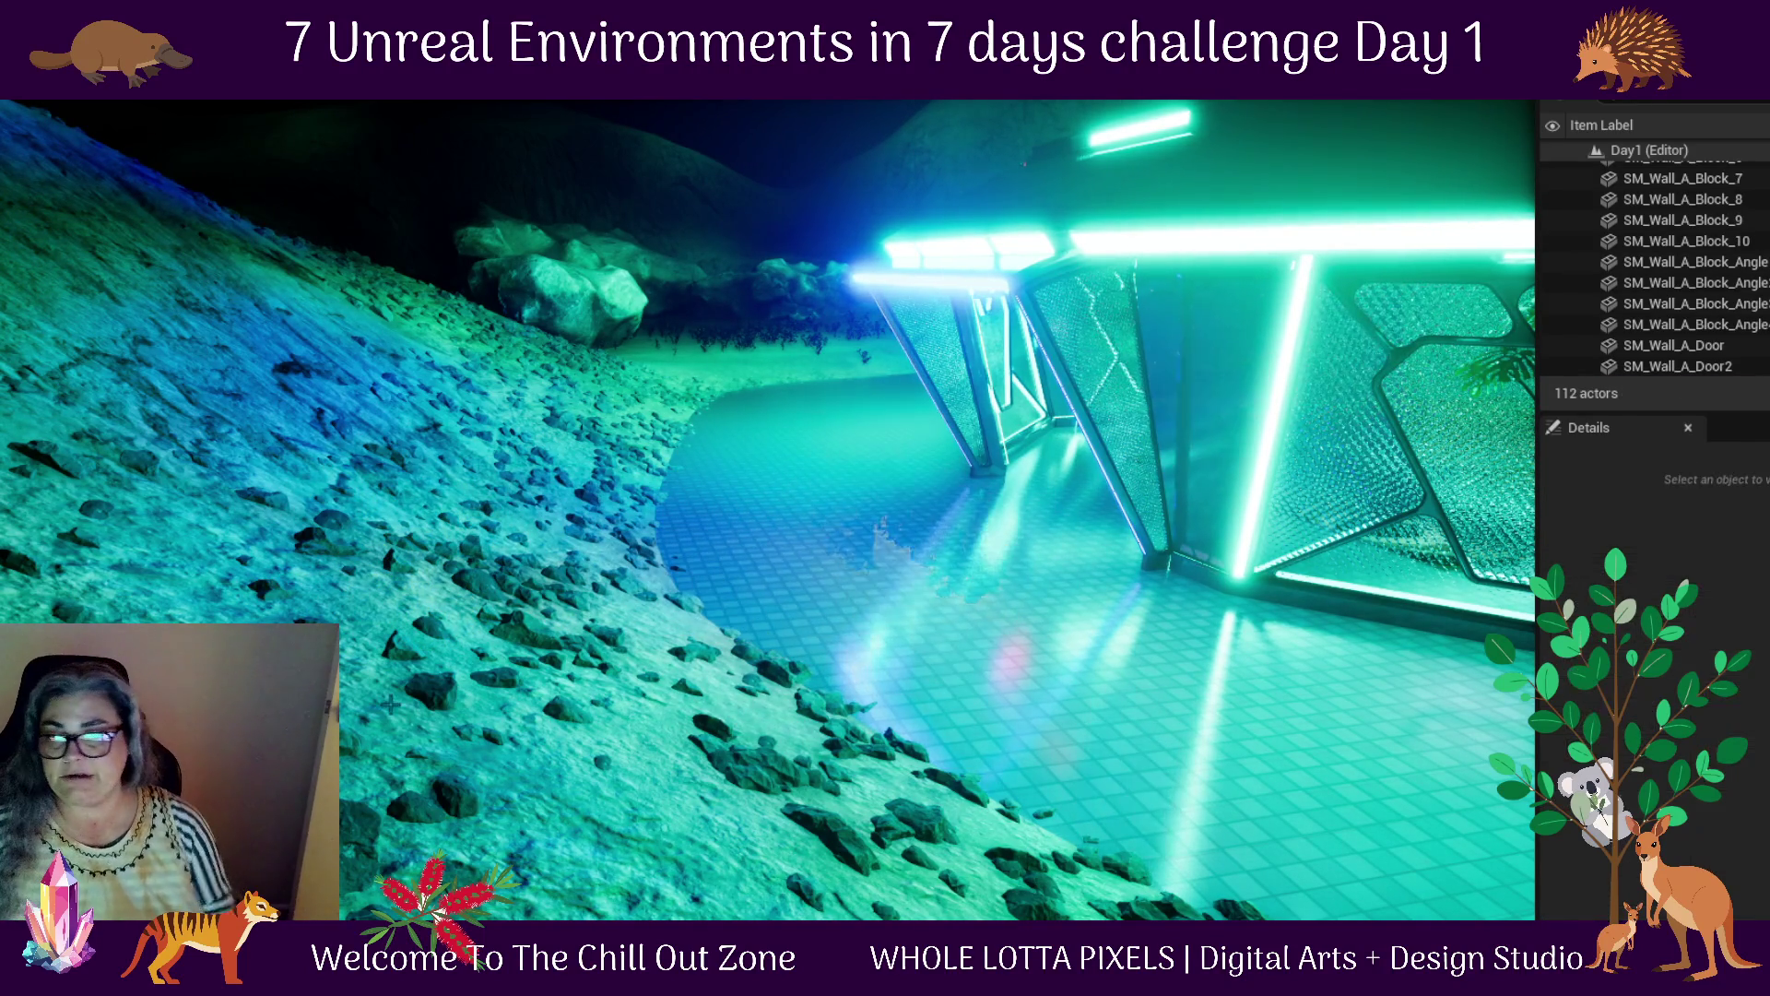
Close the Content Drawer and start a Play In Editor session with Alt+P
key("ctrl+space")
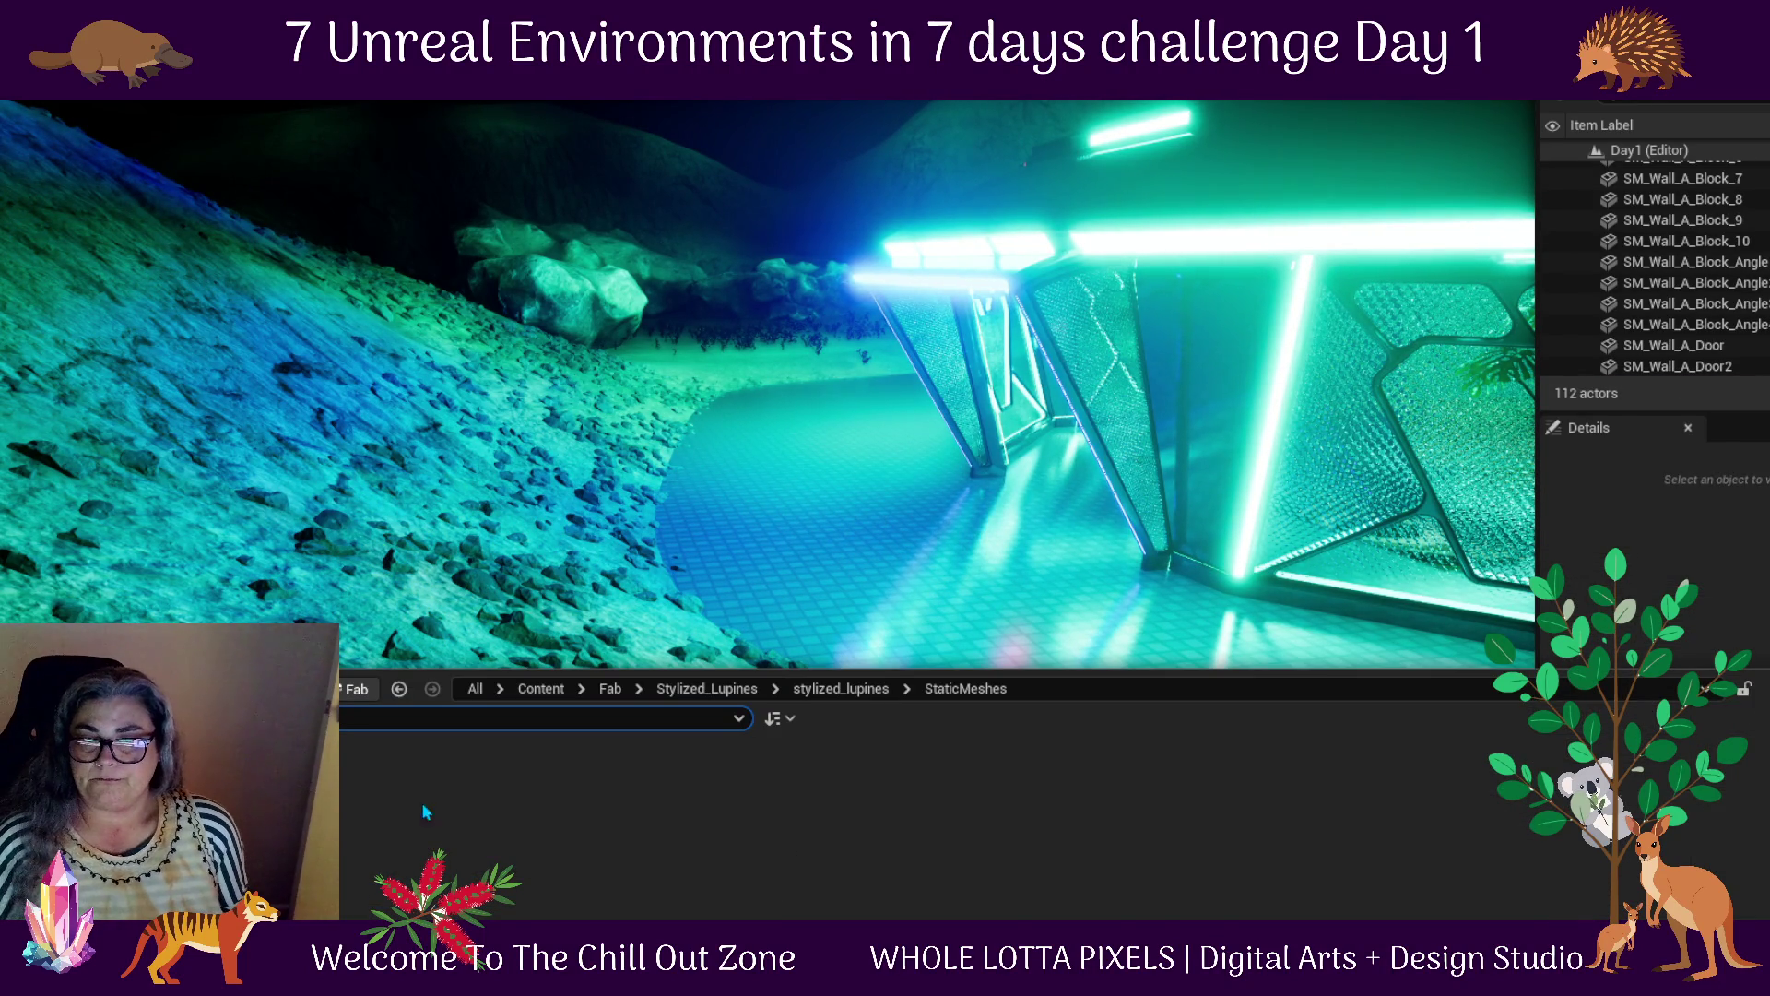
left_click(872, 415)
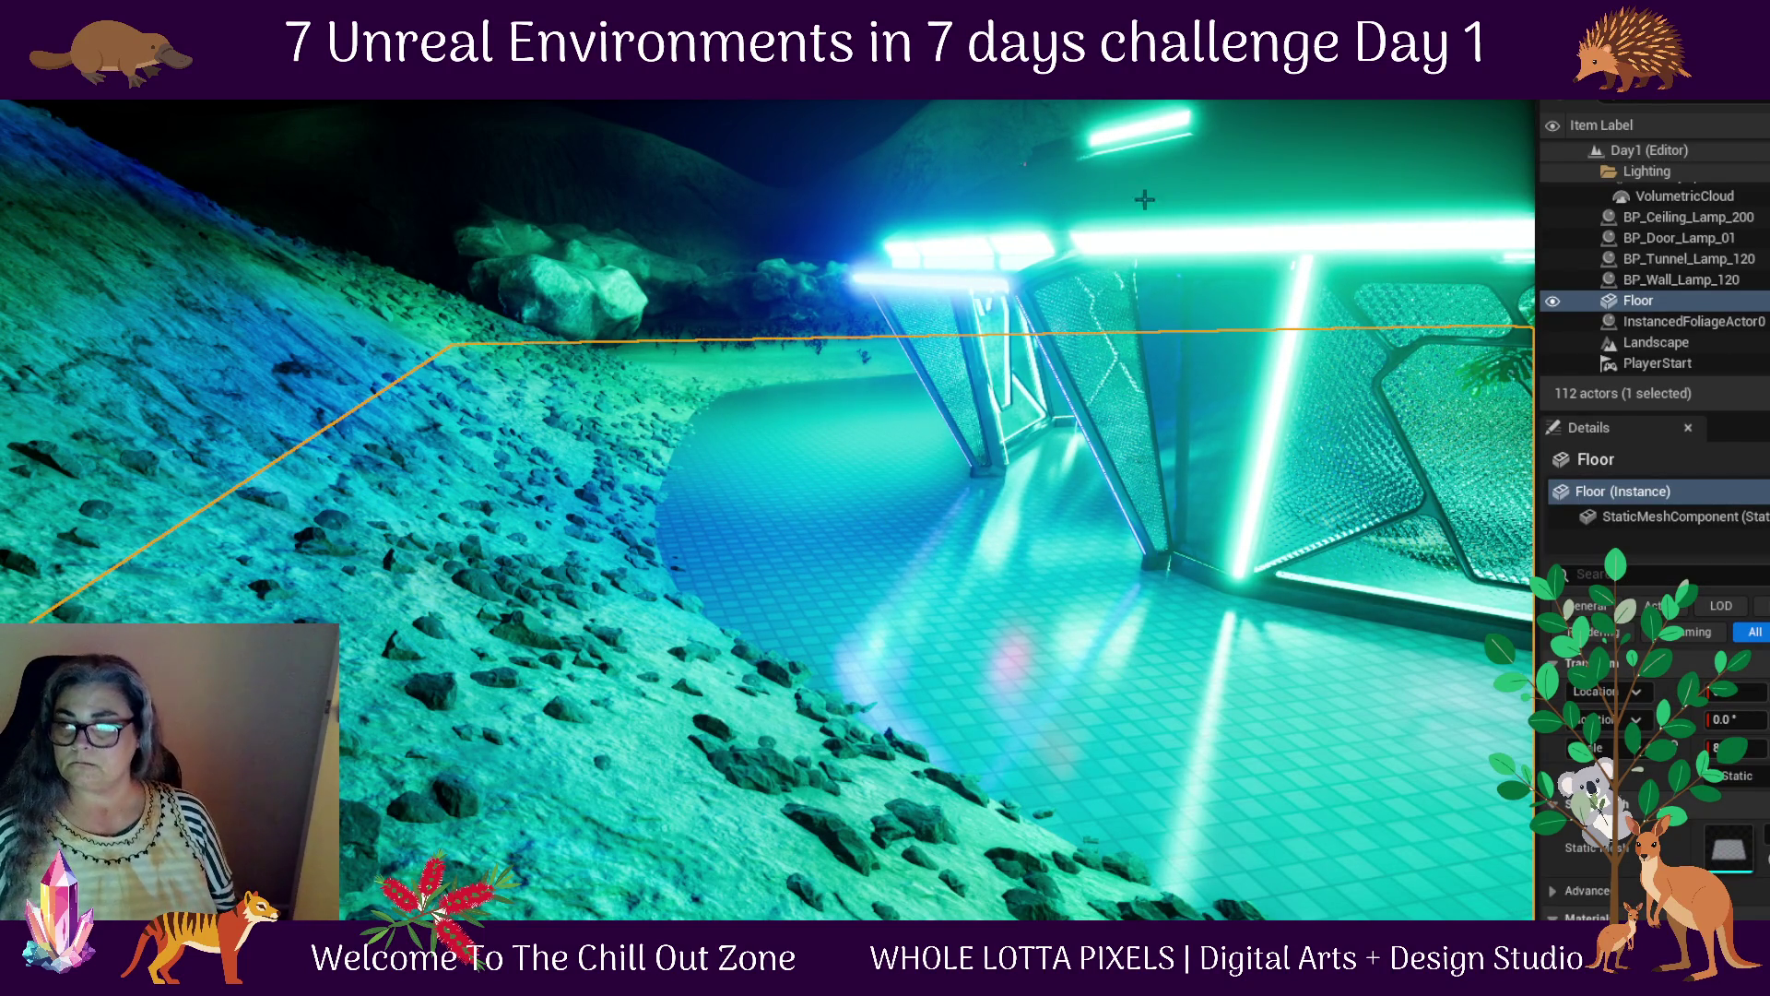
key("alt+p")
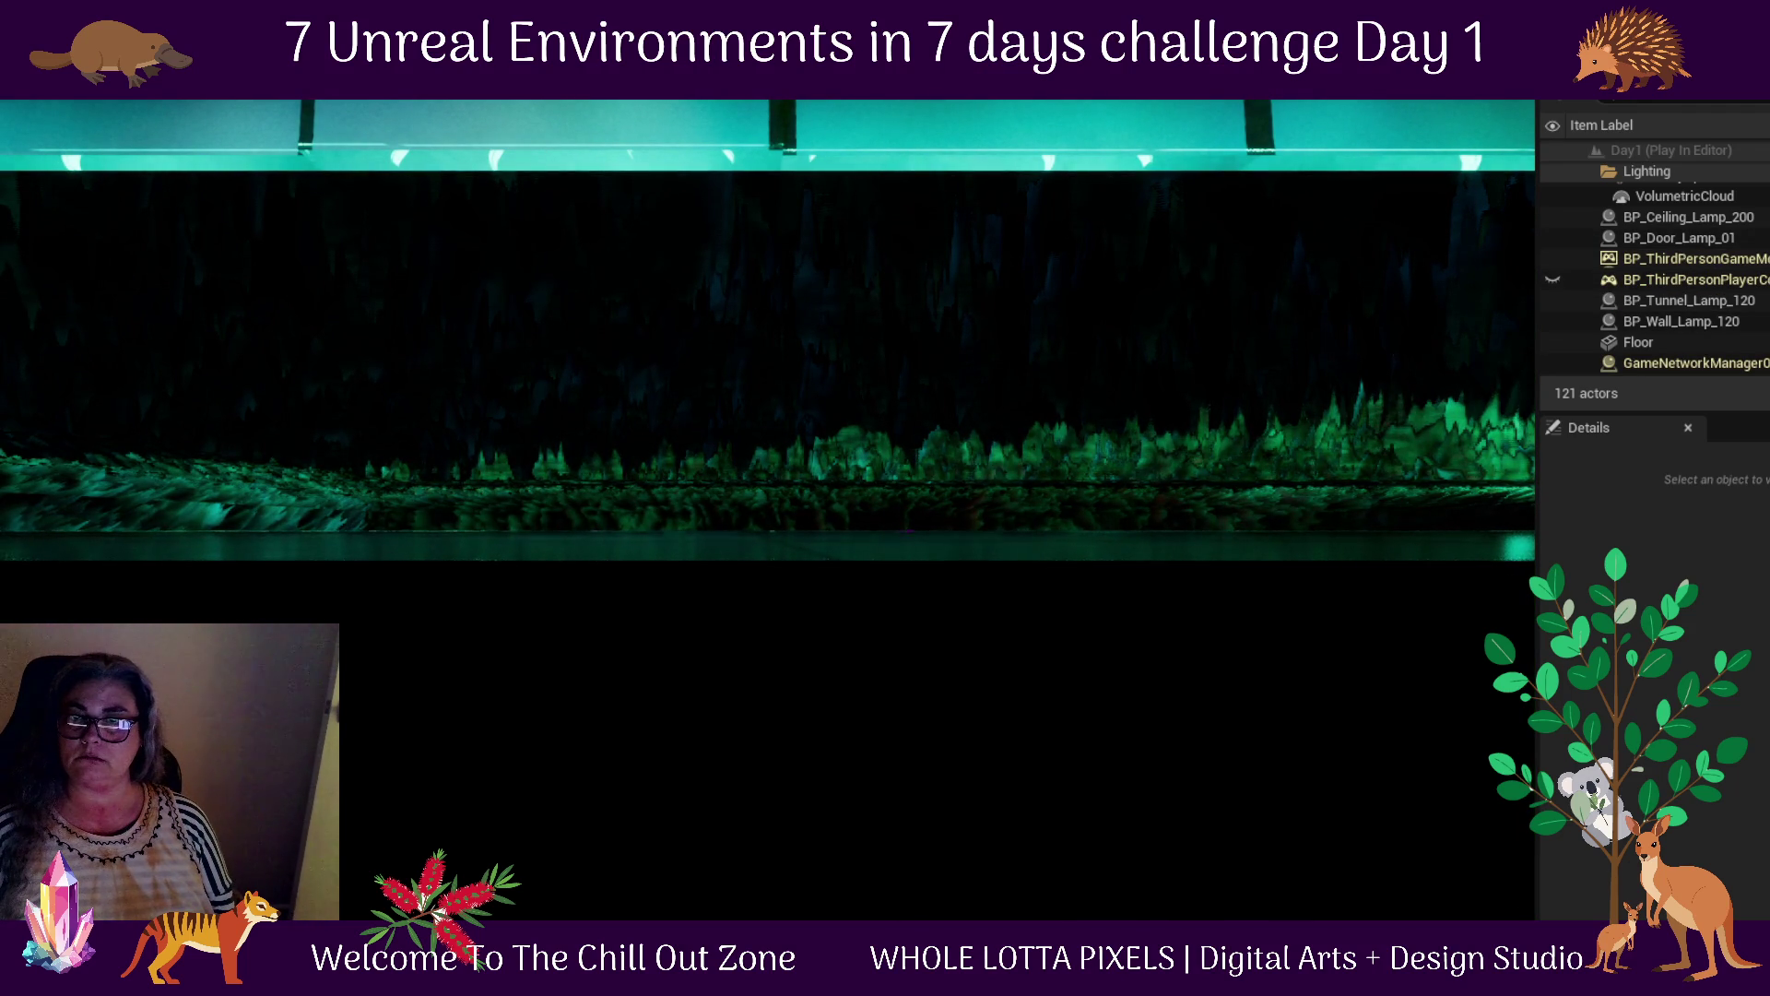
key("Escape")
key("f")
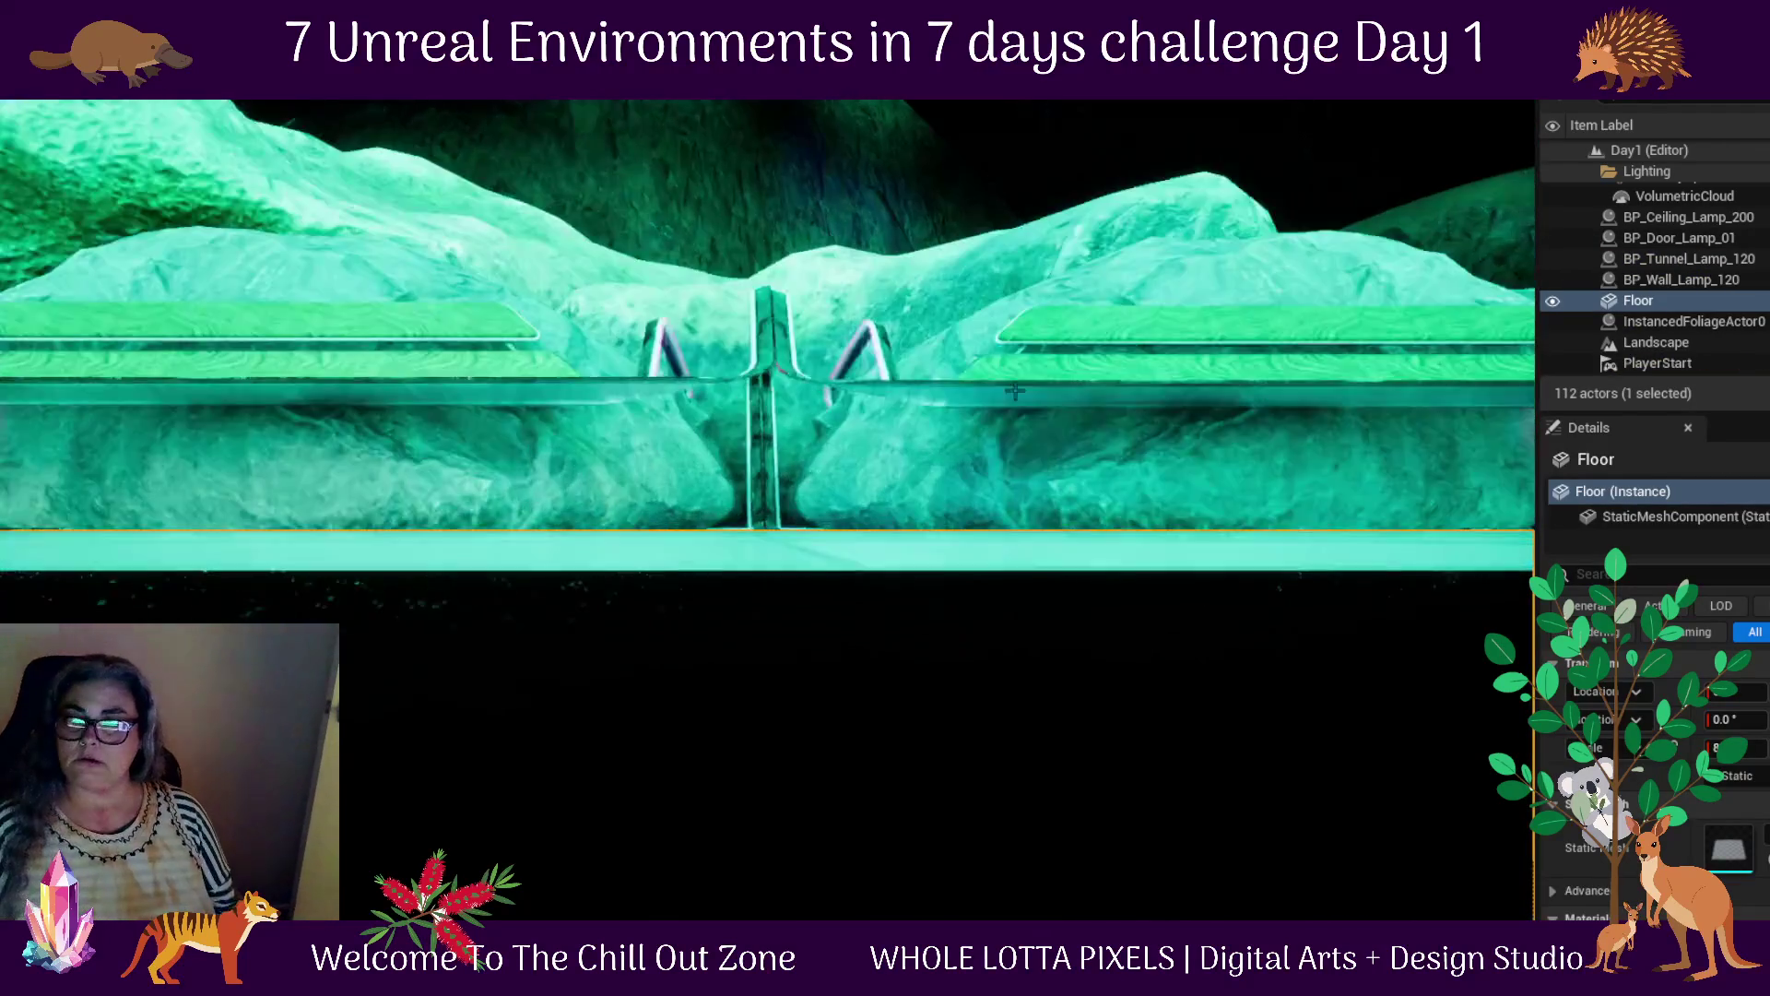
scroll(1049, 402, "down", 5)
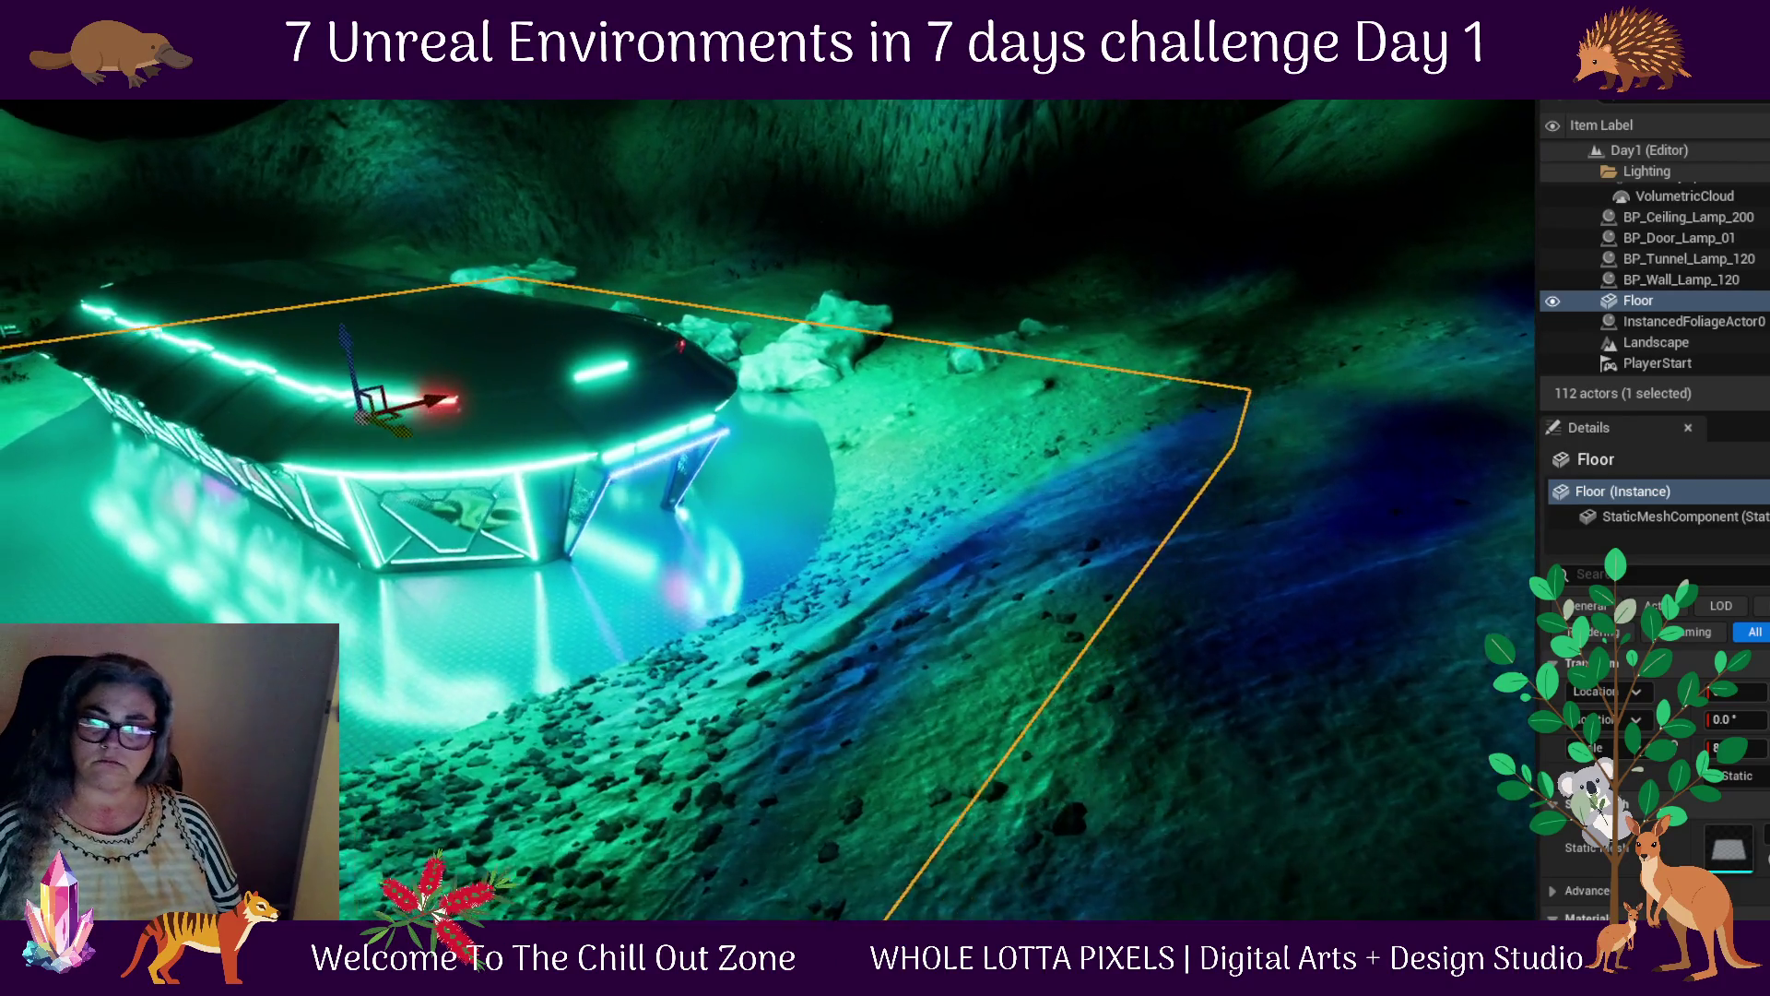
left_click_drag(701, 350, 630, 328)
scroll(630, 328, "up", 10)
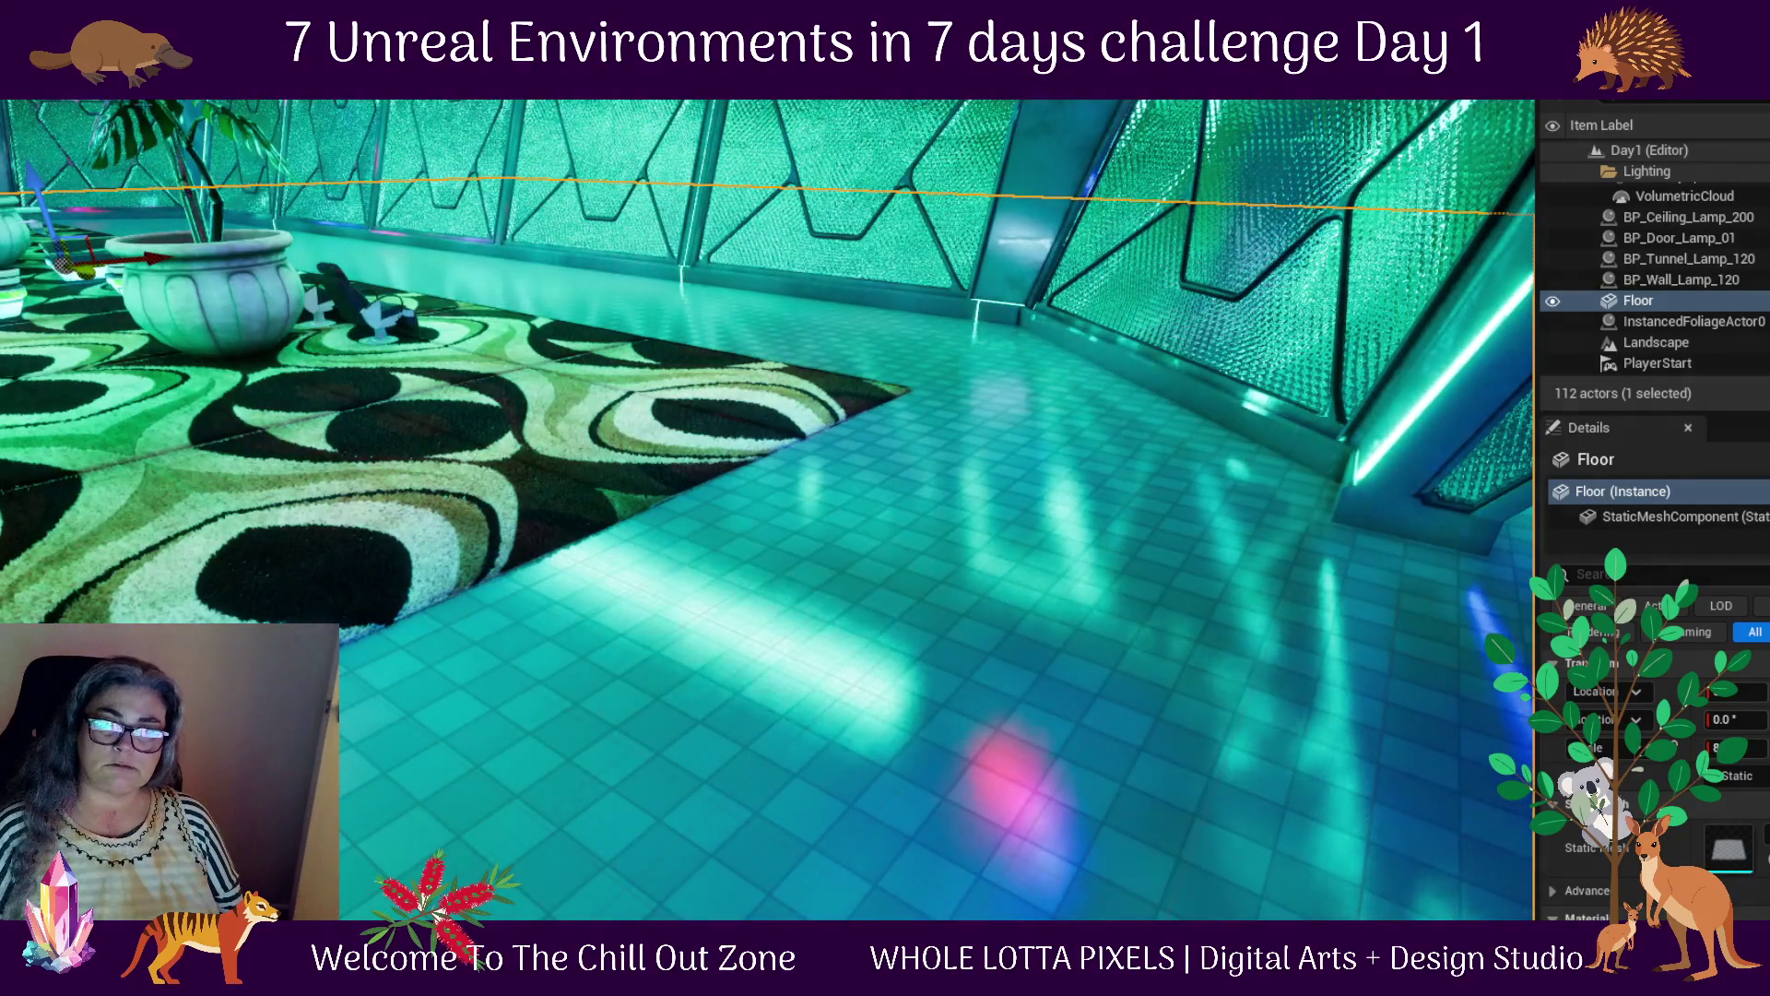
left_click(1657, 363)
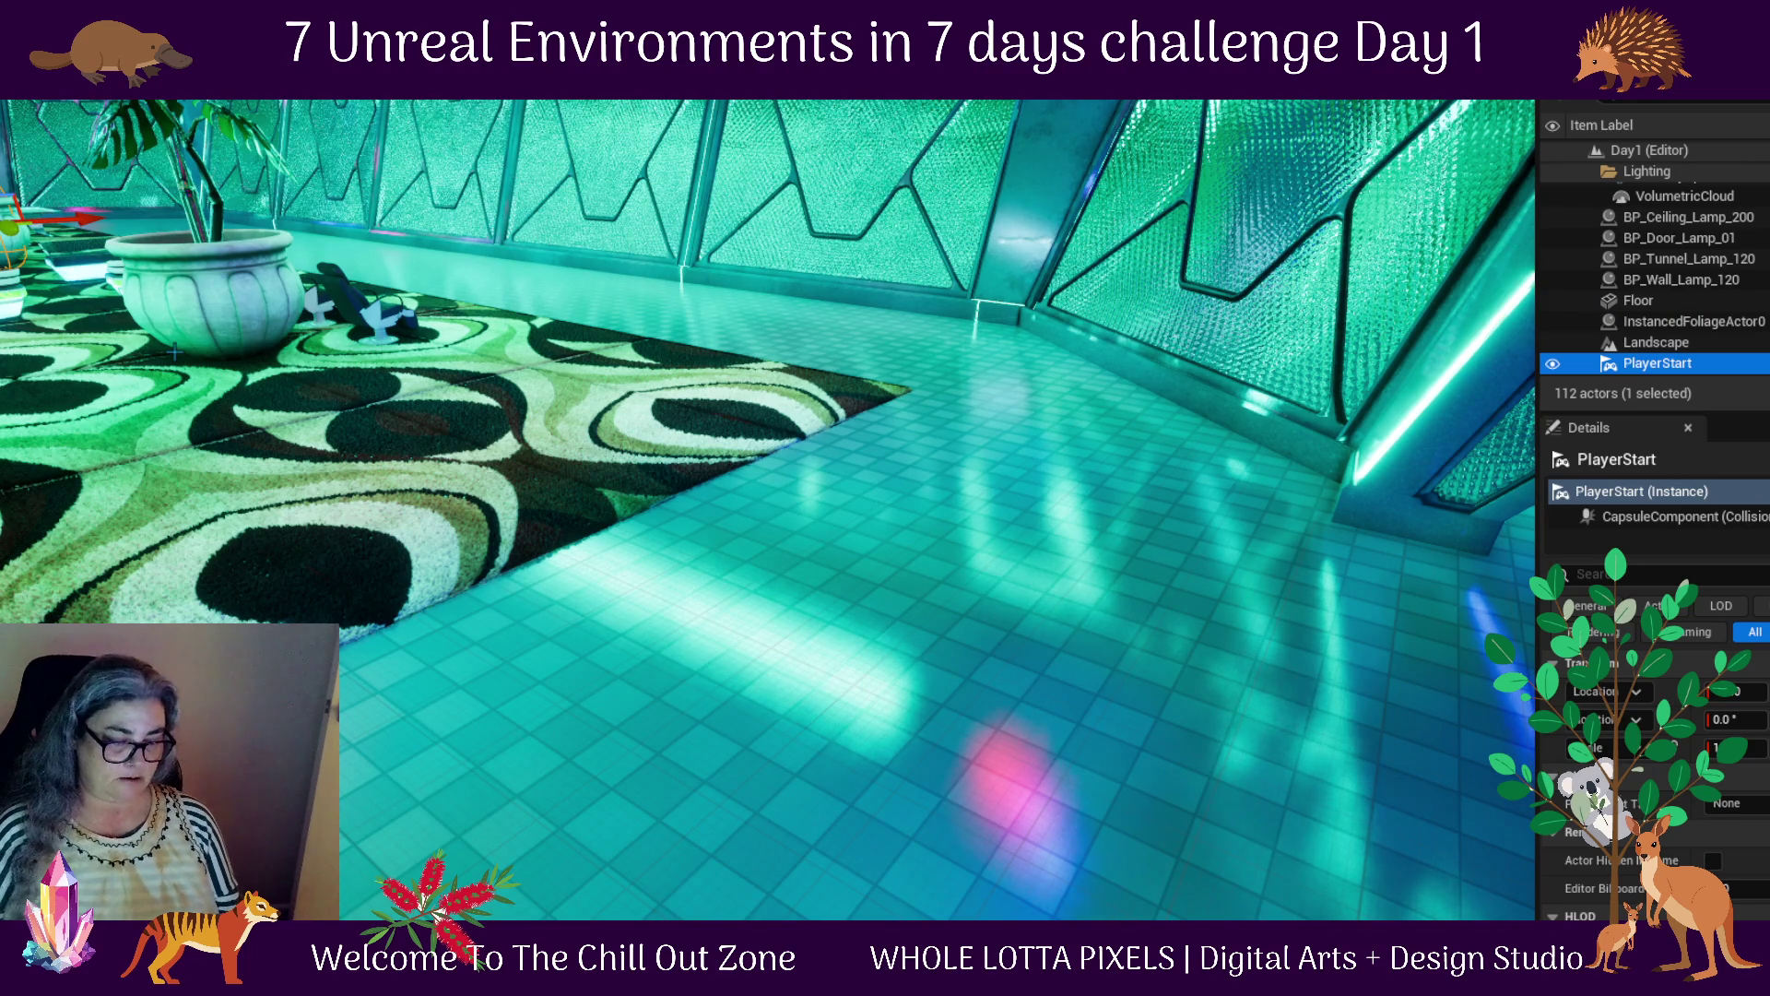
key("f")
left_click_drag(676, 564, 973, 687)
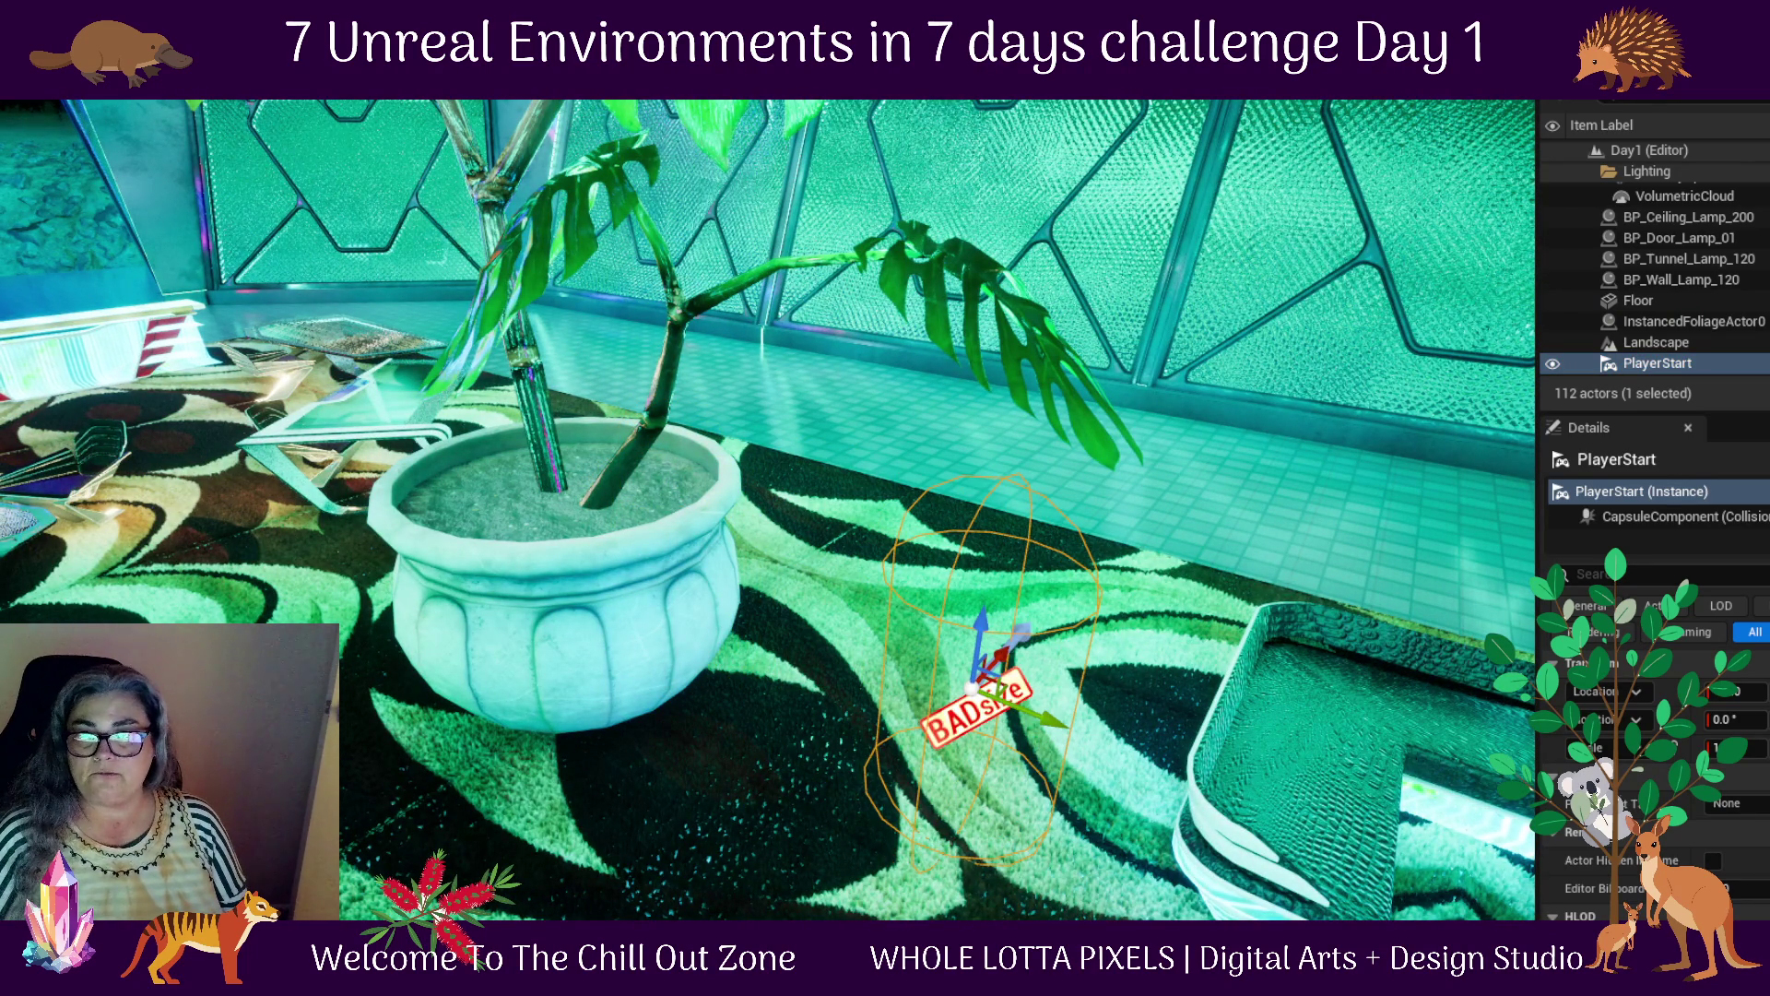
key("alt+p")
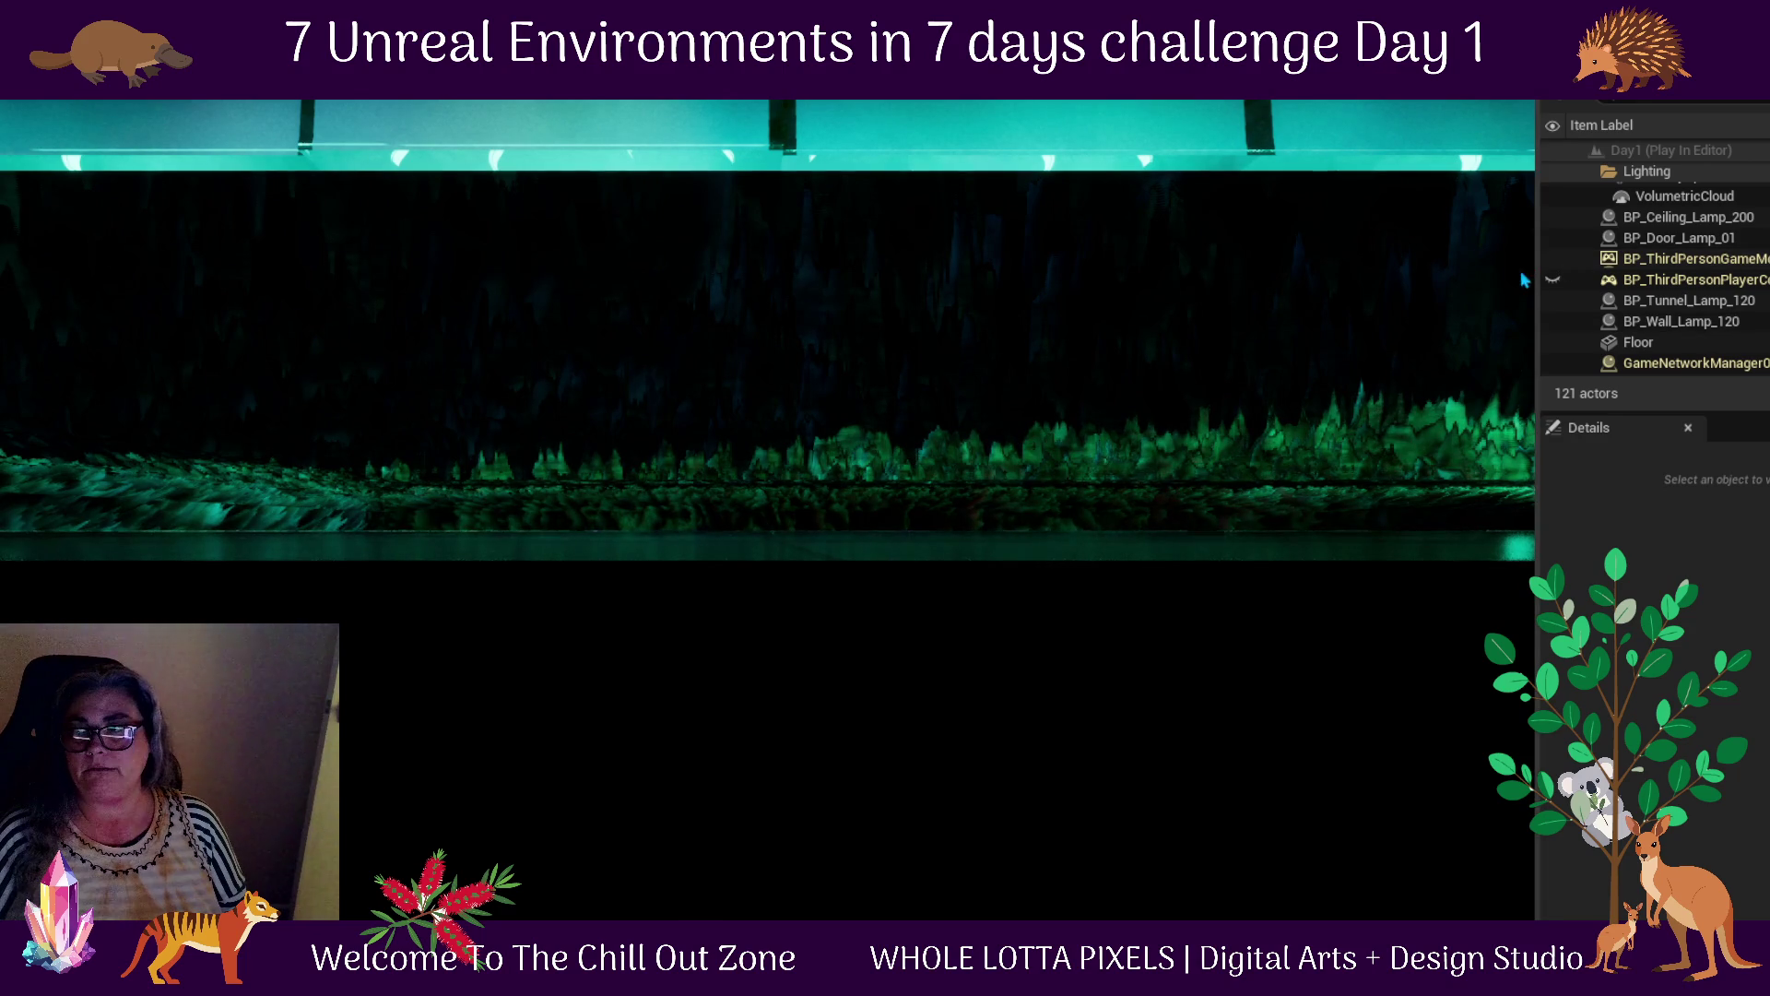
left_click(1569, 284)
left_click(1557, 282)
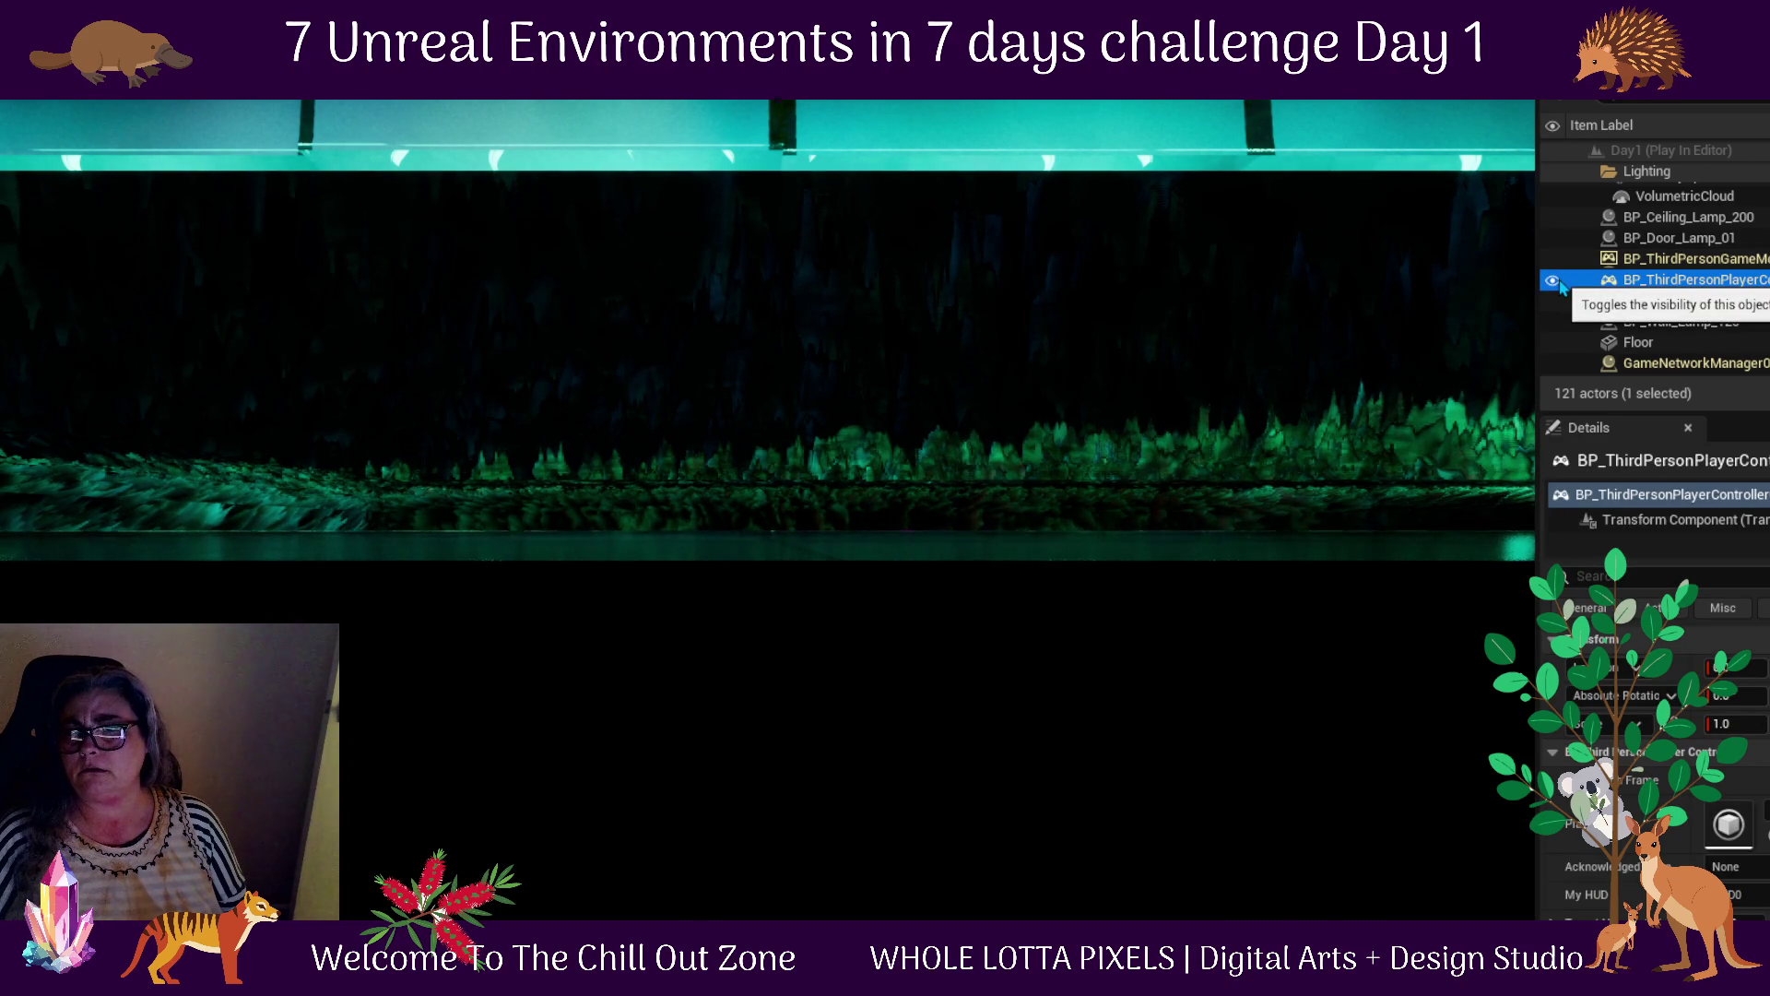
key("Escape")
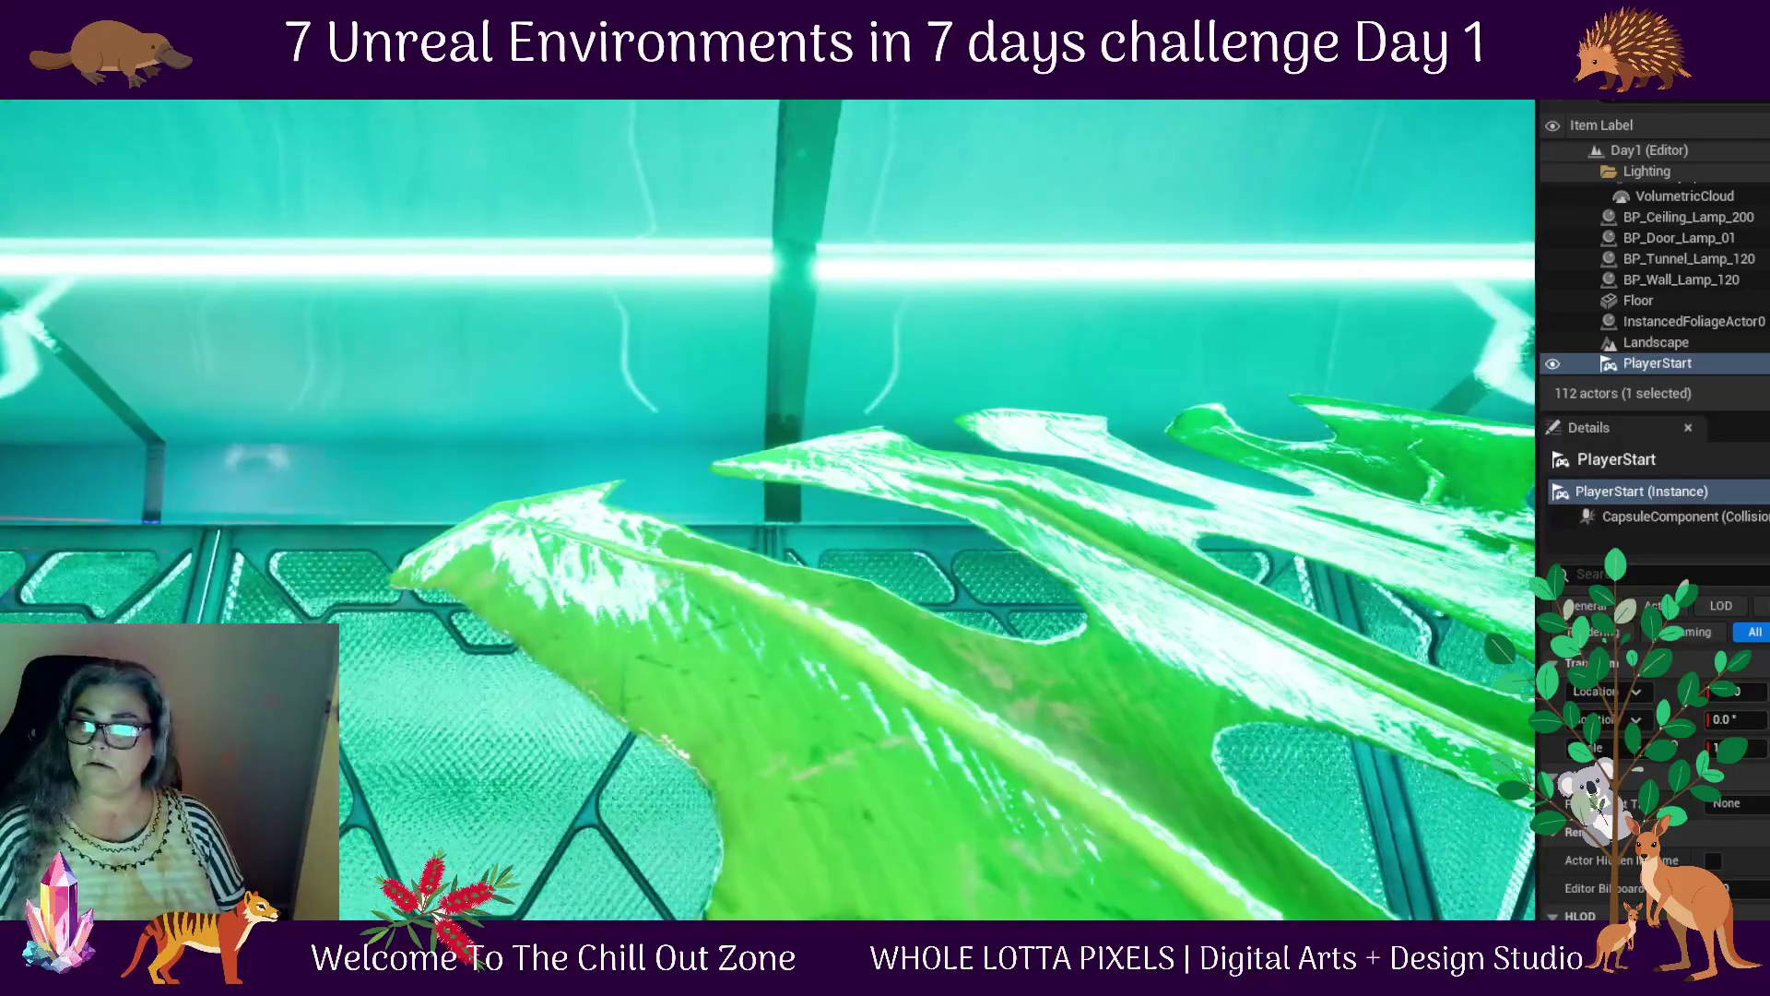
key("Up")
key("f")
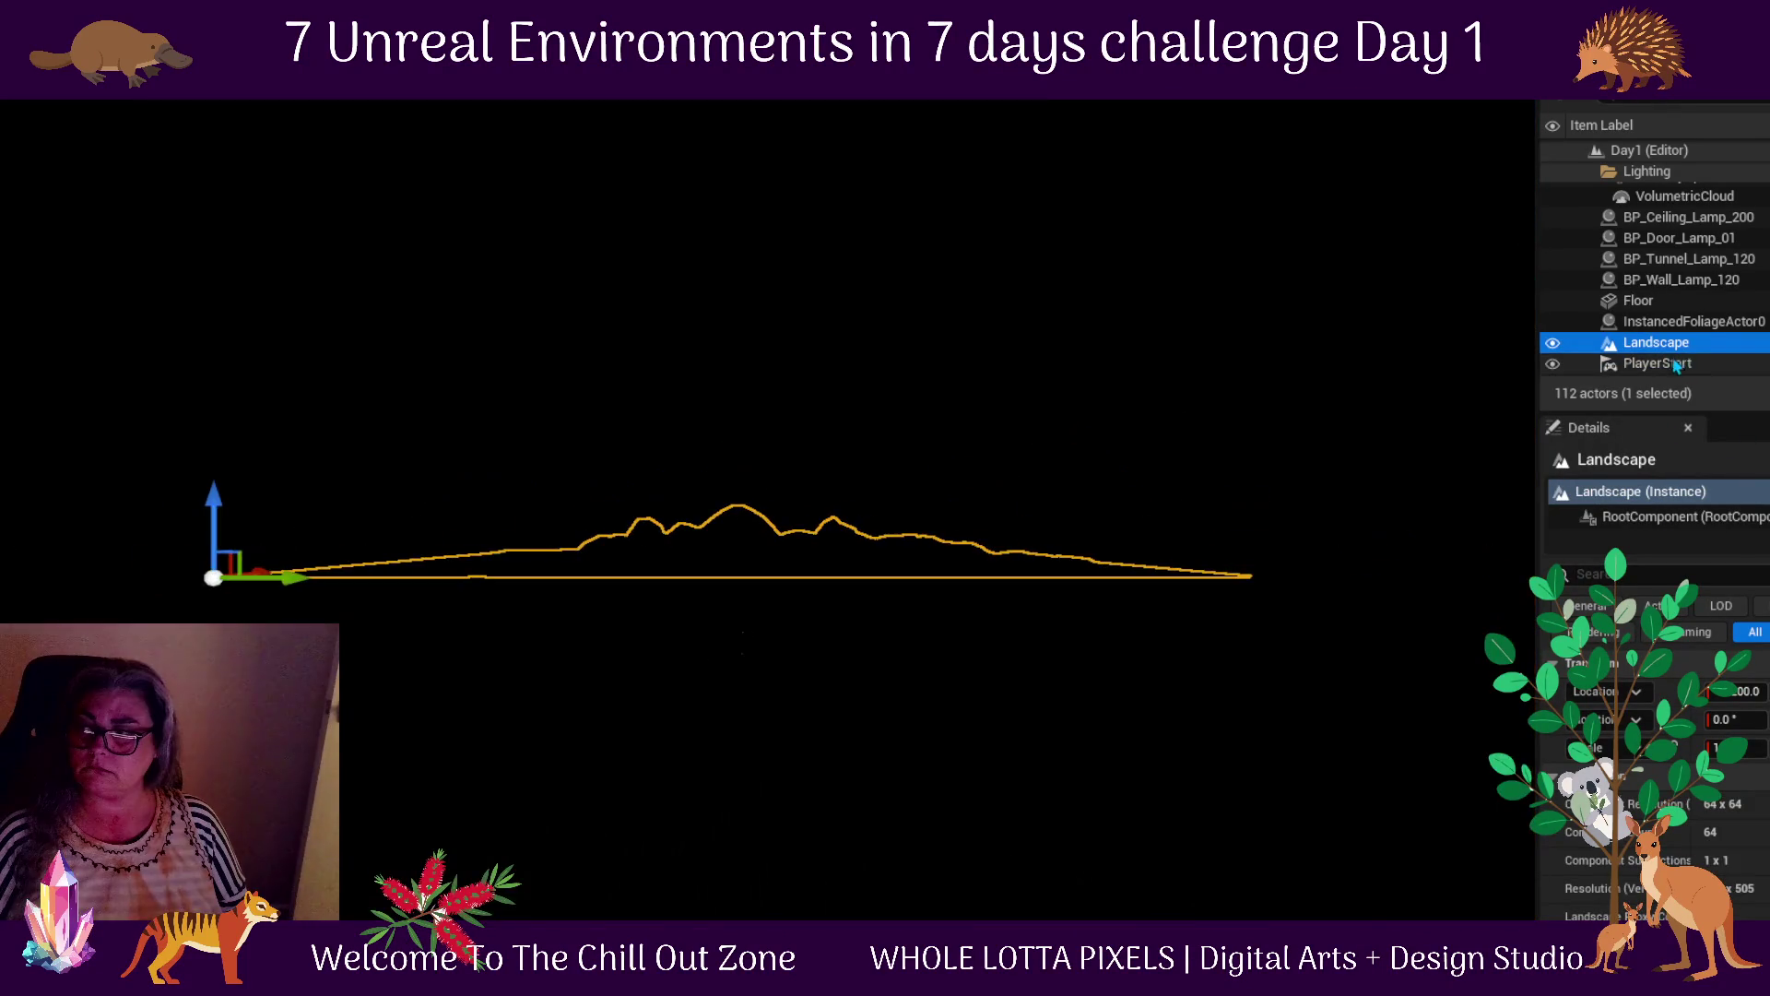
double_click(1677, 364)
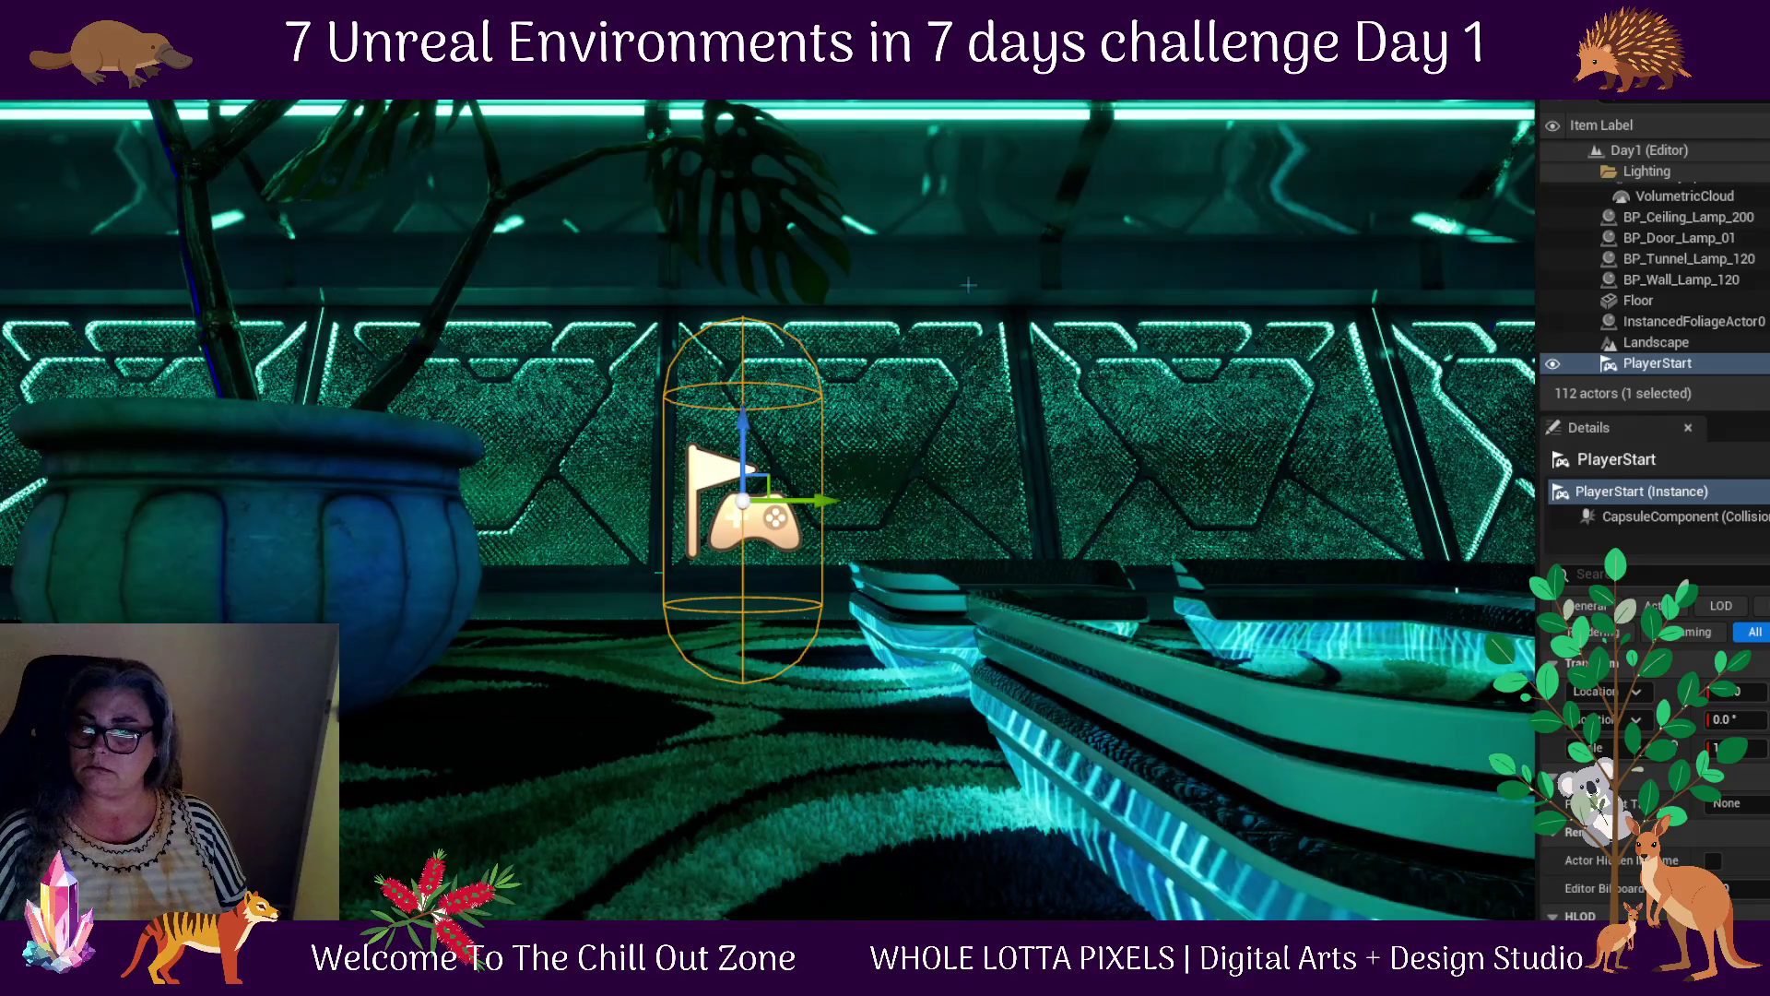
key("alt+p")
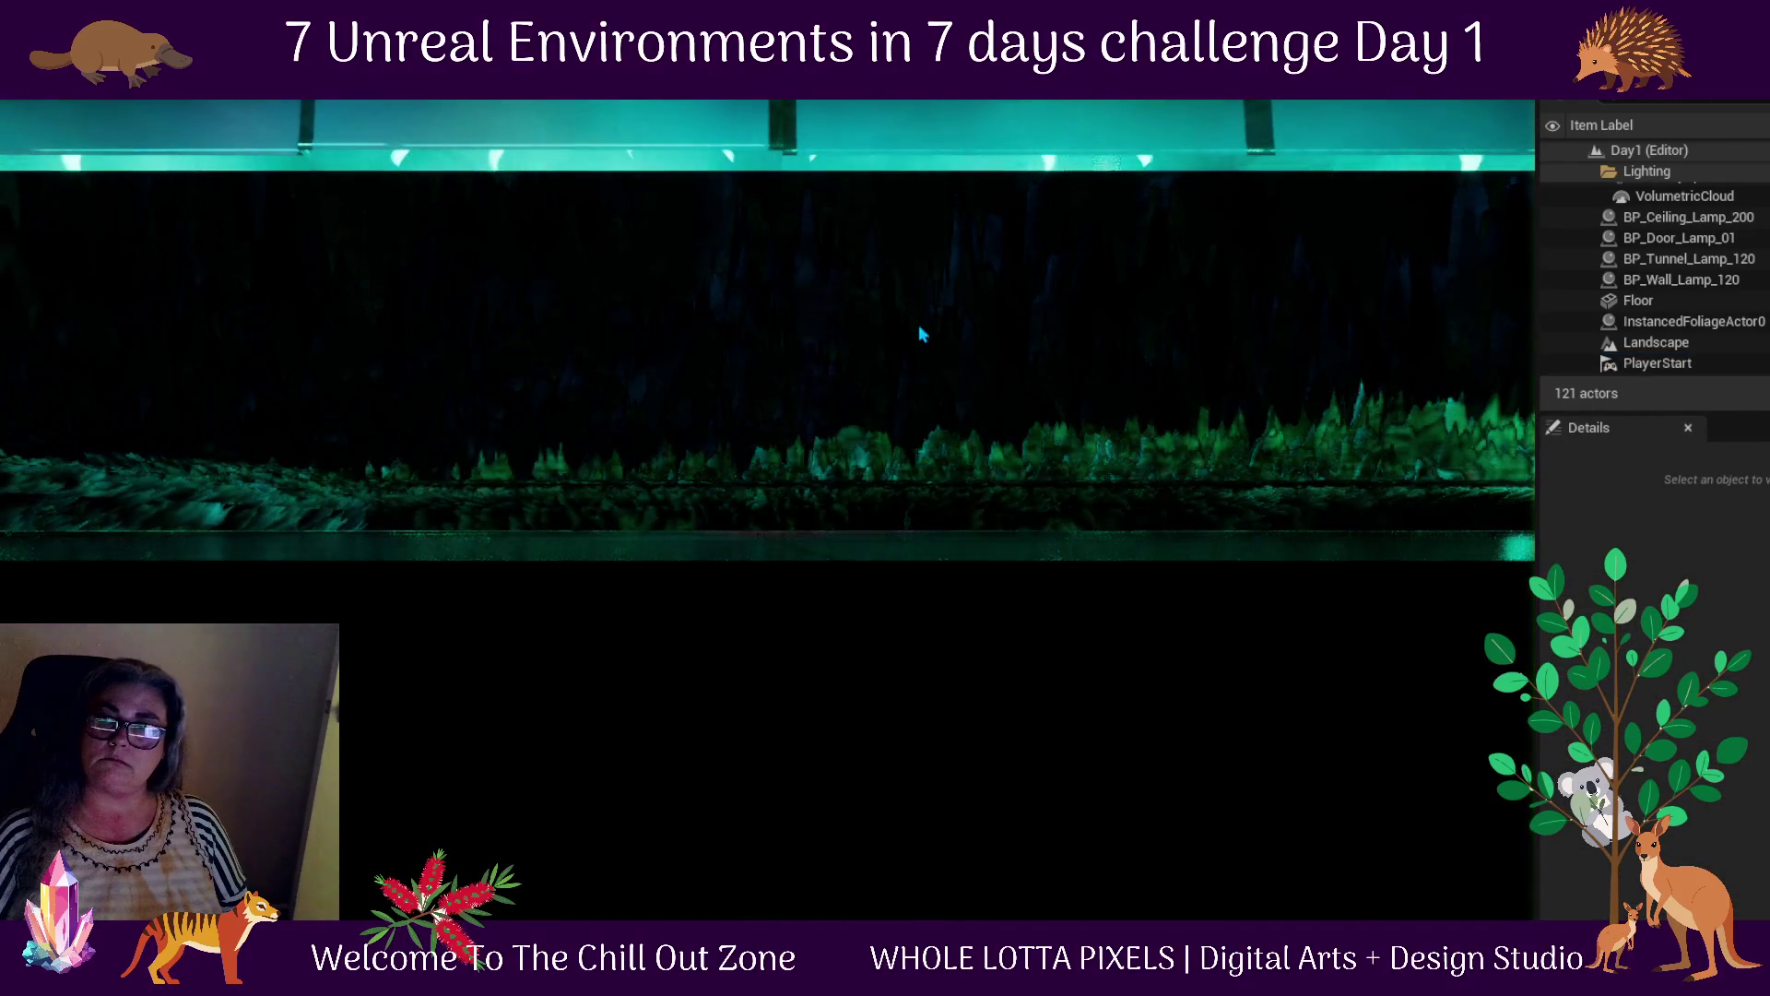
key("Escape")
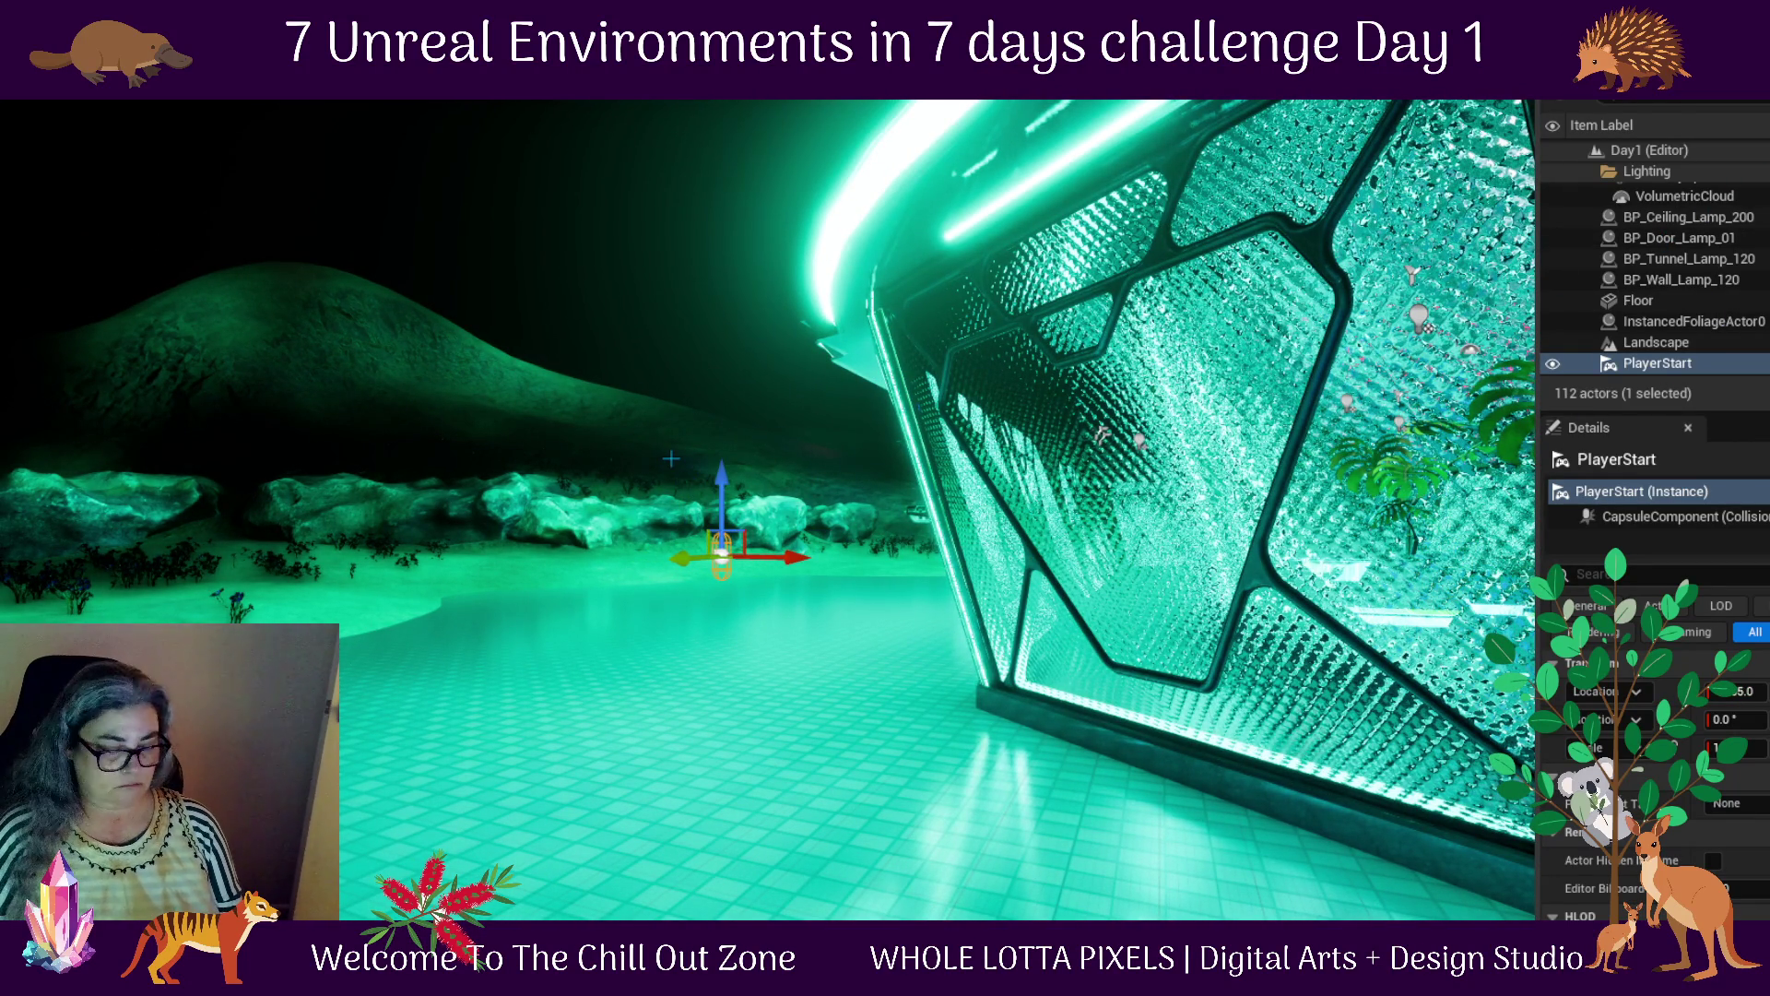
Raise the PlayerStart slightly above the beach and play-test from it
key("f")
left_click_drag(662, 449, 663, 433)
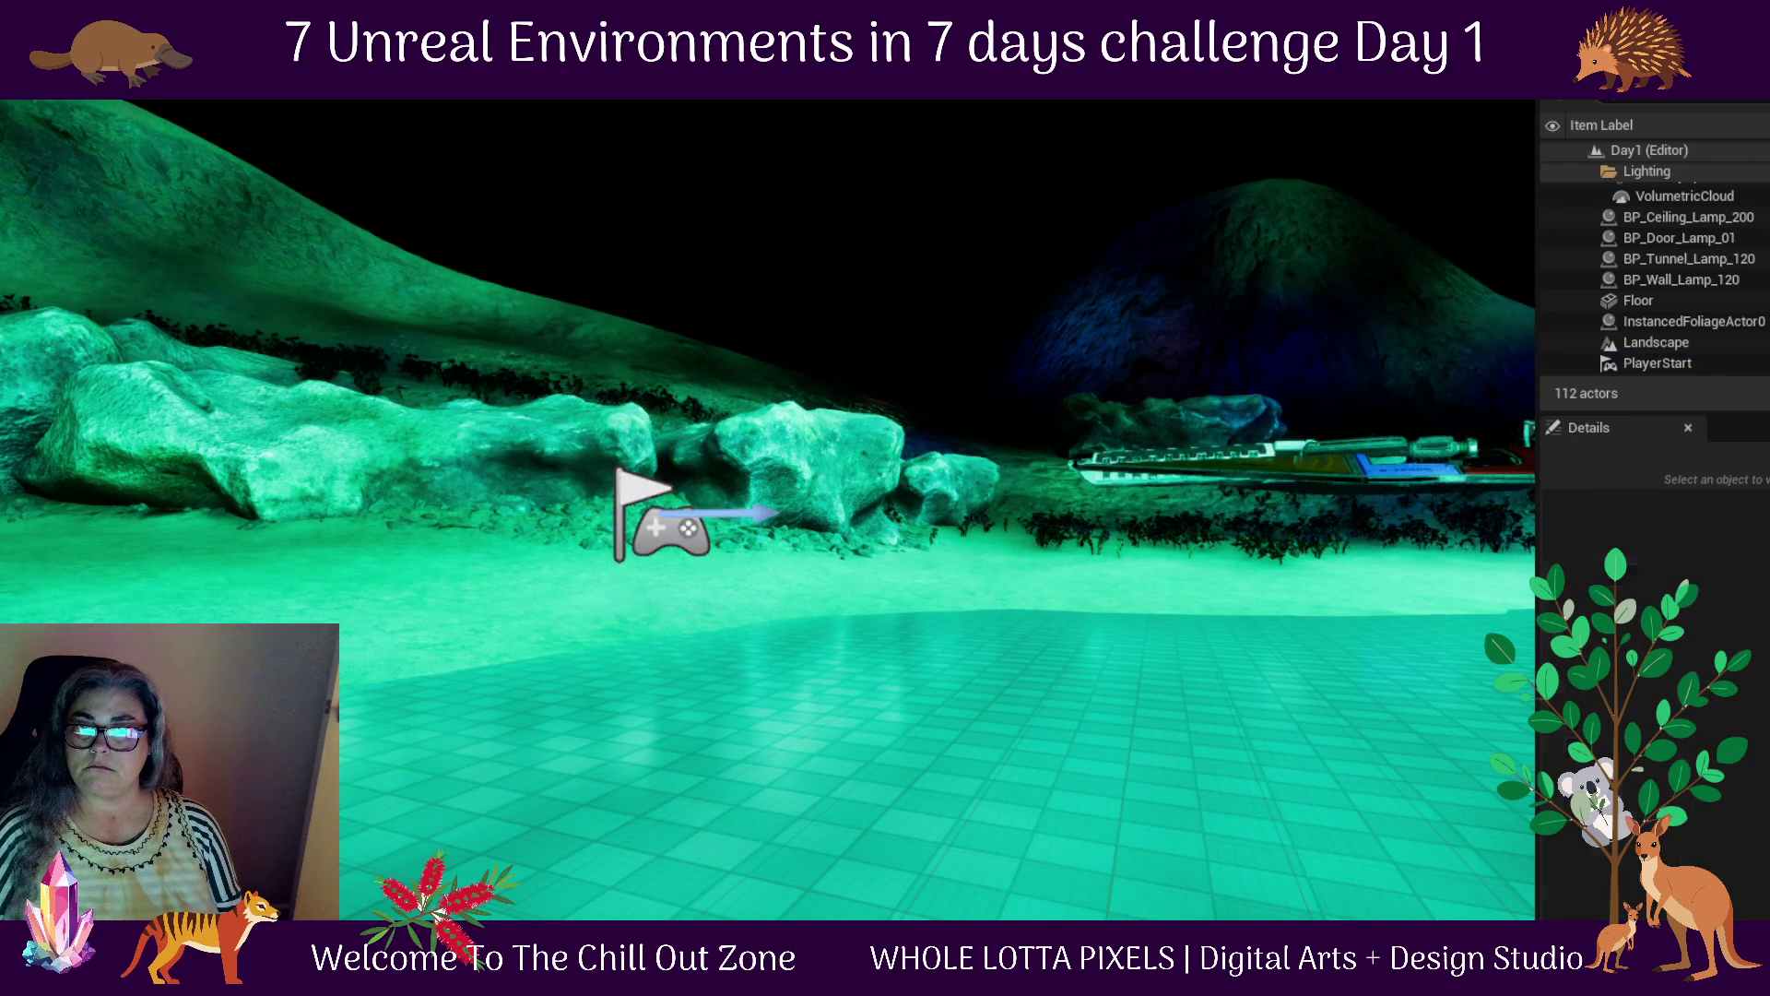
key("alt+p")
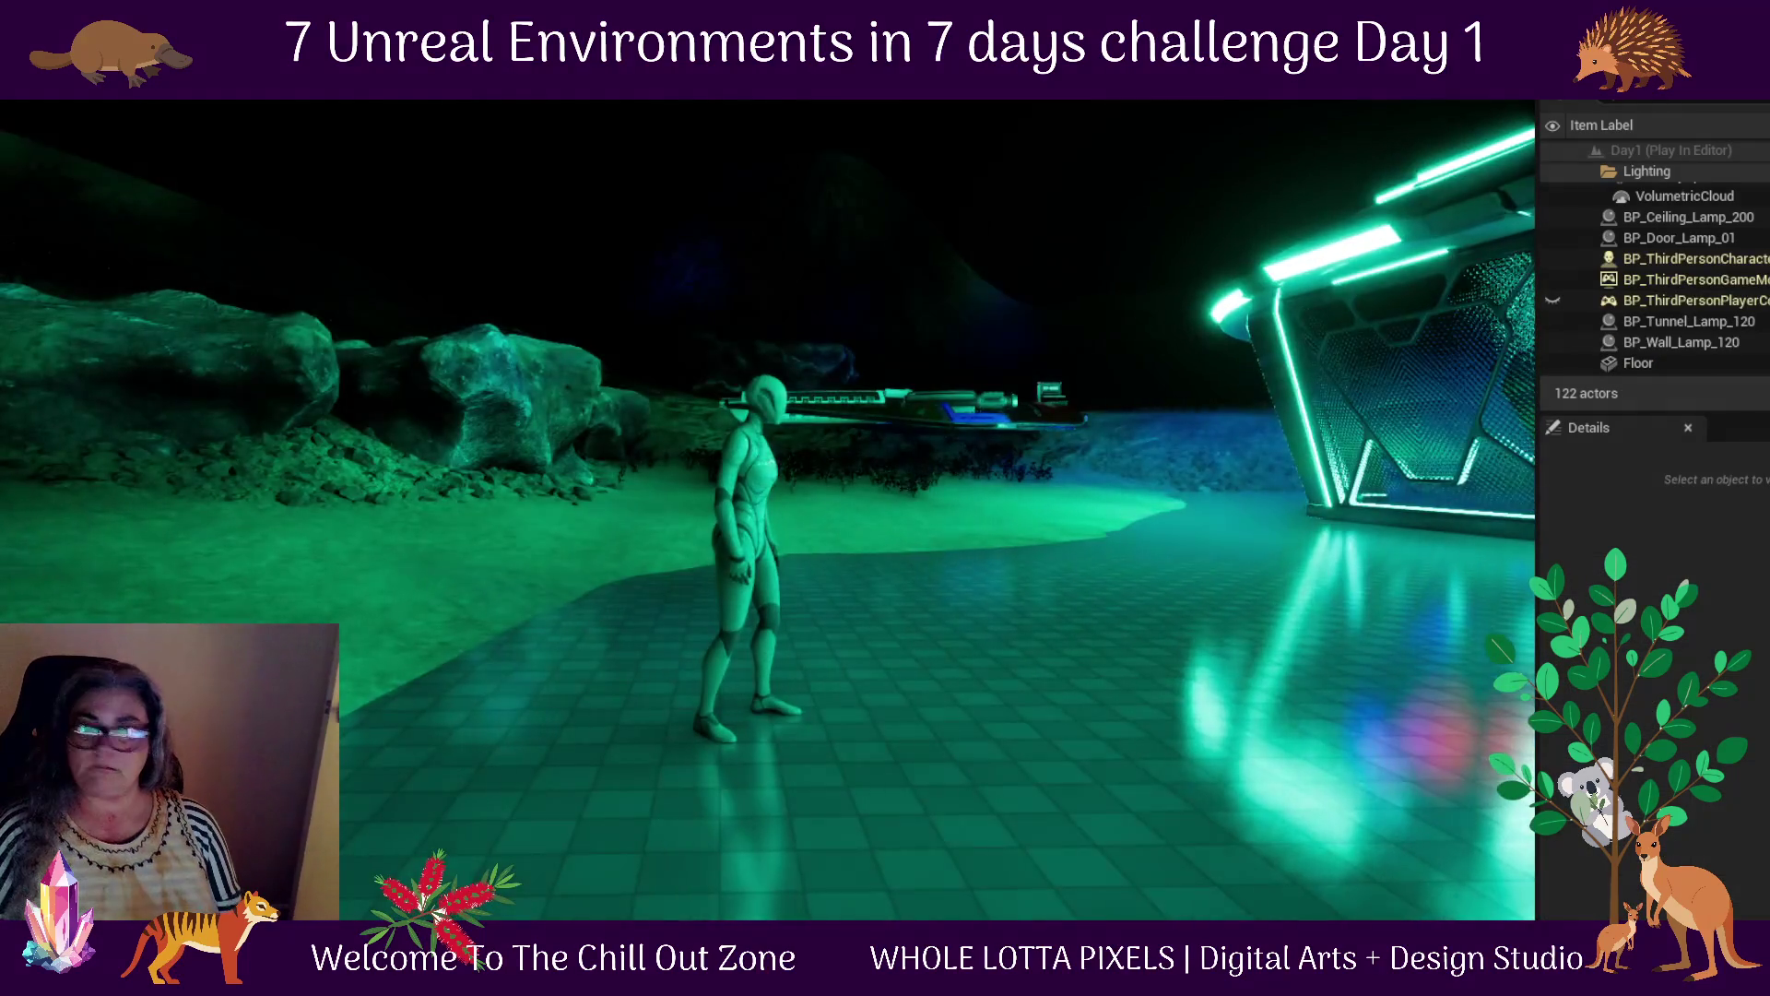
Run the character from the beach toward the glowing building, then stop the play test with Escape
key("w")
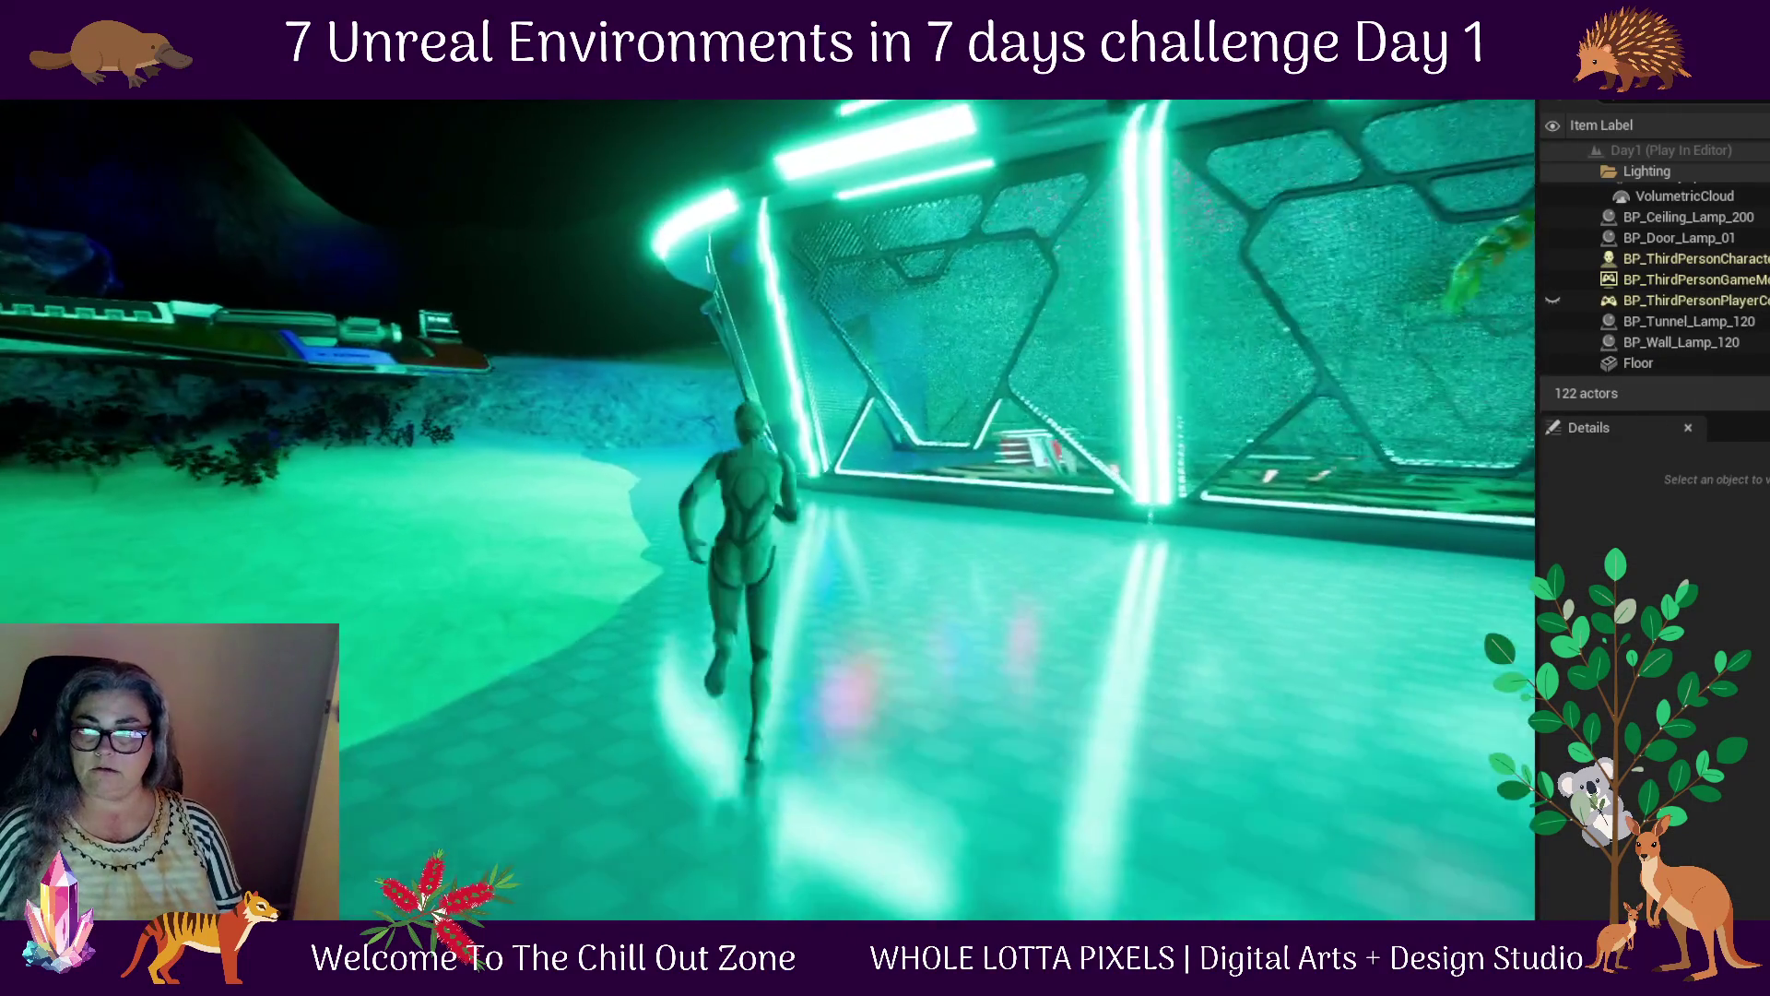
key("w")
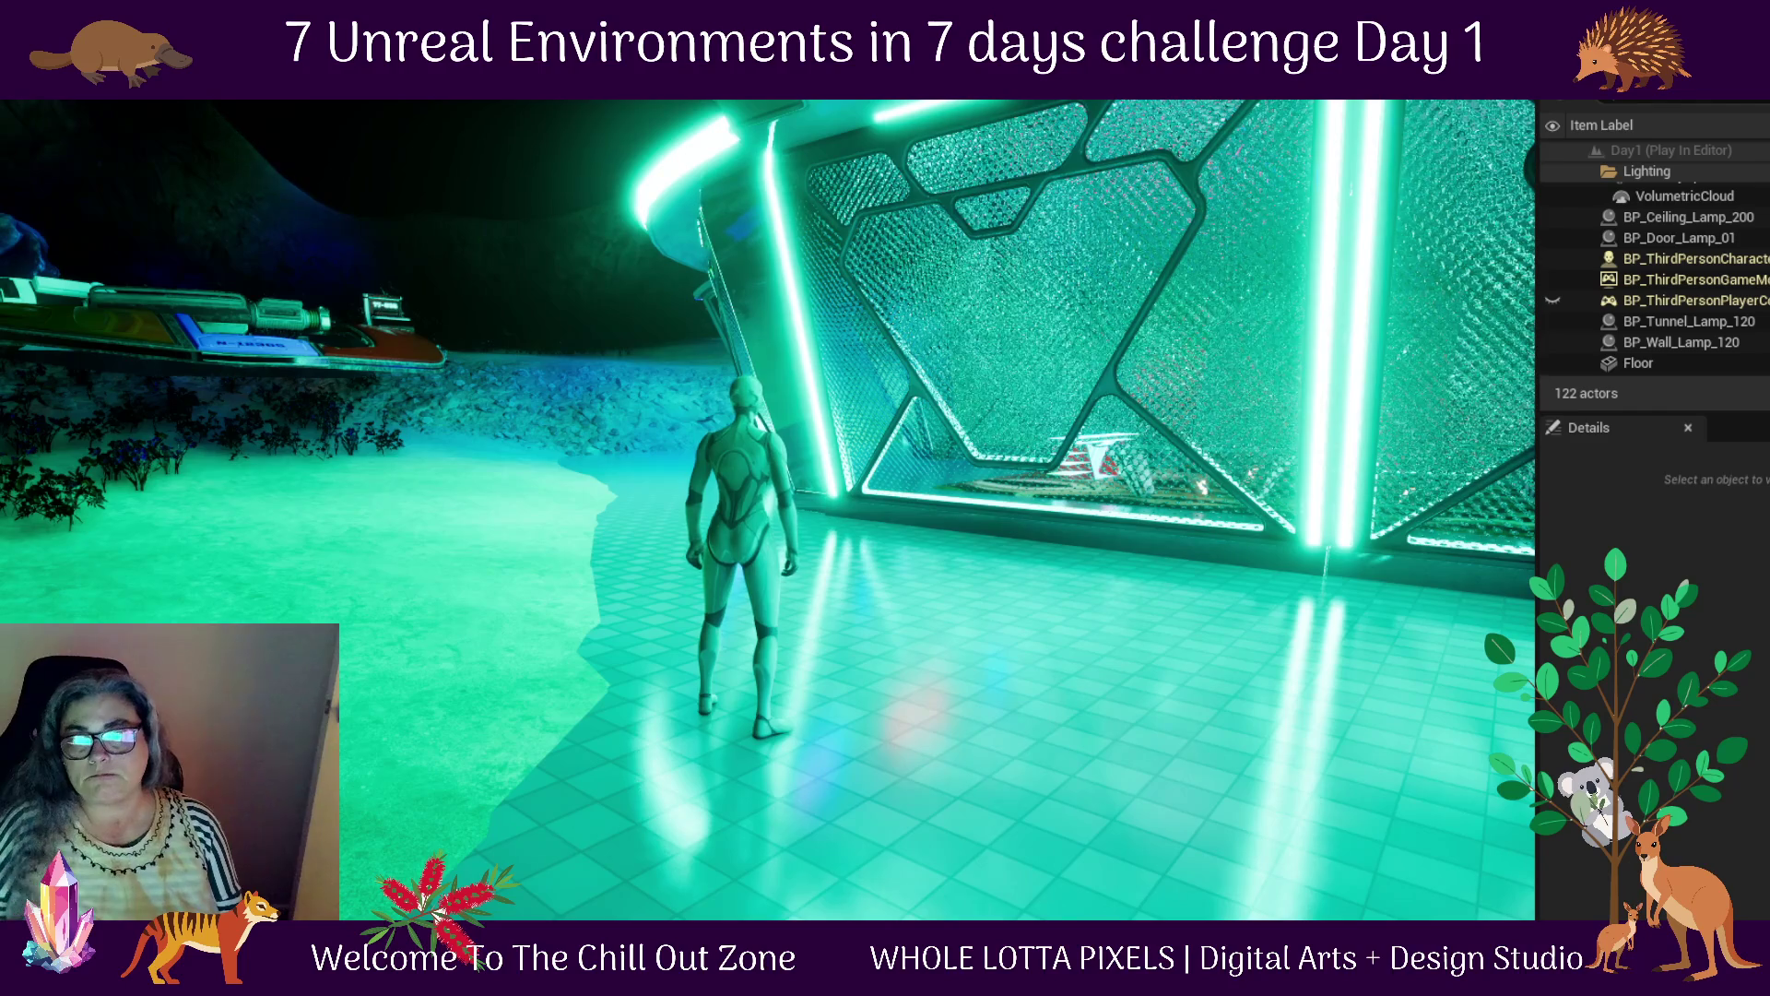
key("w")
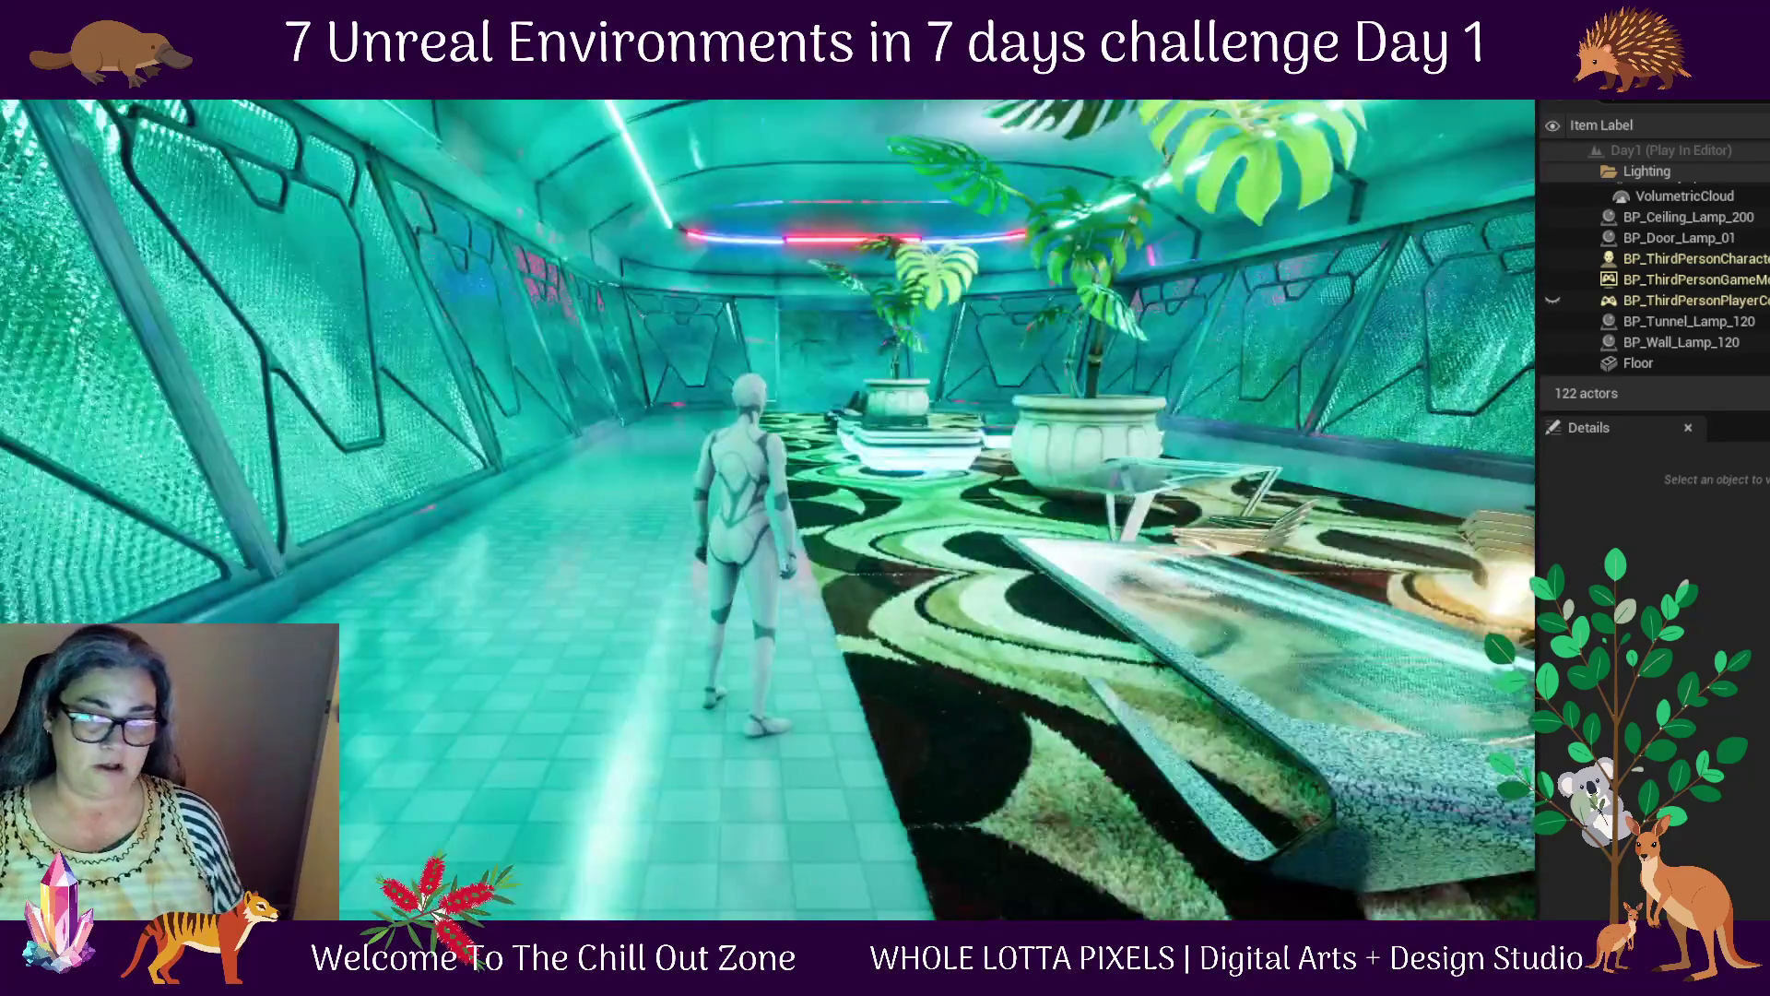
key("Escape")
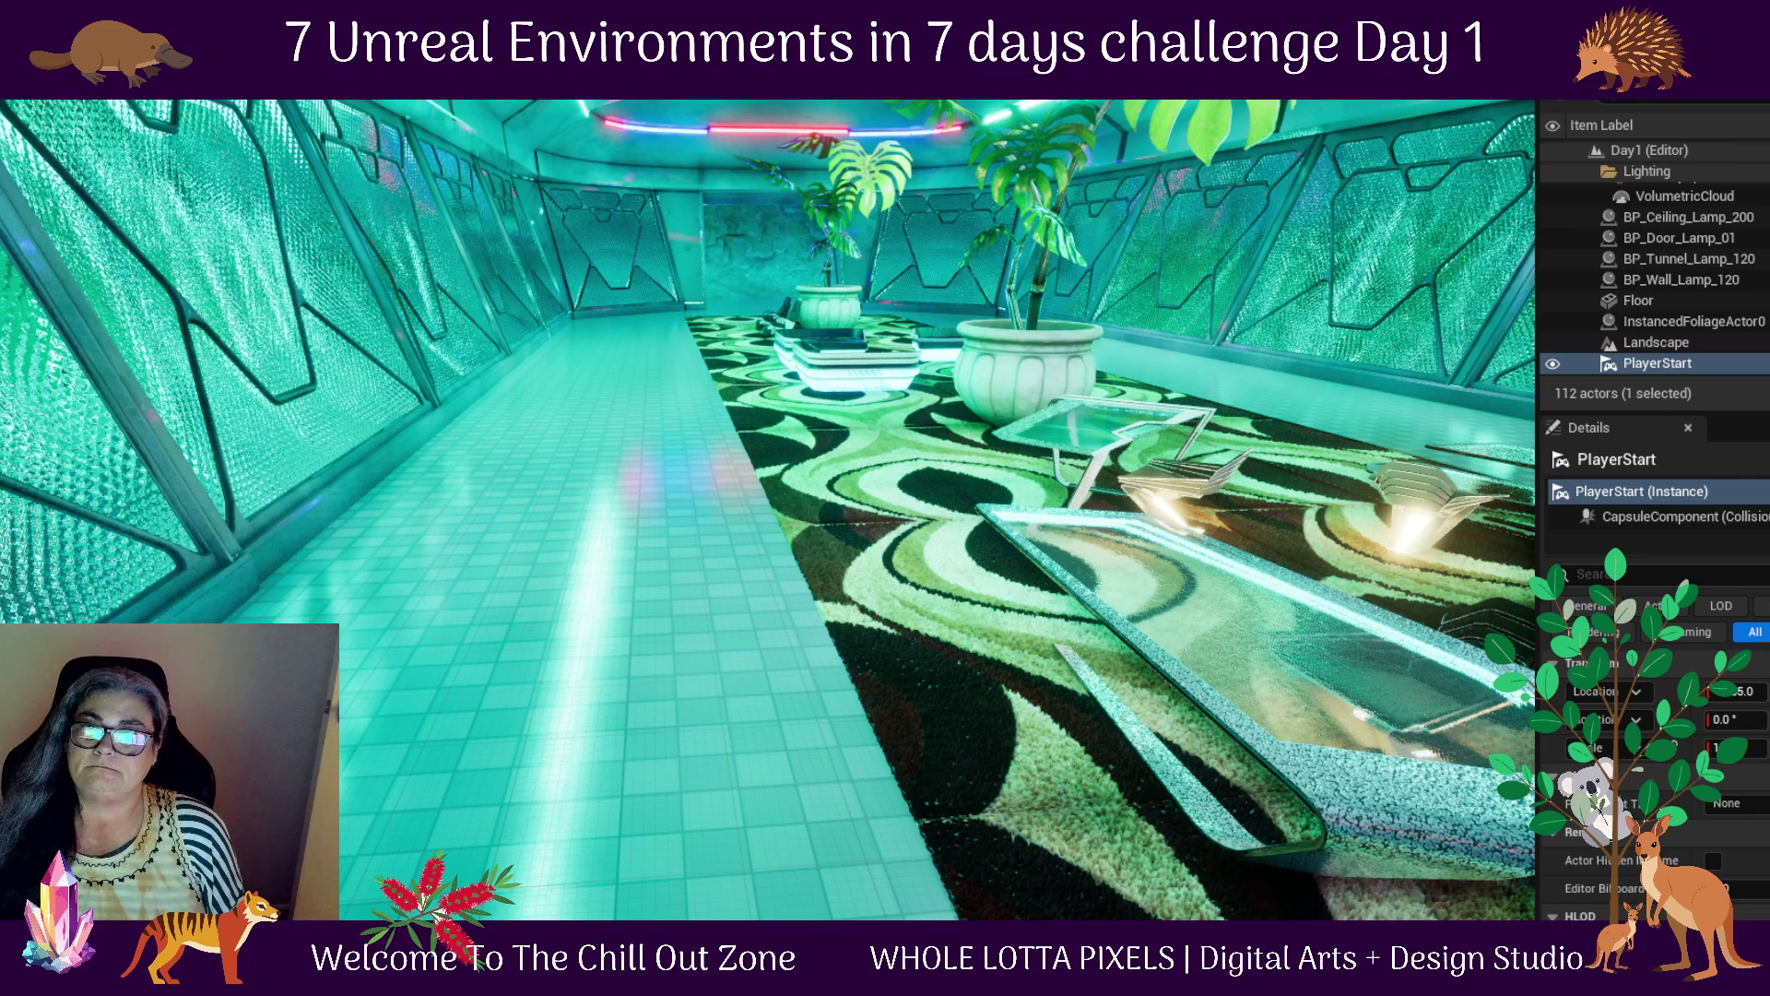
Start a new play-test and run the character across the lounge floor
key("alt+p")
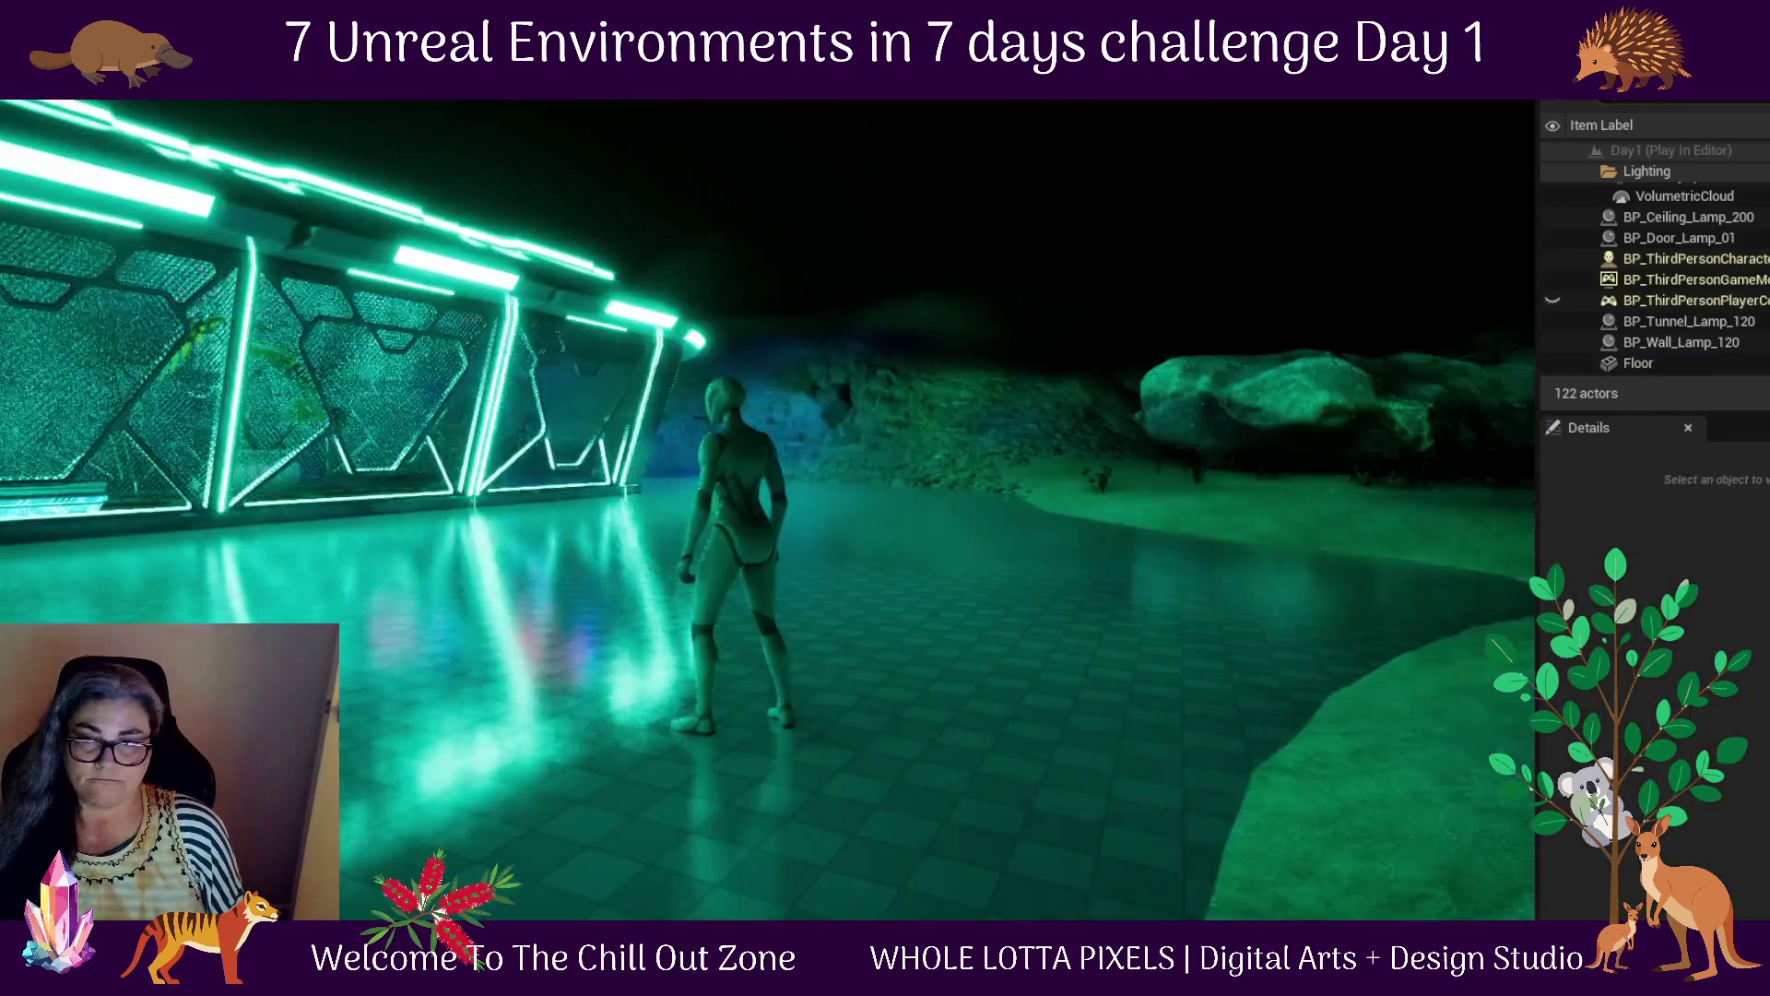
mouse_move(767, 498)
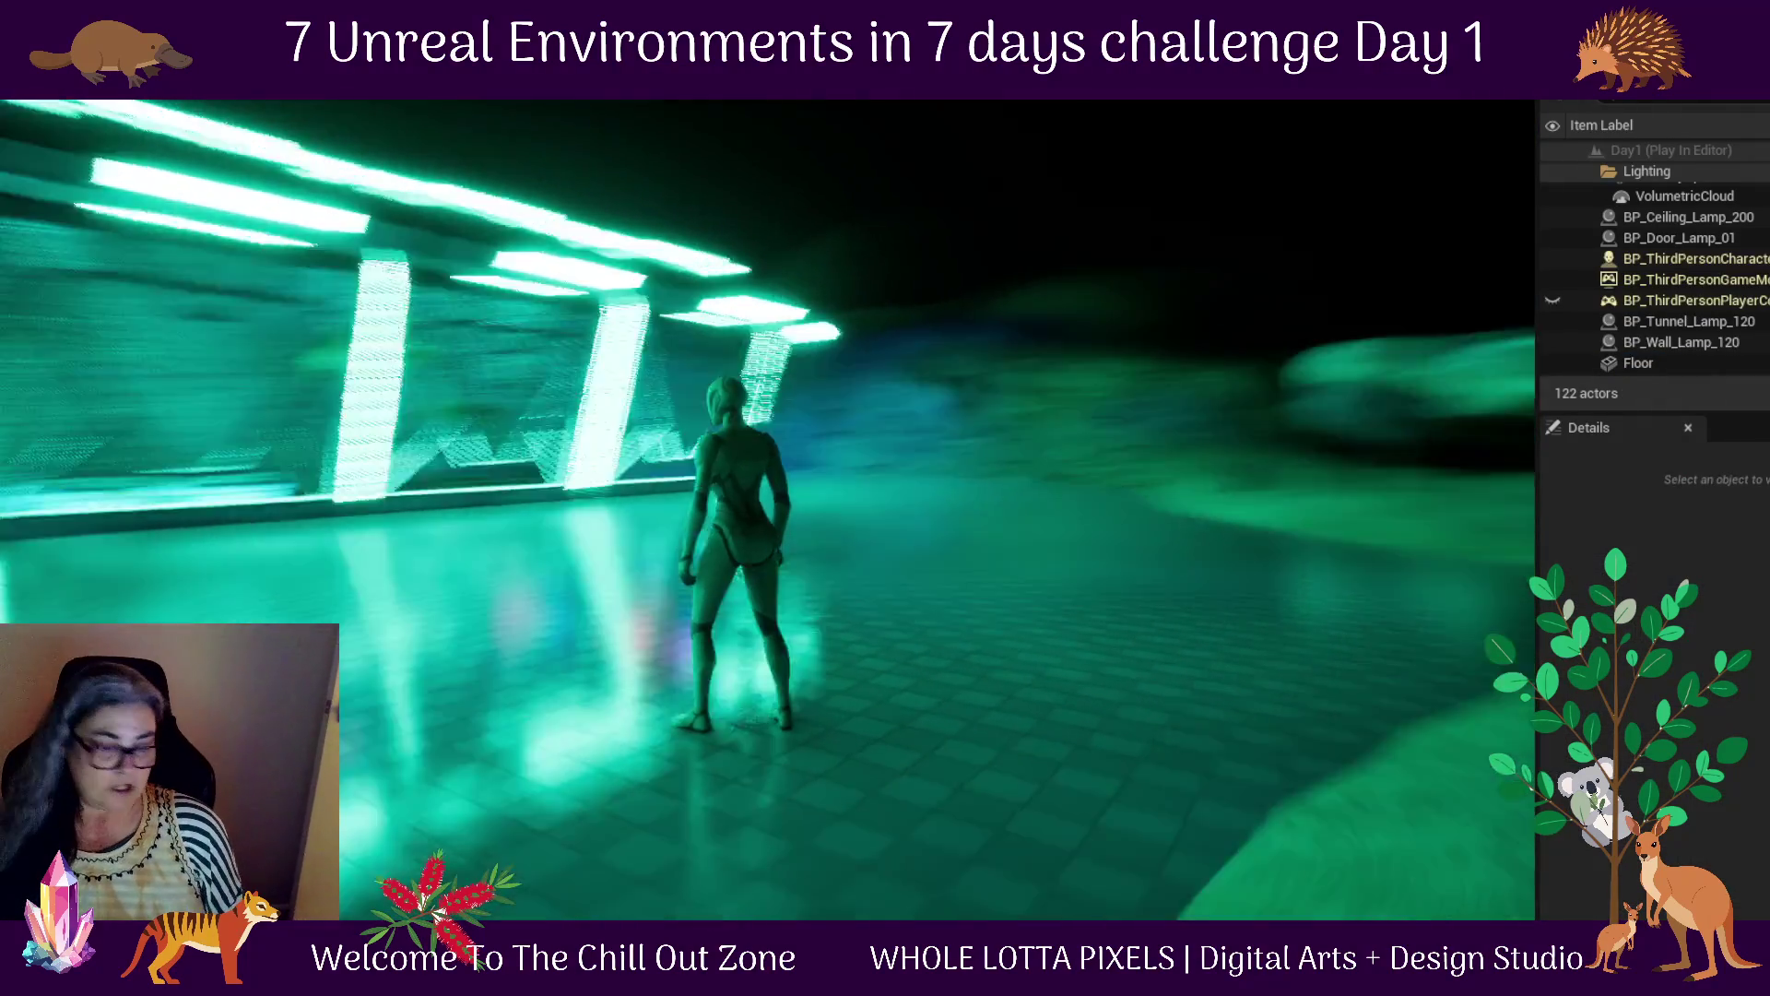
key("w")
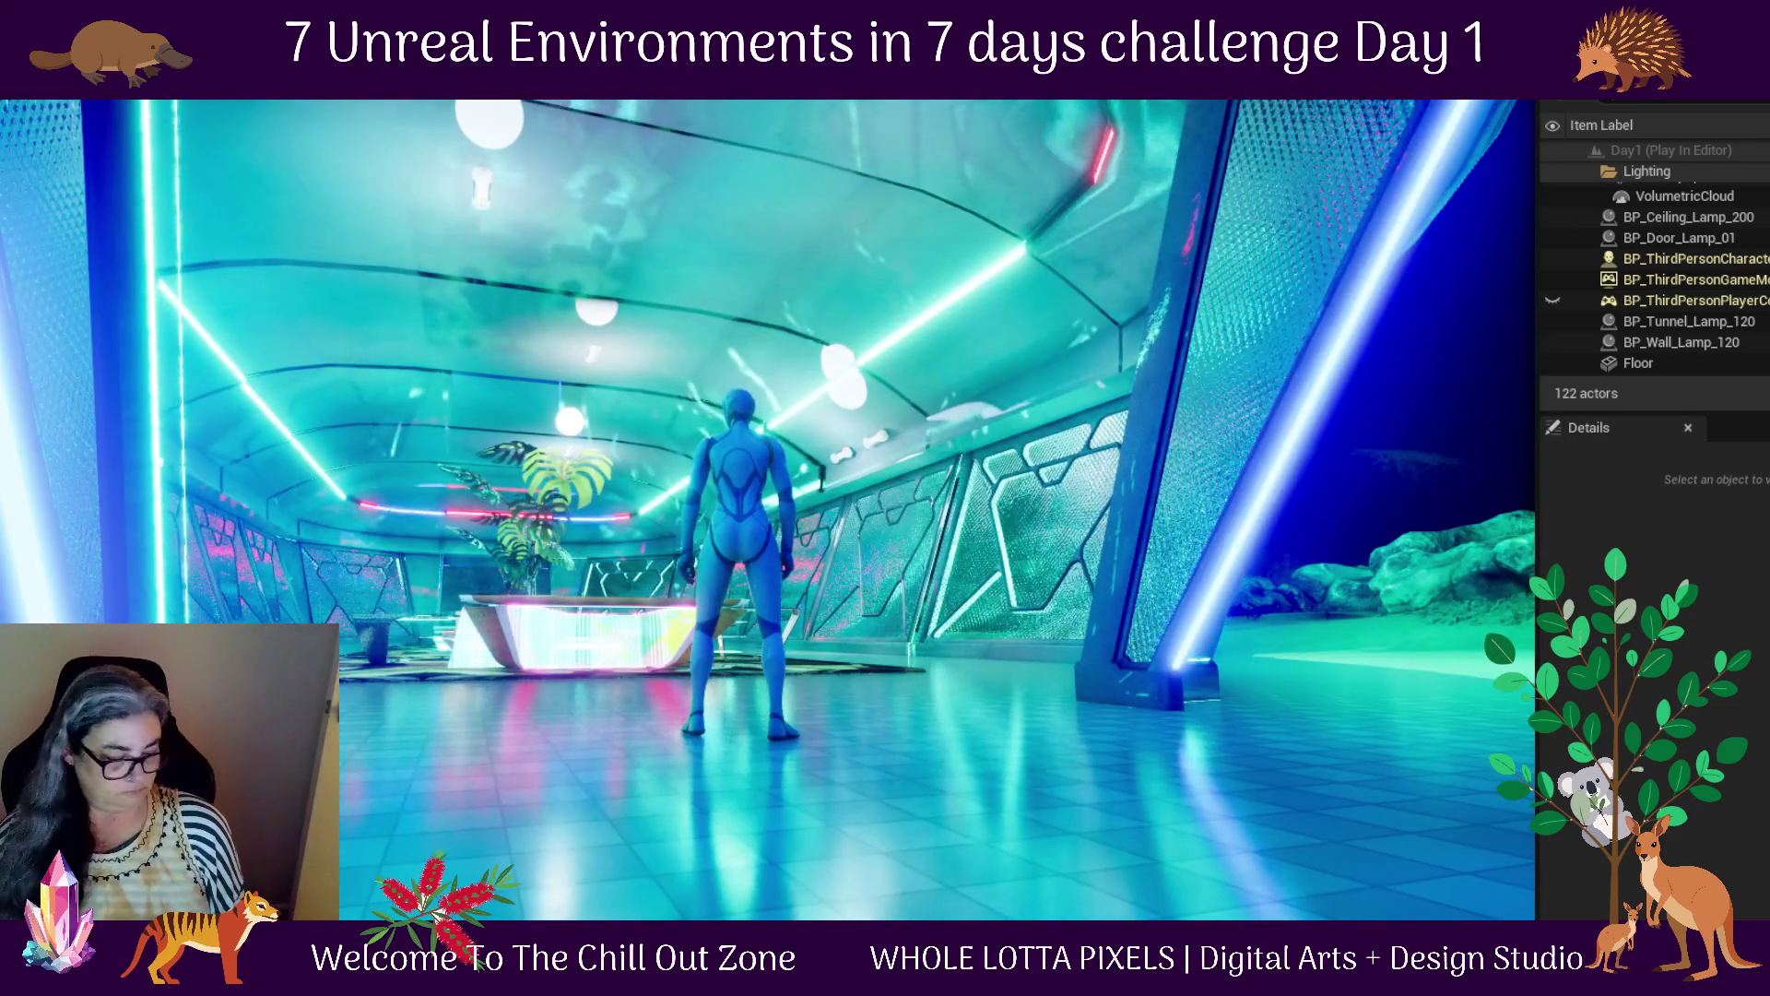
Take a Snipping Tool screenshot of the game view area
key("super")
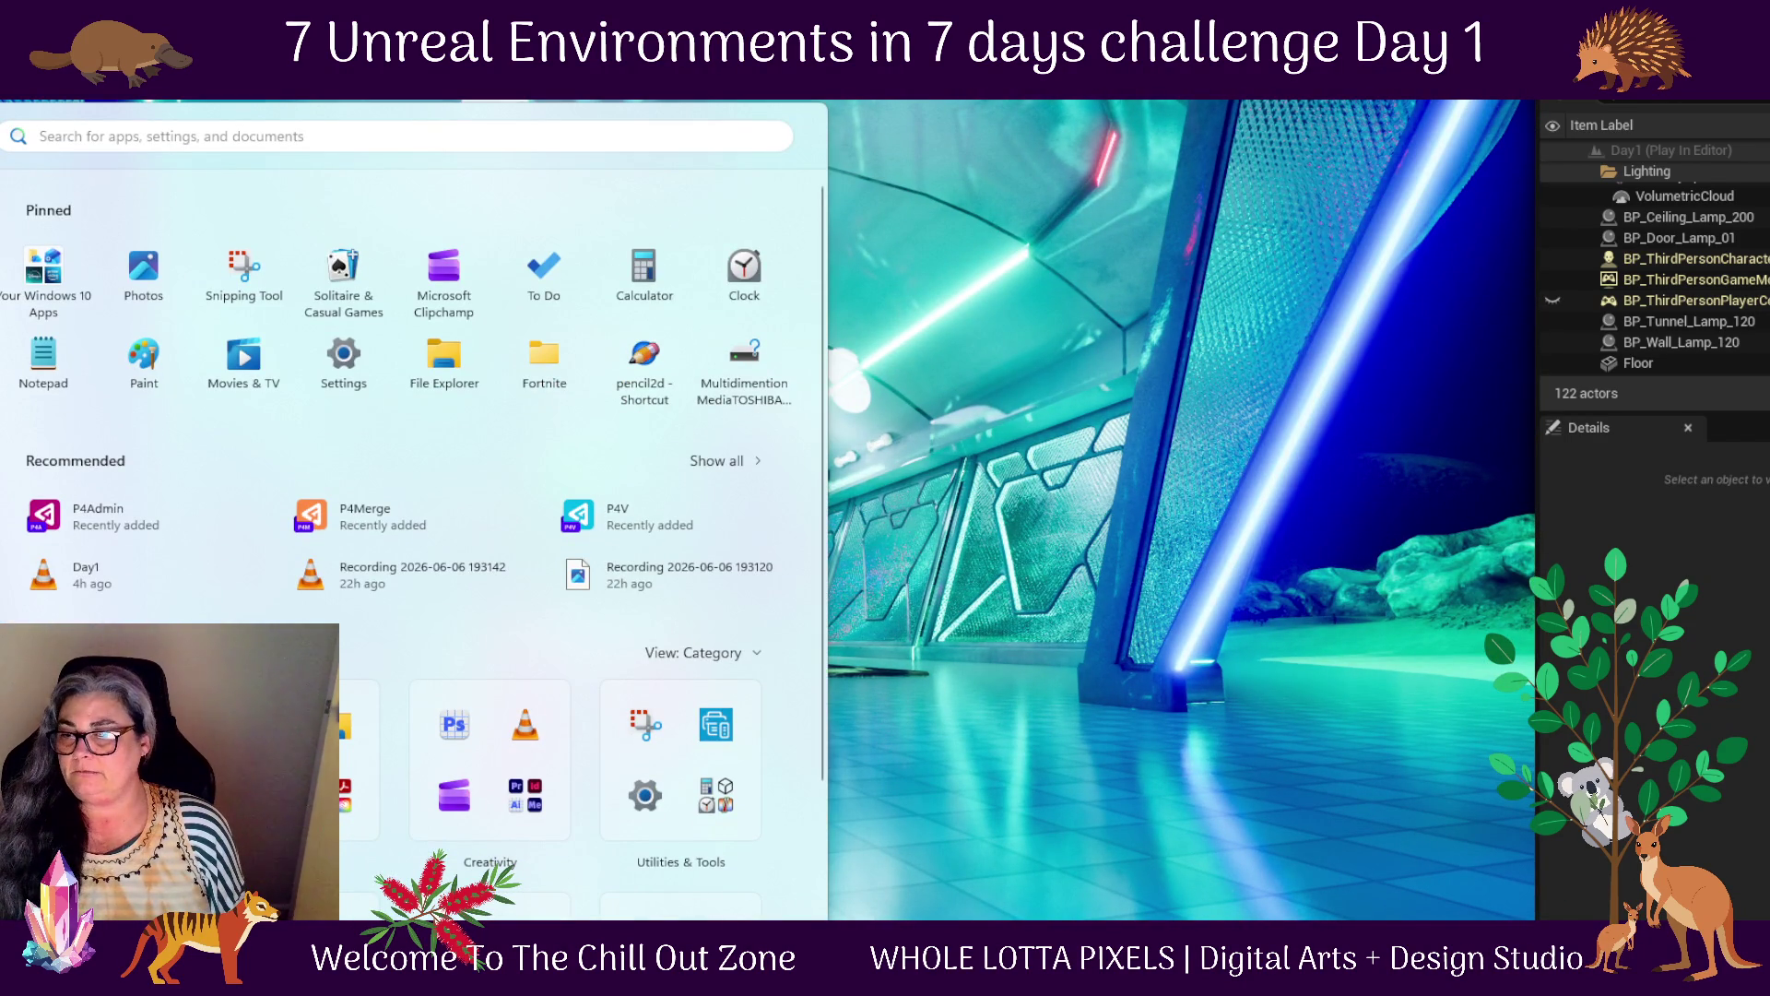
right_click(1406, 917)
left_click(1397, 812)
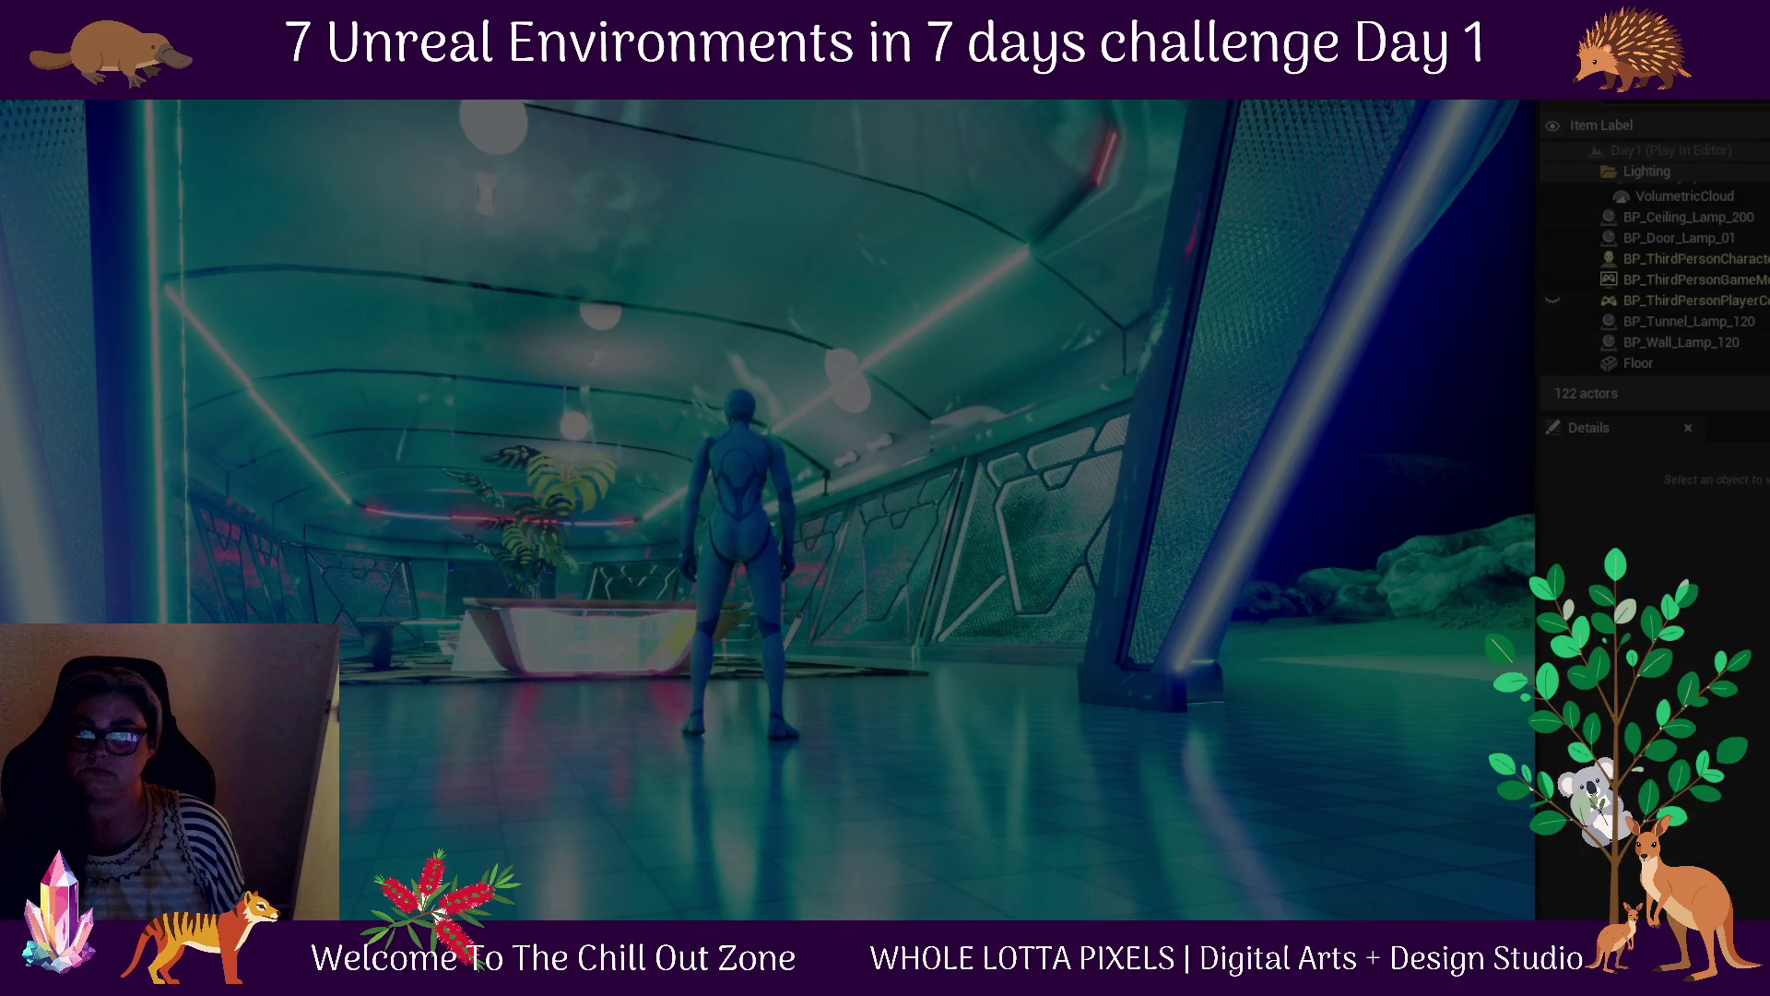
left_click_drag(1, 102, 617, 384)
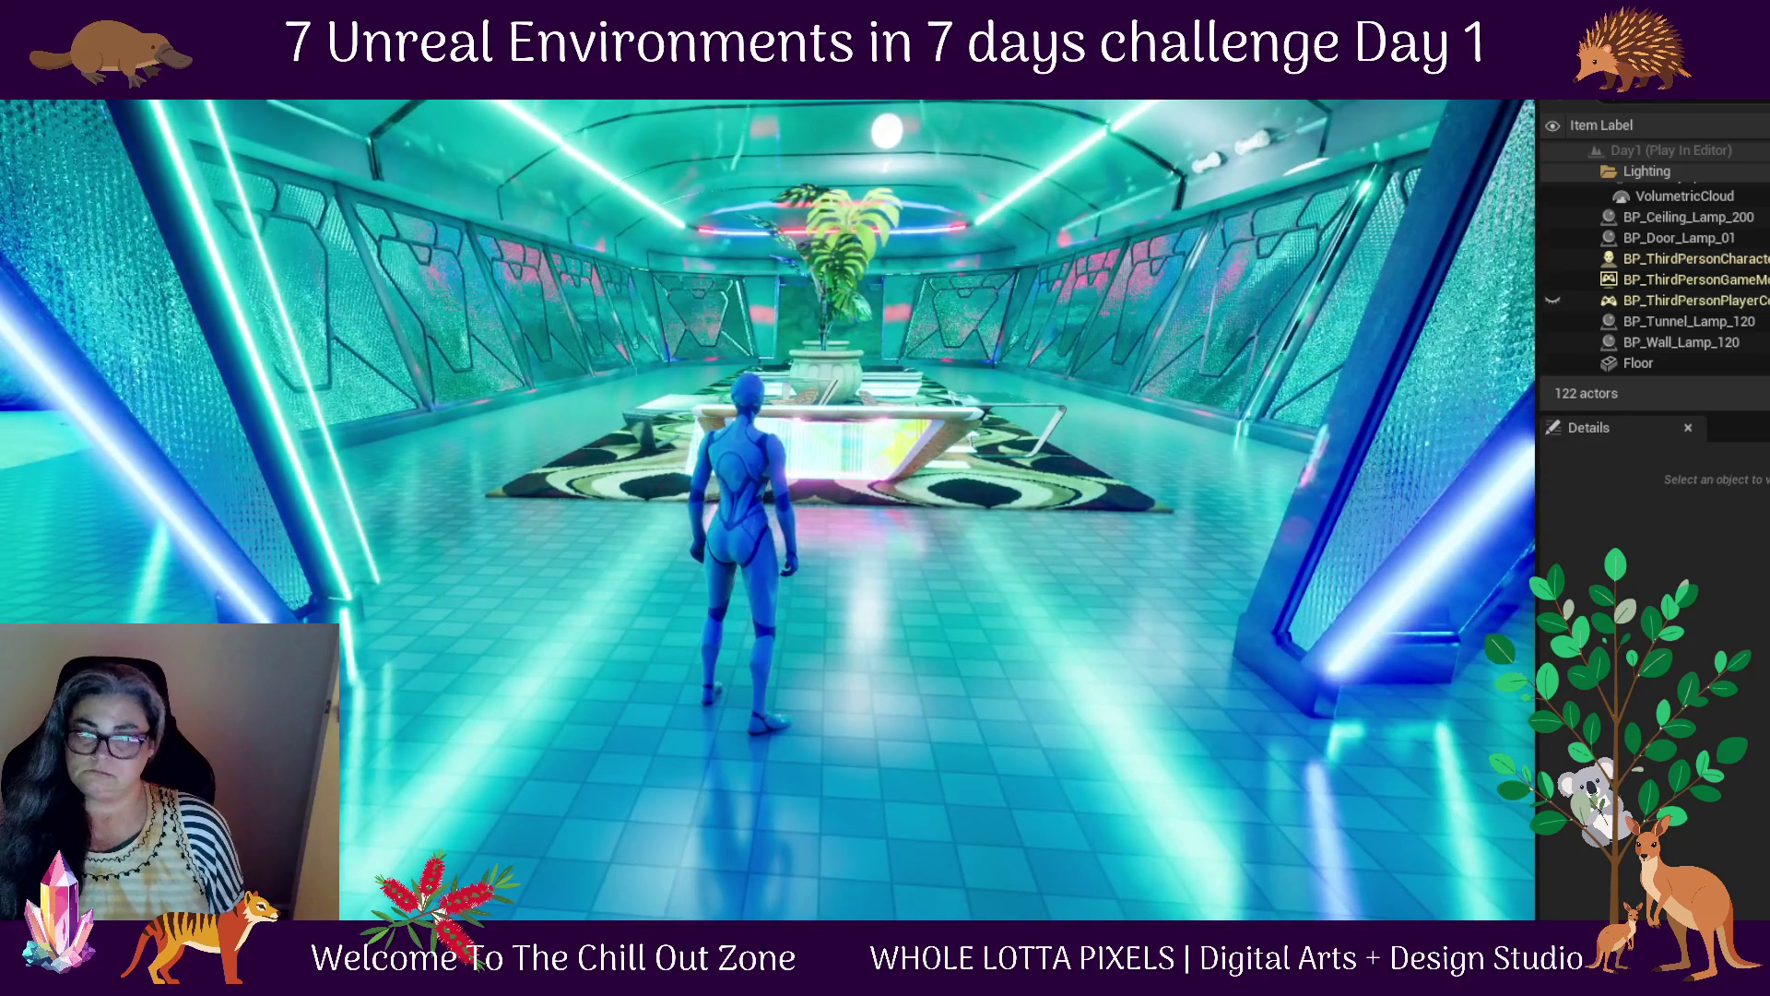
Capture a Snipping Tool screenshot of the full game viewport, then run forward into the lounge
key("super")
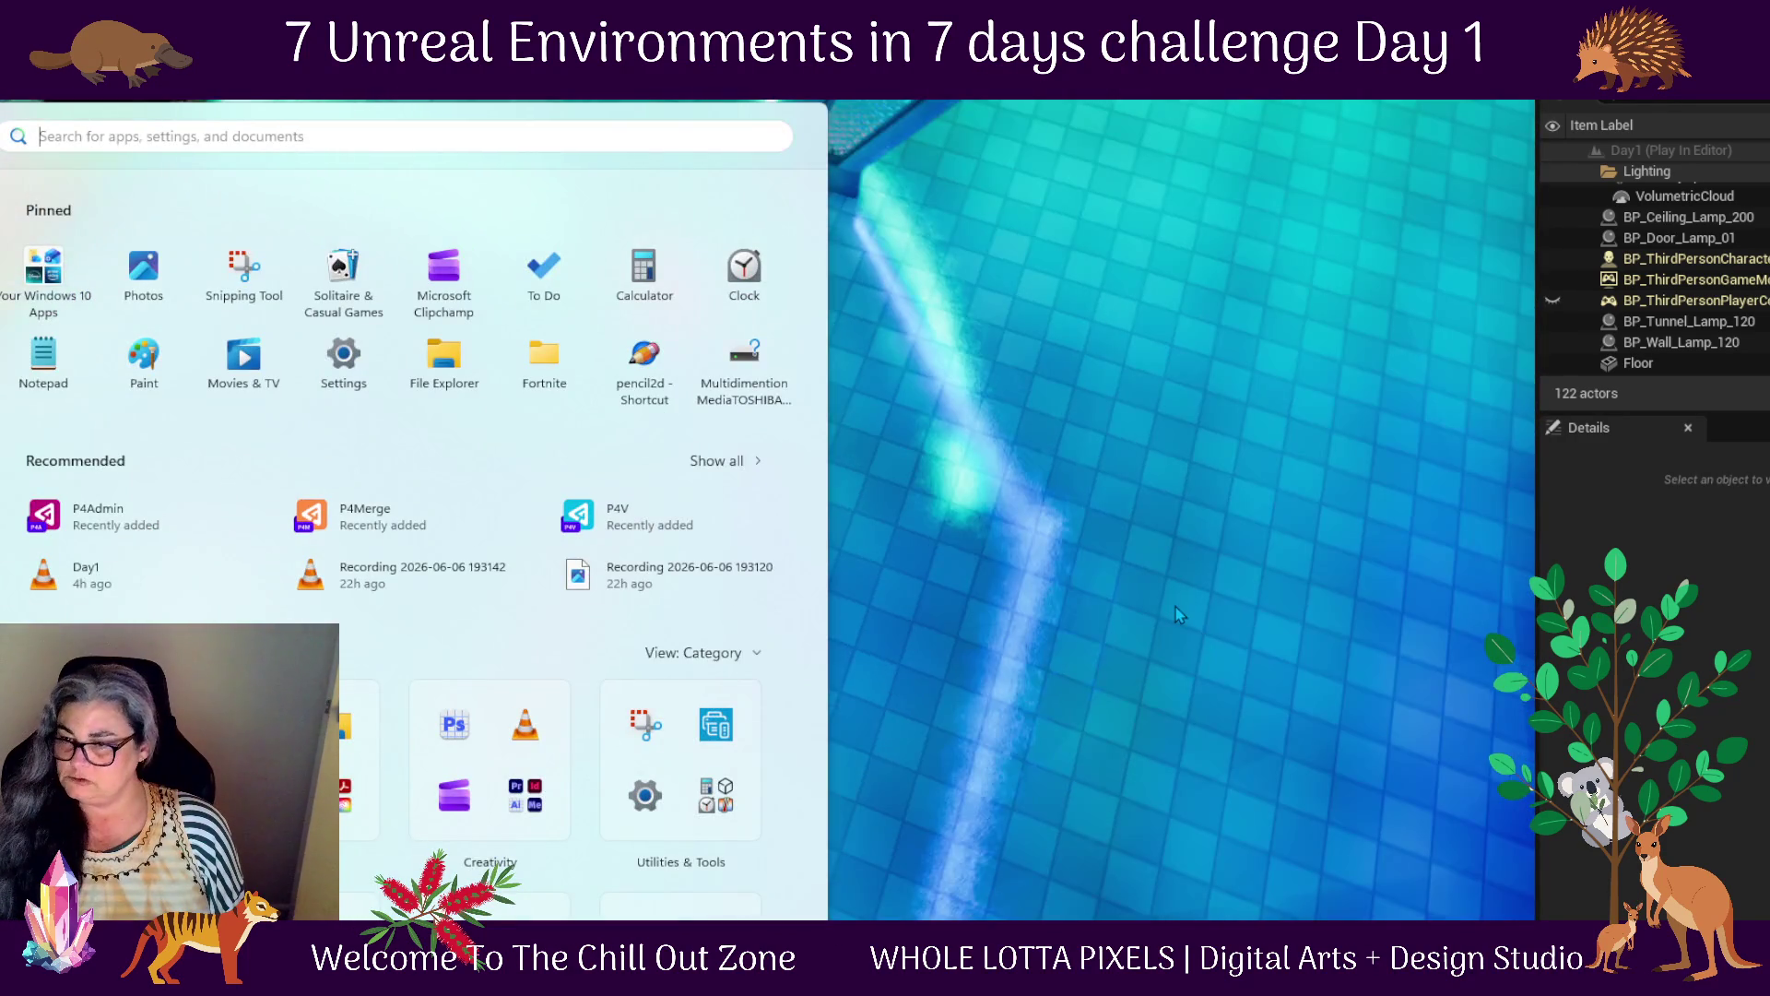
left_click(1179, 615)
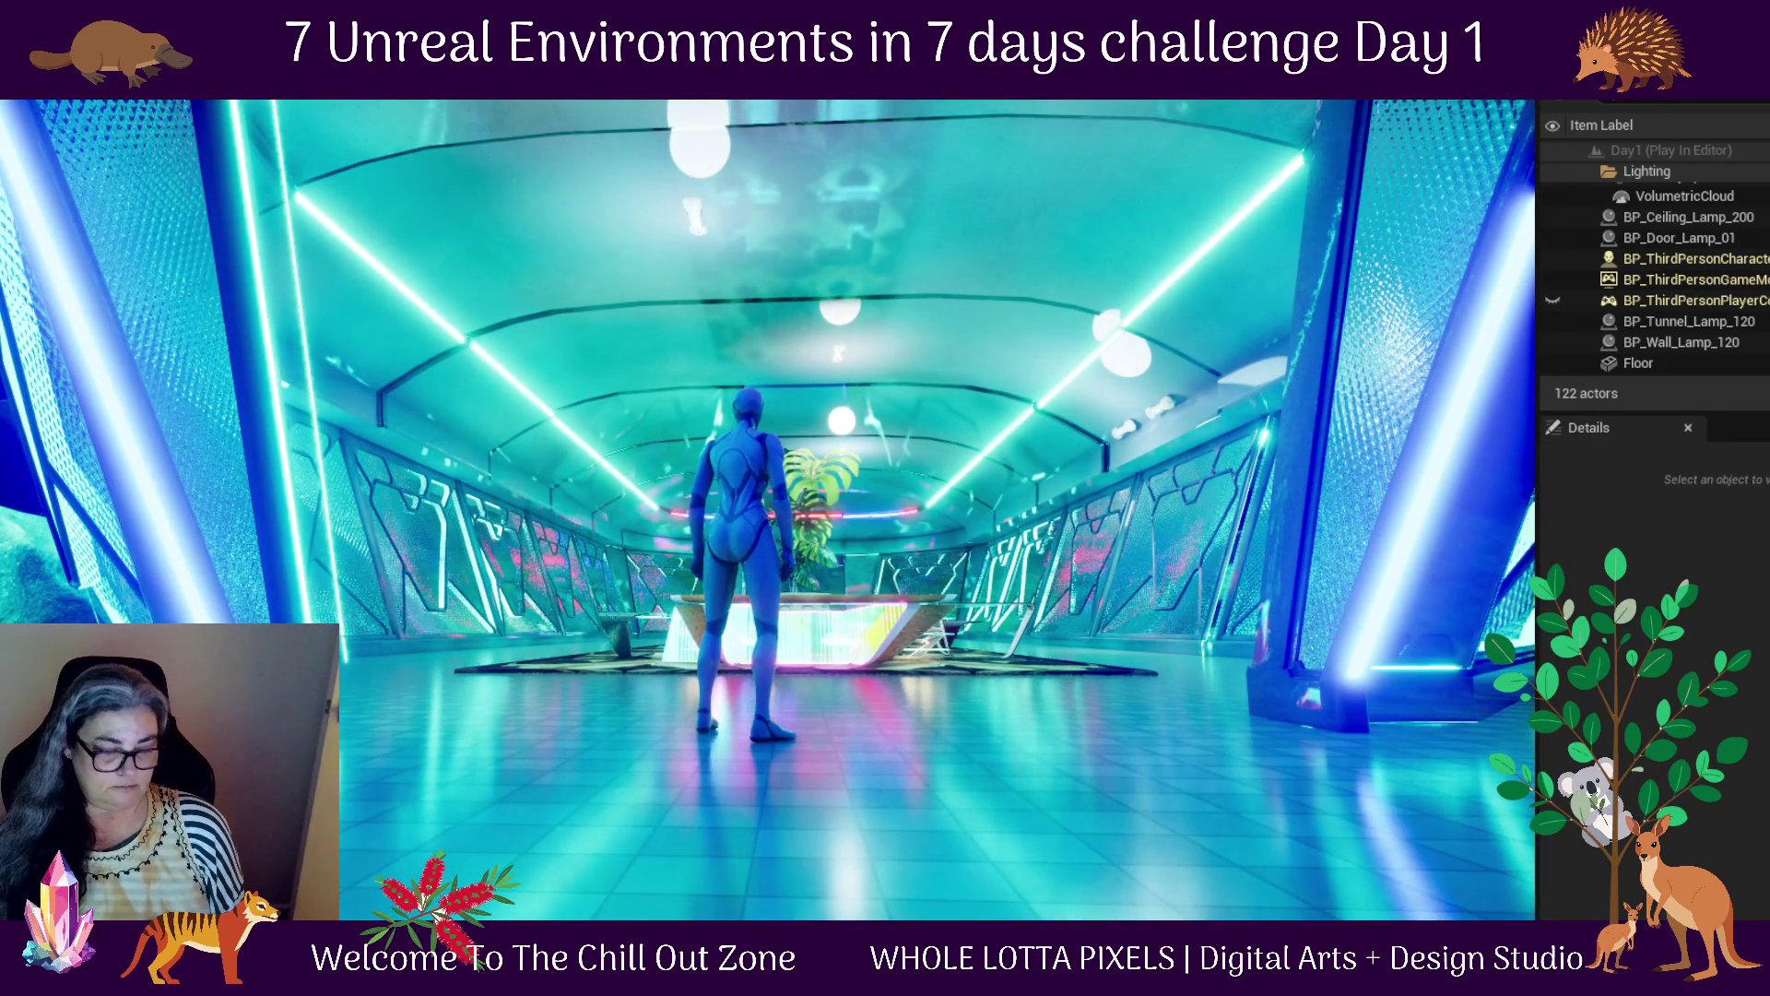
key("super")
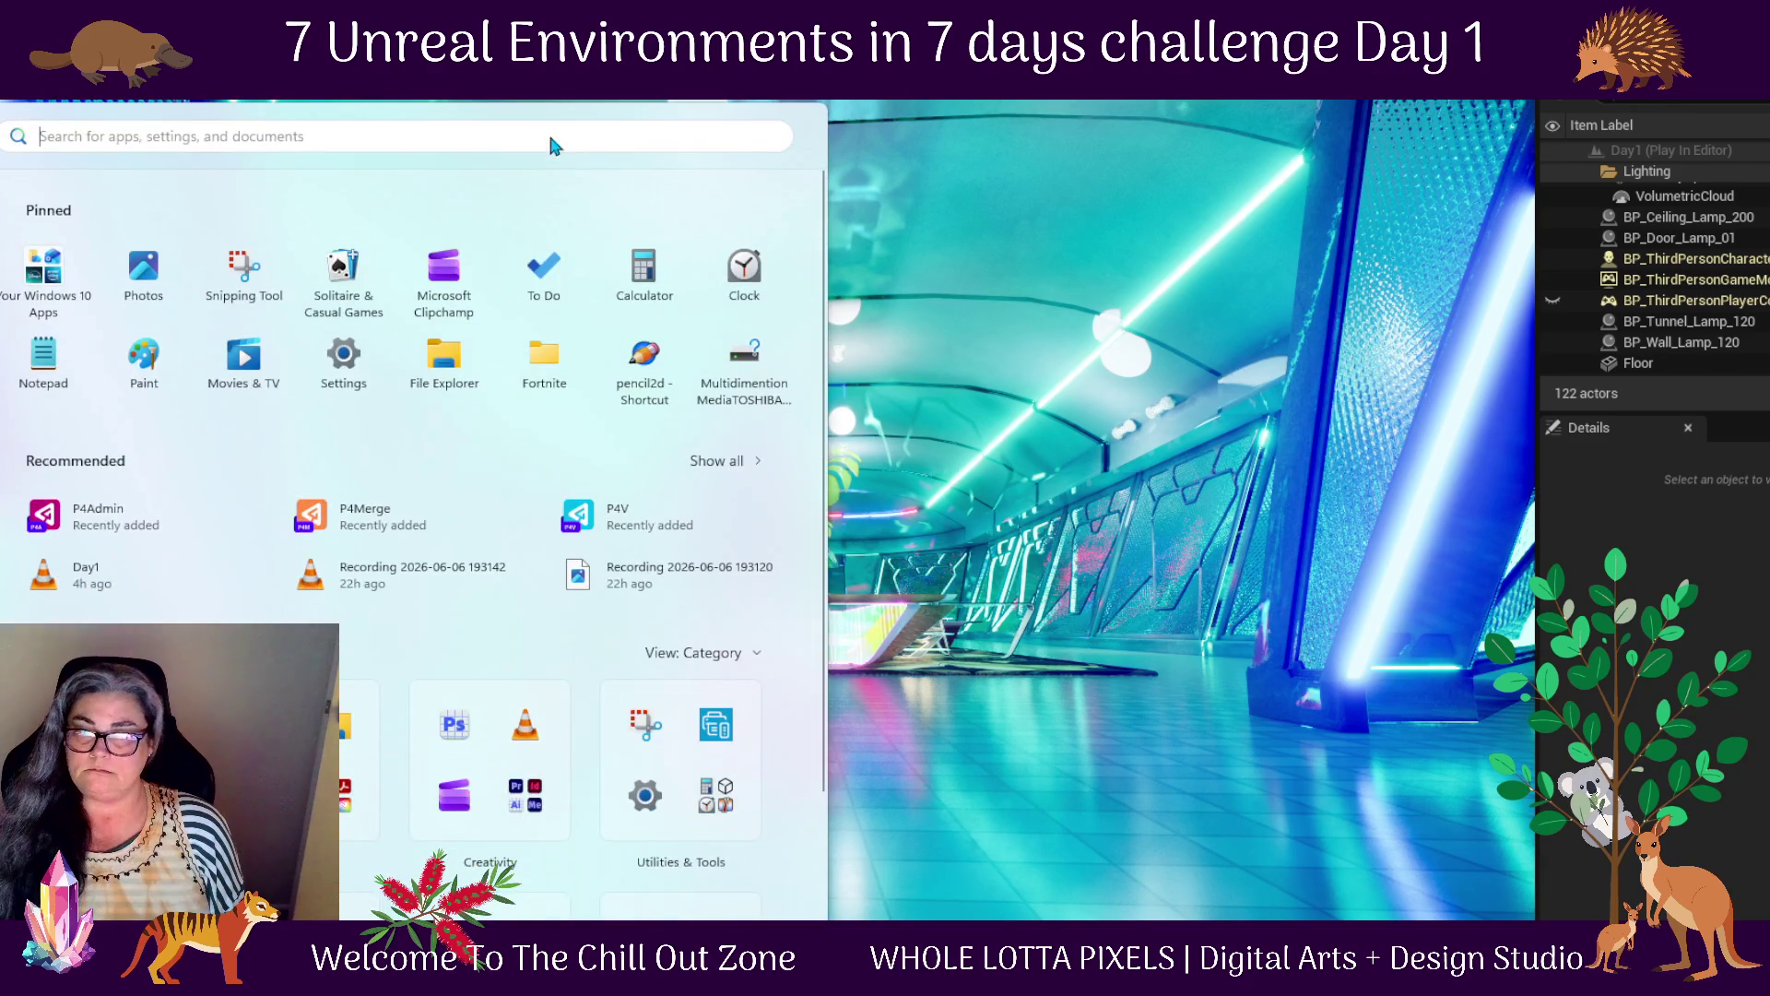
right_click(1404, 945)
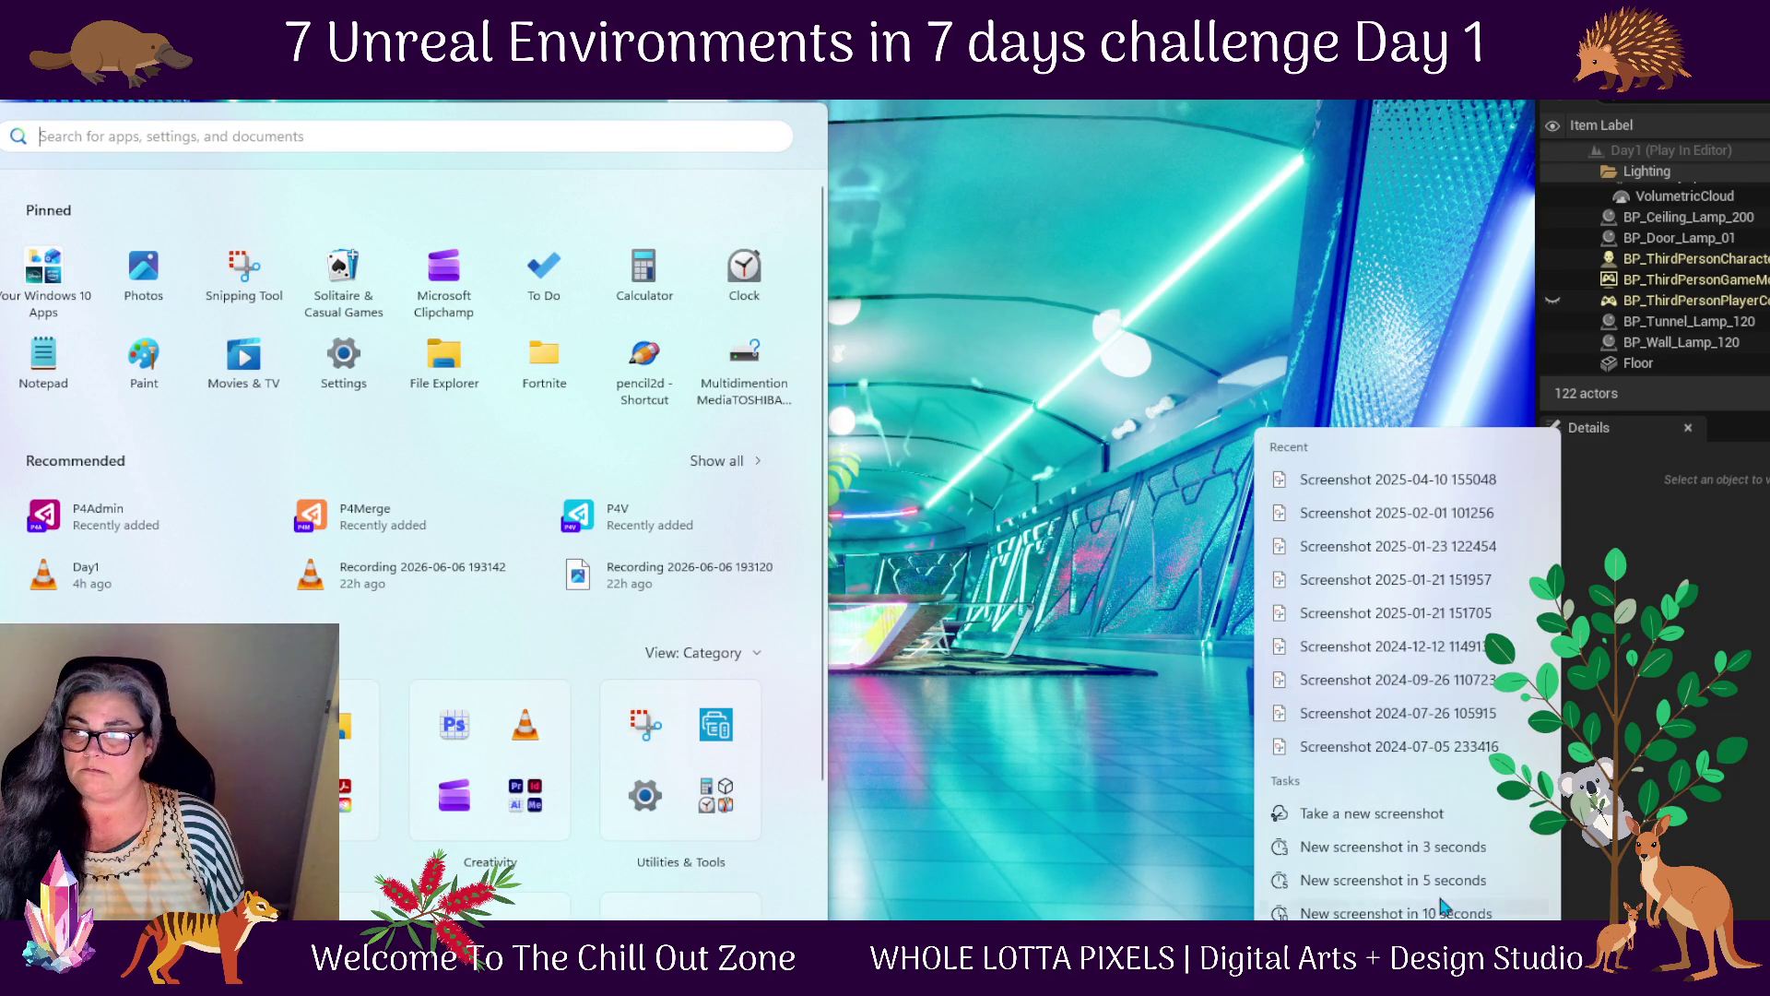
left_click(1421, 811)
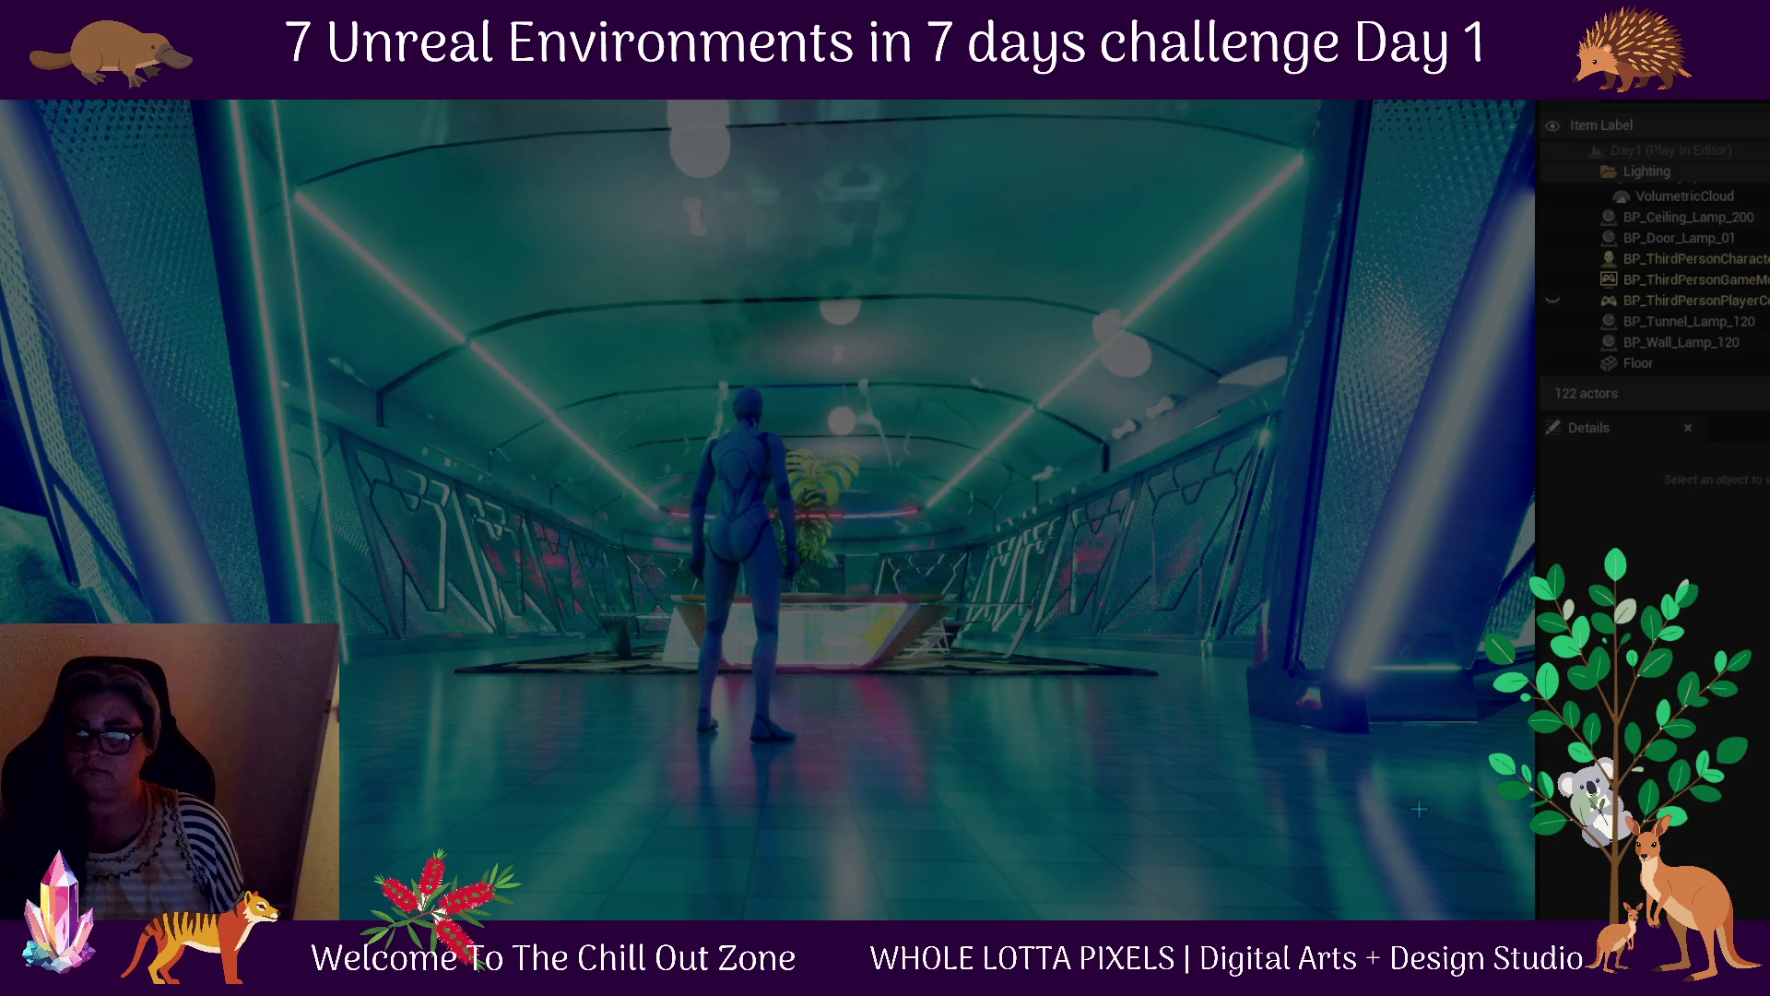
mouse_move(1524, 100)
left_mouse_down()
mouse_move(1367, 232)
mouse_move(0, 922)
left_mouse_up()
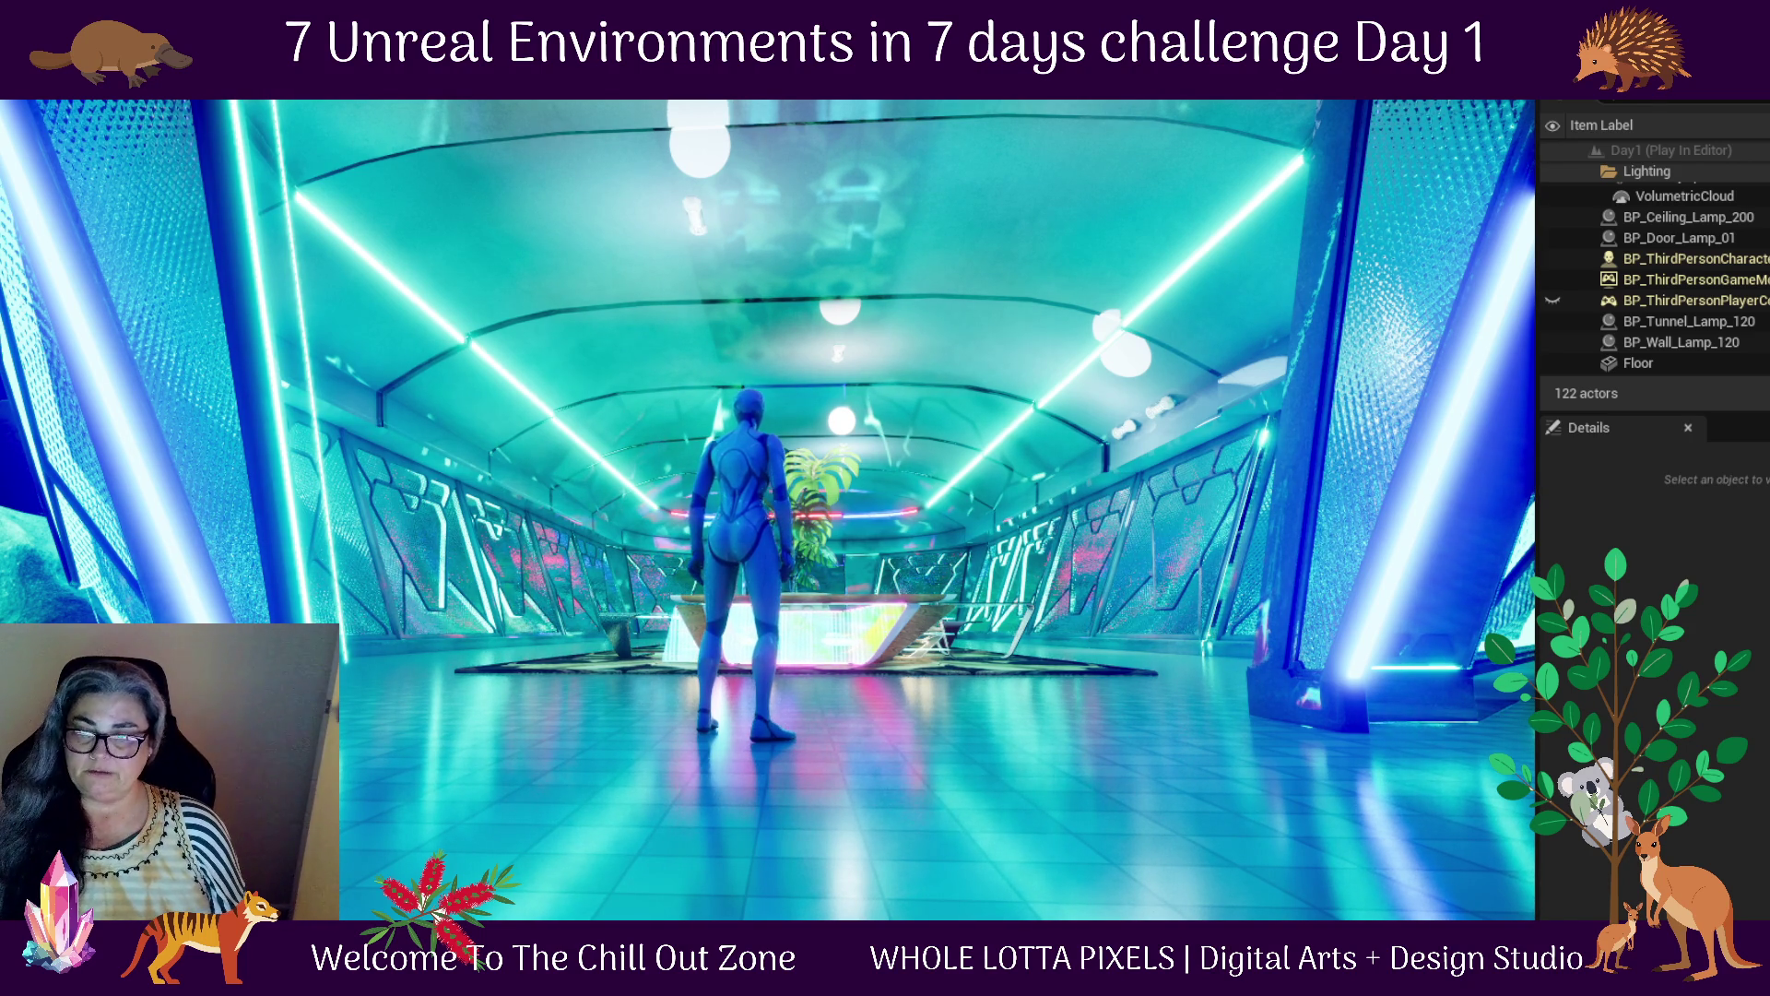
key("w")
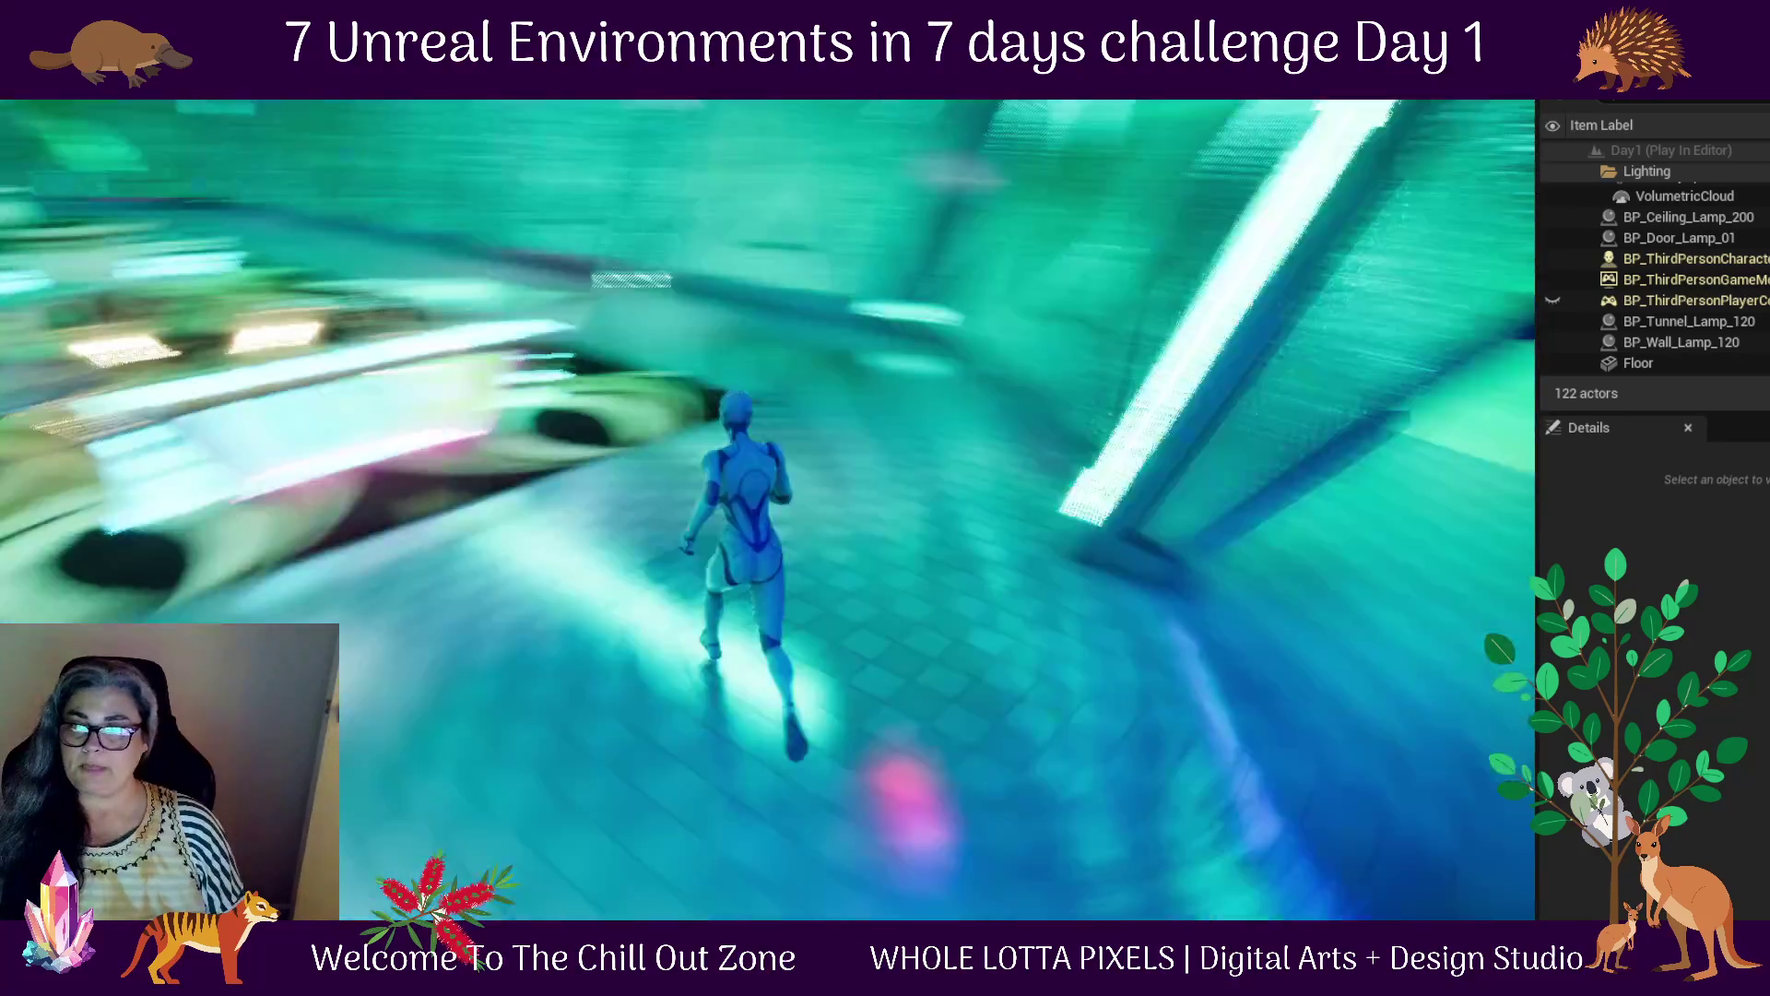
Walk further into the lounge, look down the corridor, and screenshot most of the game view
key("w")
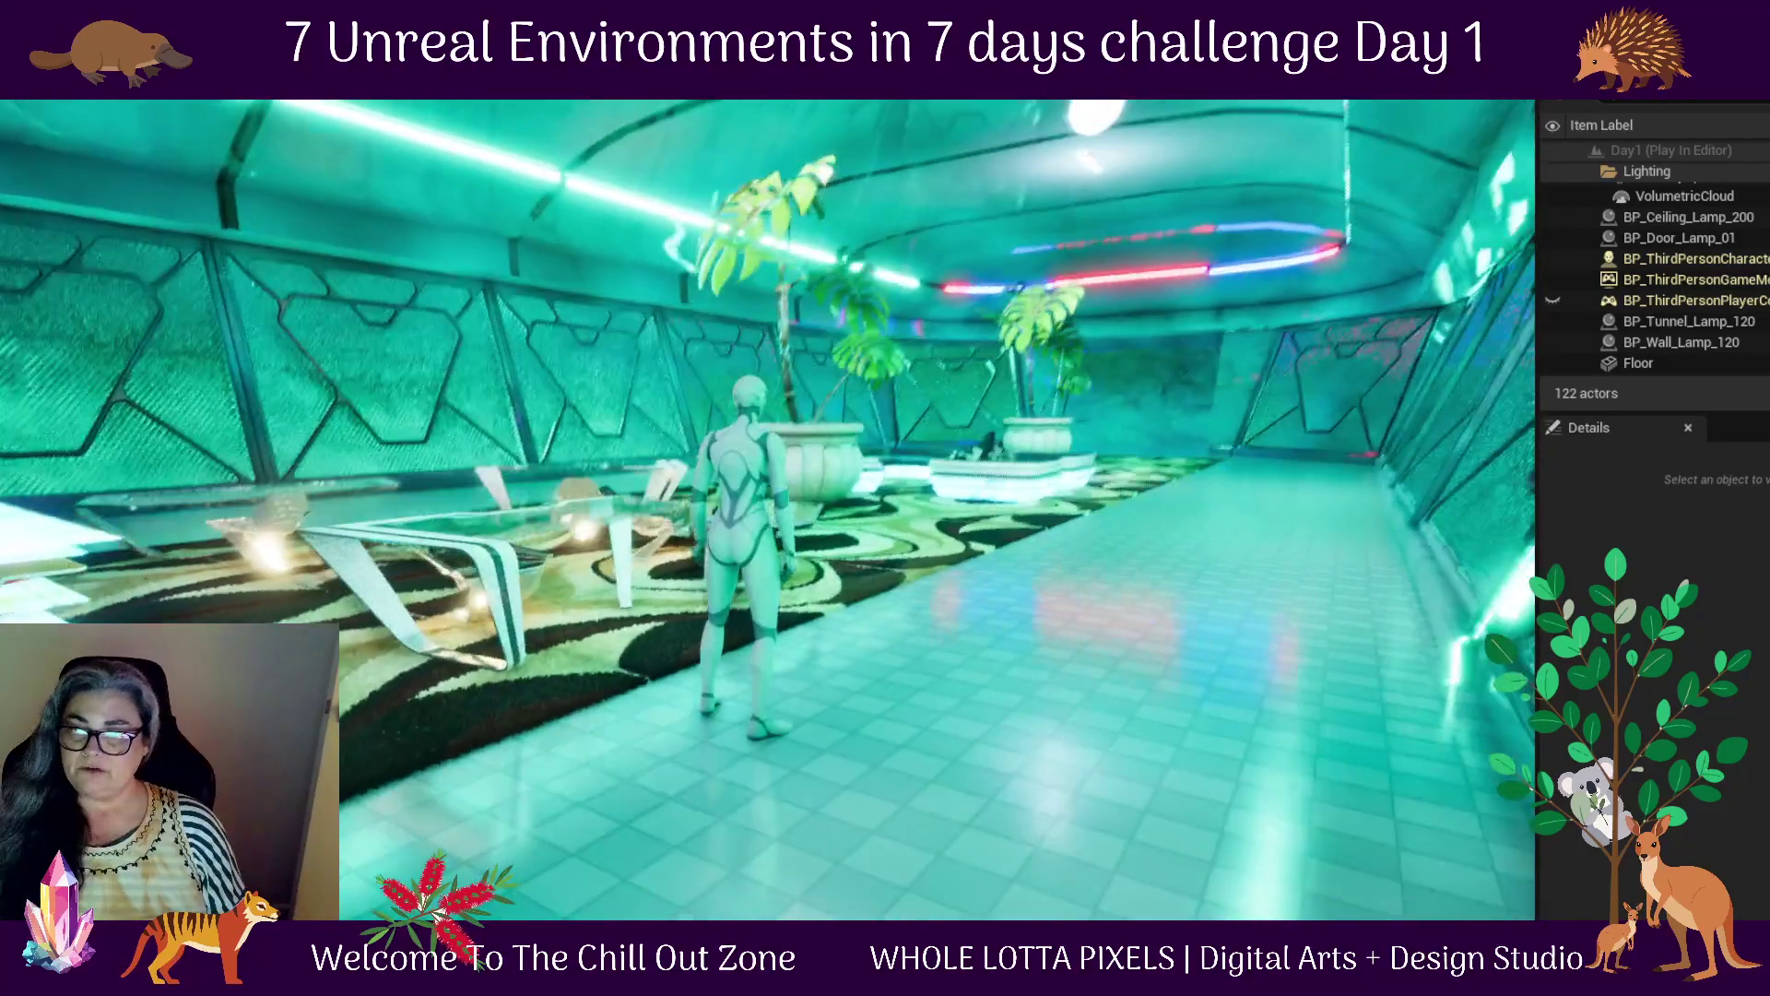
key("w")
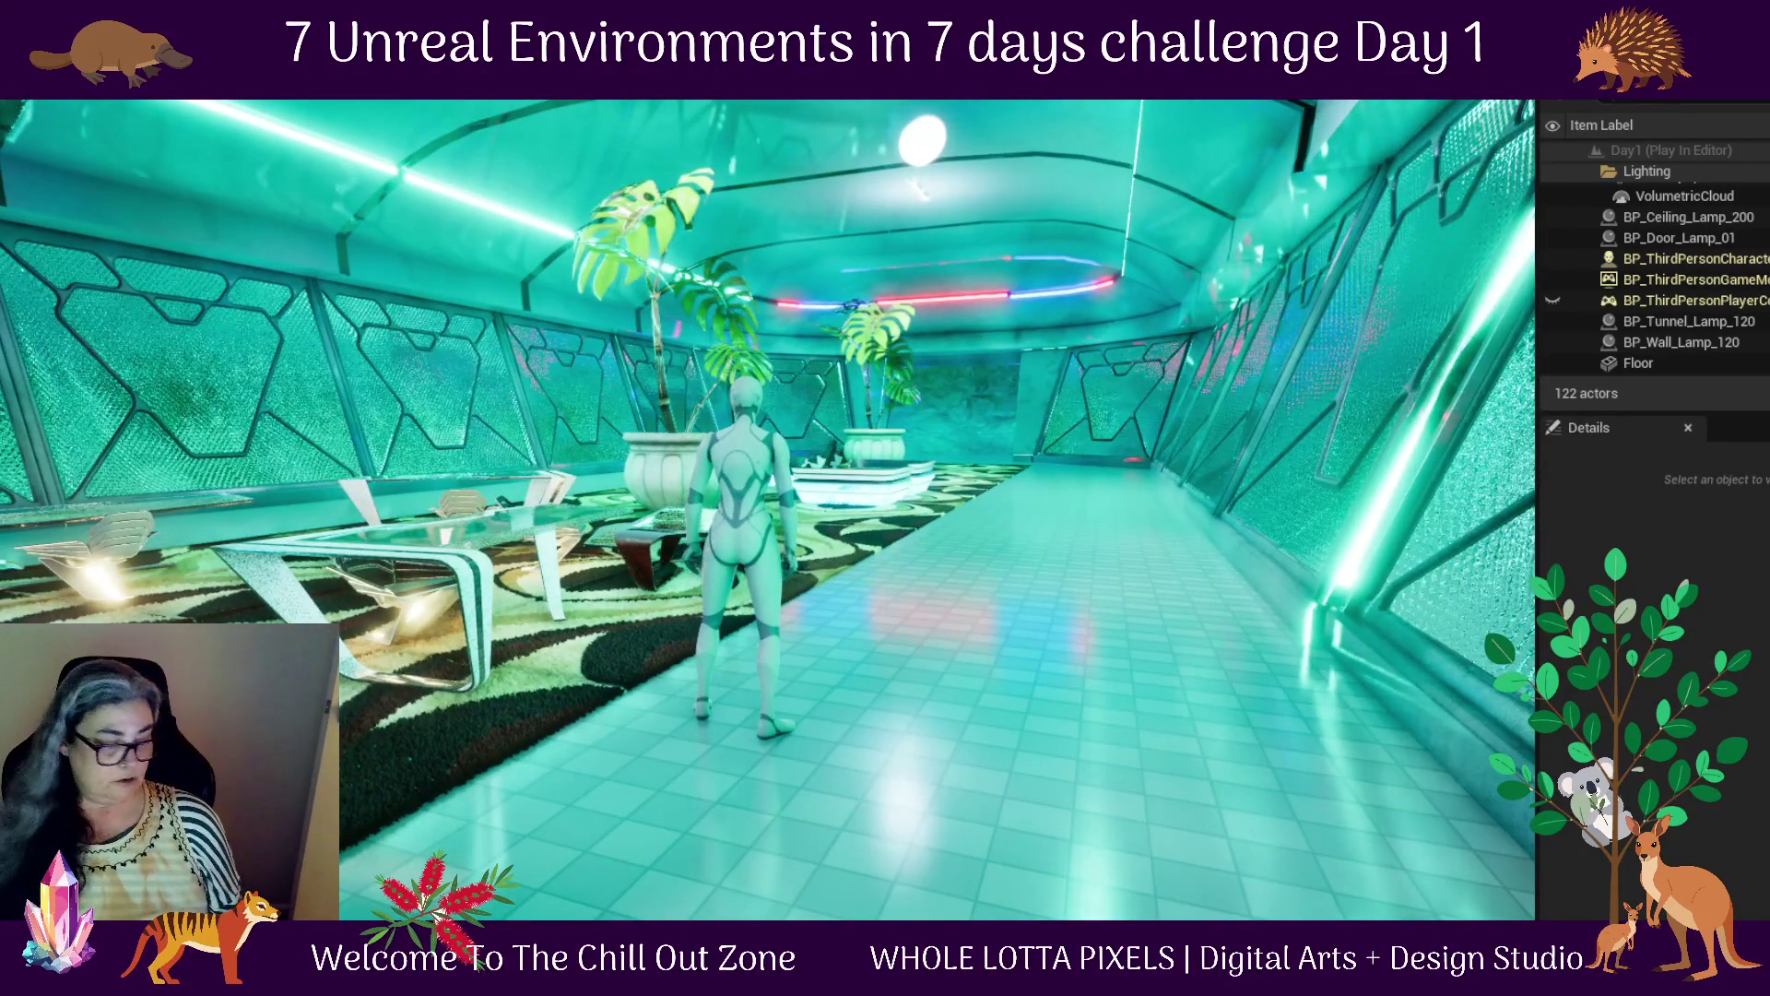
key("super")
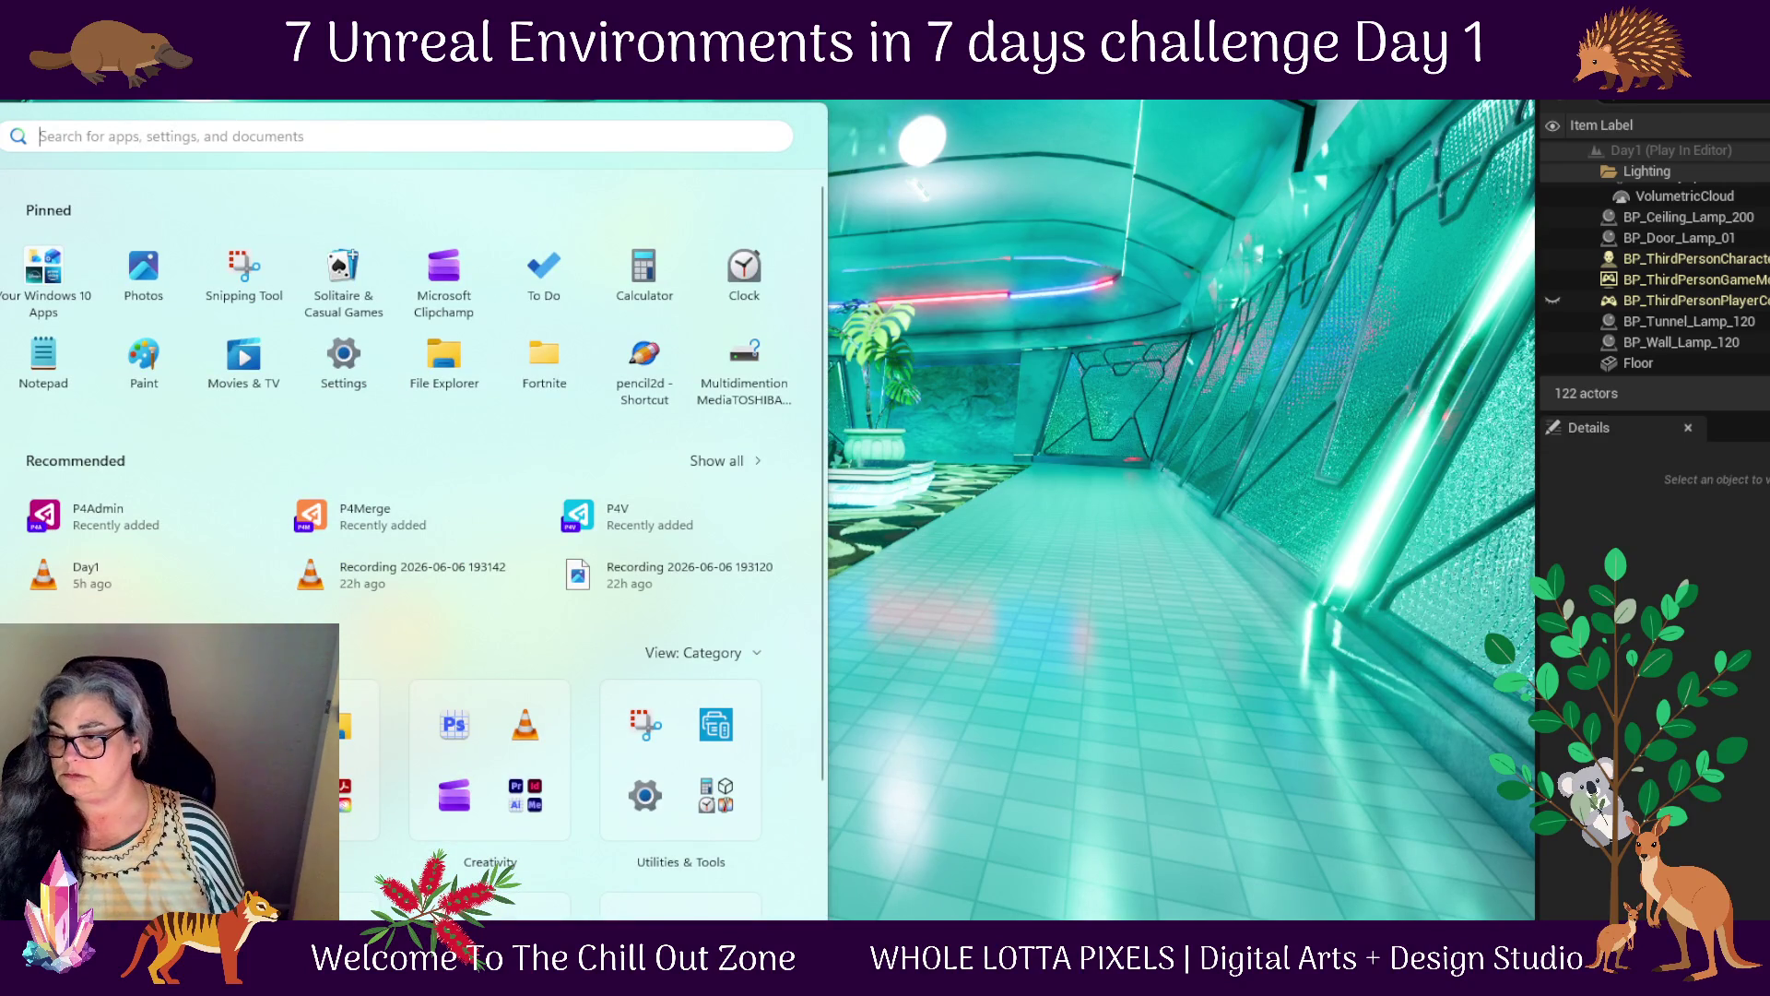
right_click(1407, 978)
left_click(1328, 803)
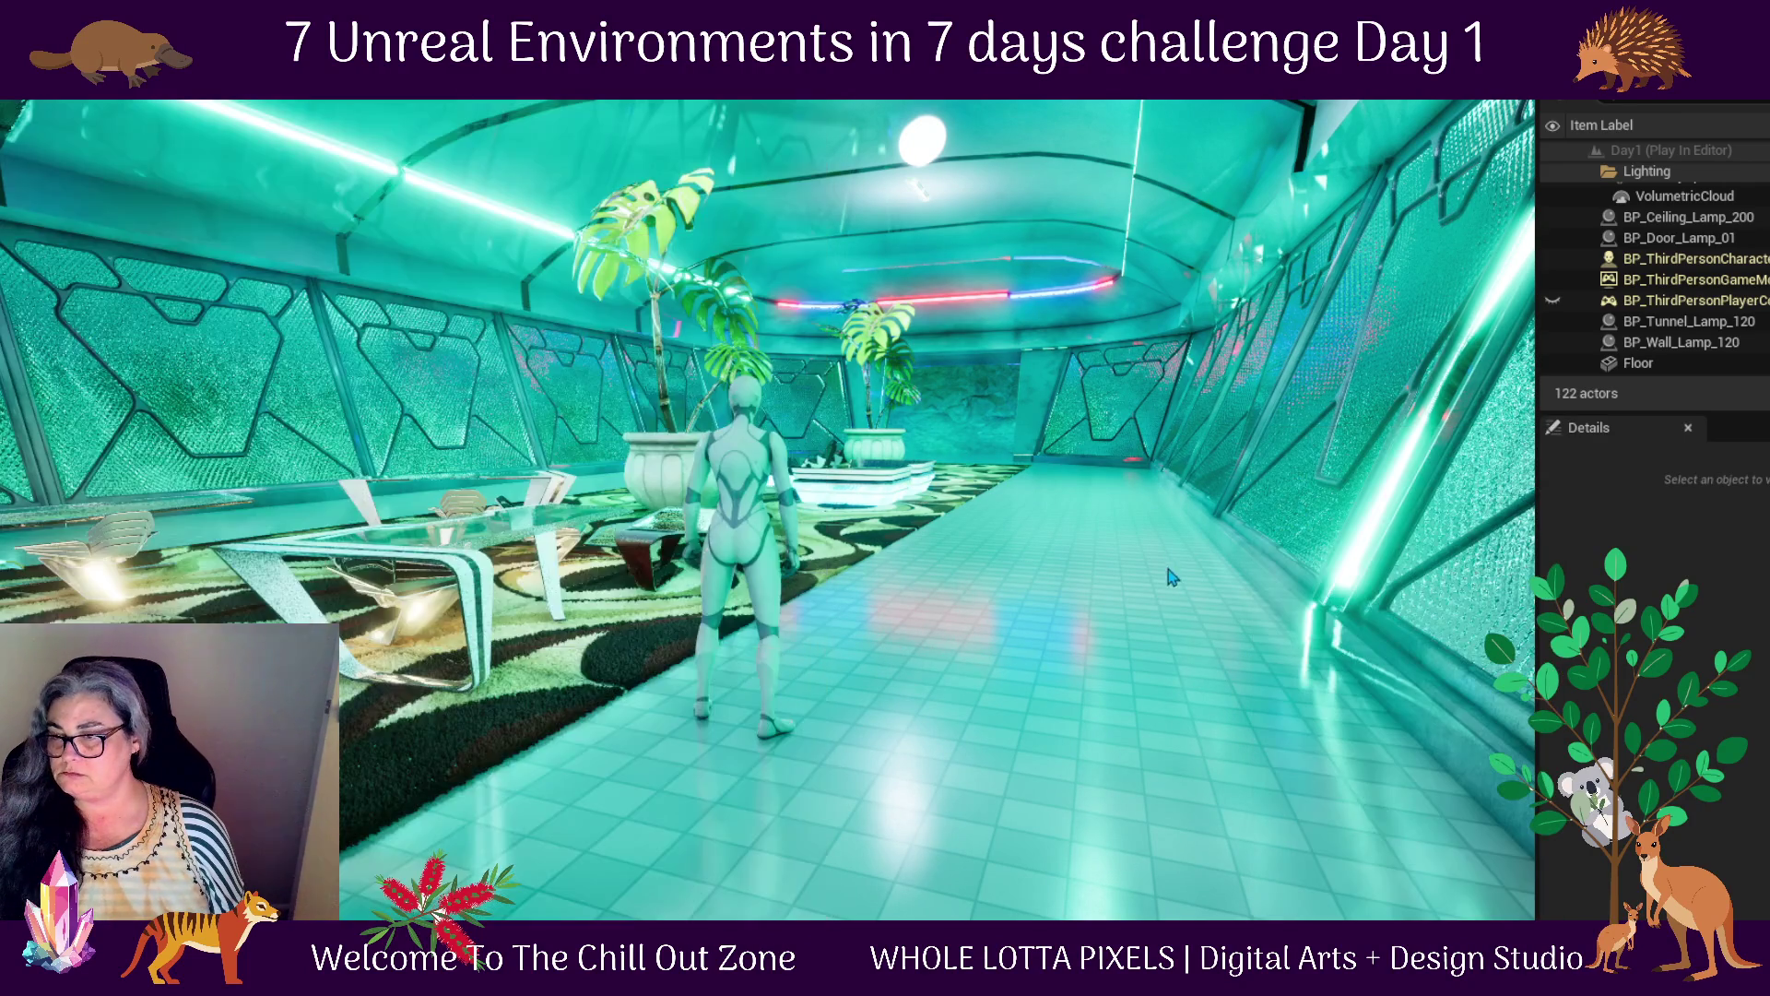
left_click_drag(1523, 118, 122, 921)
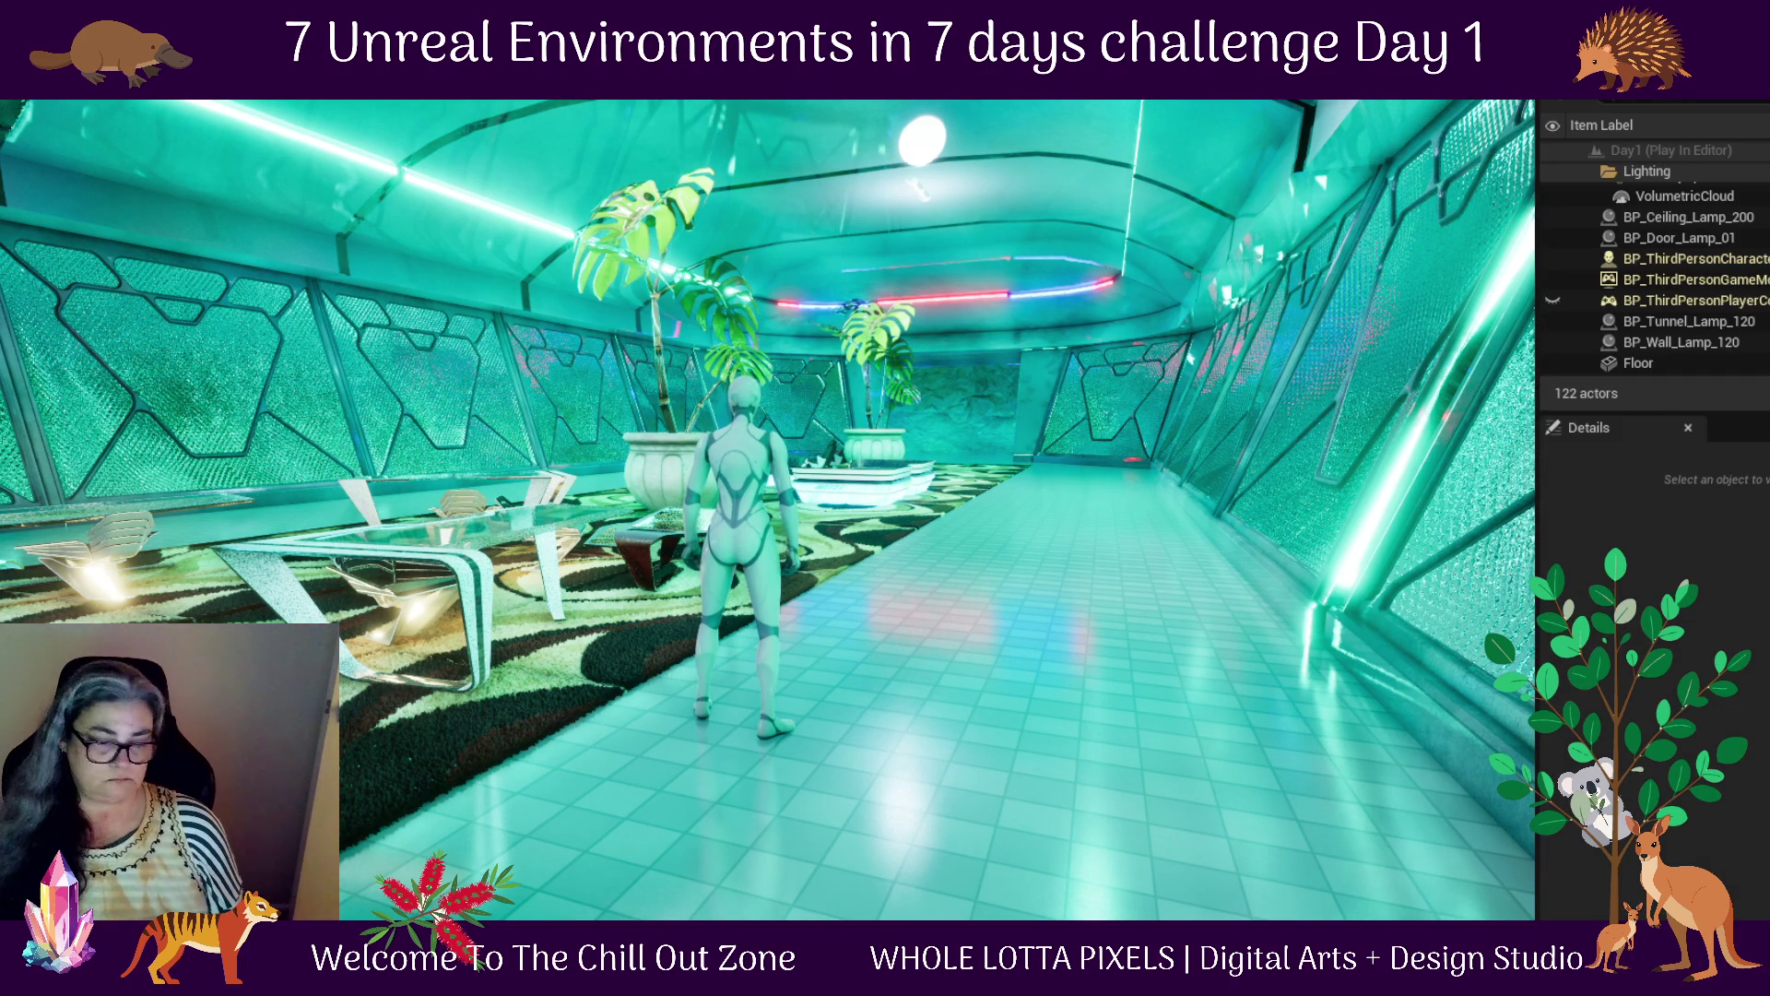
Run along the tiled corridor, across the carpet, and back to the plant-filled lounge
key("a")
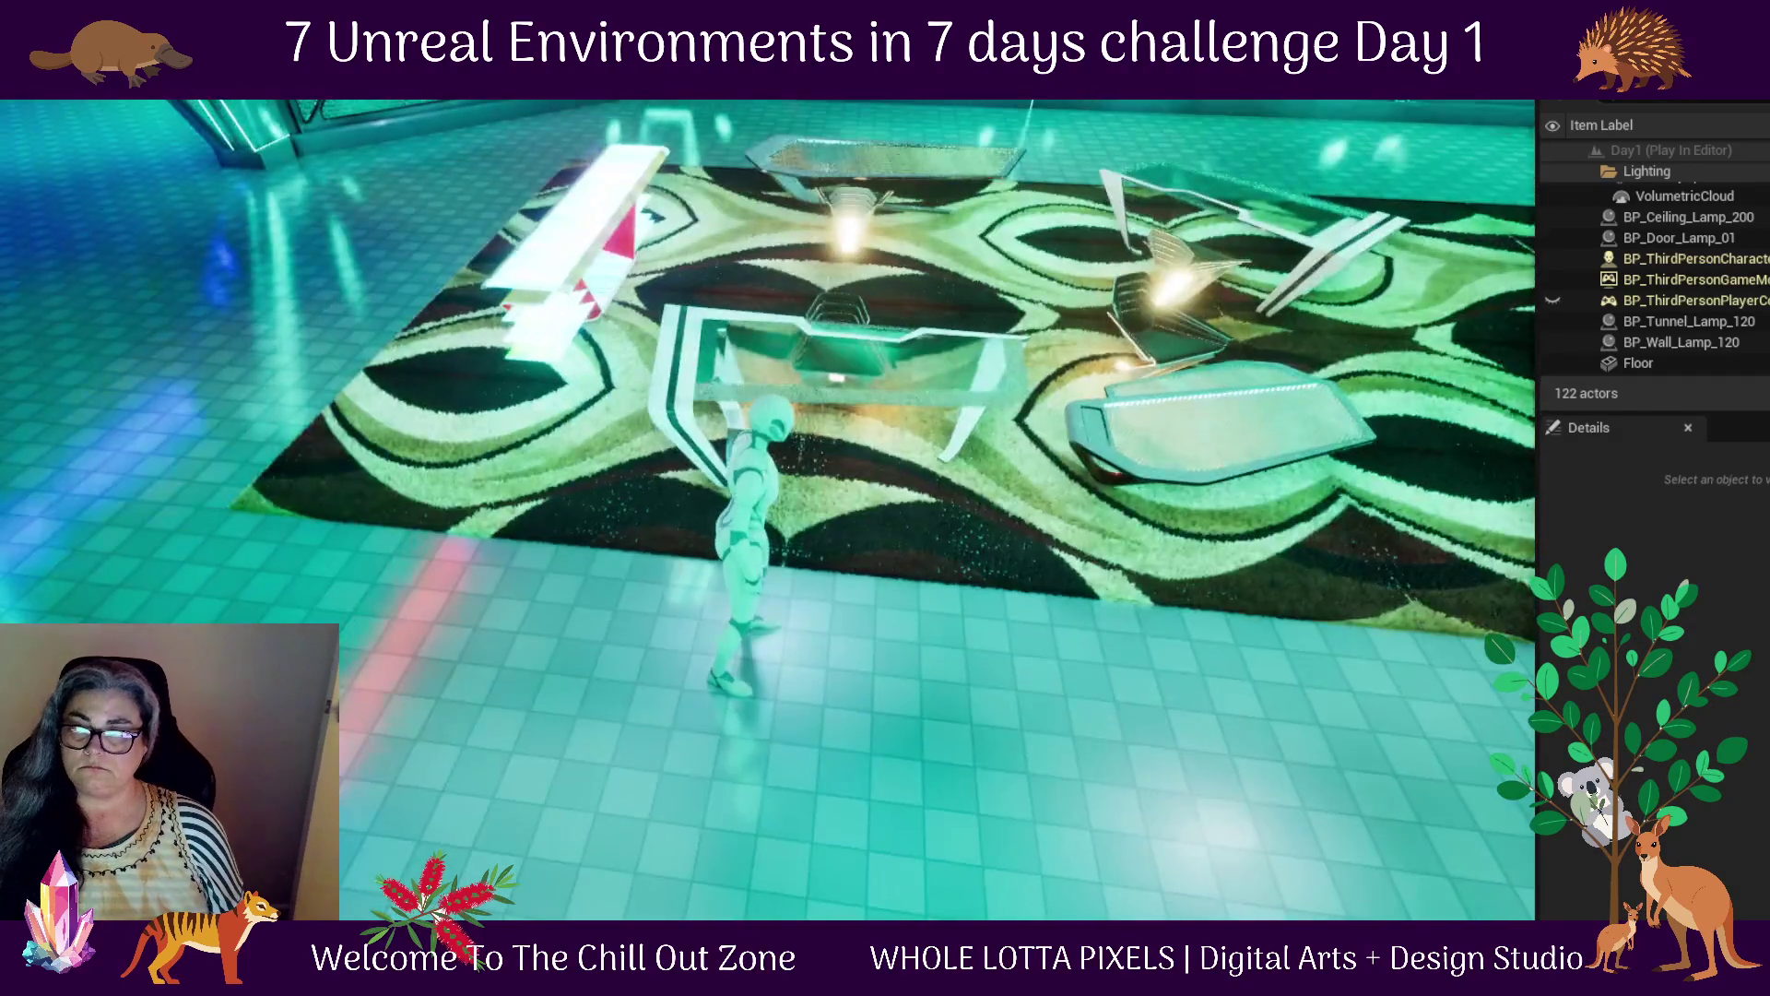
key("w")
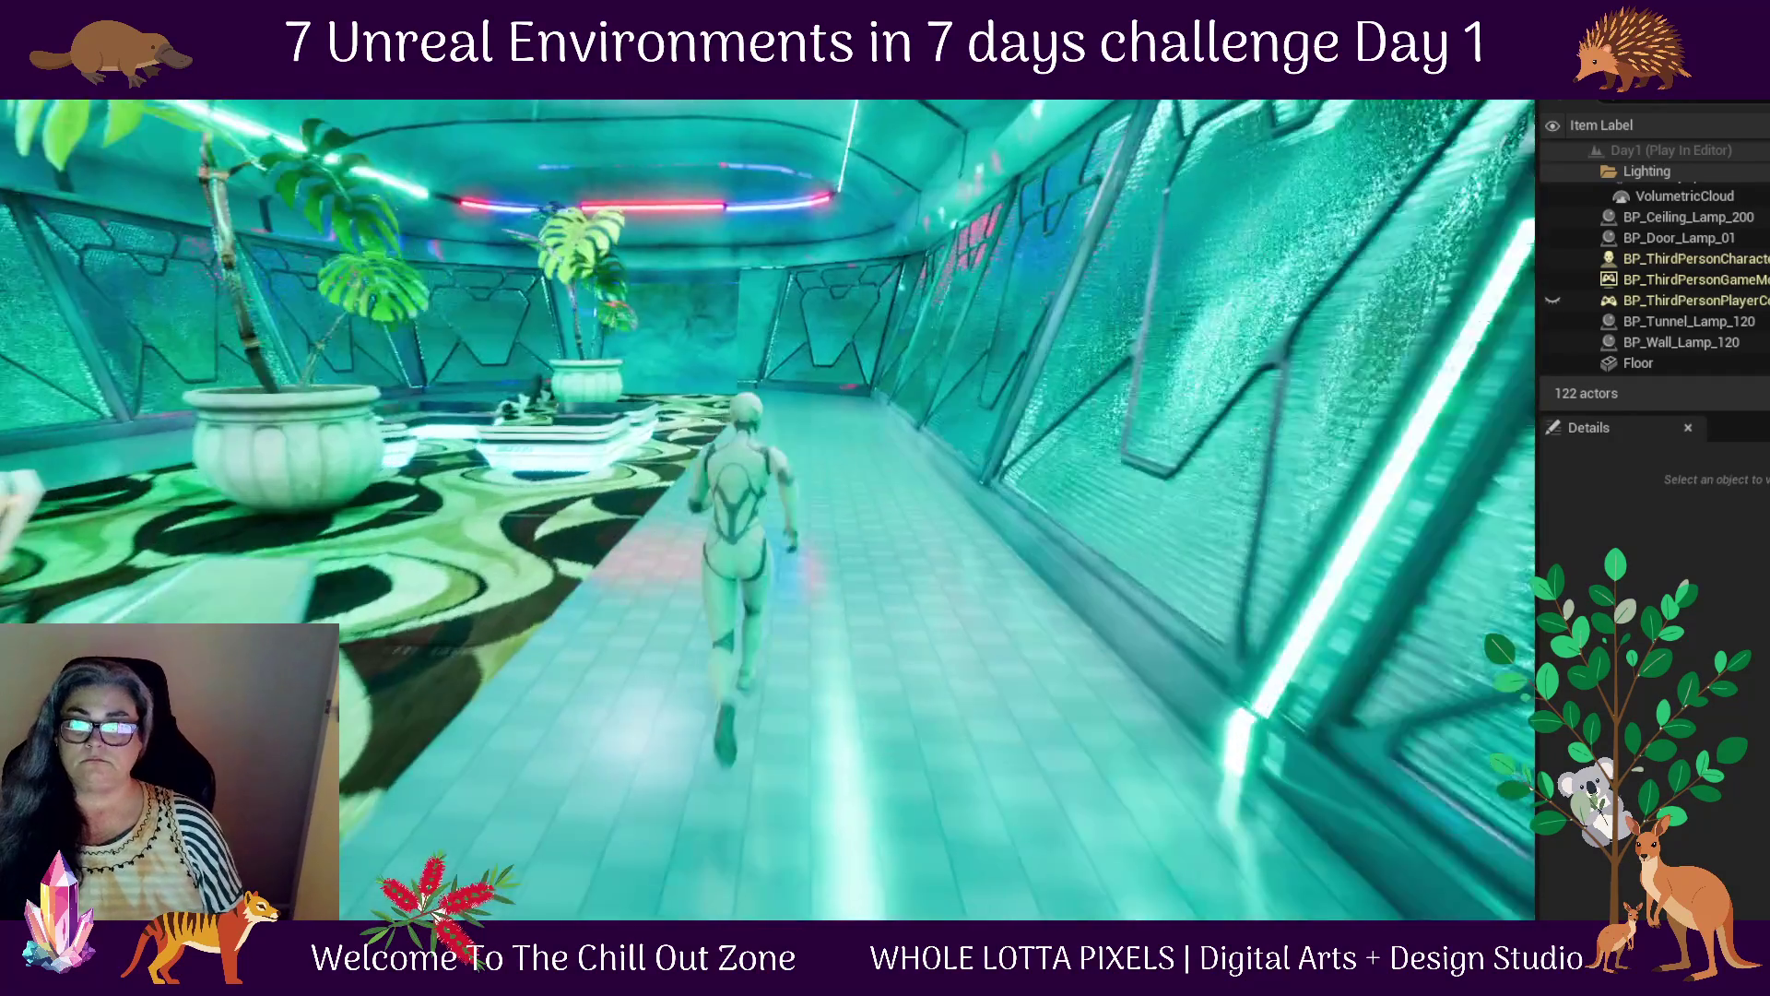
key("w")
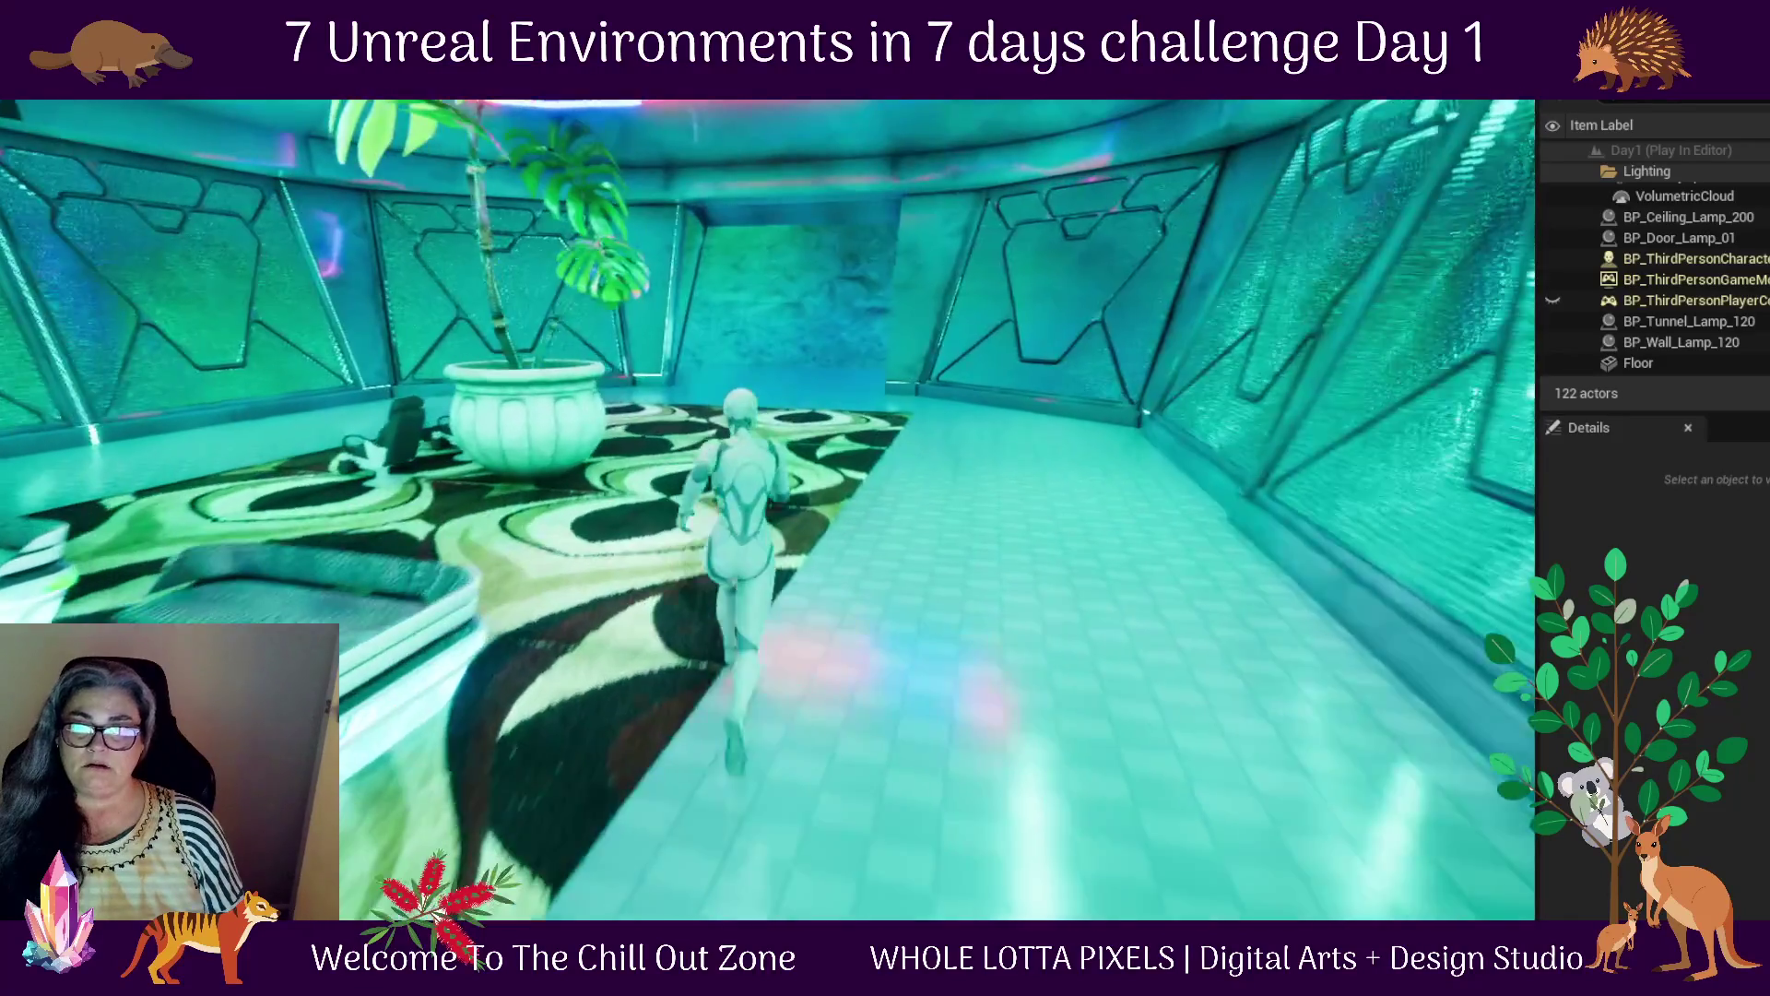
key("w")
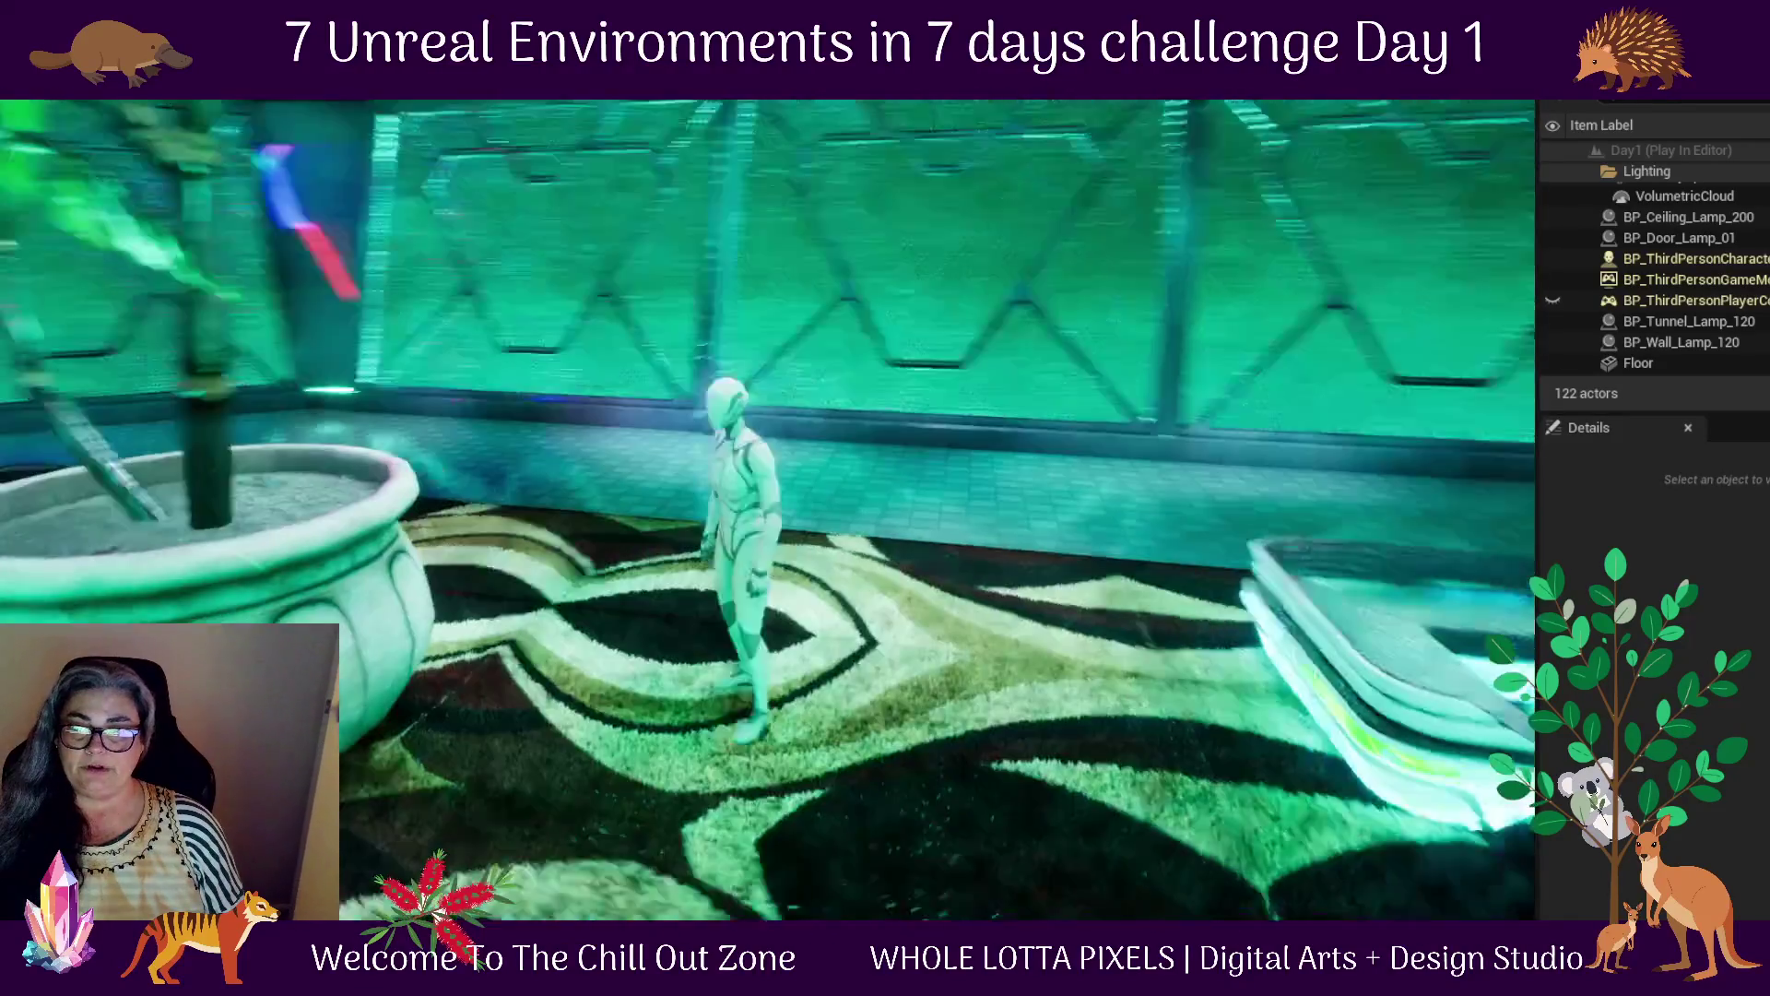
key("w")
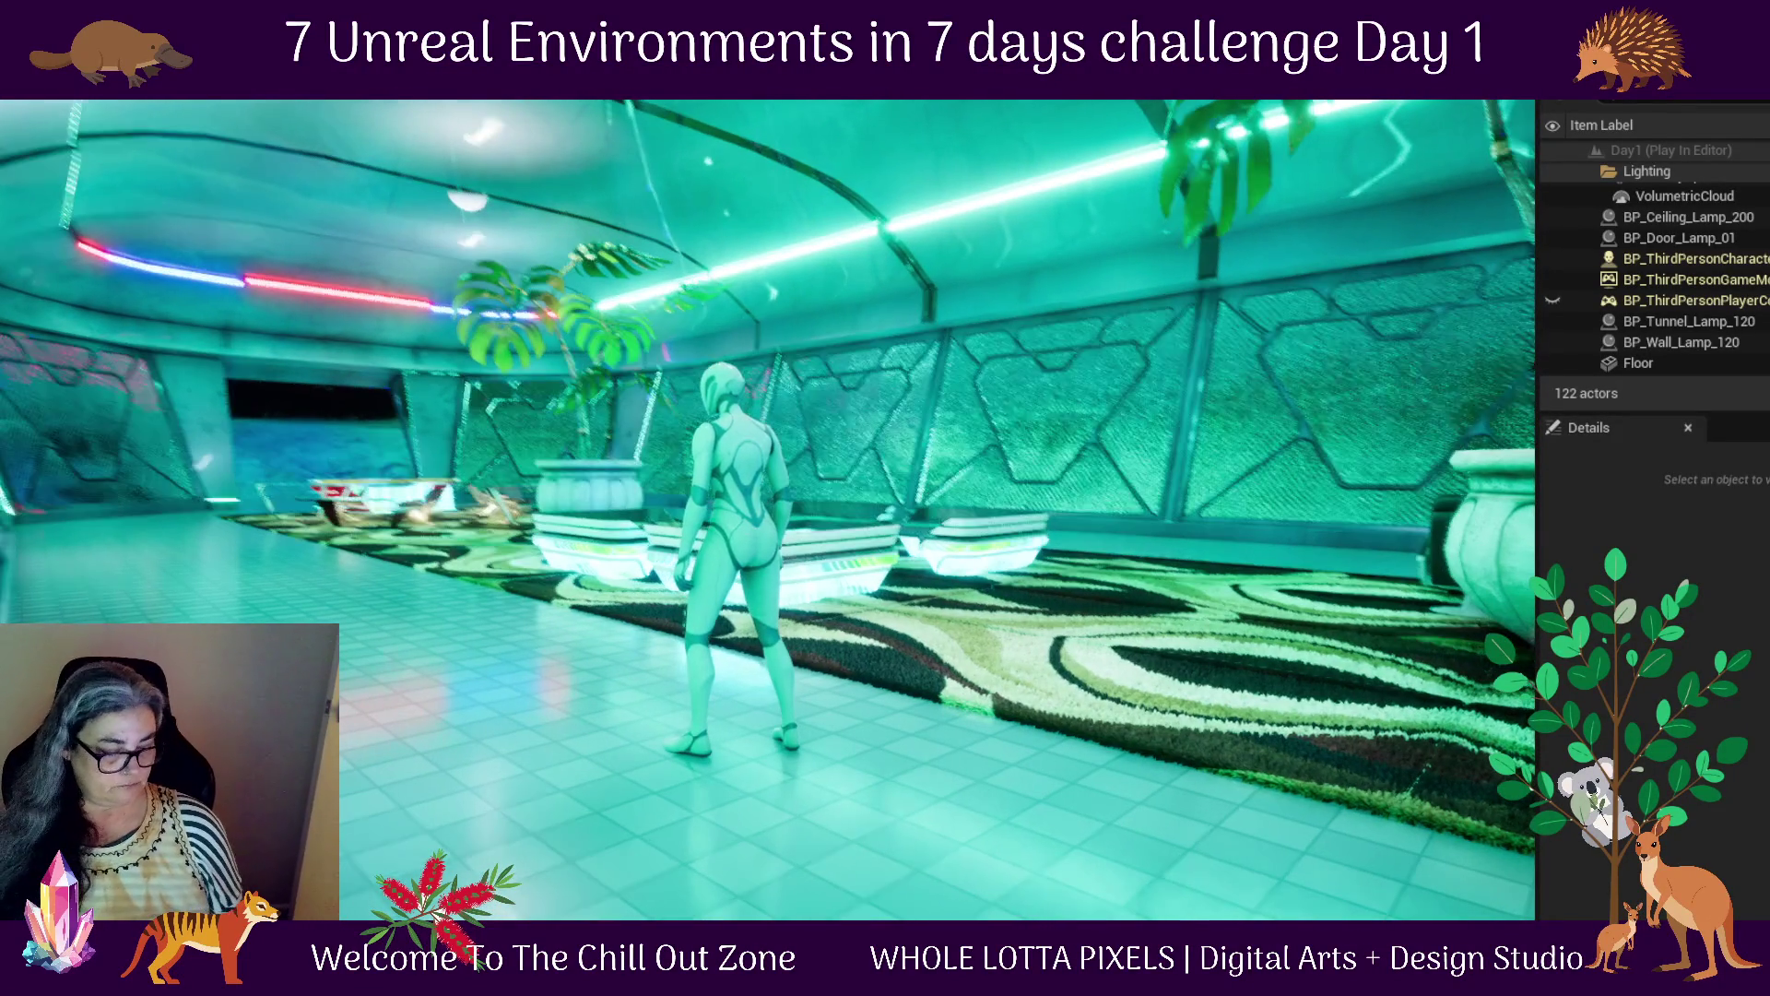
Mark the whole game view as a screenshot area, then stop the play session
key("super")
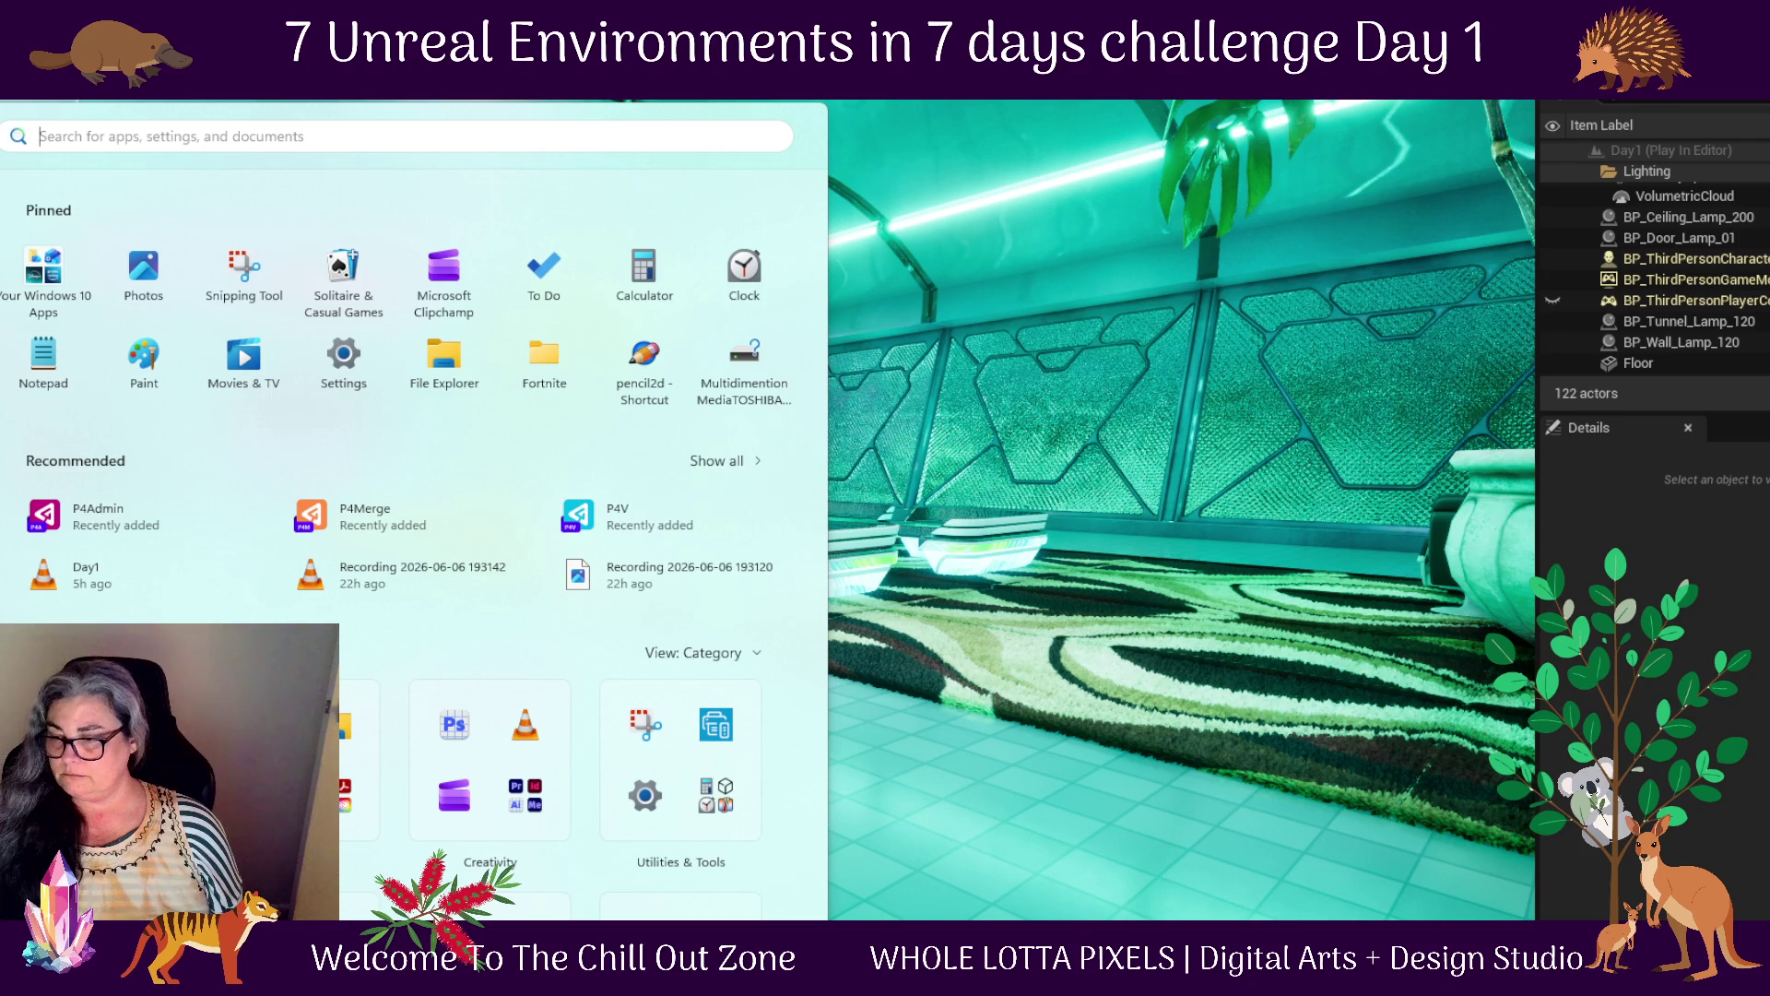
left_click(1397, 828)
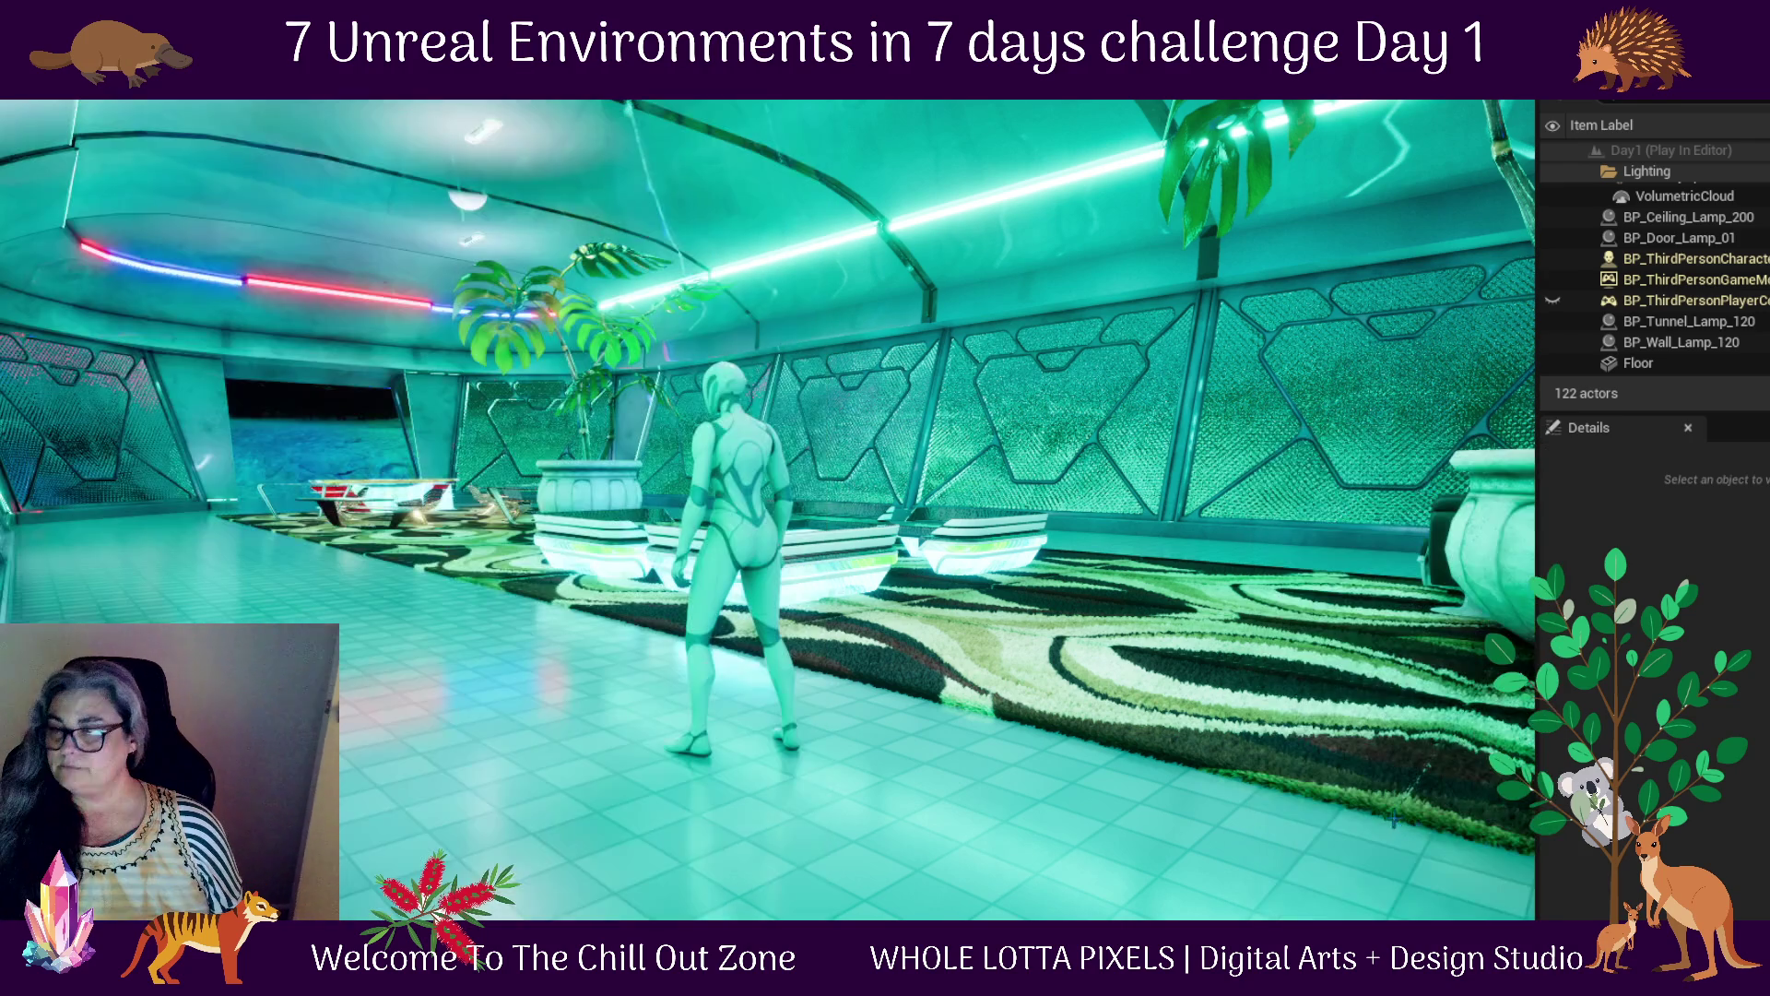
mouse_move(1535, 101)
left_mouse_down()
mouse_move(1291, 297)
mouse_move(2, 920)
left_mouse_up()
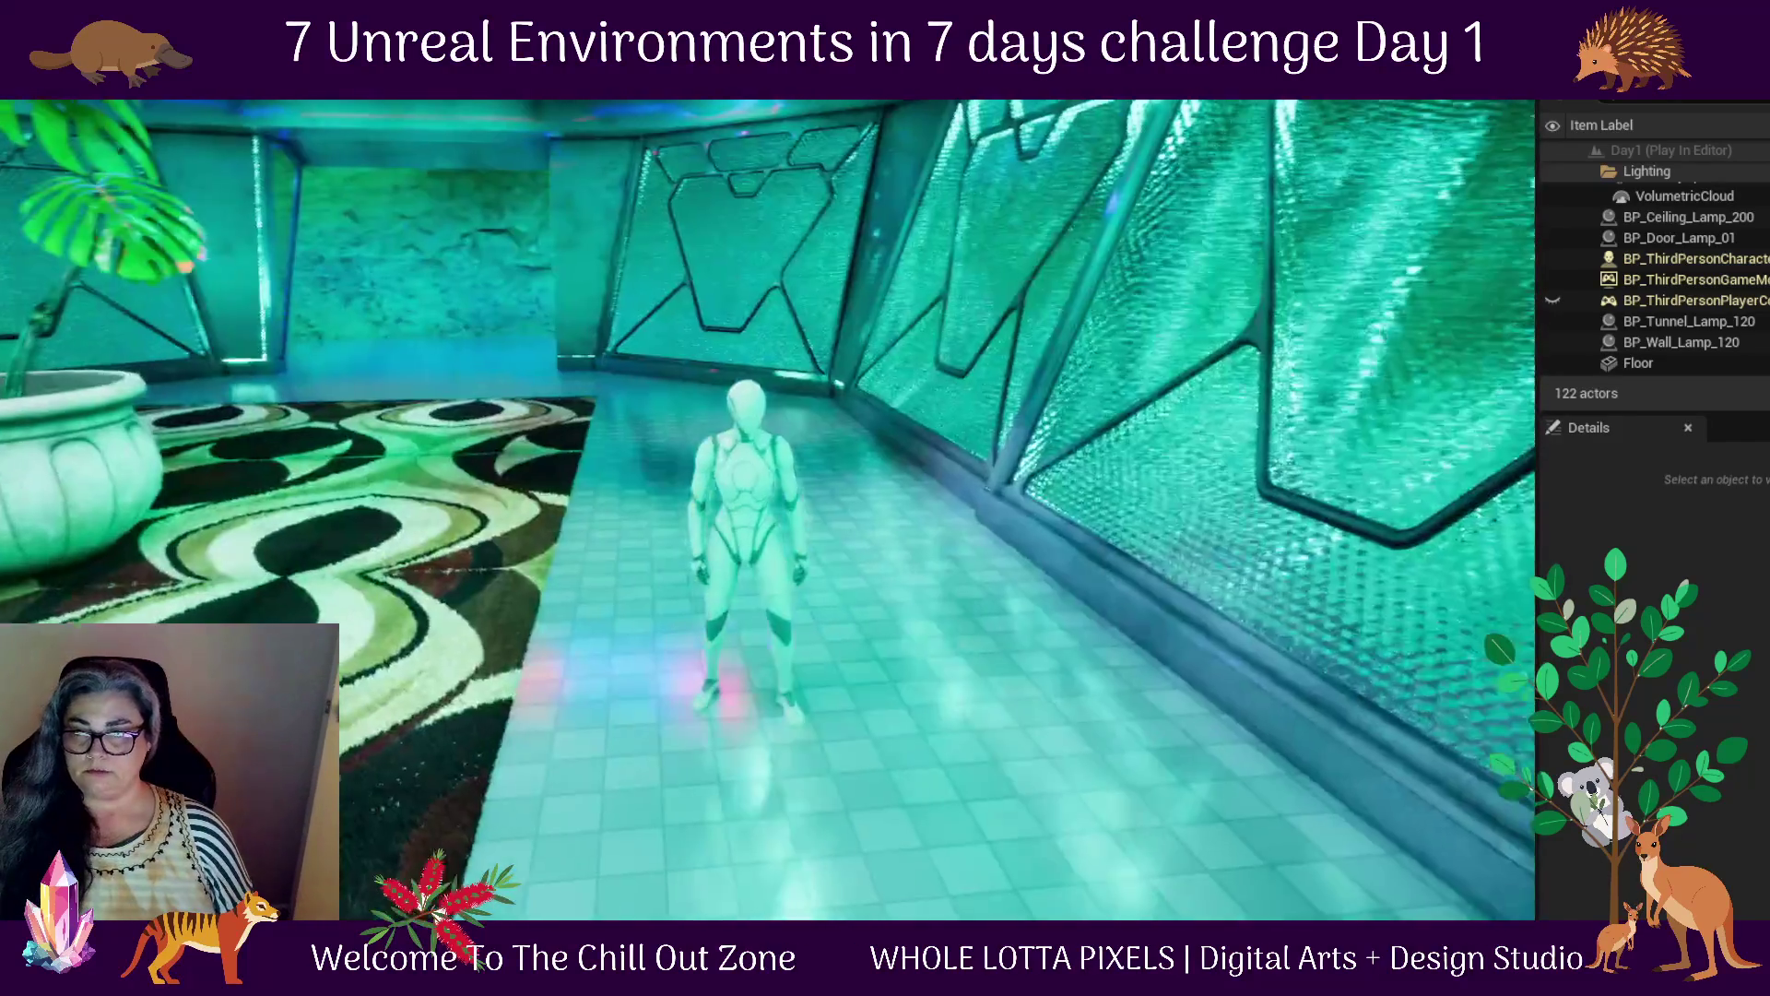
key("Escape")
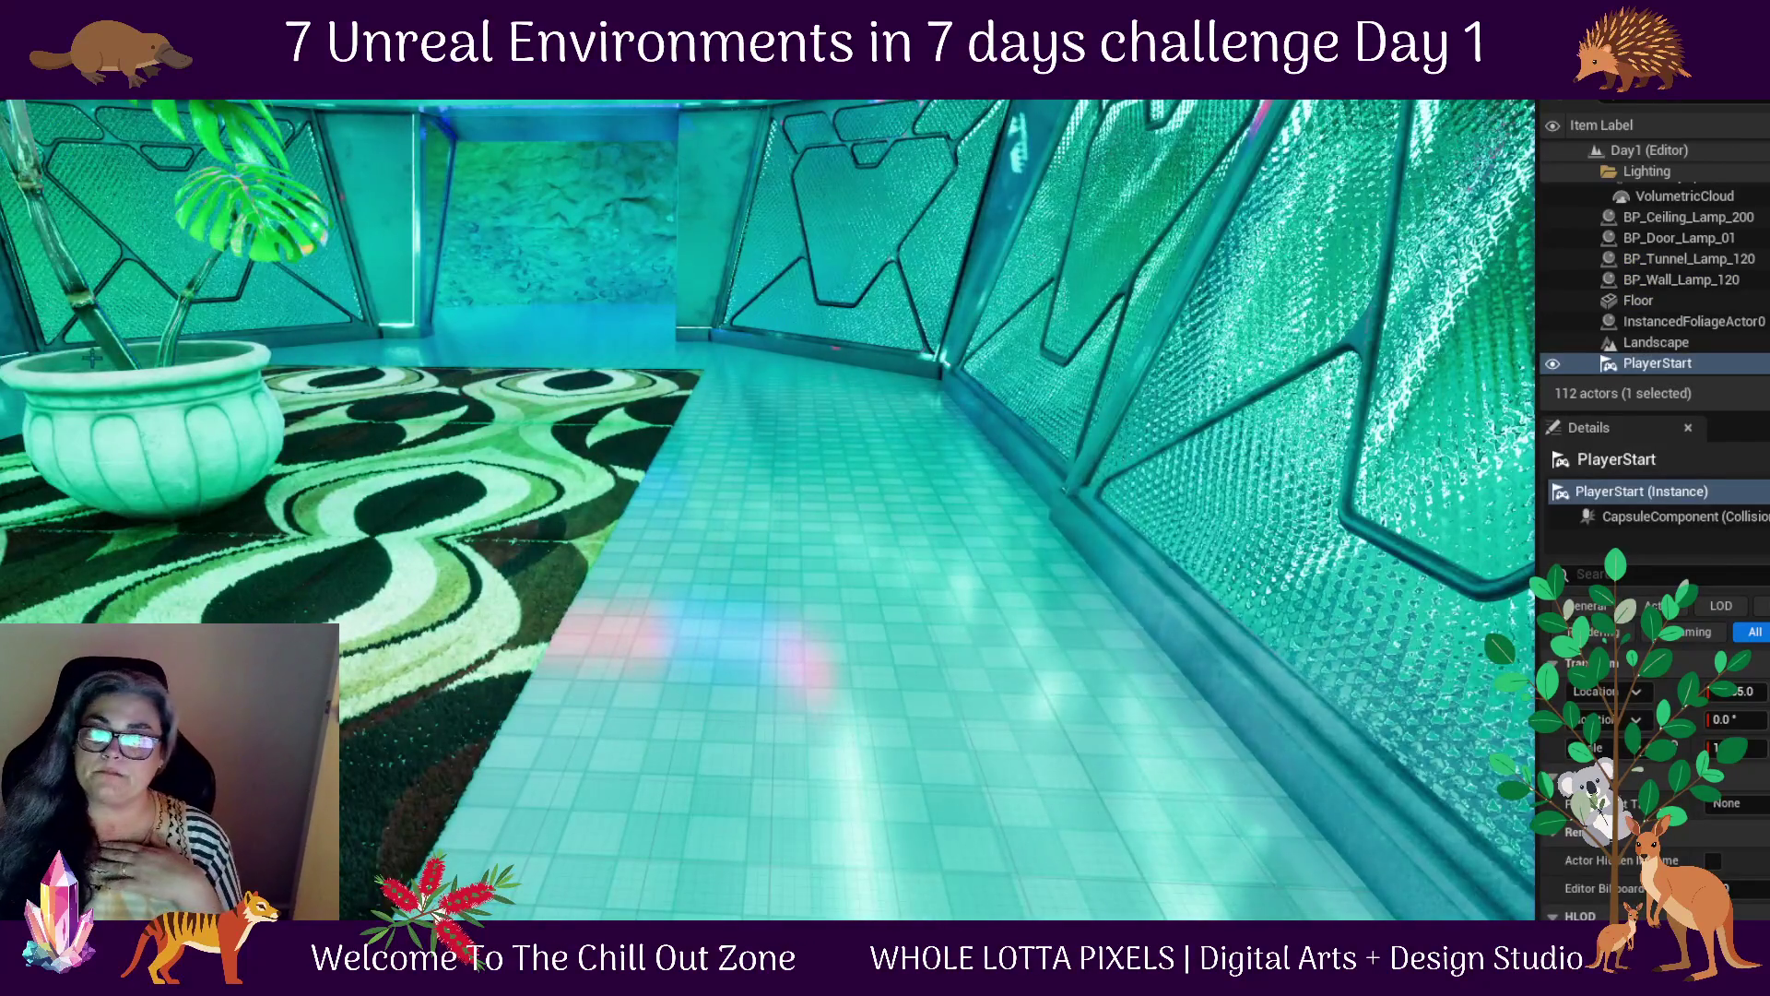
Frame the PlayerStart and orbit toward the glowing seating area
key("f")
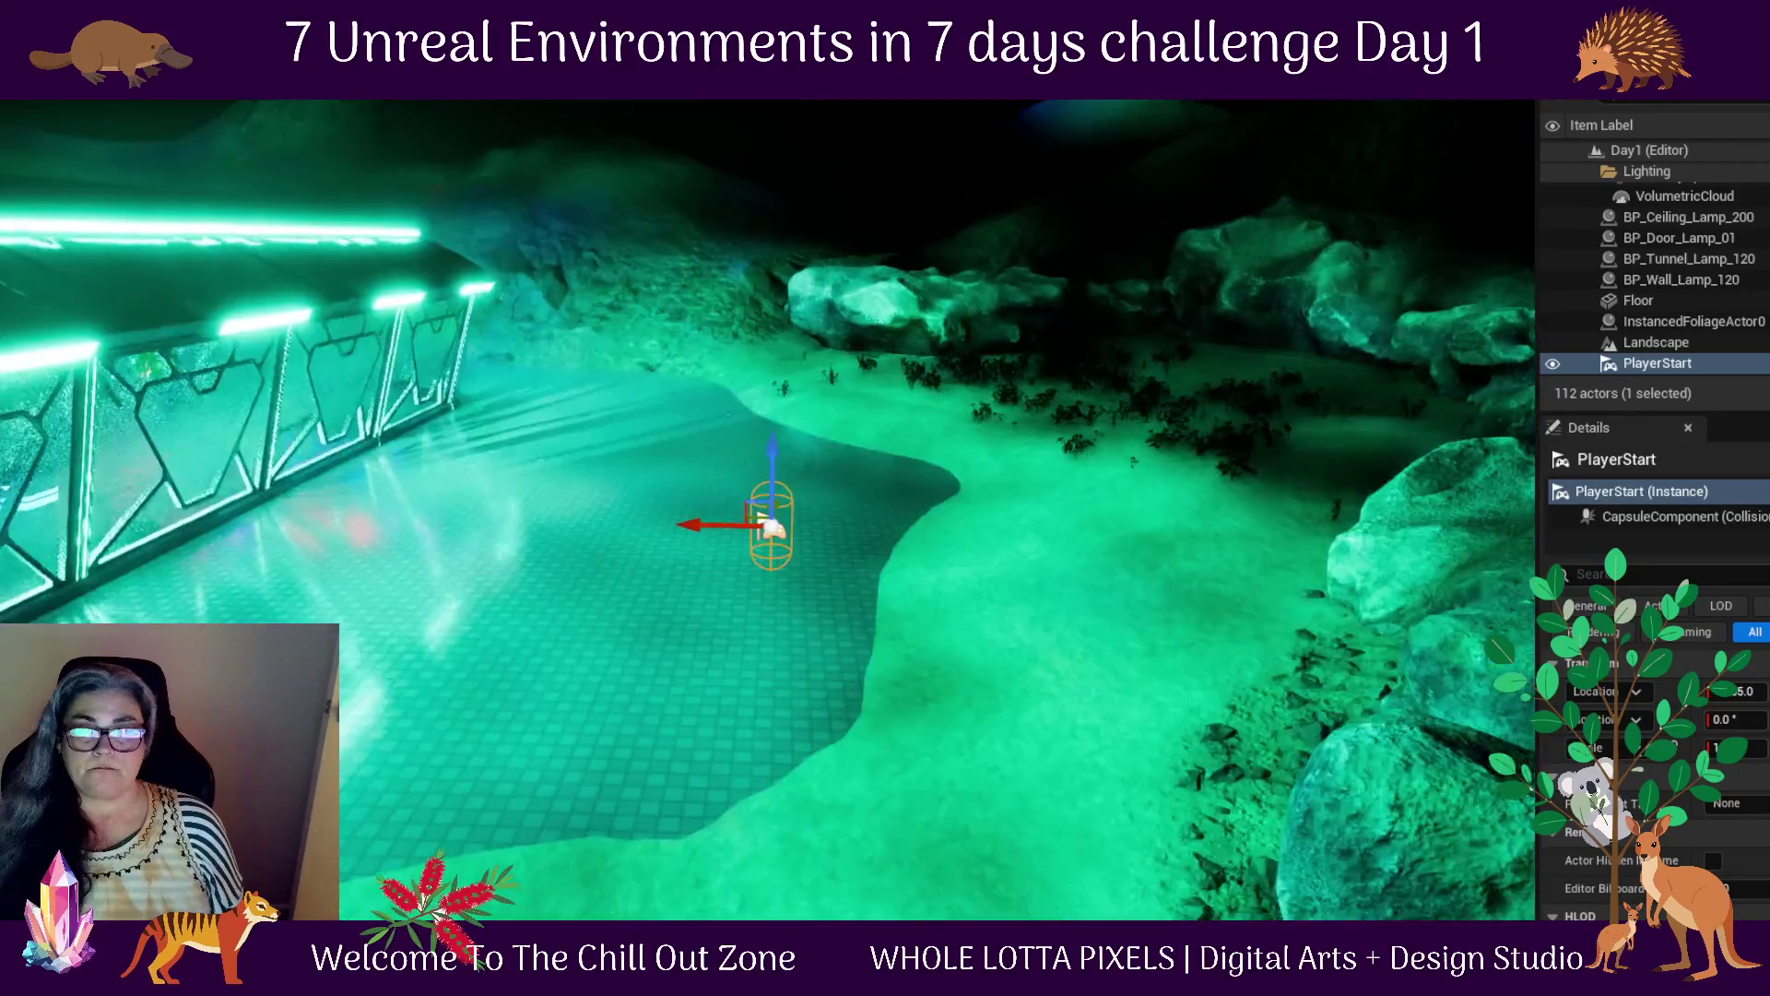
mouse_move(769, 525)
left_mouse_down()
mouse_move(1162, 525)
mouse_move(1079, 525)
left_mouse_up()
left_click_drag(882, 850, 792, 650)
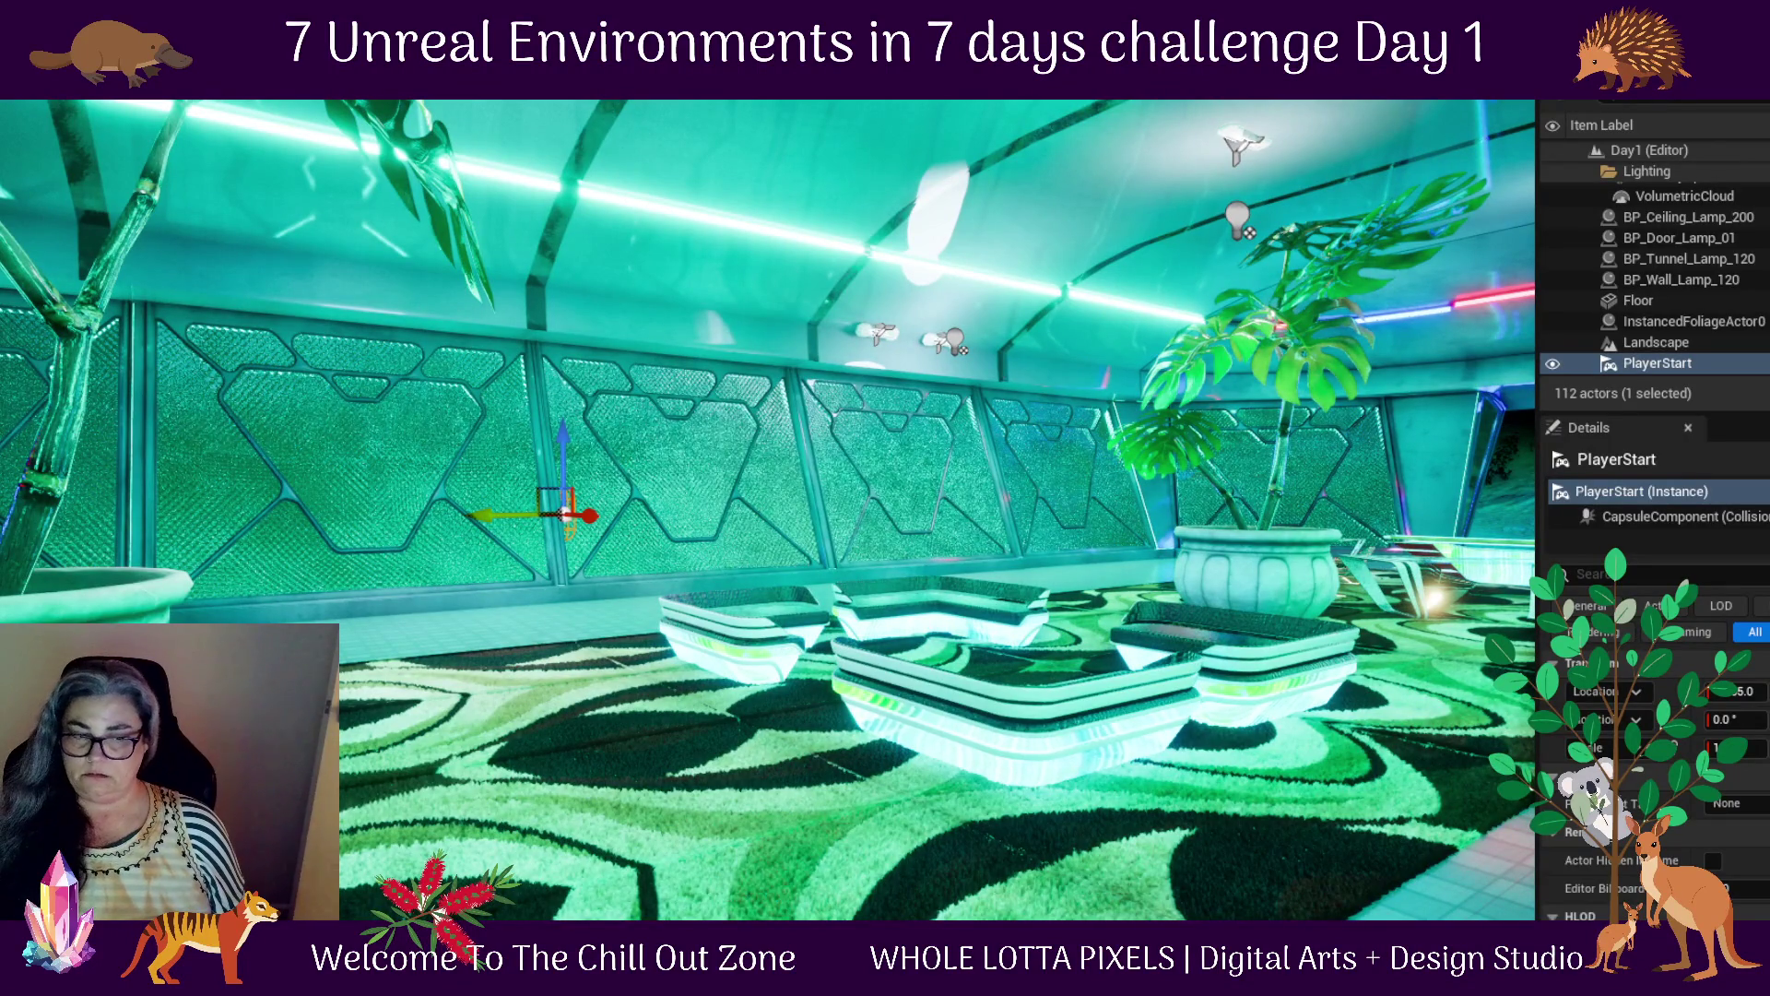
Open the Content Drawer at the Fab folder and switch to the Fab marketplace
key("ctrl+space")
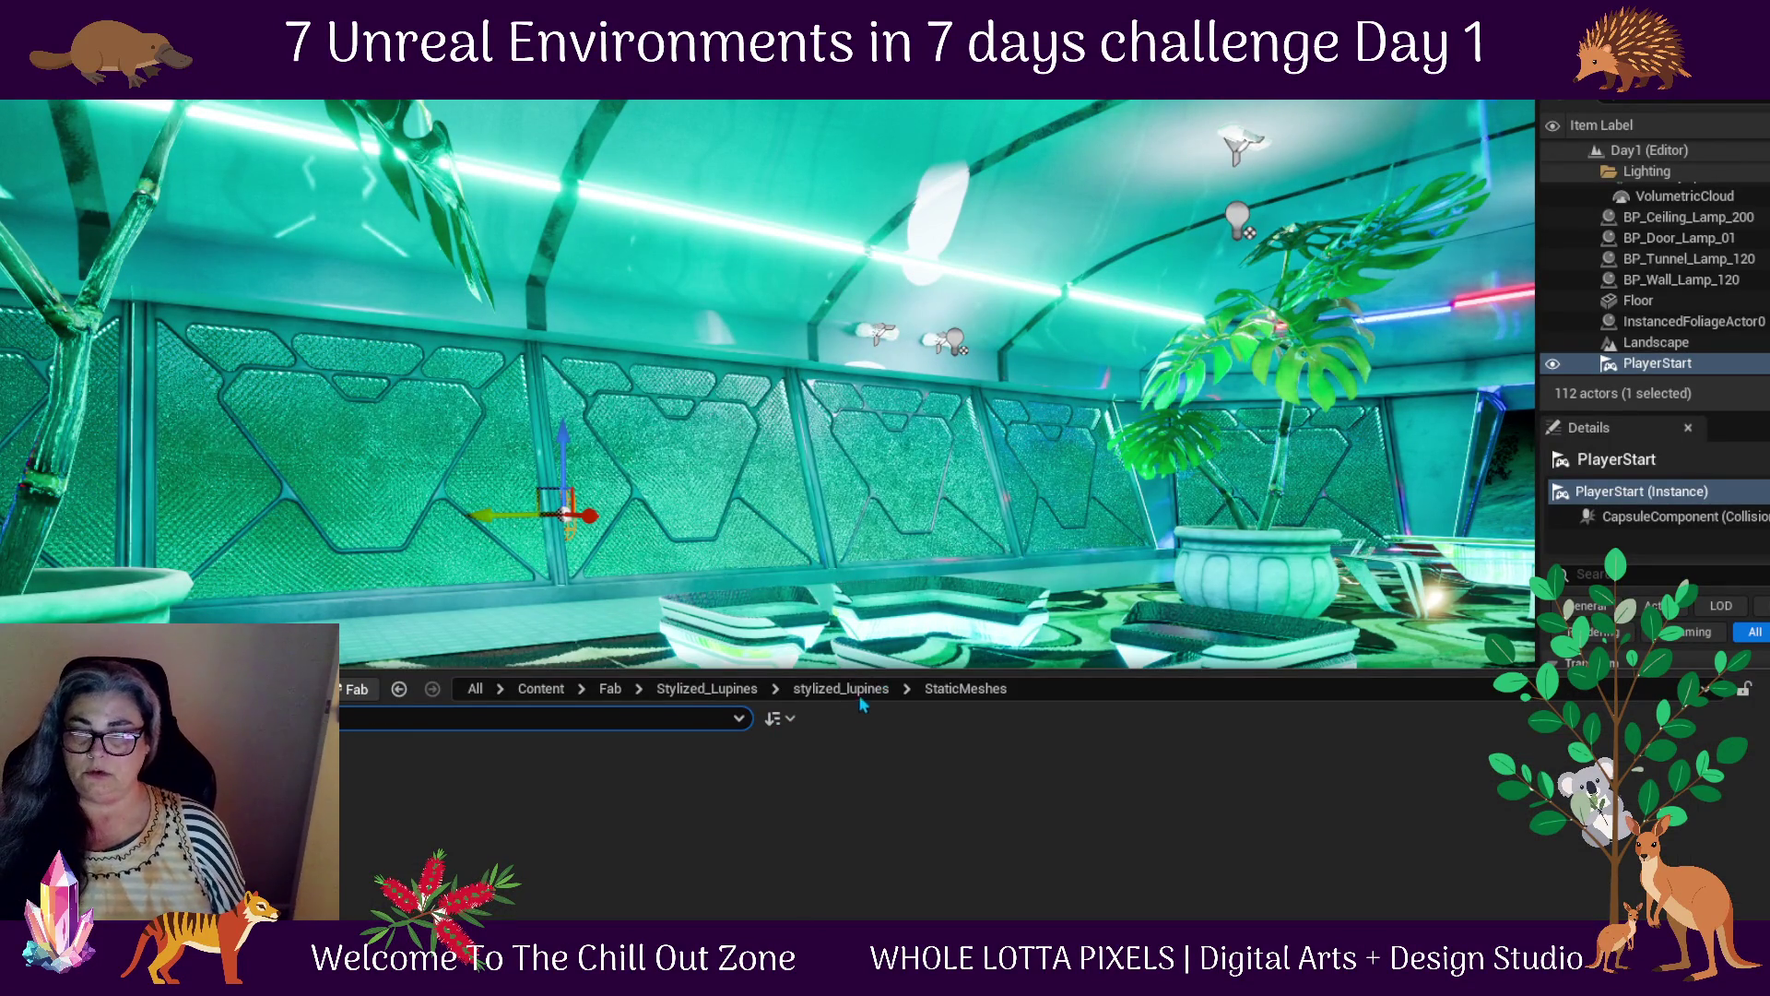
left_click(609, 690)
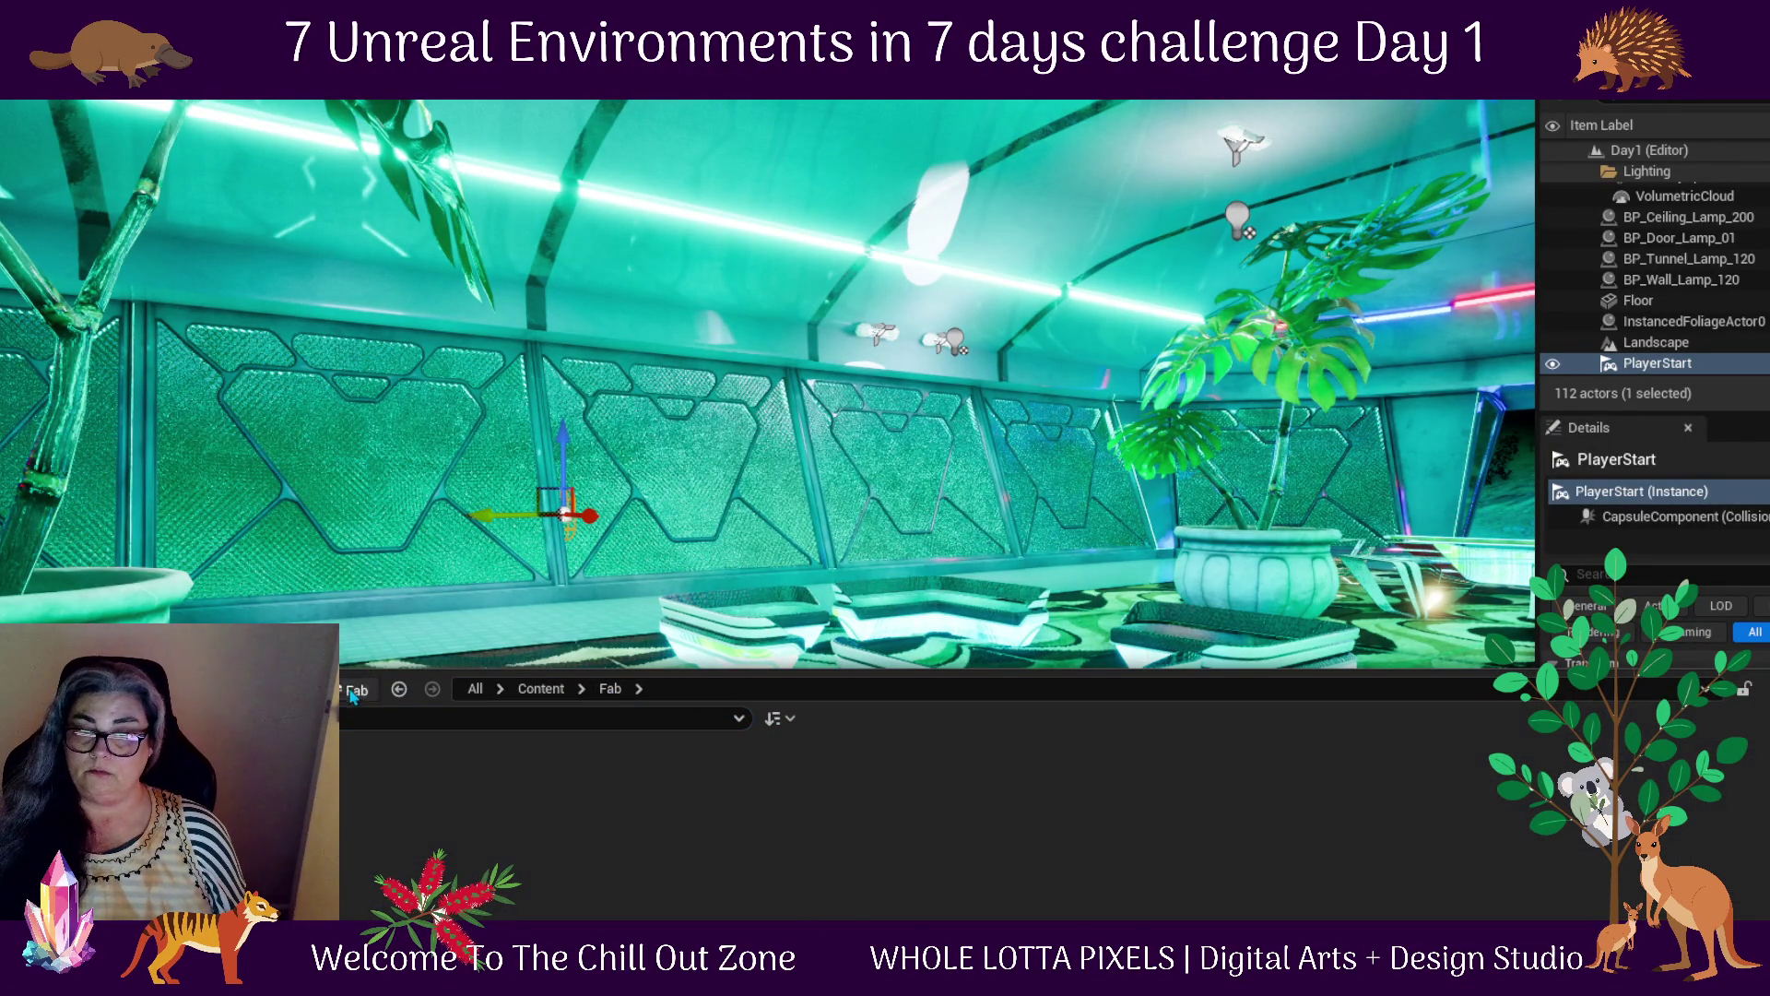
left_click(353, 694)
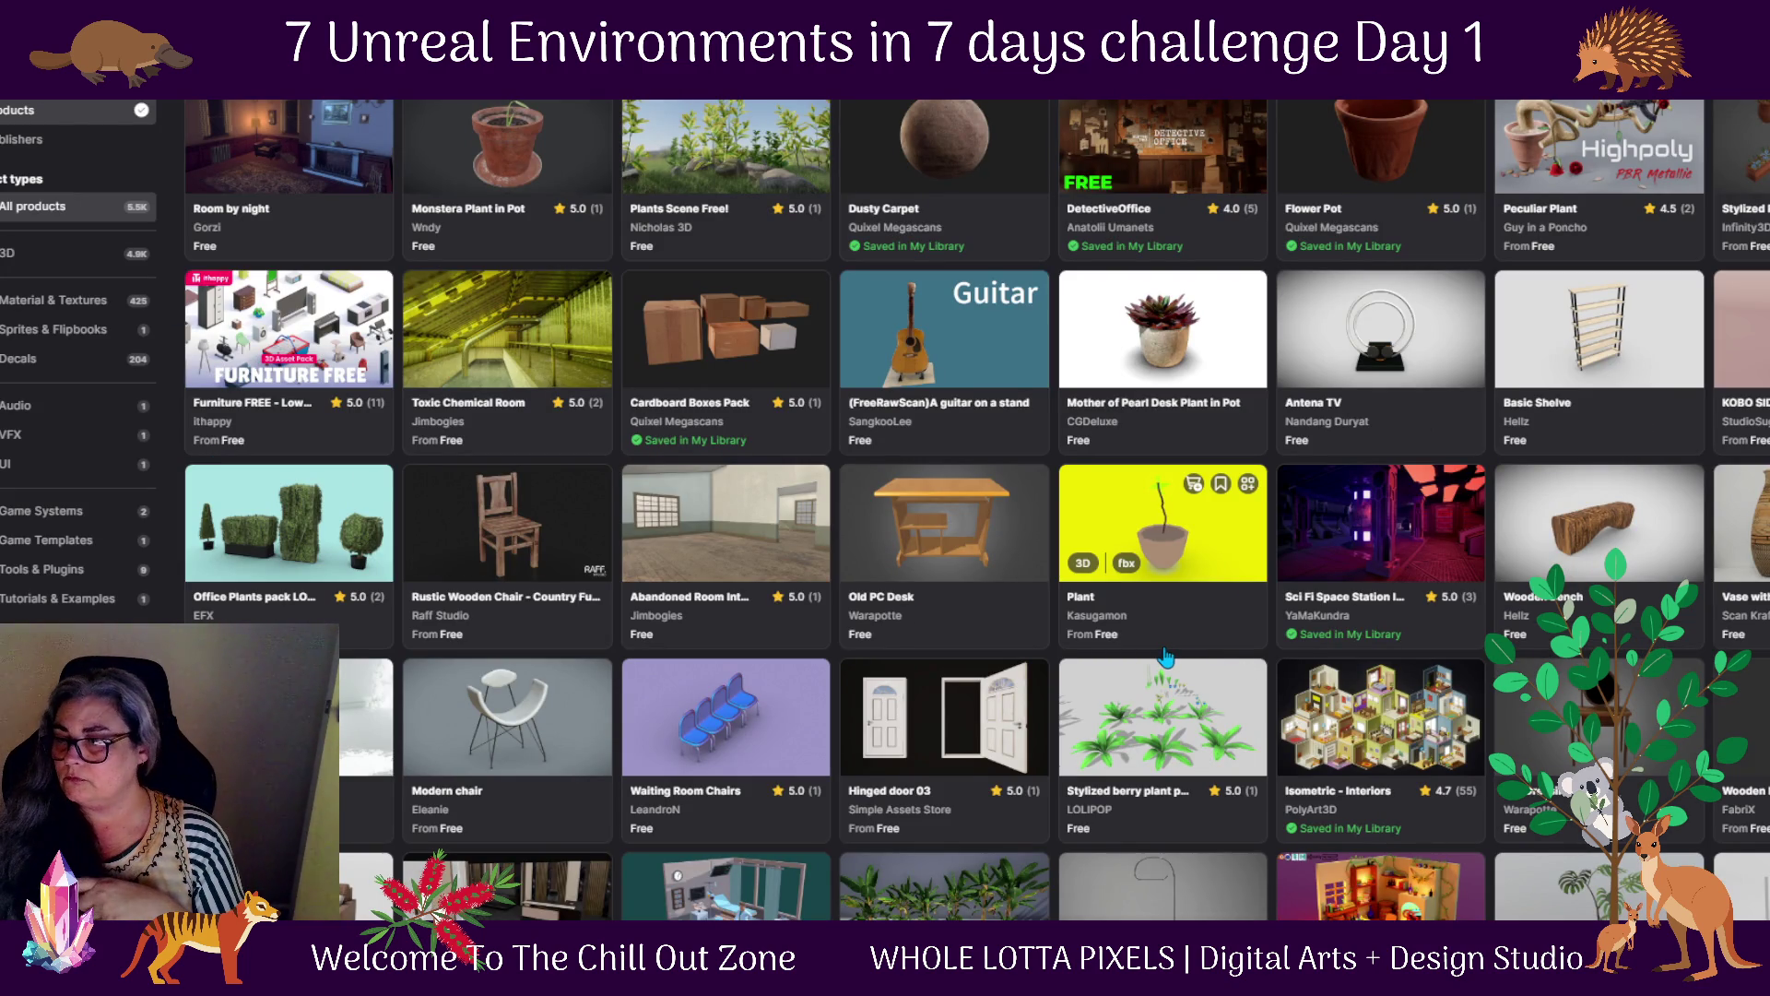
Find the bonsai Plant in the Fab grid, add it to the project, and return to the grid
scroll(1165, 656, "down", 3)
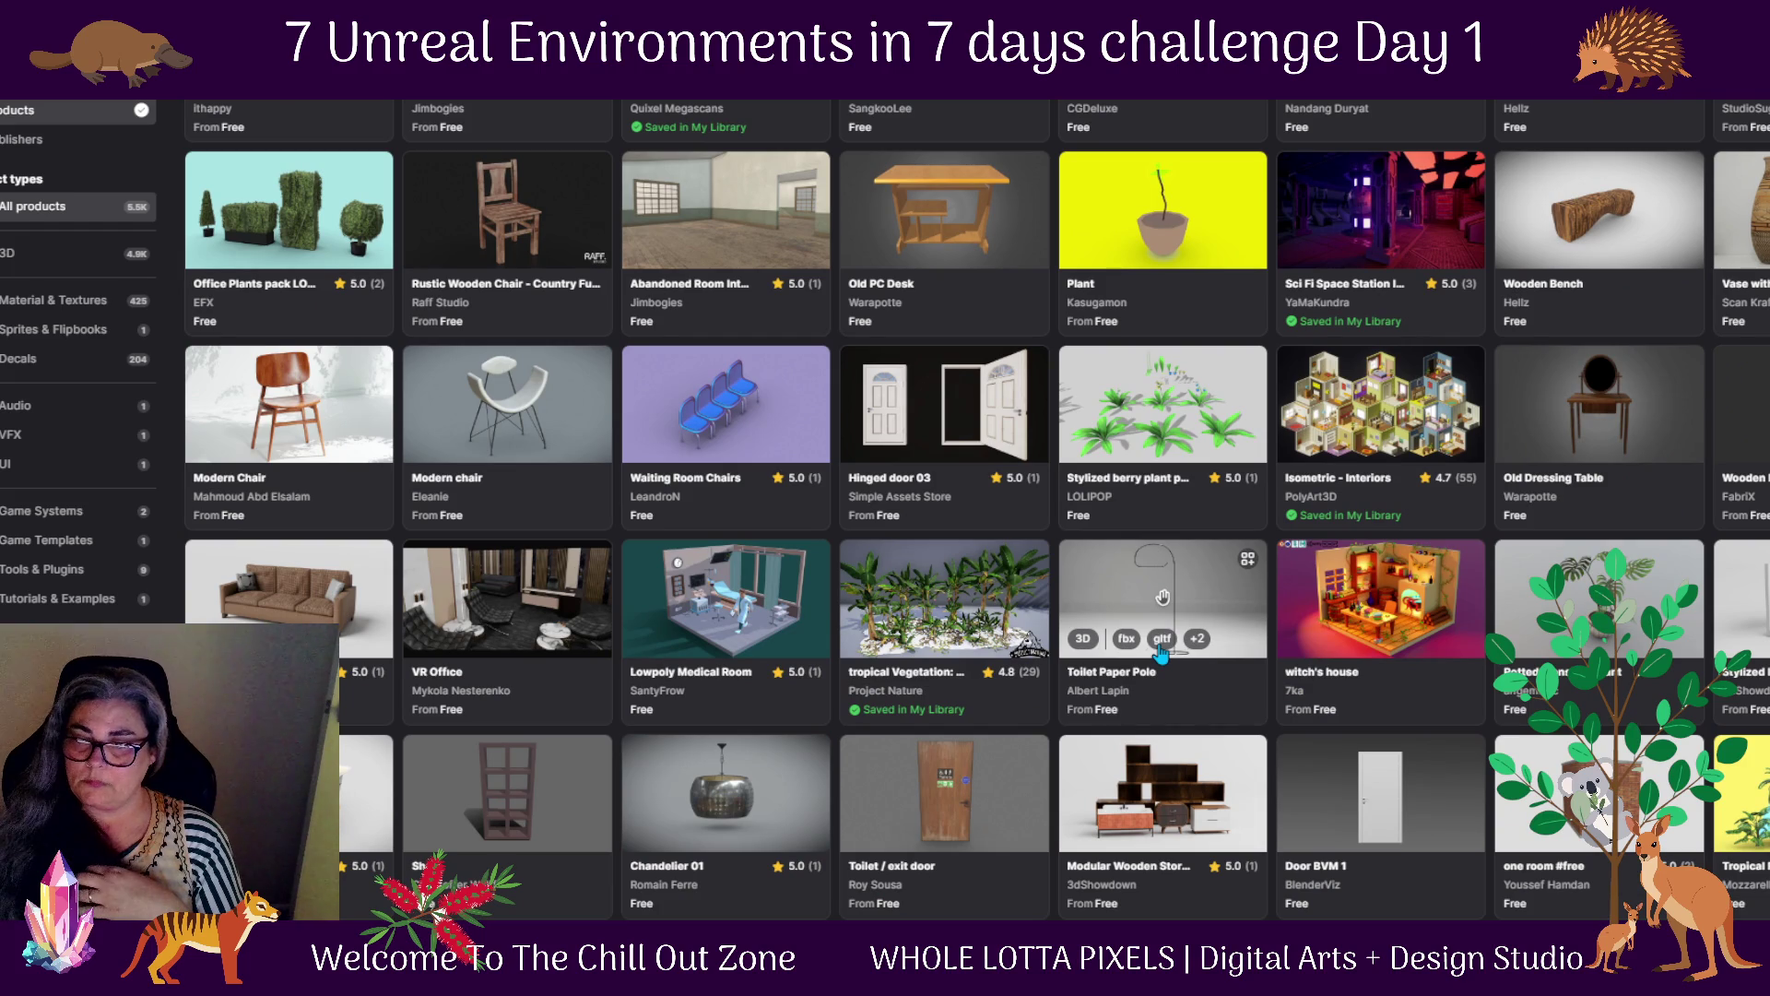
scroll(1162, 653, "down", 3)
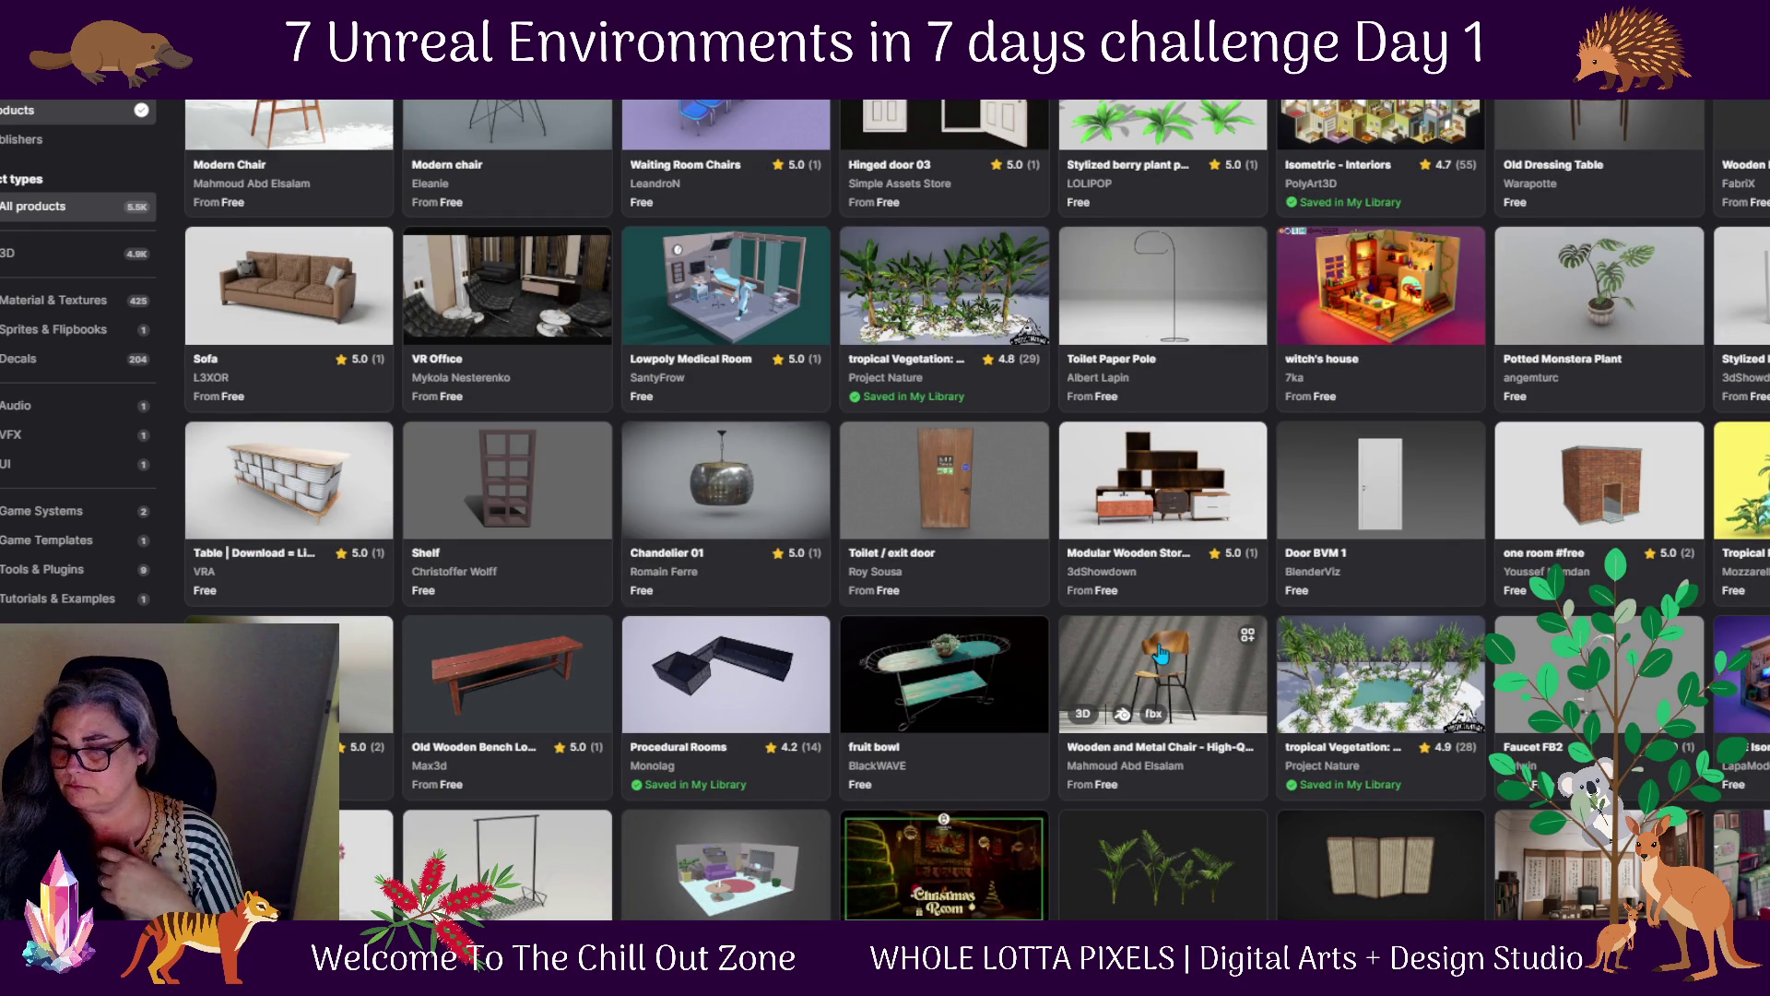
scroll(1160, 655, "down", 2)
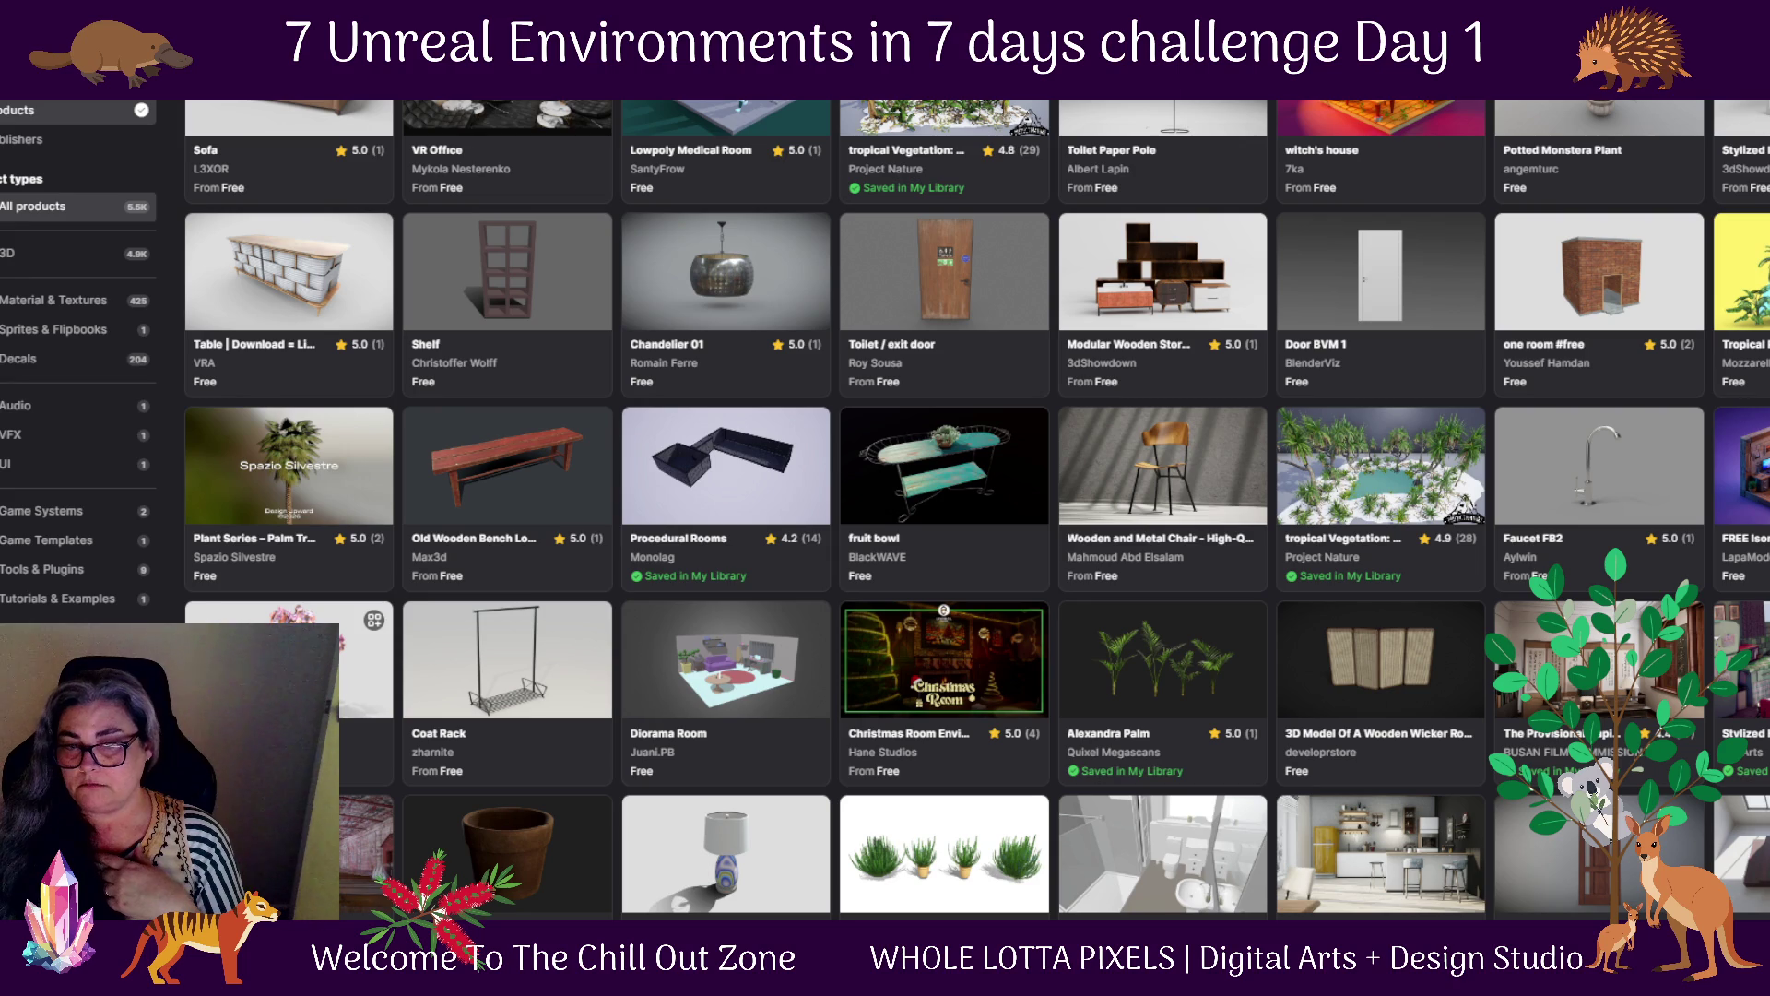
left_click(375, 625)
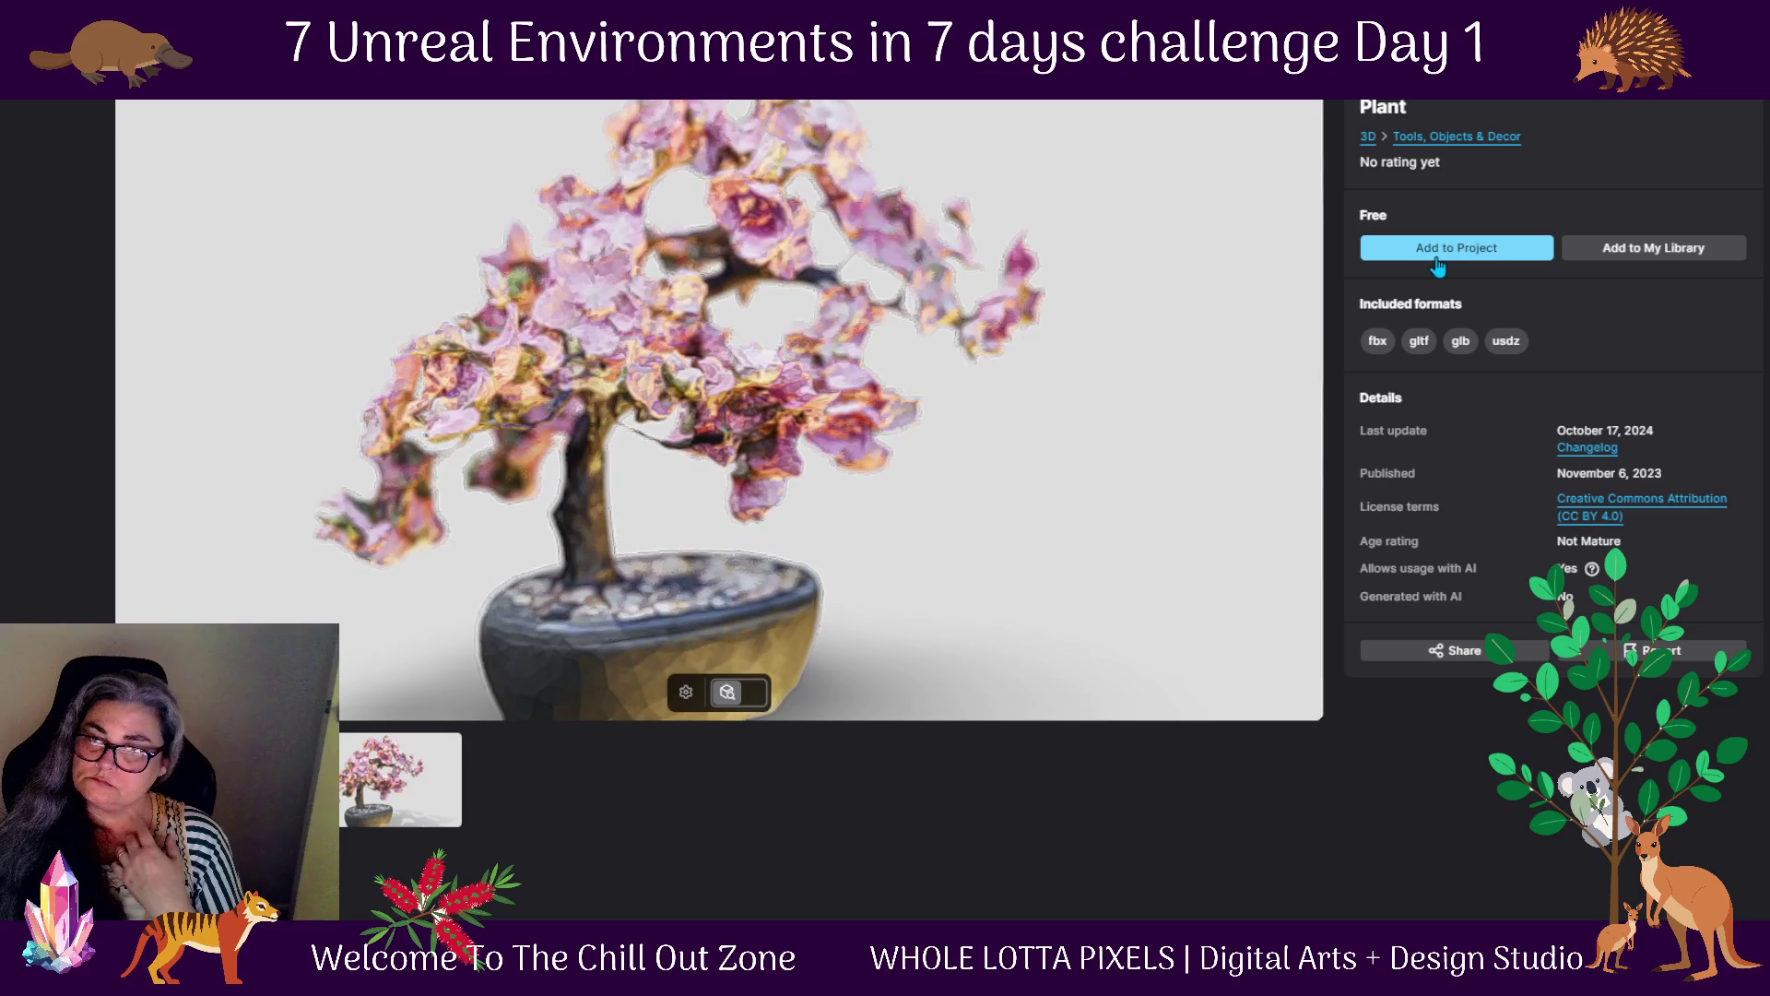
left_click(1437, 266)
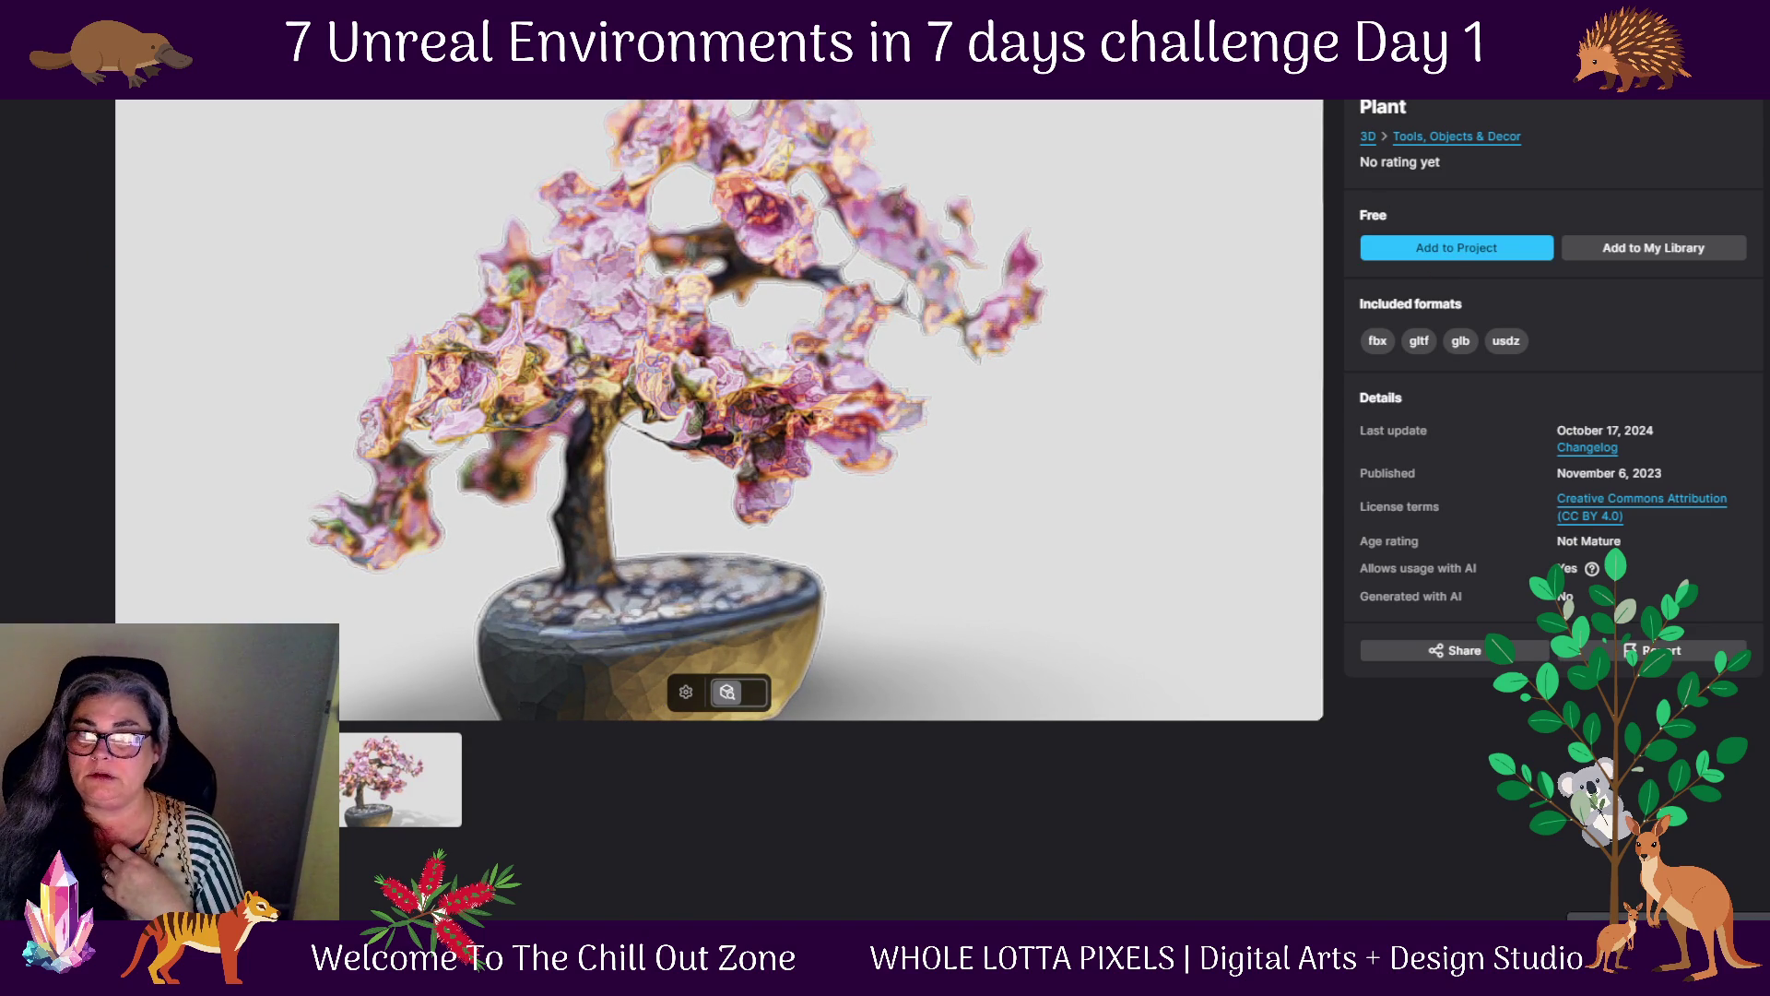
key("alt+Left")
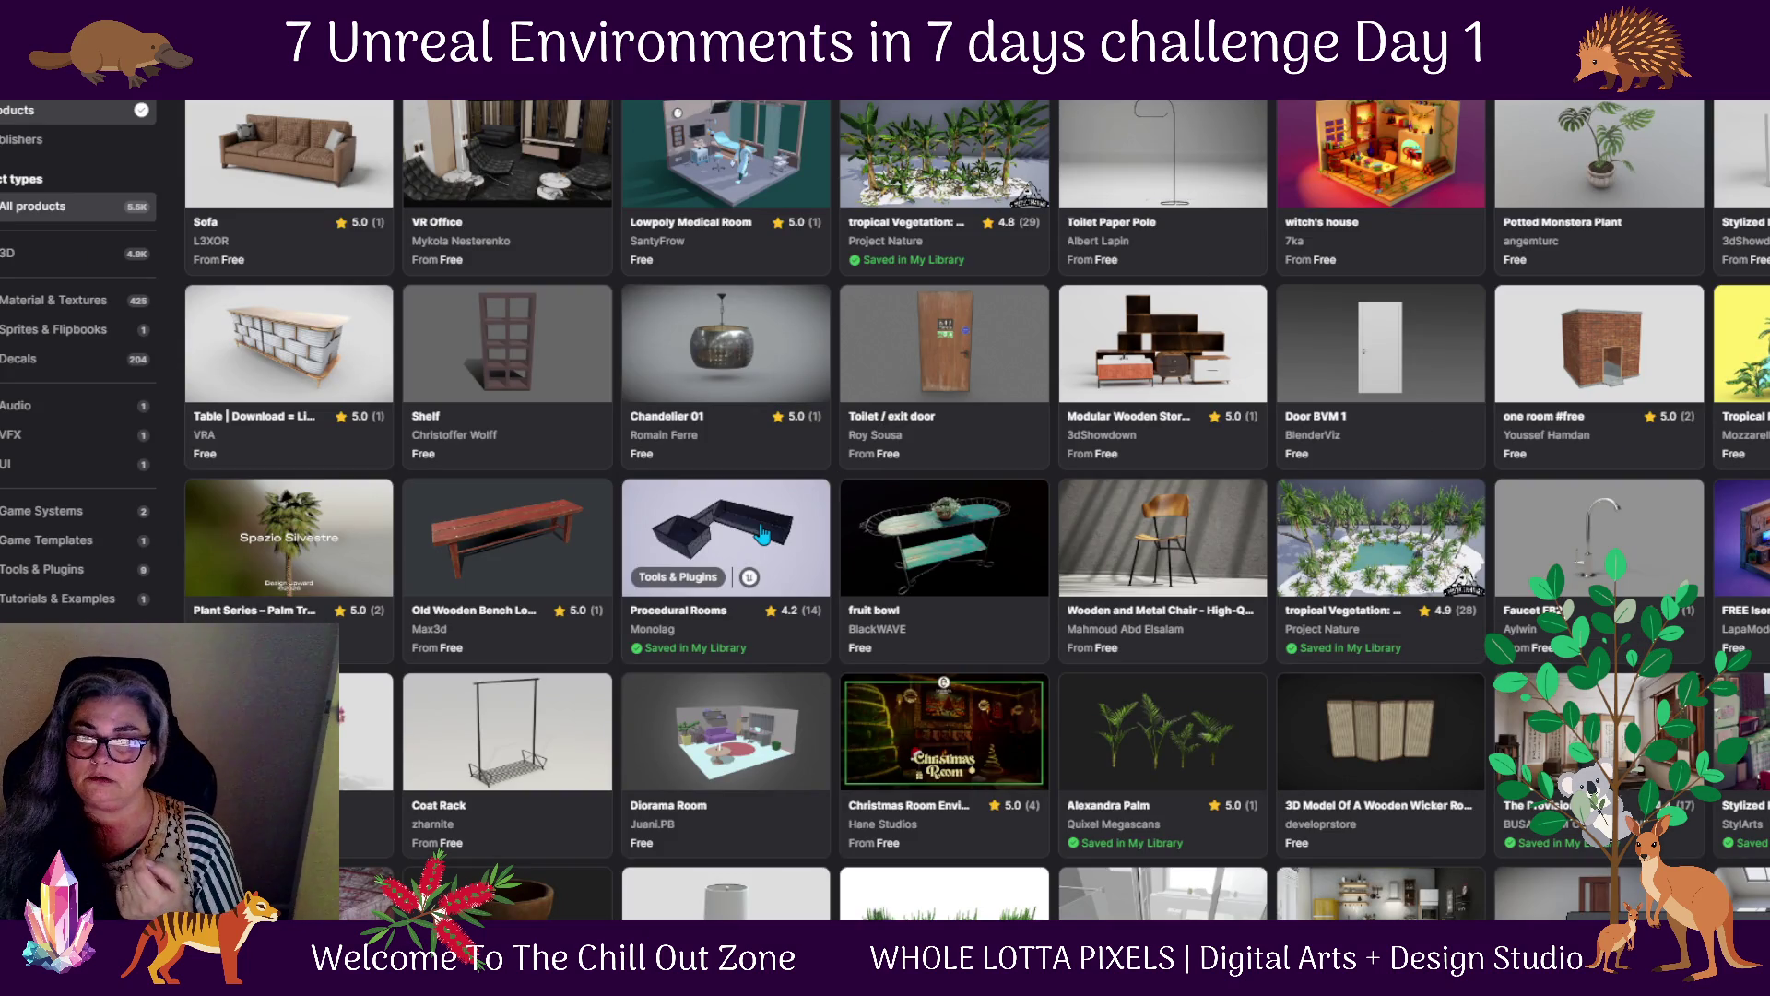
scroll(764, 534, "down", 1)
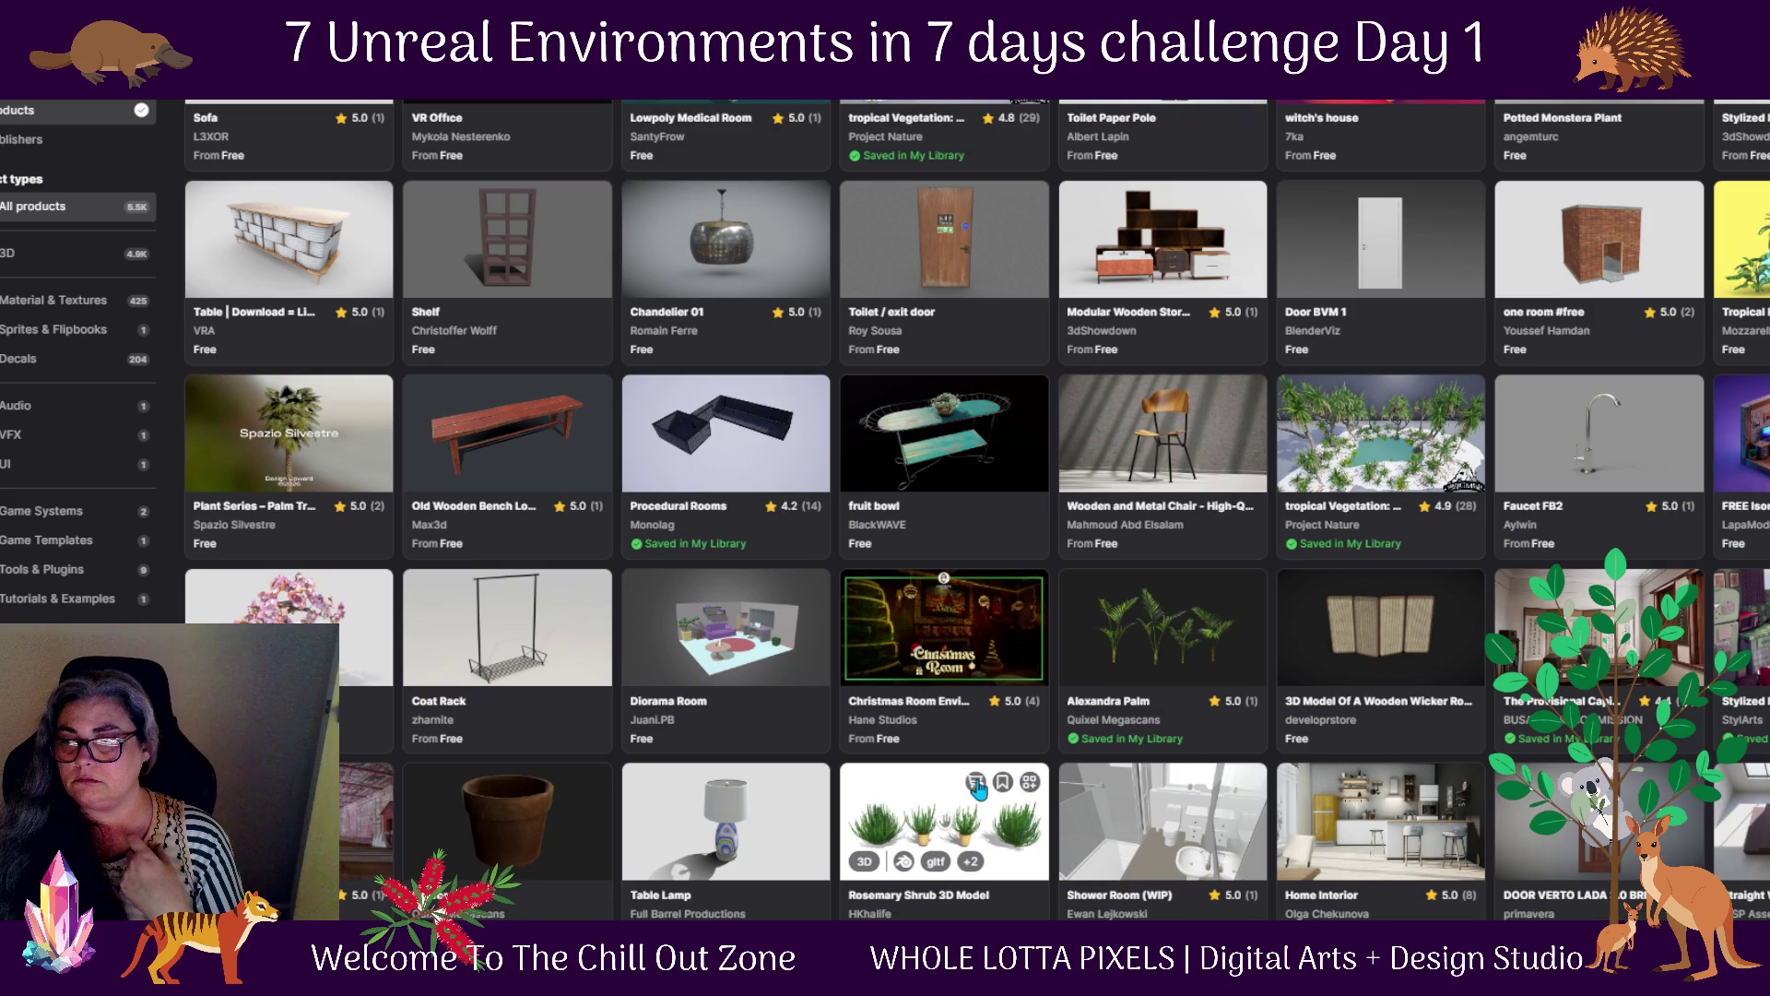
left_click(1031, 786)
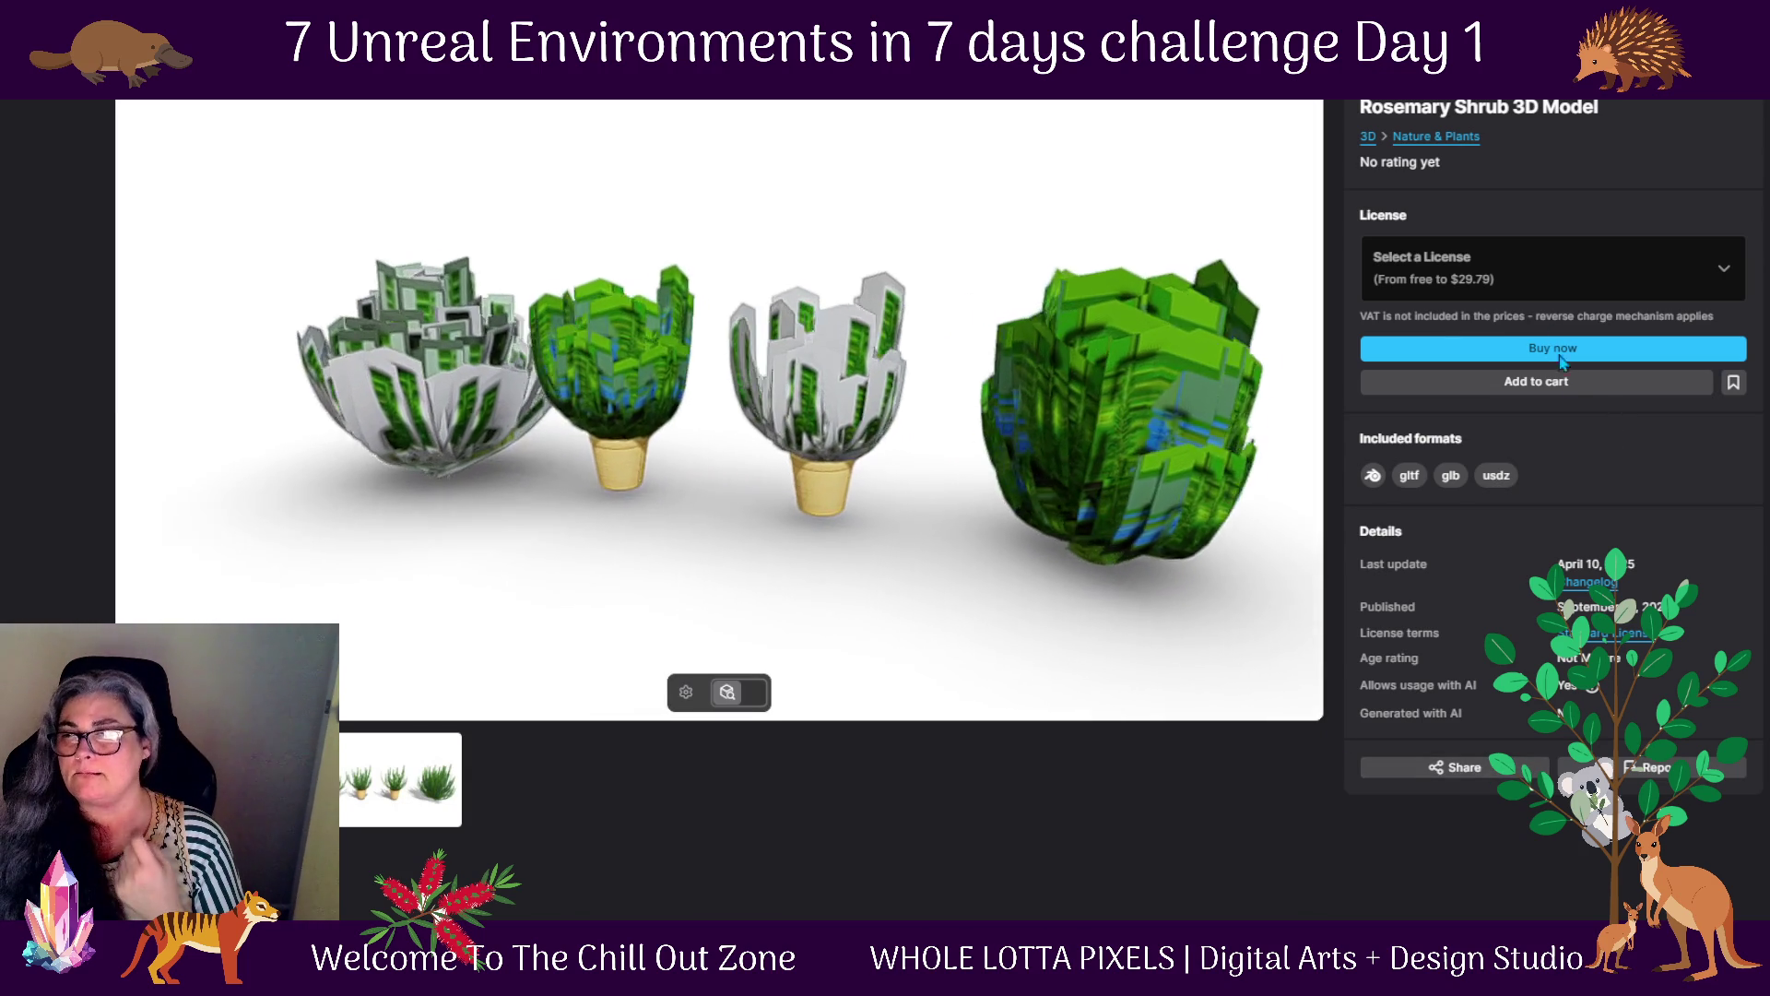
left_click(1631, 266)
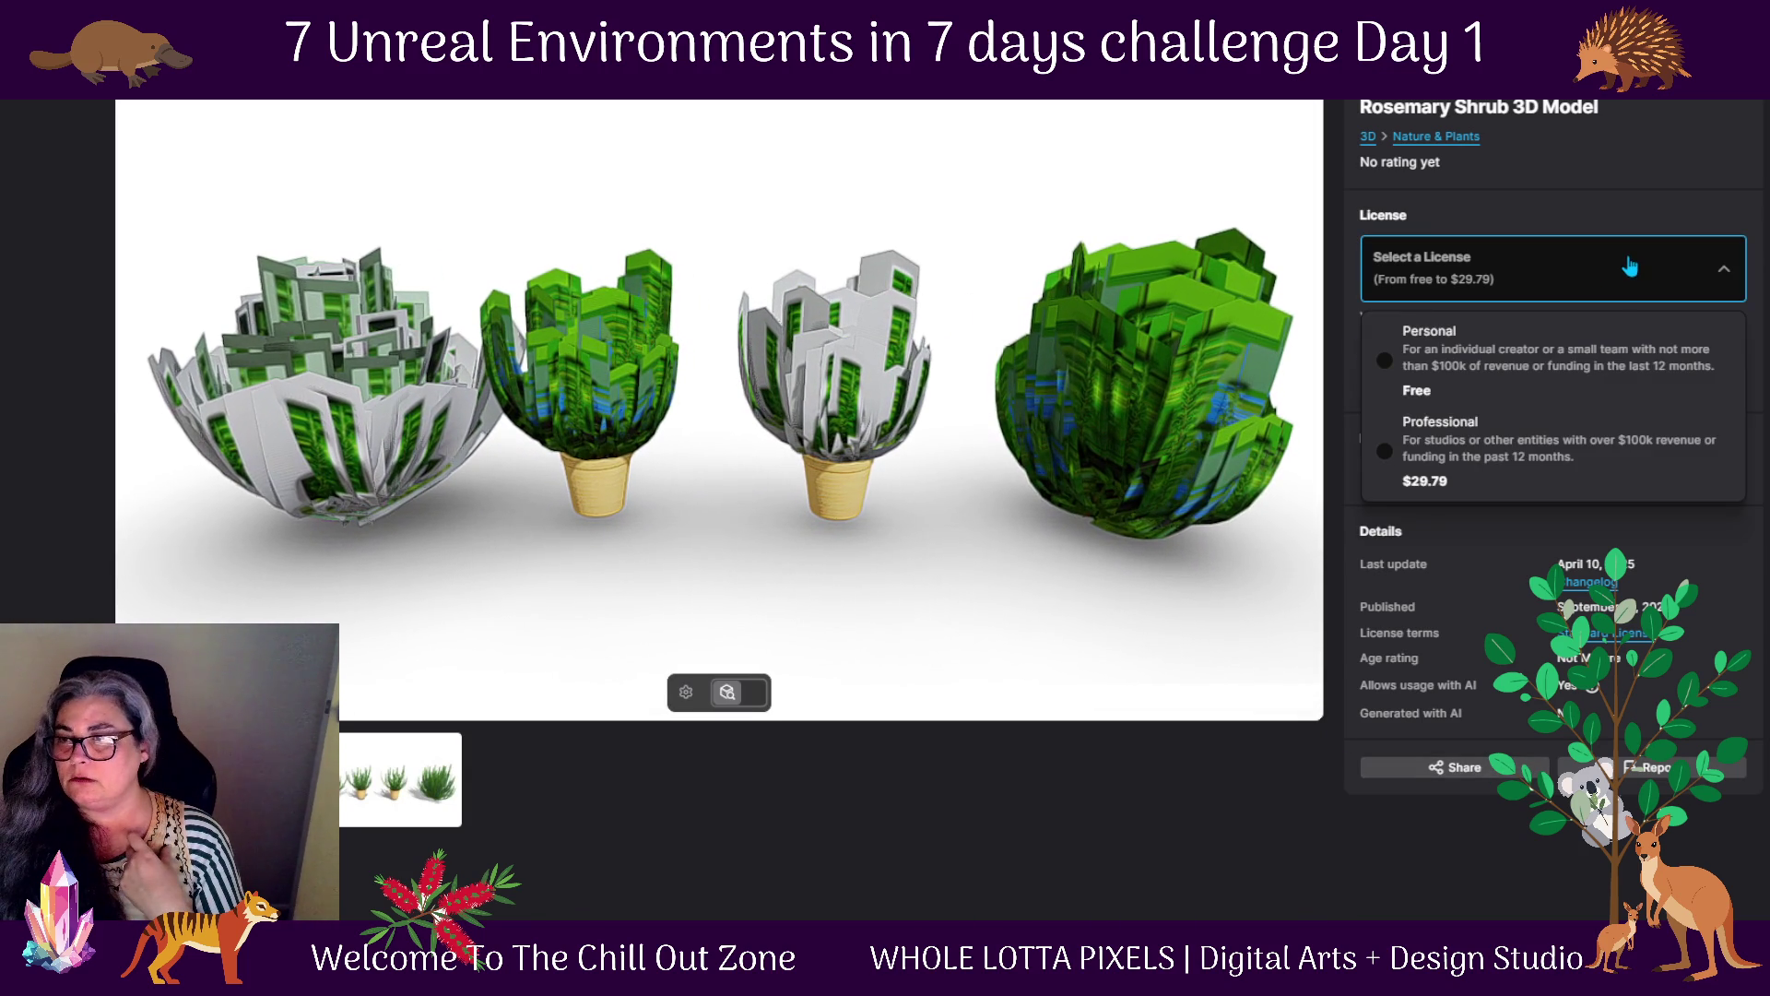
left_click(1401, 360)
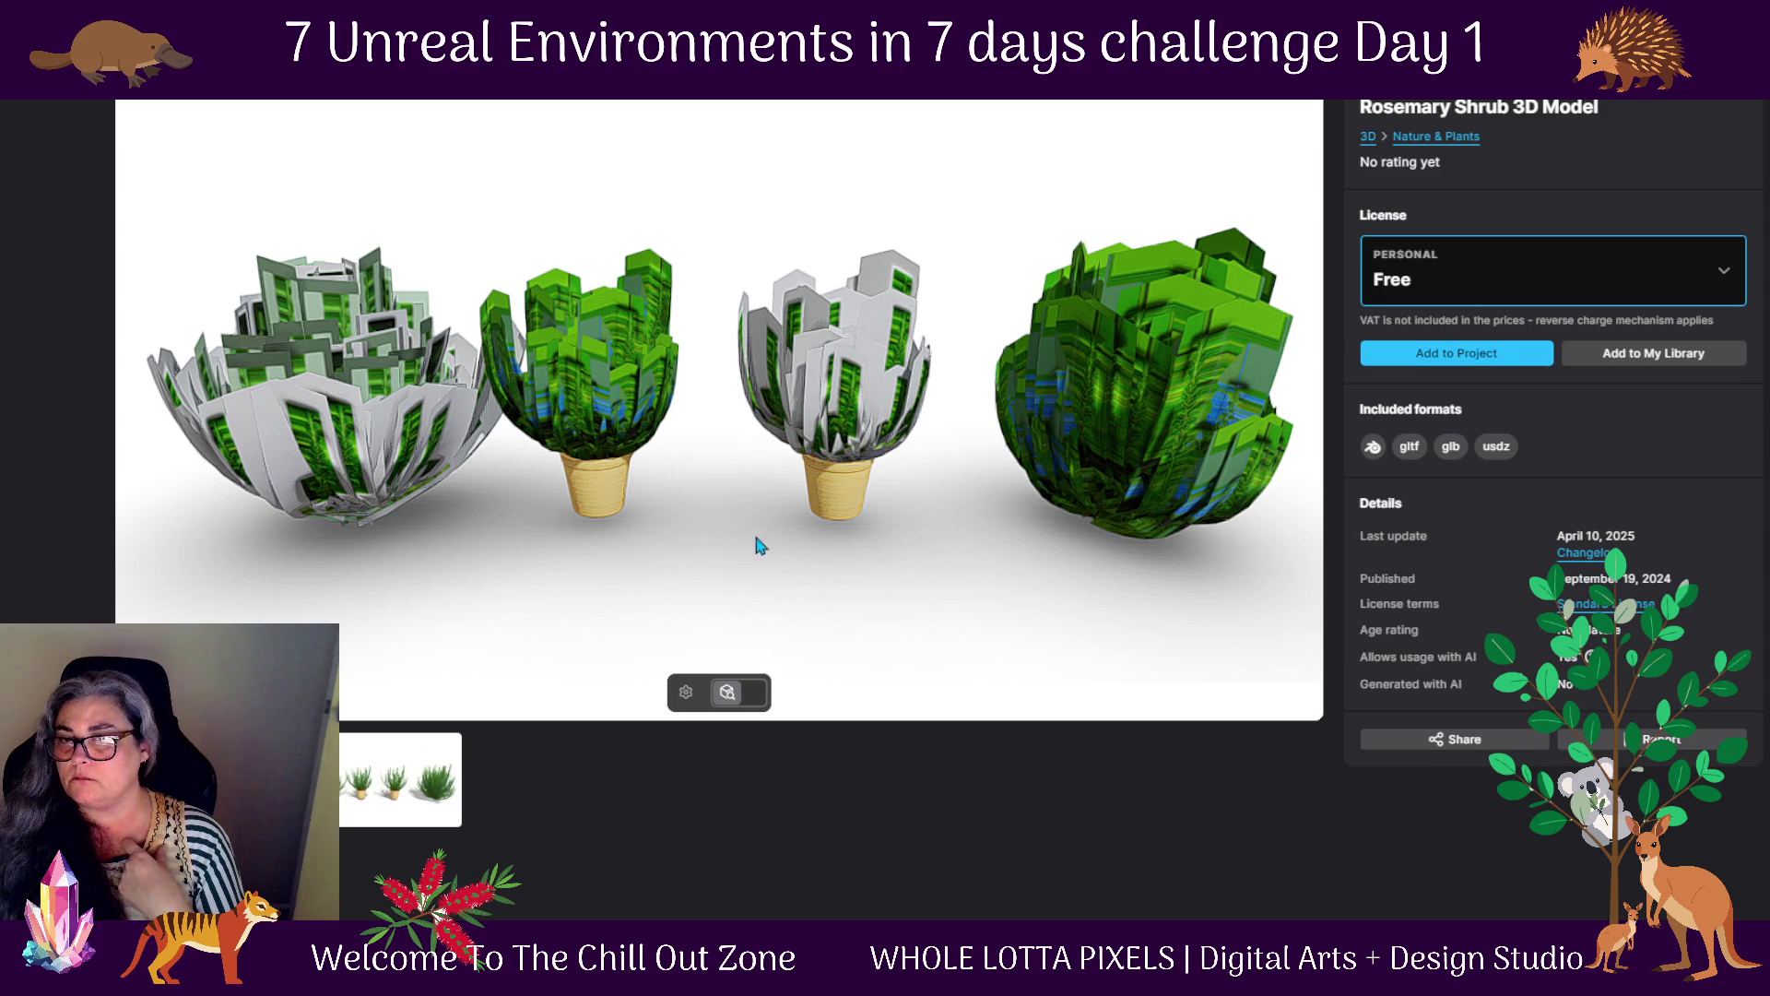
left_click_drag(731, 395, 1059, 399)
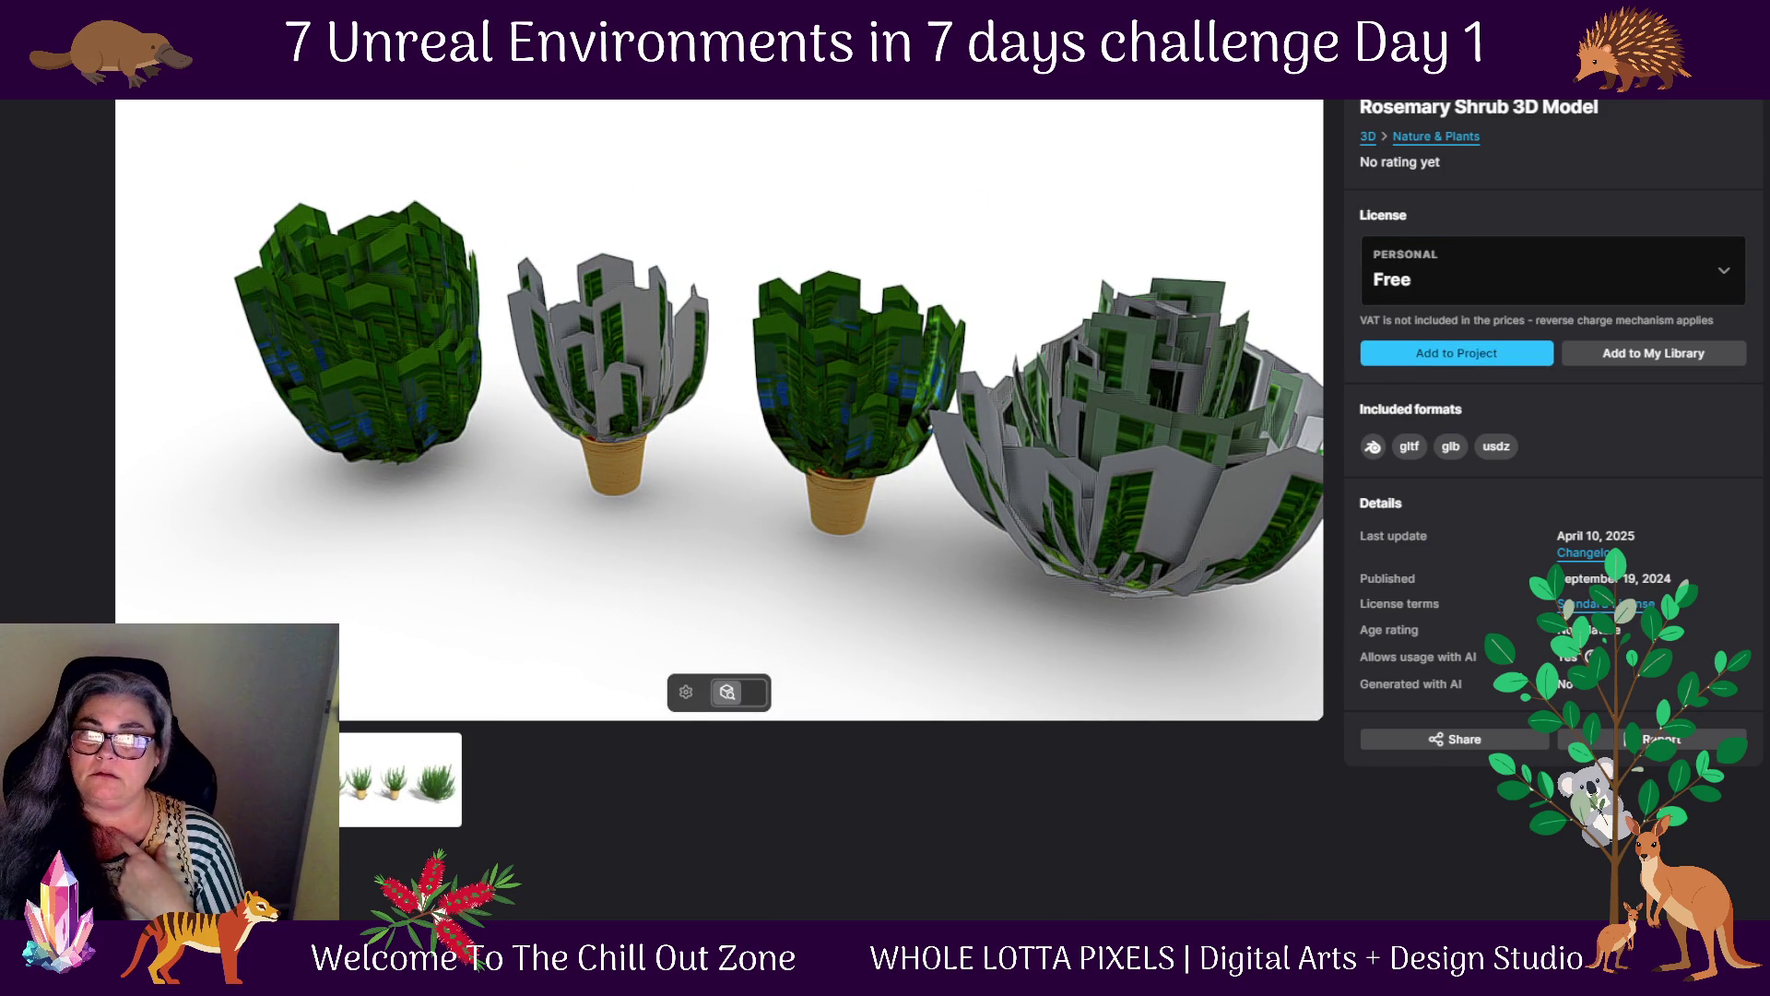
key("Escape")
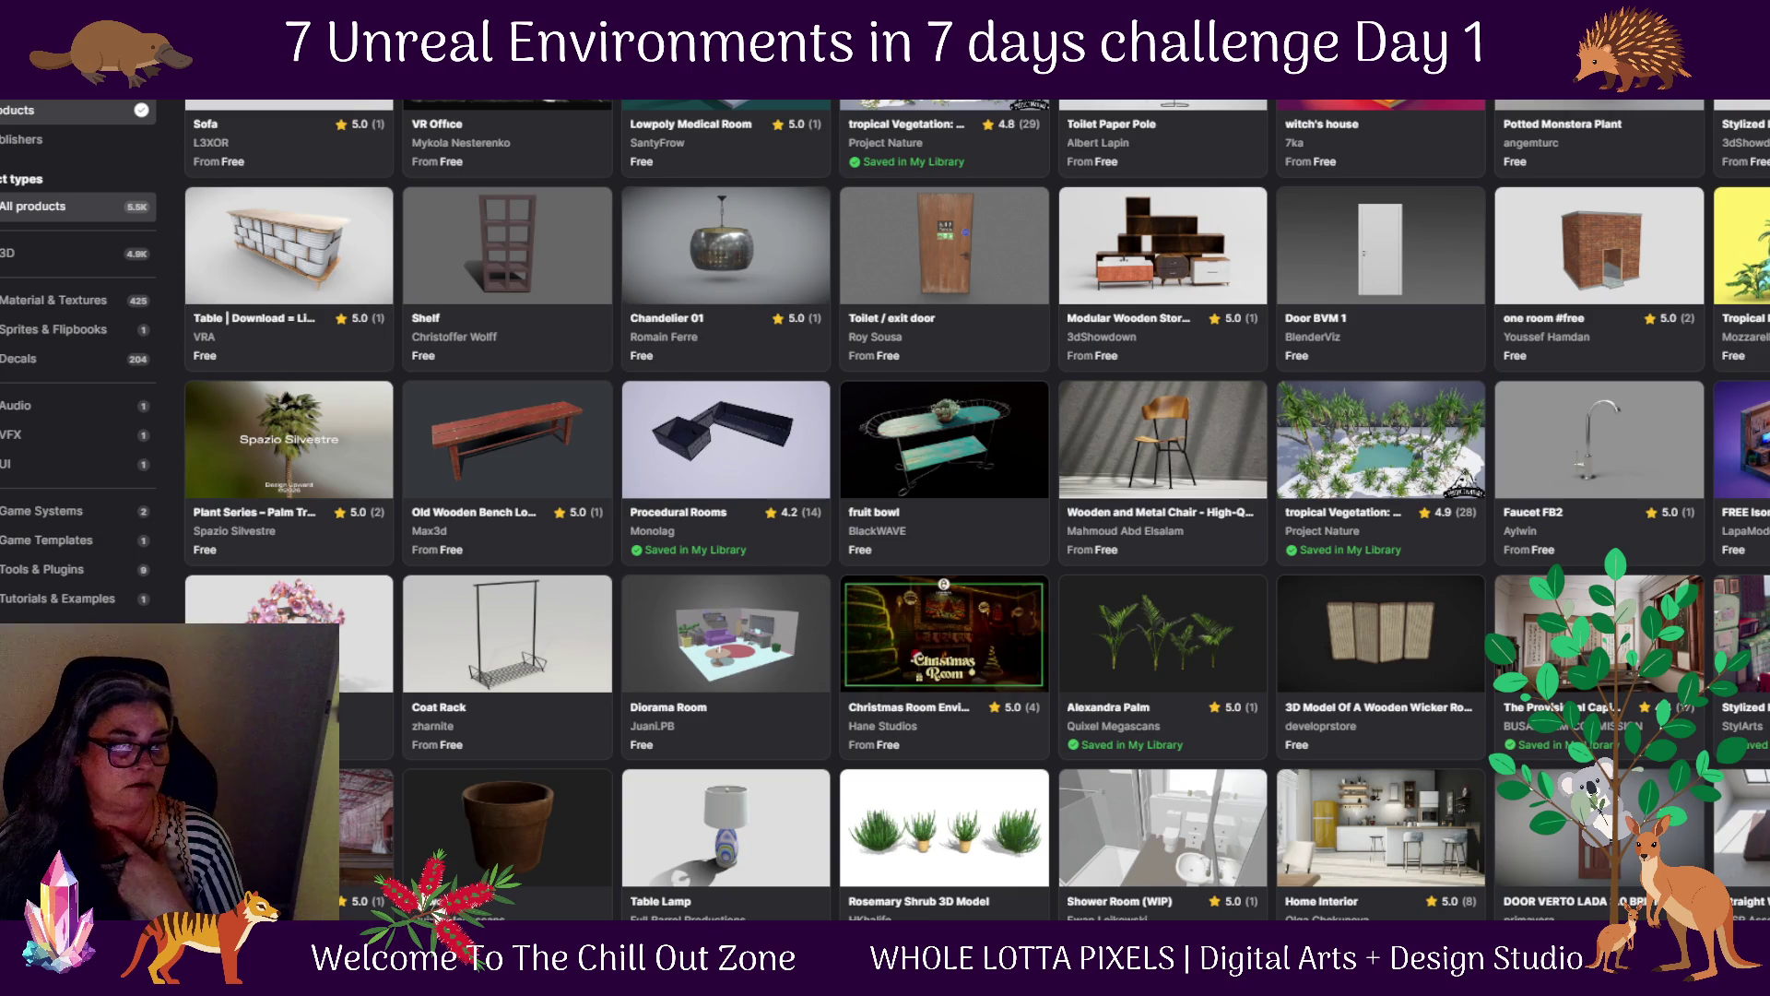
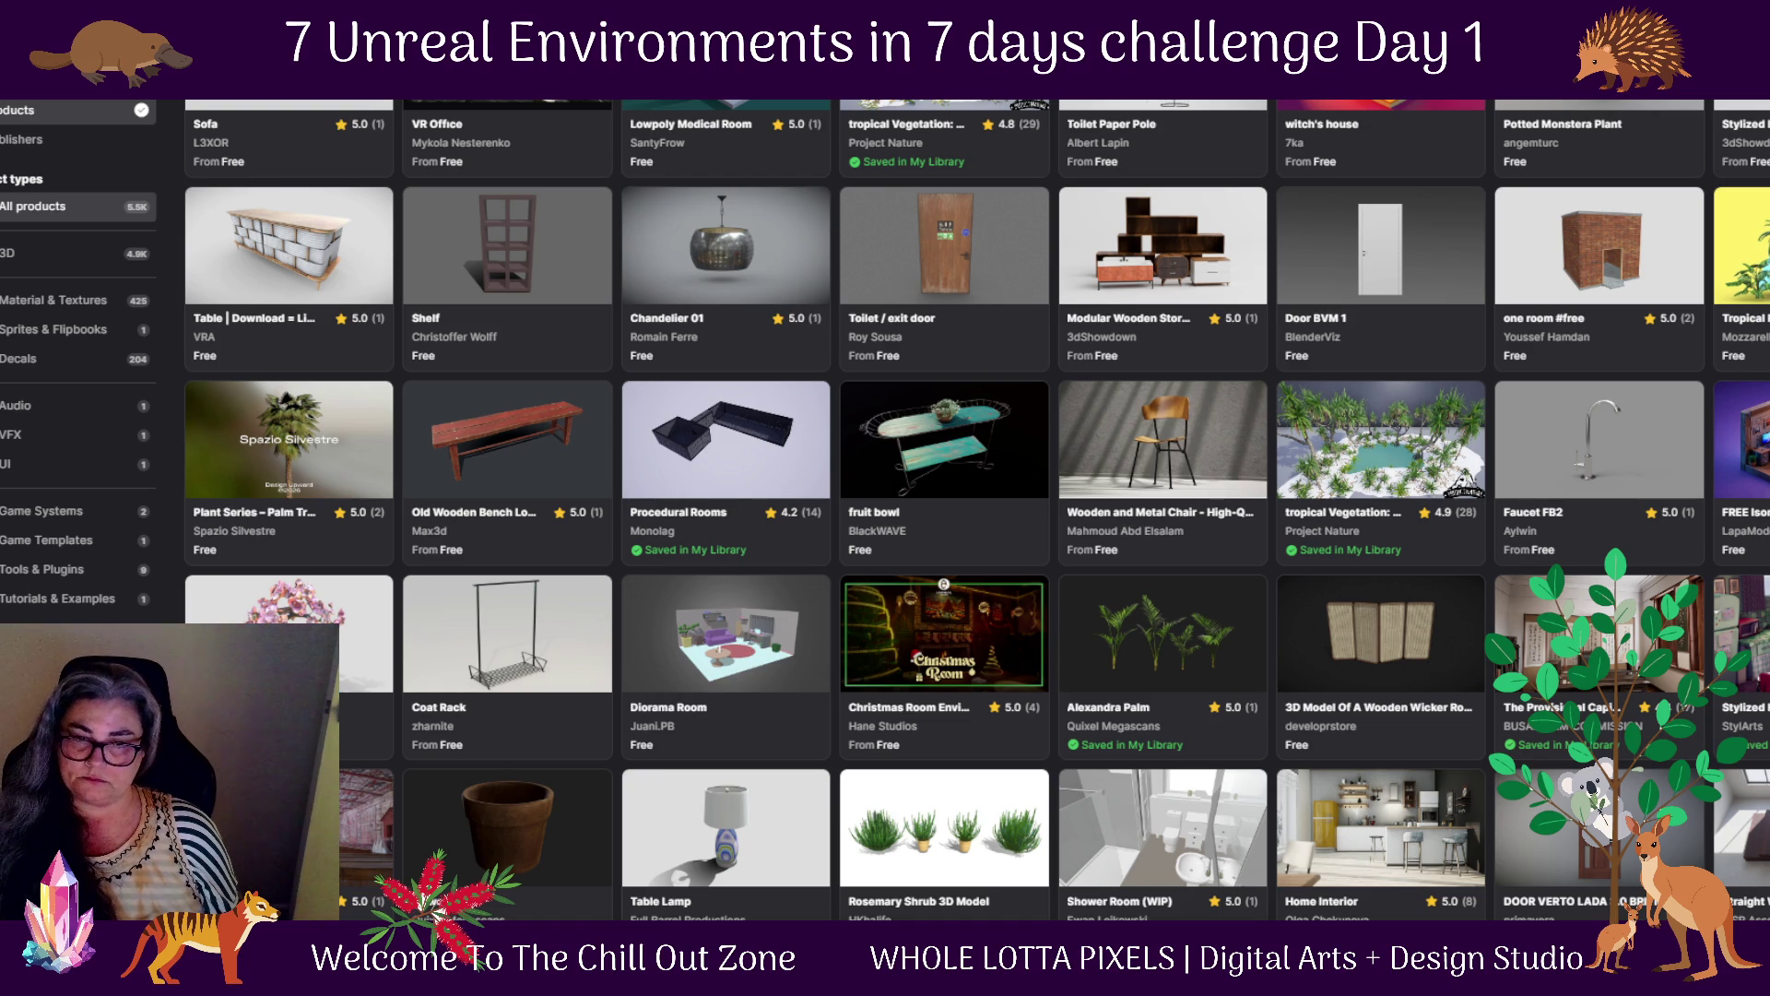
Find Greenhouse Park in the Fab grid, save it to My Library, and open its product page
scroll(821, 708, "down", 10)
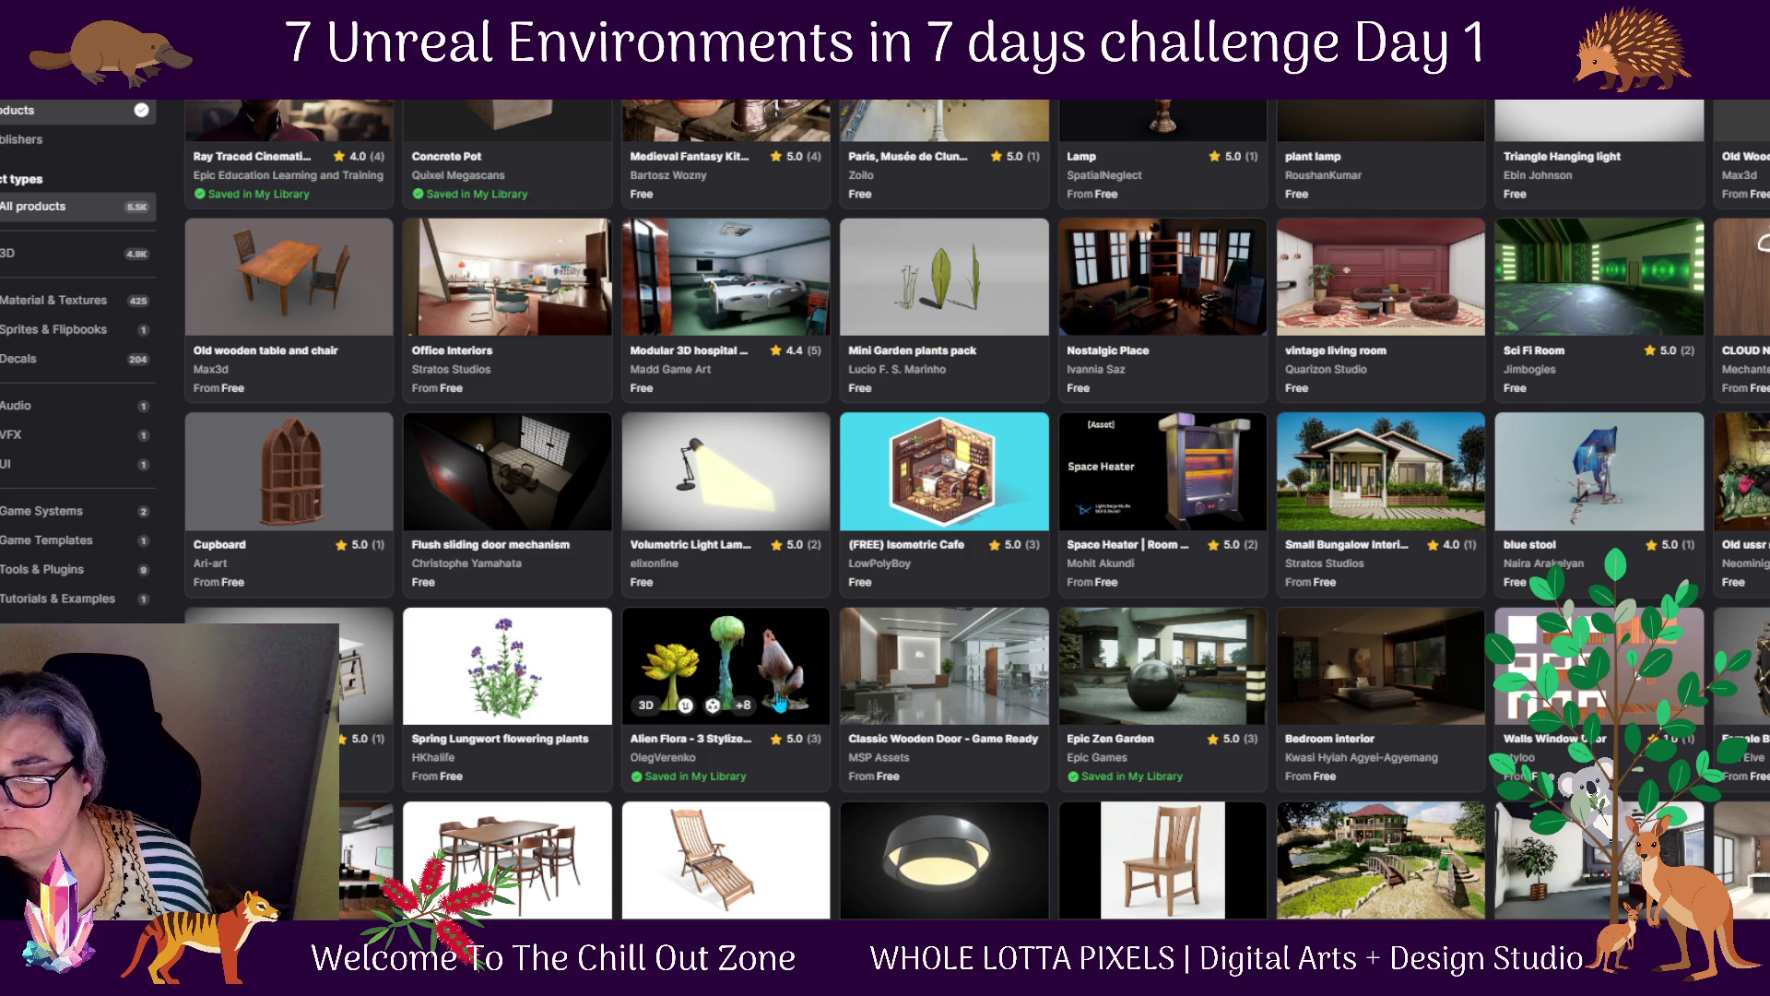
scroll(782, 702, "down", 3)
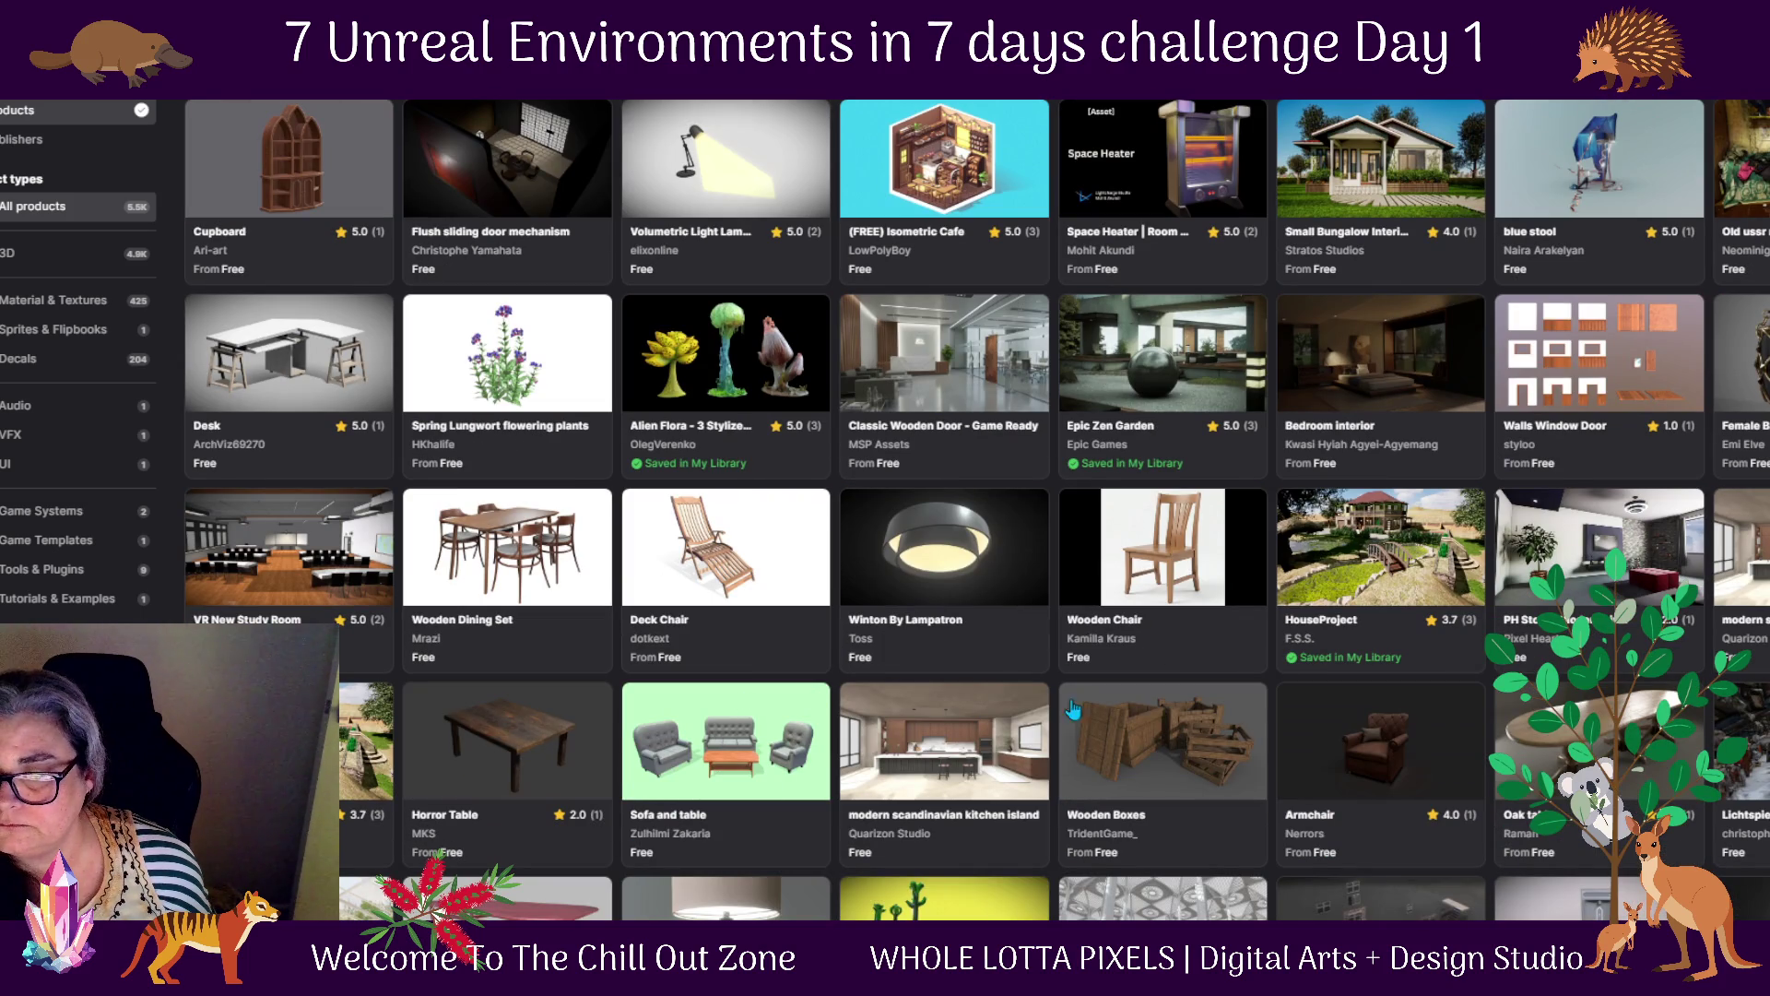
scroll(1742, 646, "down", 1)
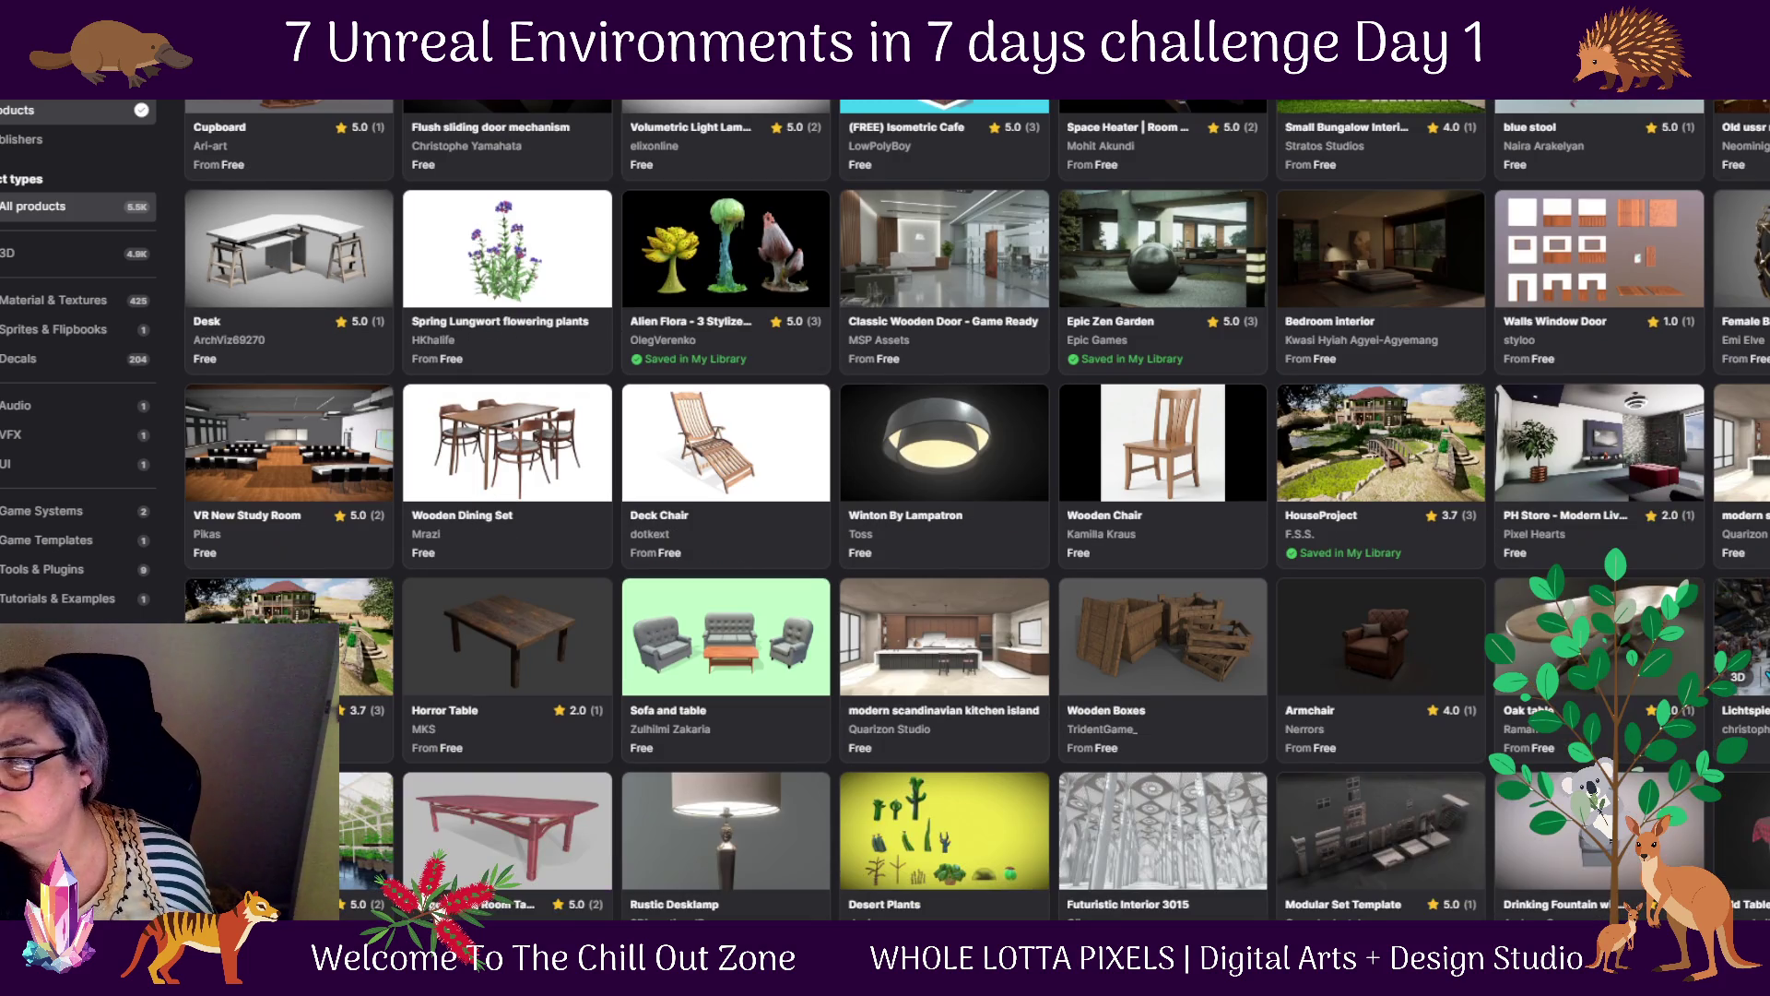
scroll(1742, 664, "down", 2)
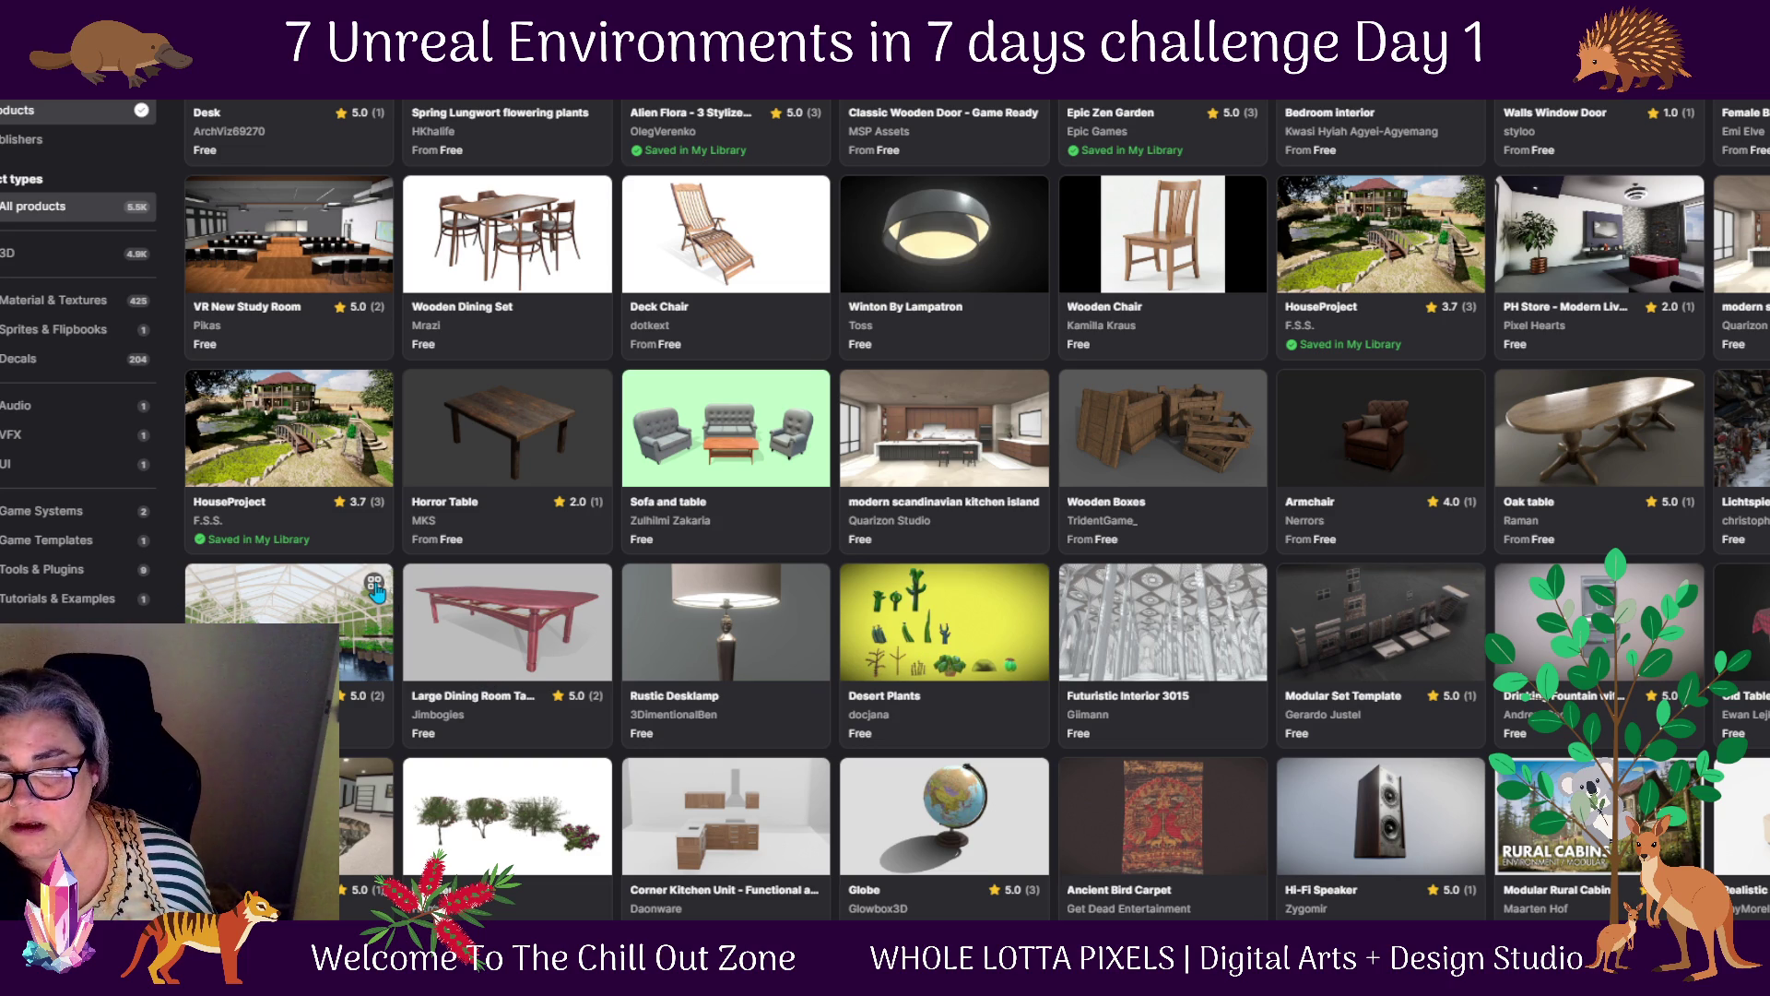
scroll(1037, 804, "down", 3)
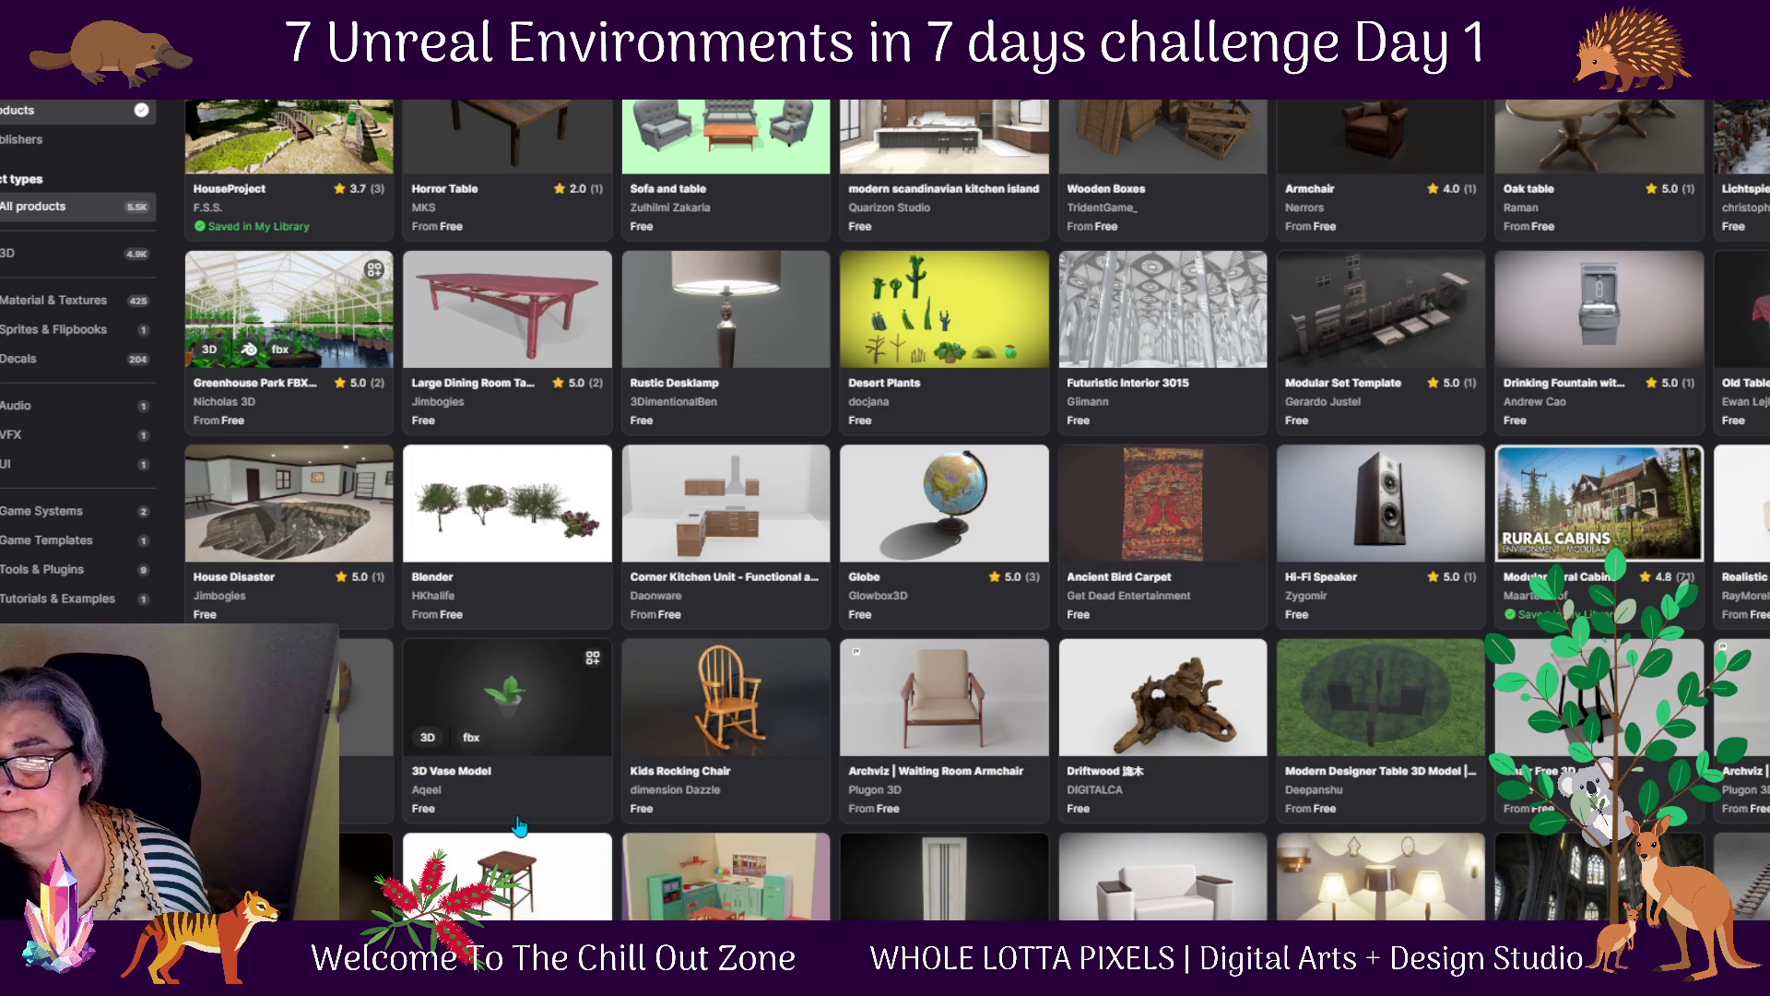
scroll(518, 827, "up", 1)
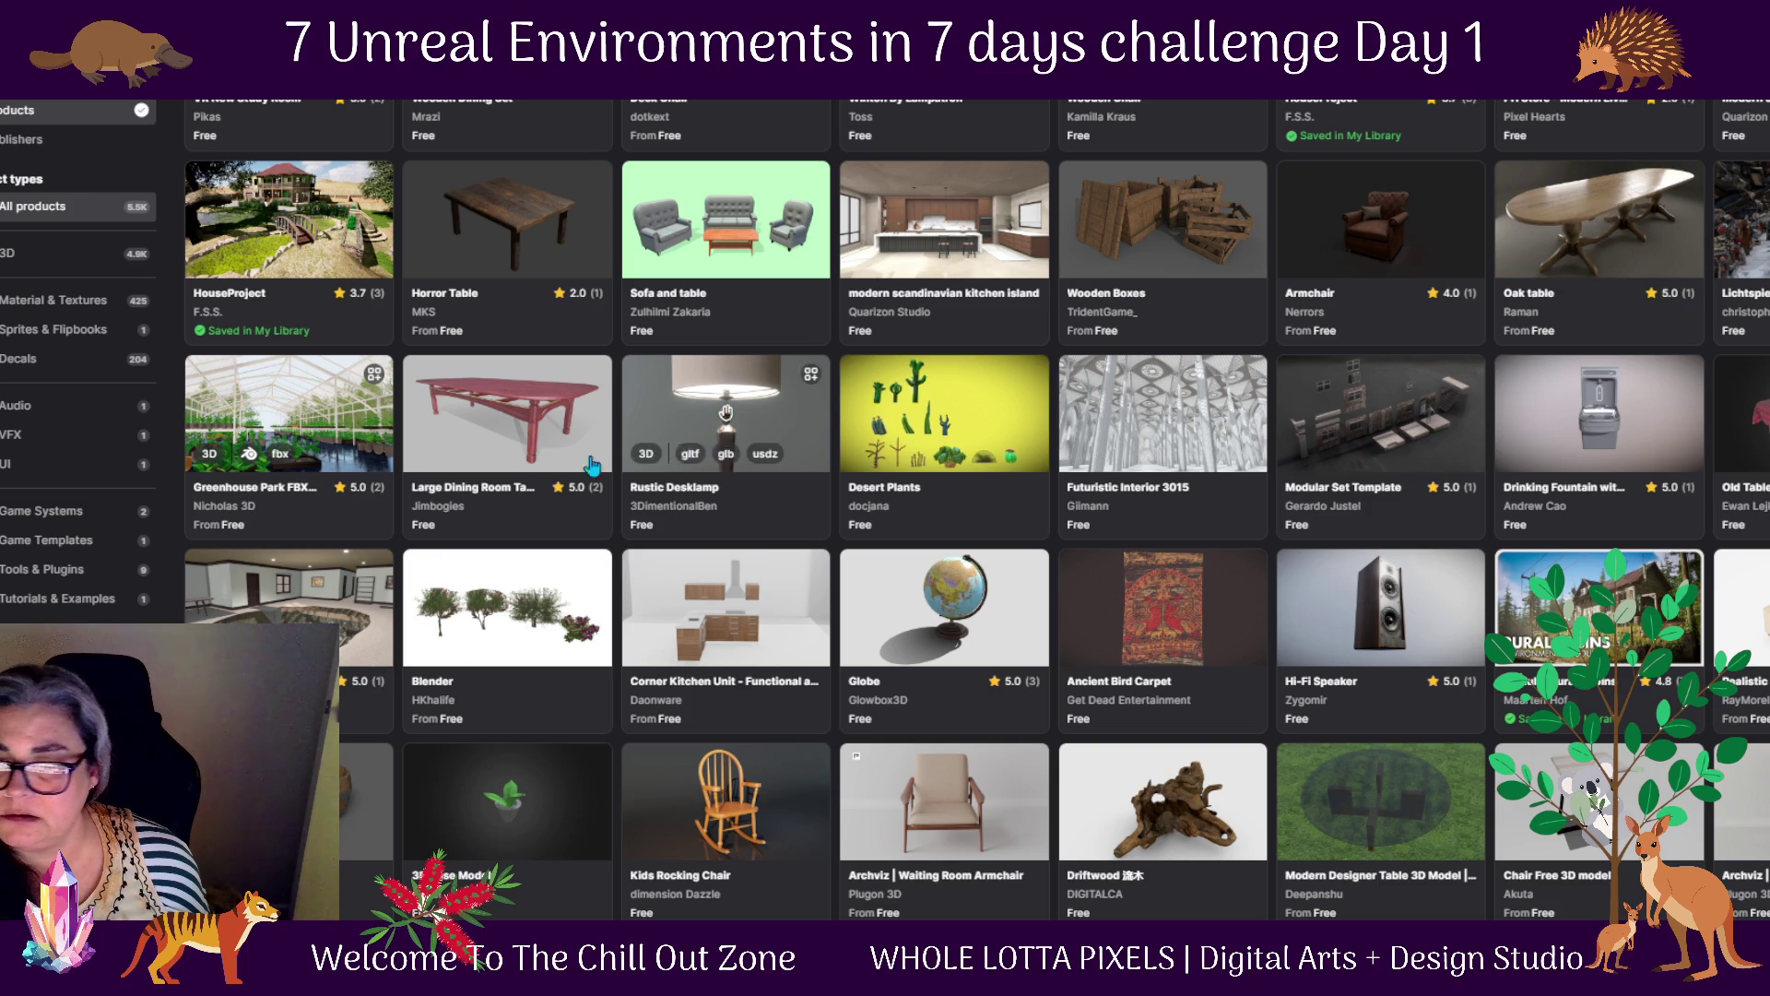
left_click(374, 383)
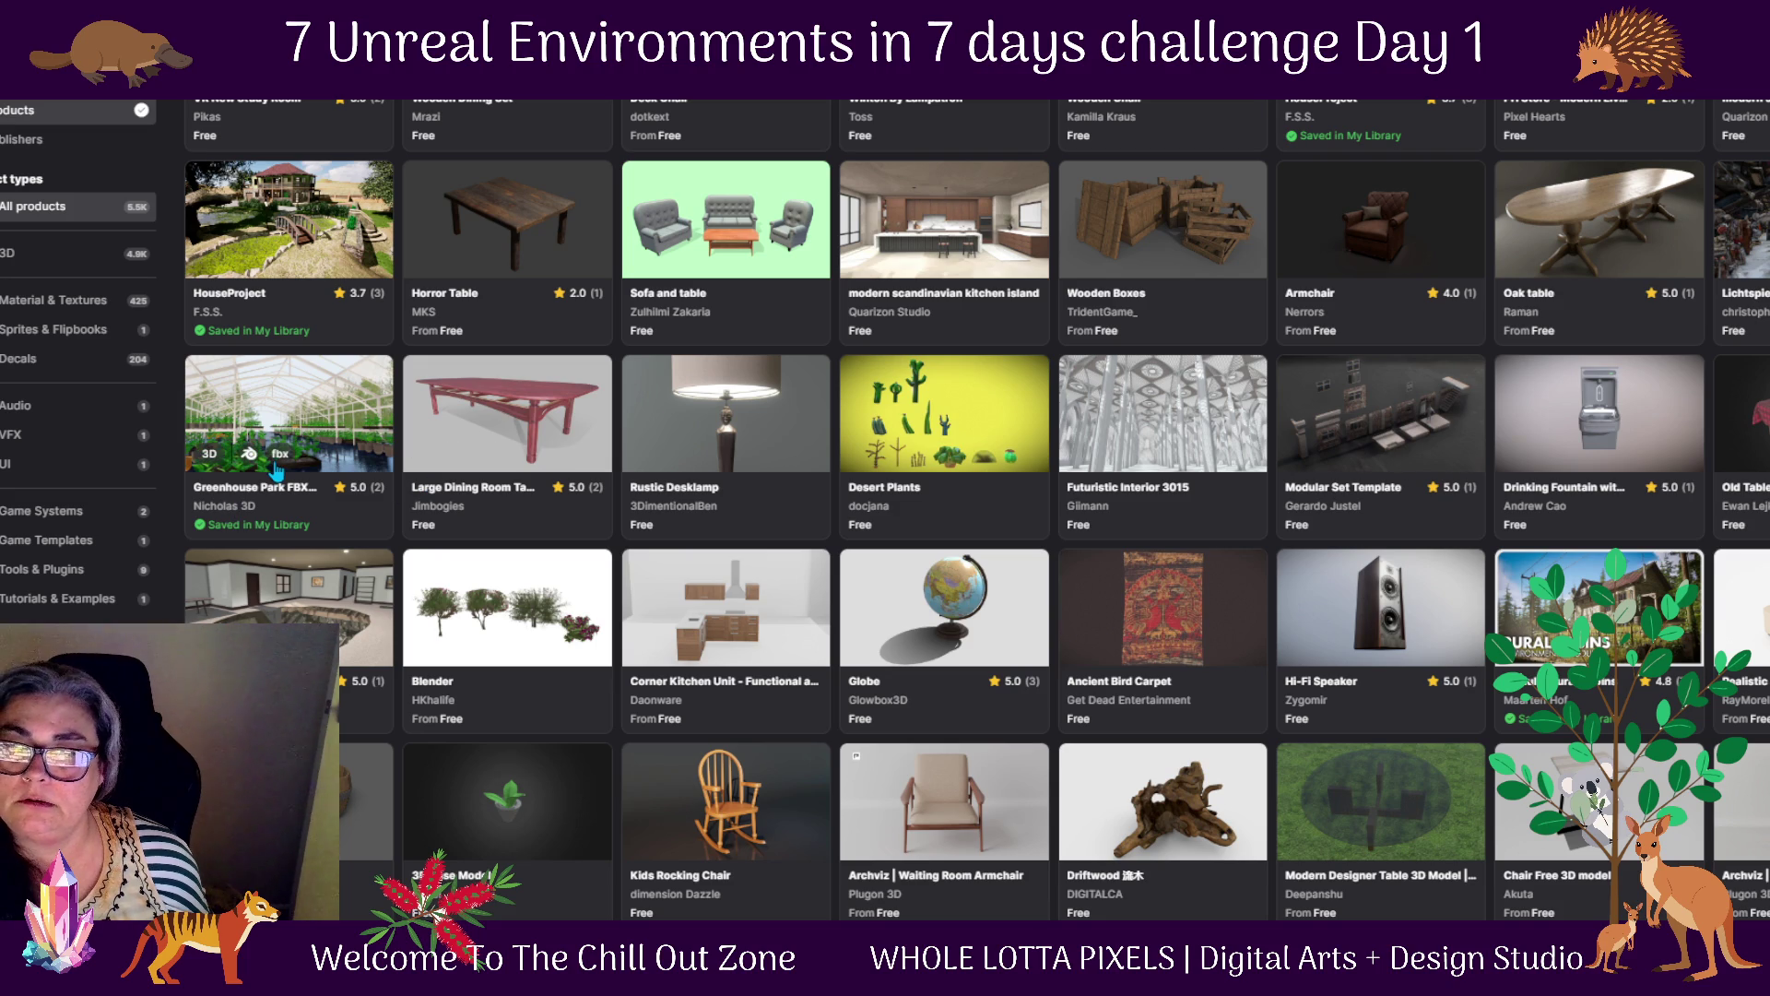
left_click(304, 398)
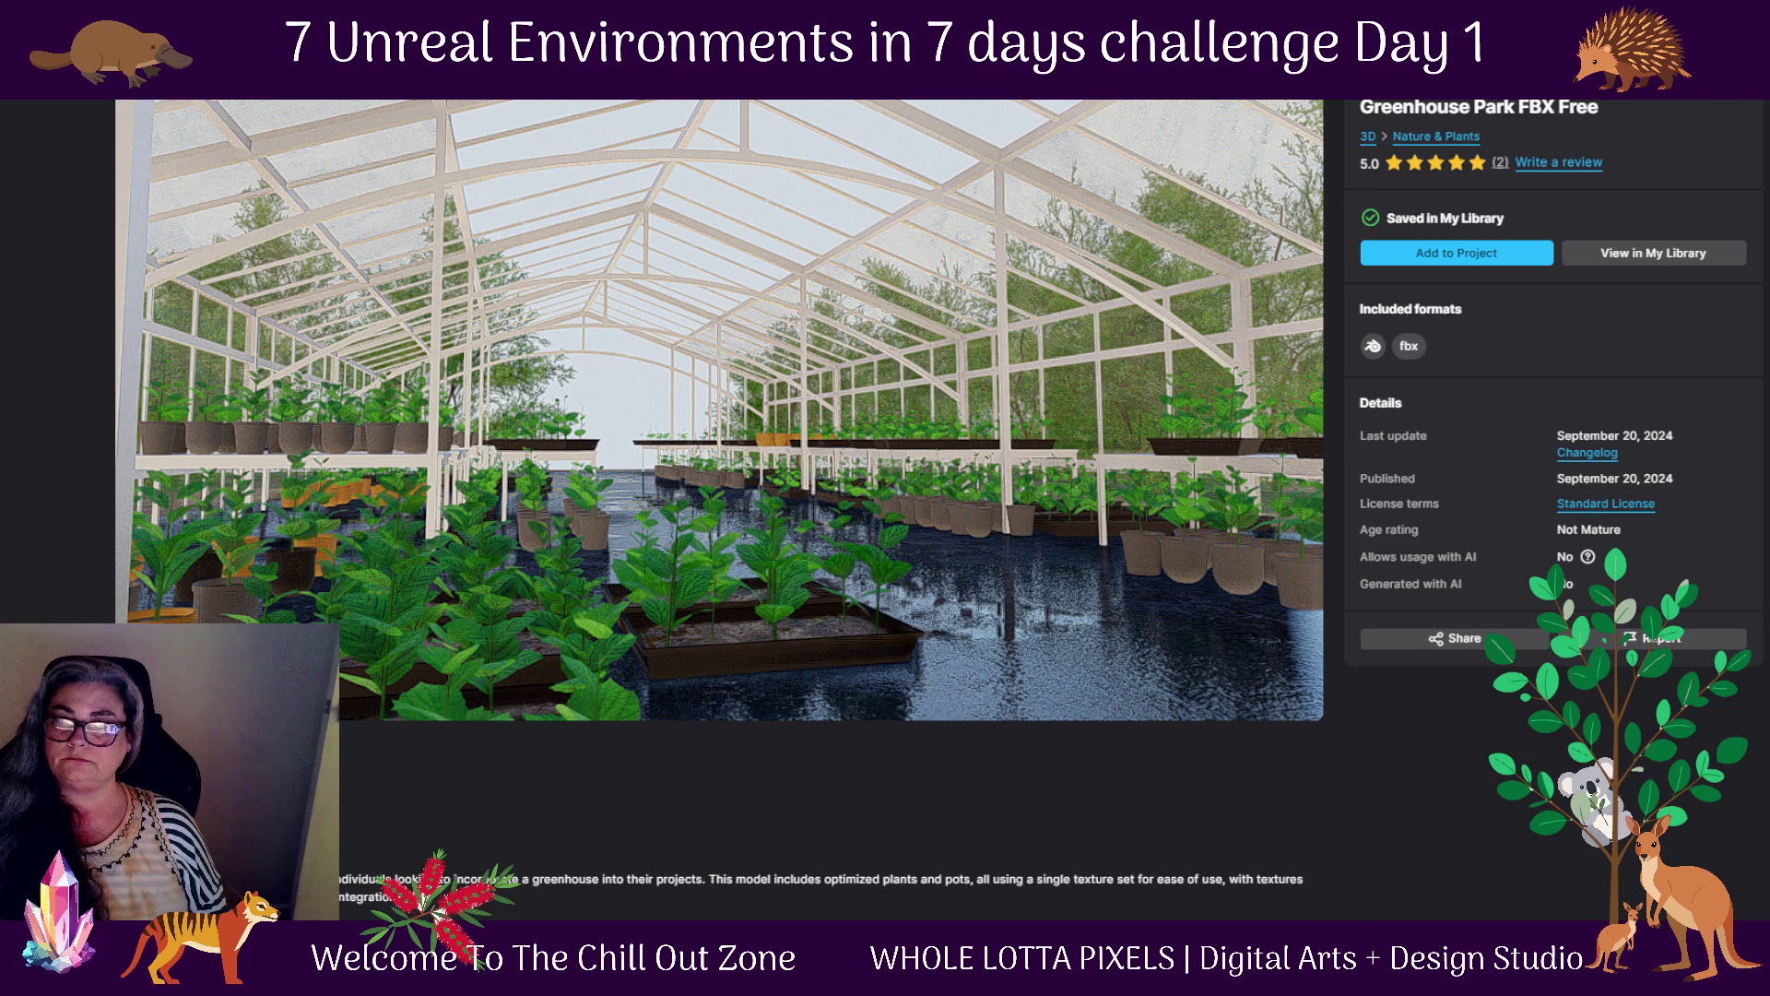
Return to the Fab product listing and close the Fab store window
key("alt+Left")
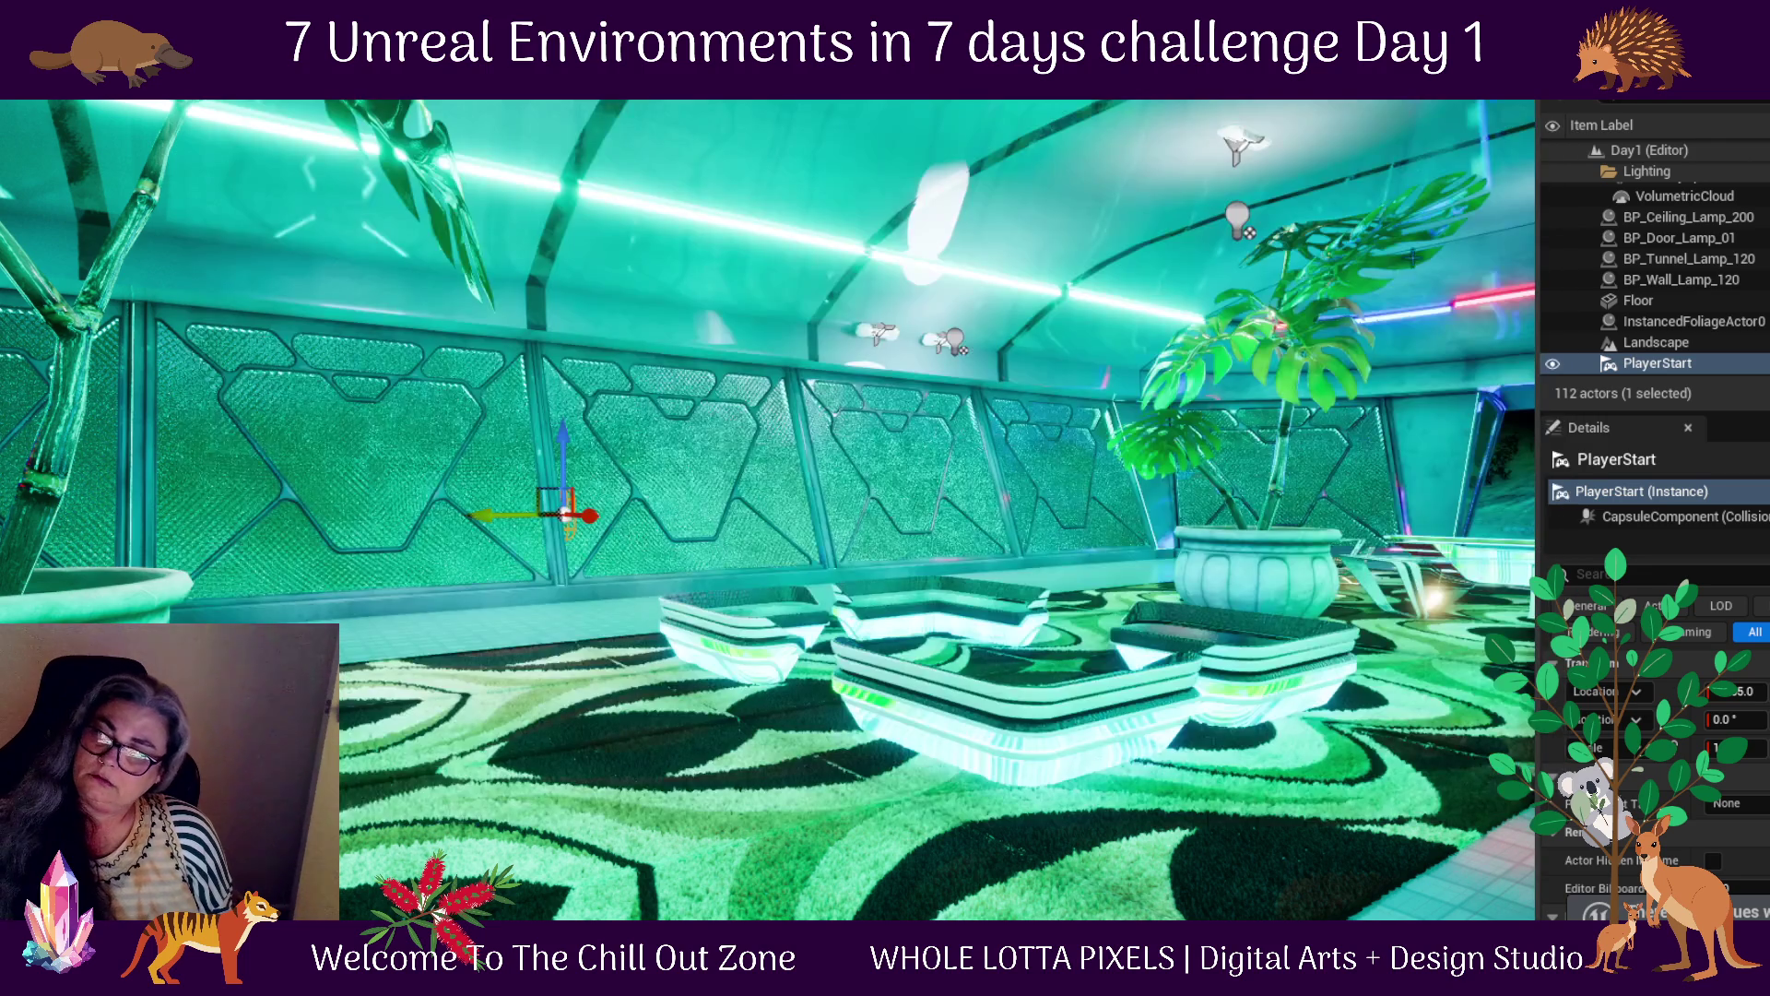
left_click(1557, 105)
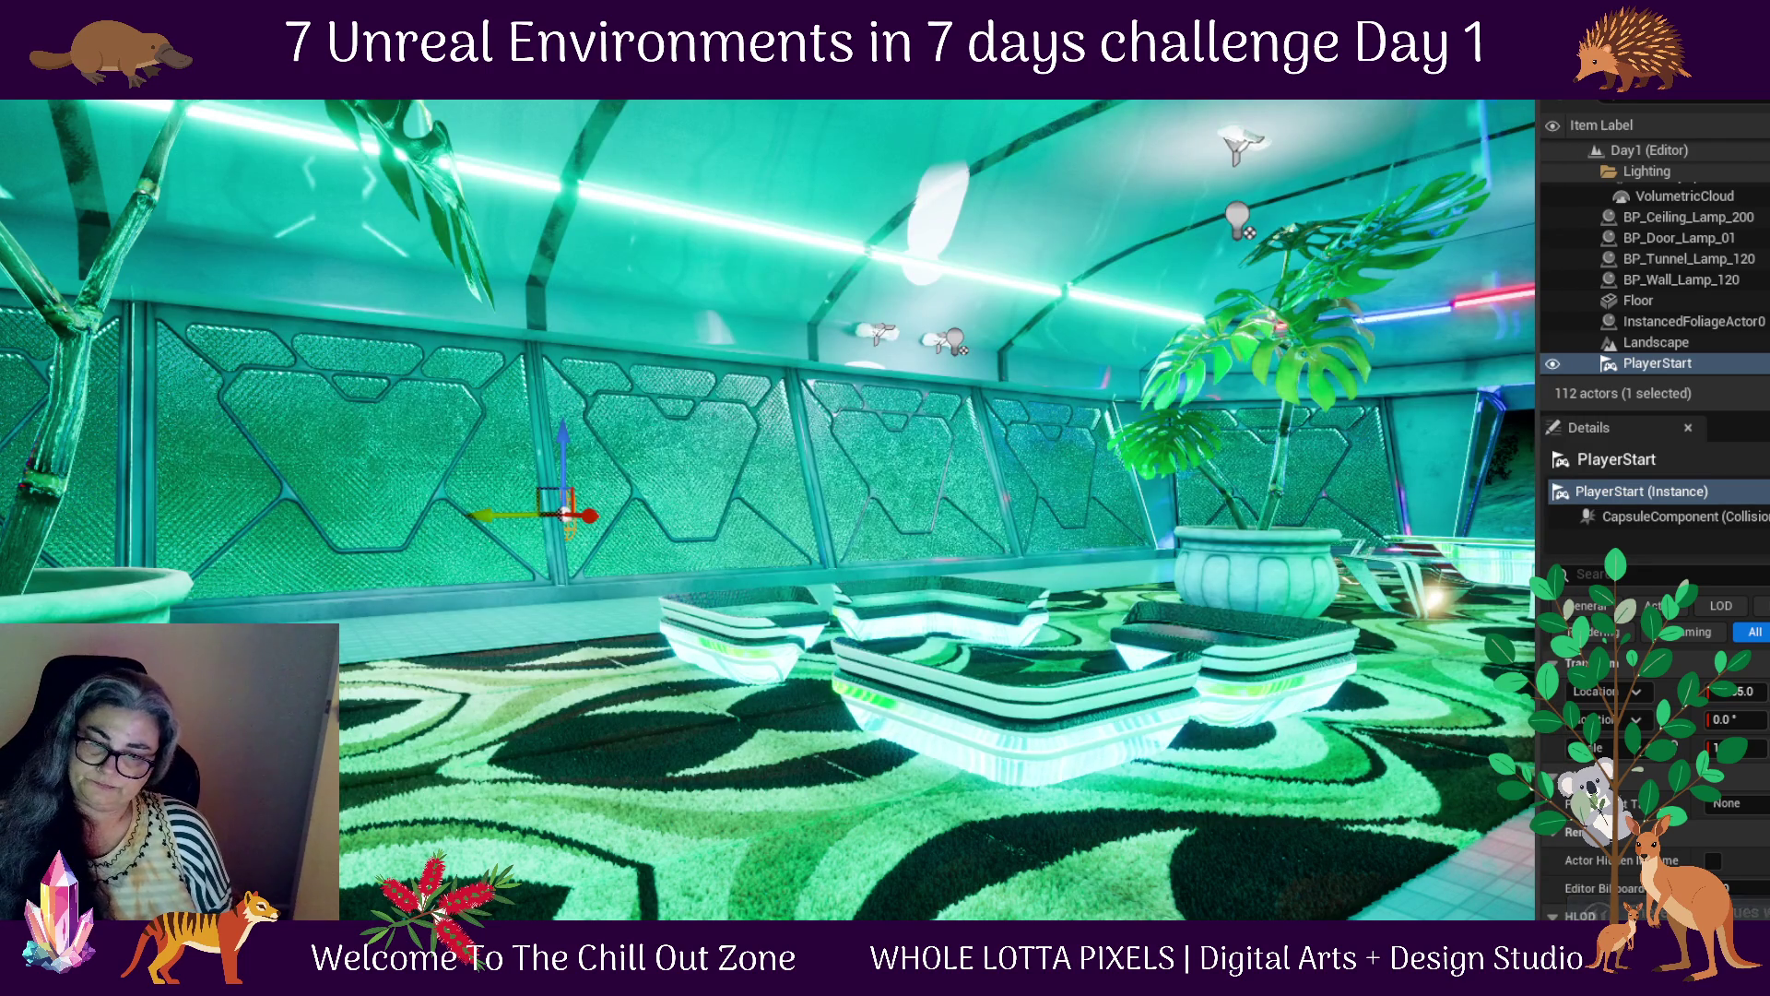
Open Greenhouse_Park_FBX_Free in the Content Drawer, enlarge the asset browser, and open the greenhouse mesh
key("ctrl+space")
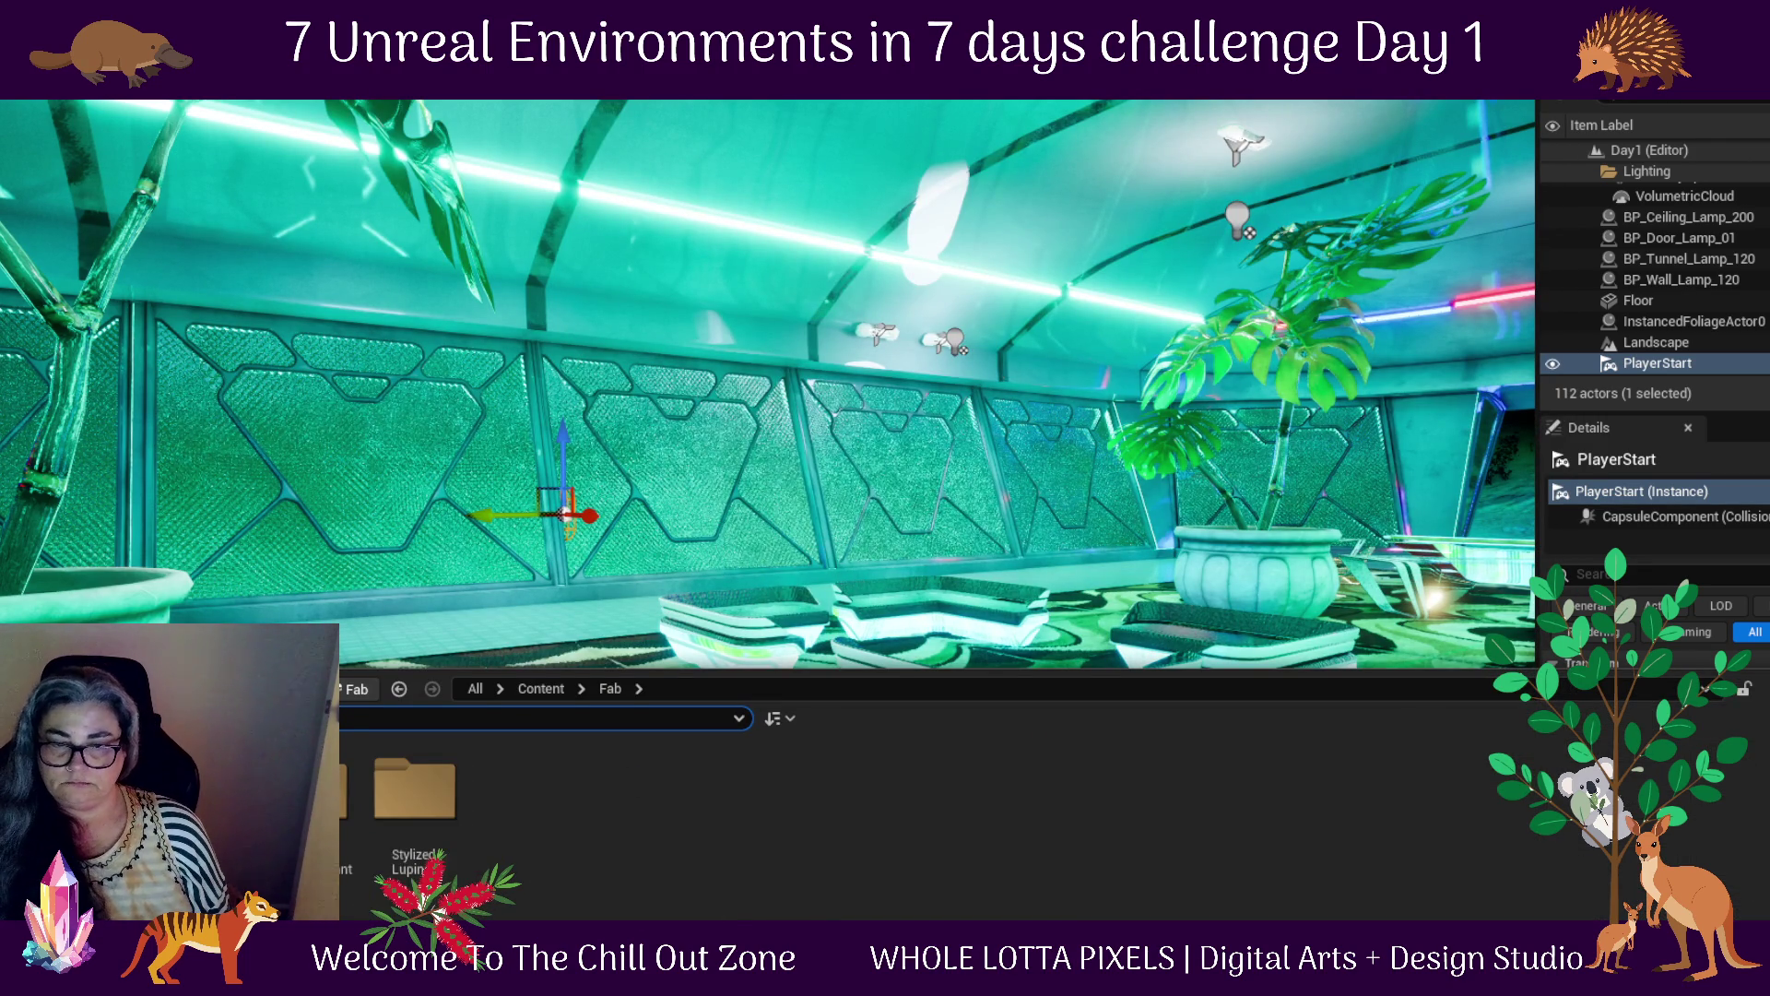
double_click(304, 789)
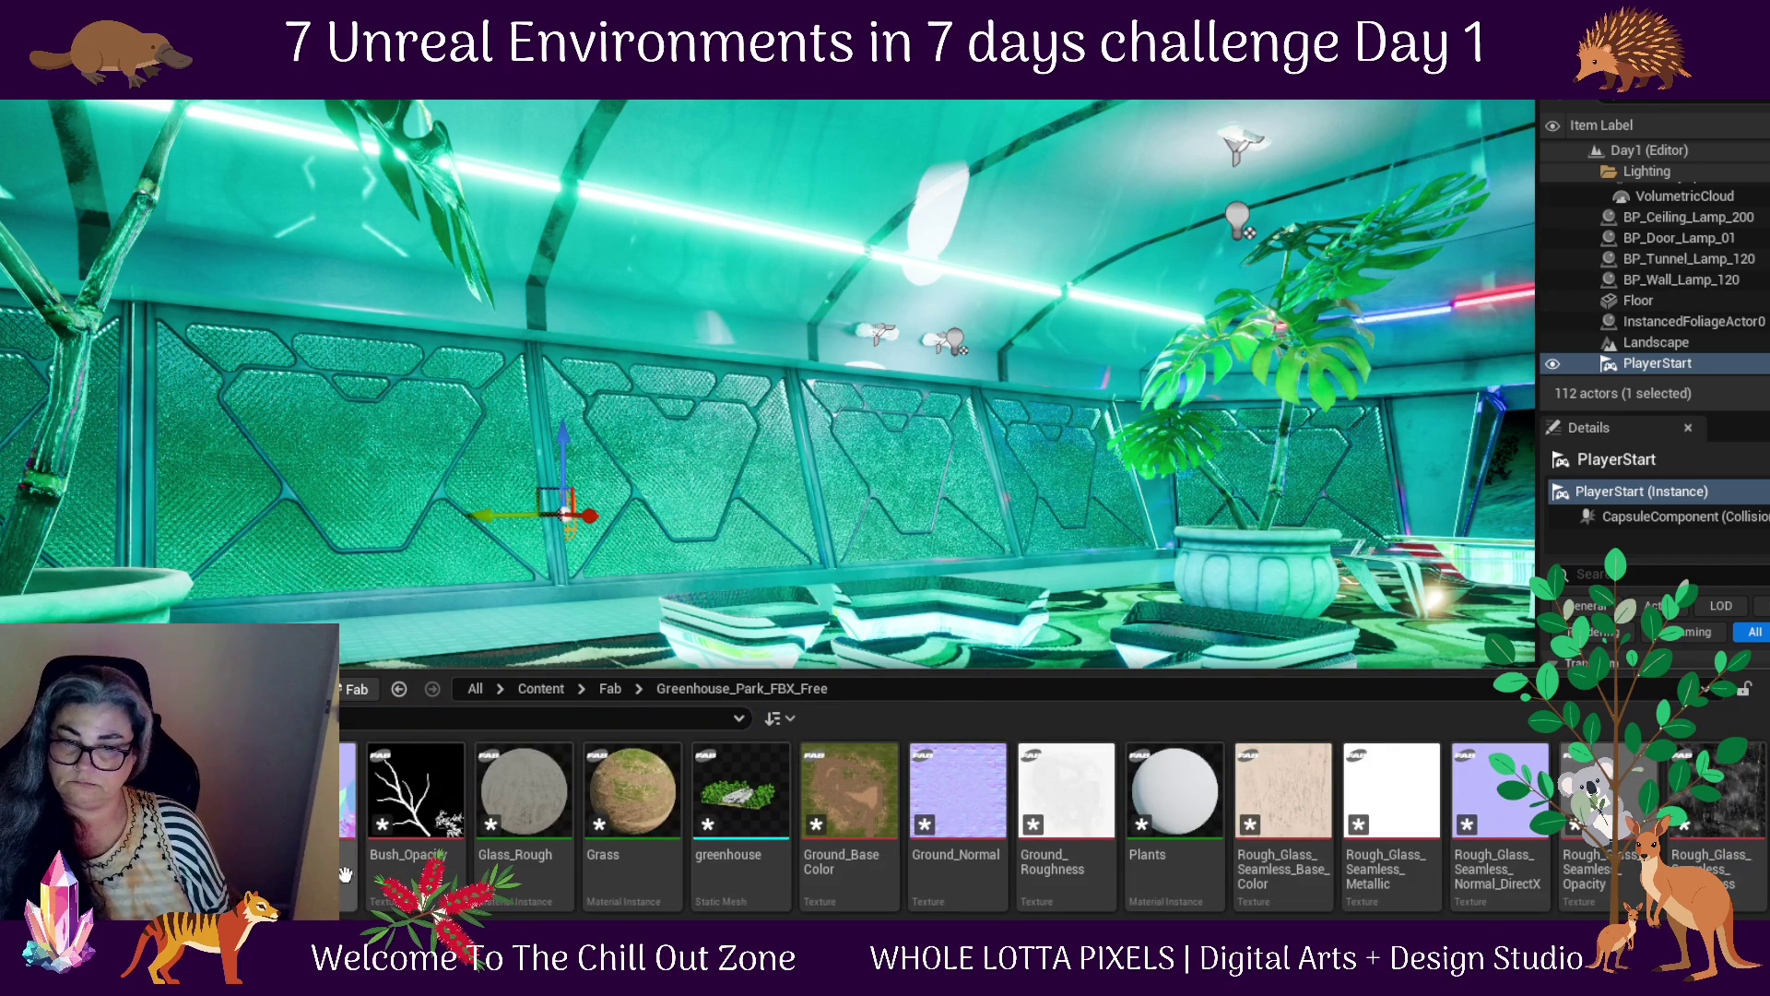
scroll(683, 882, "down", 3)
scroll(1058, 786, "up", 3)
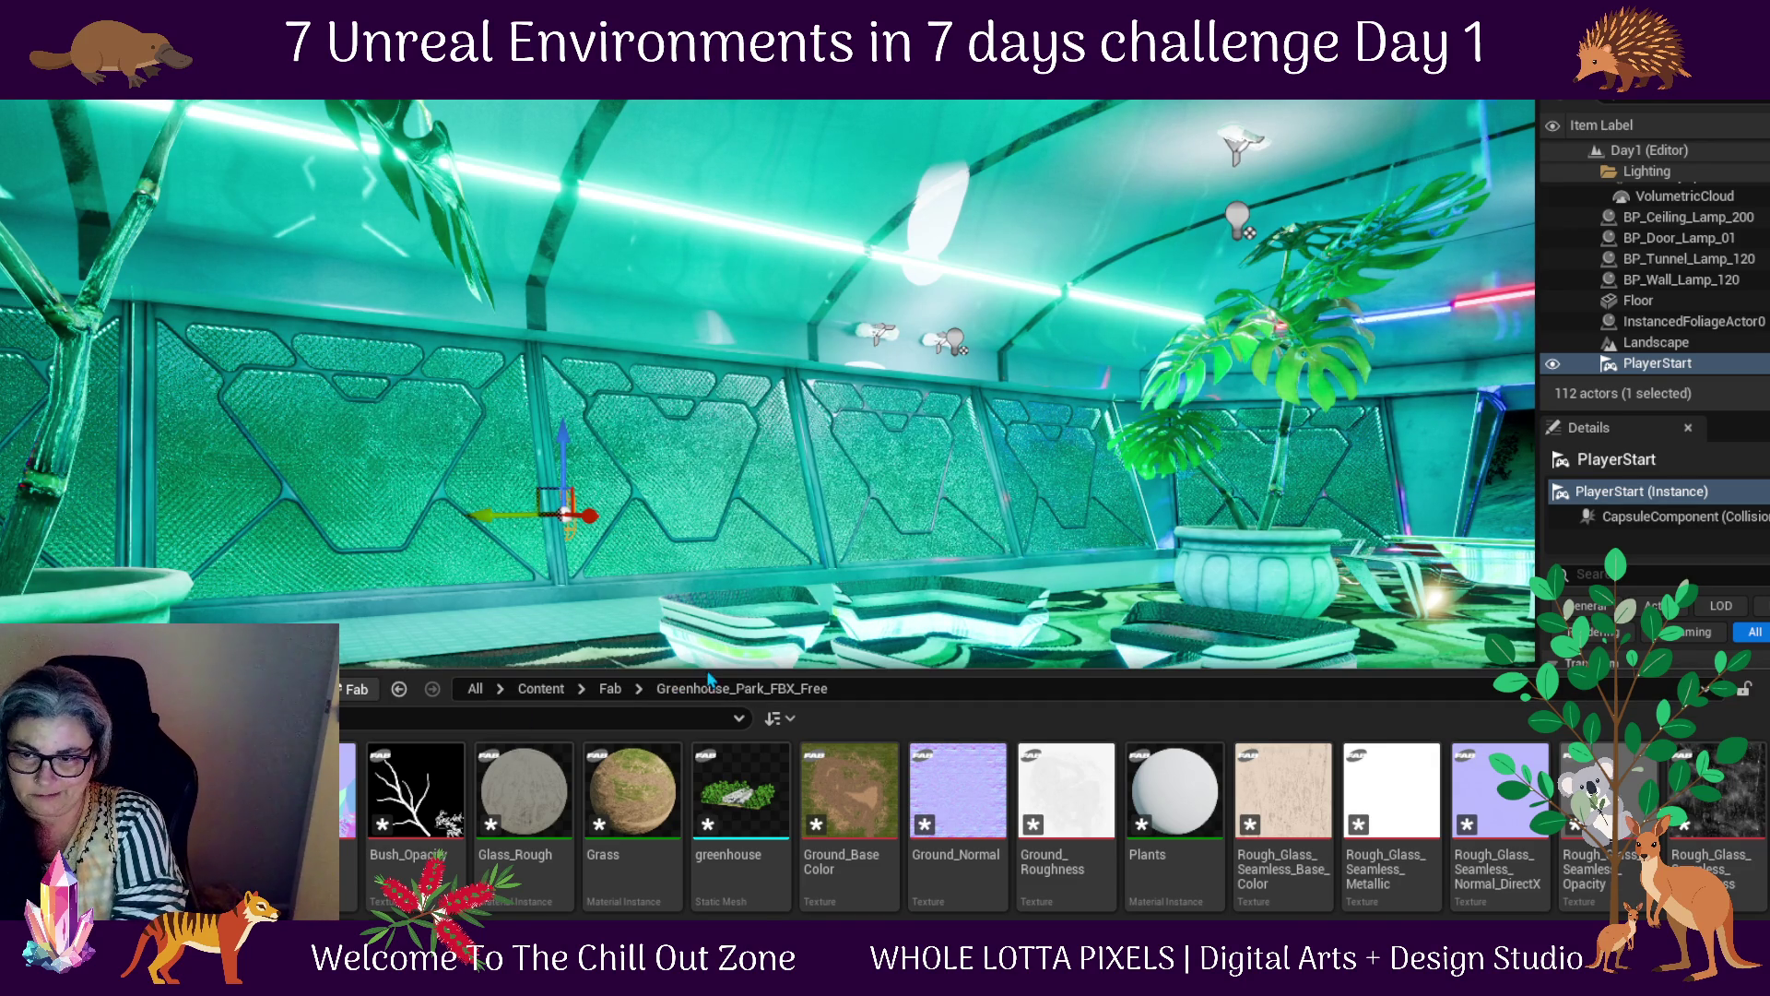
left_click_drag(718, 627, 719, 387)
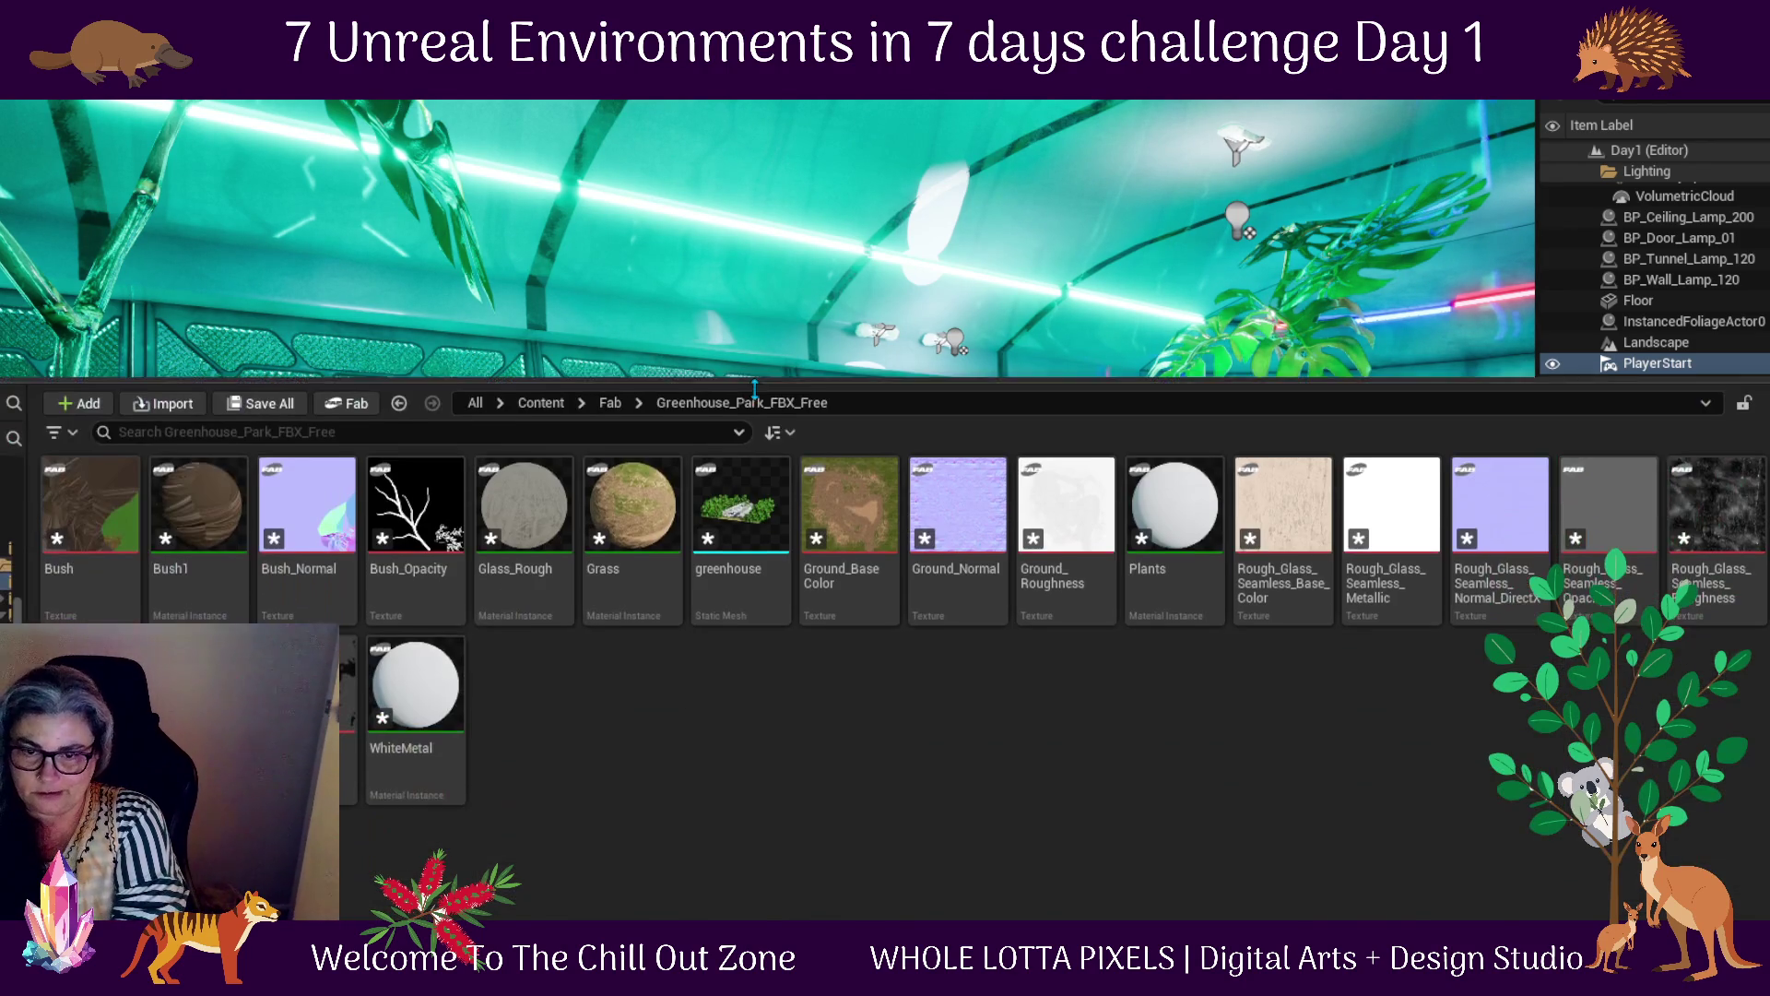
mouse_move(754, 509)
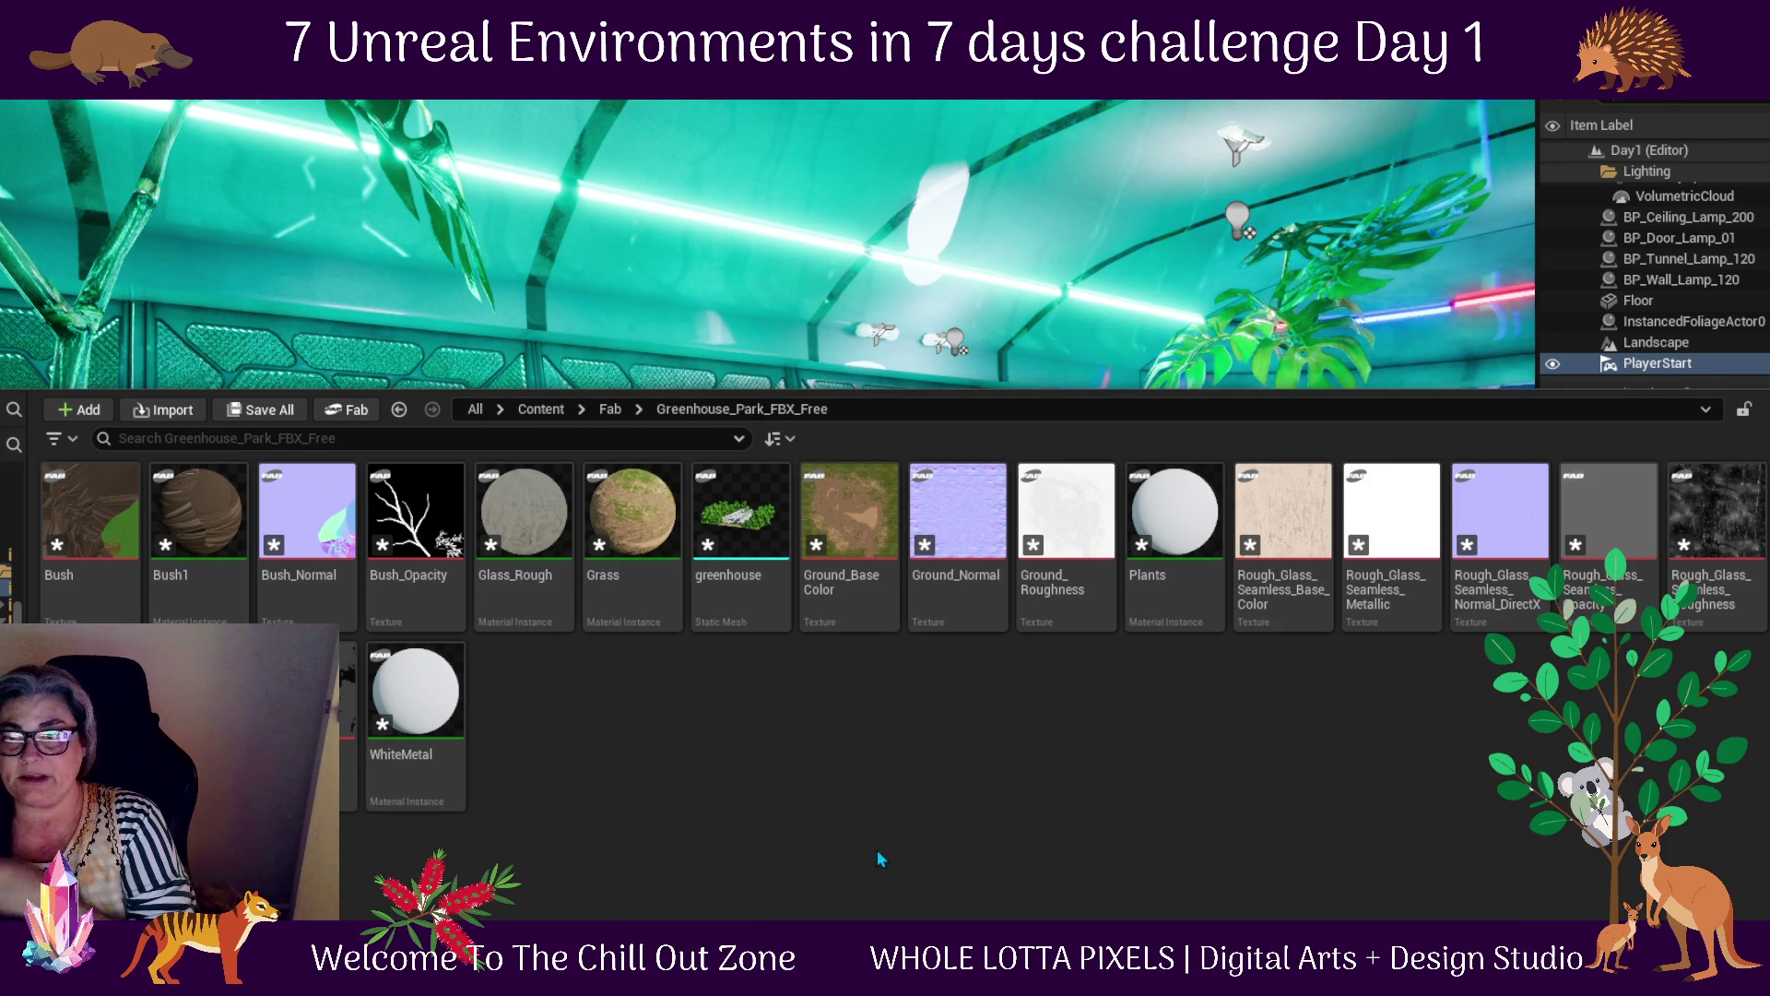
double_click(730, 544)
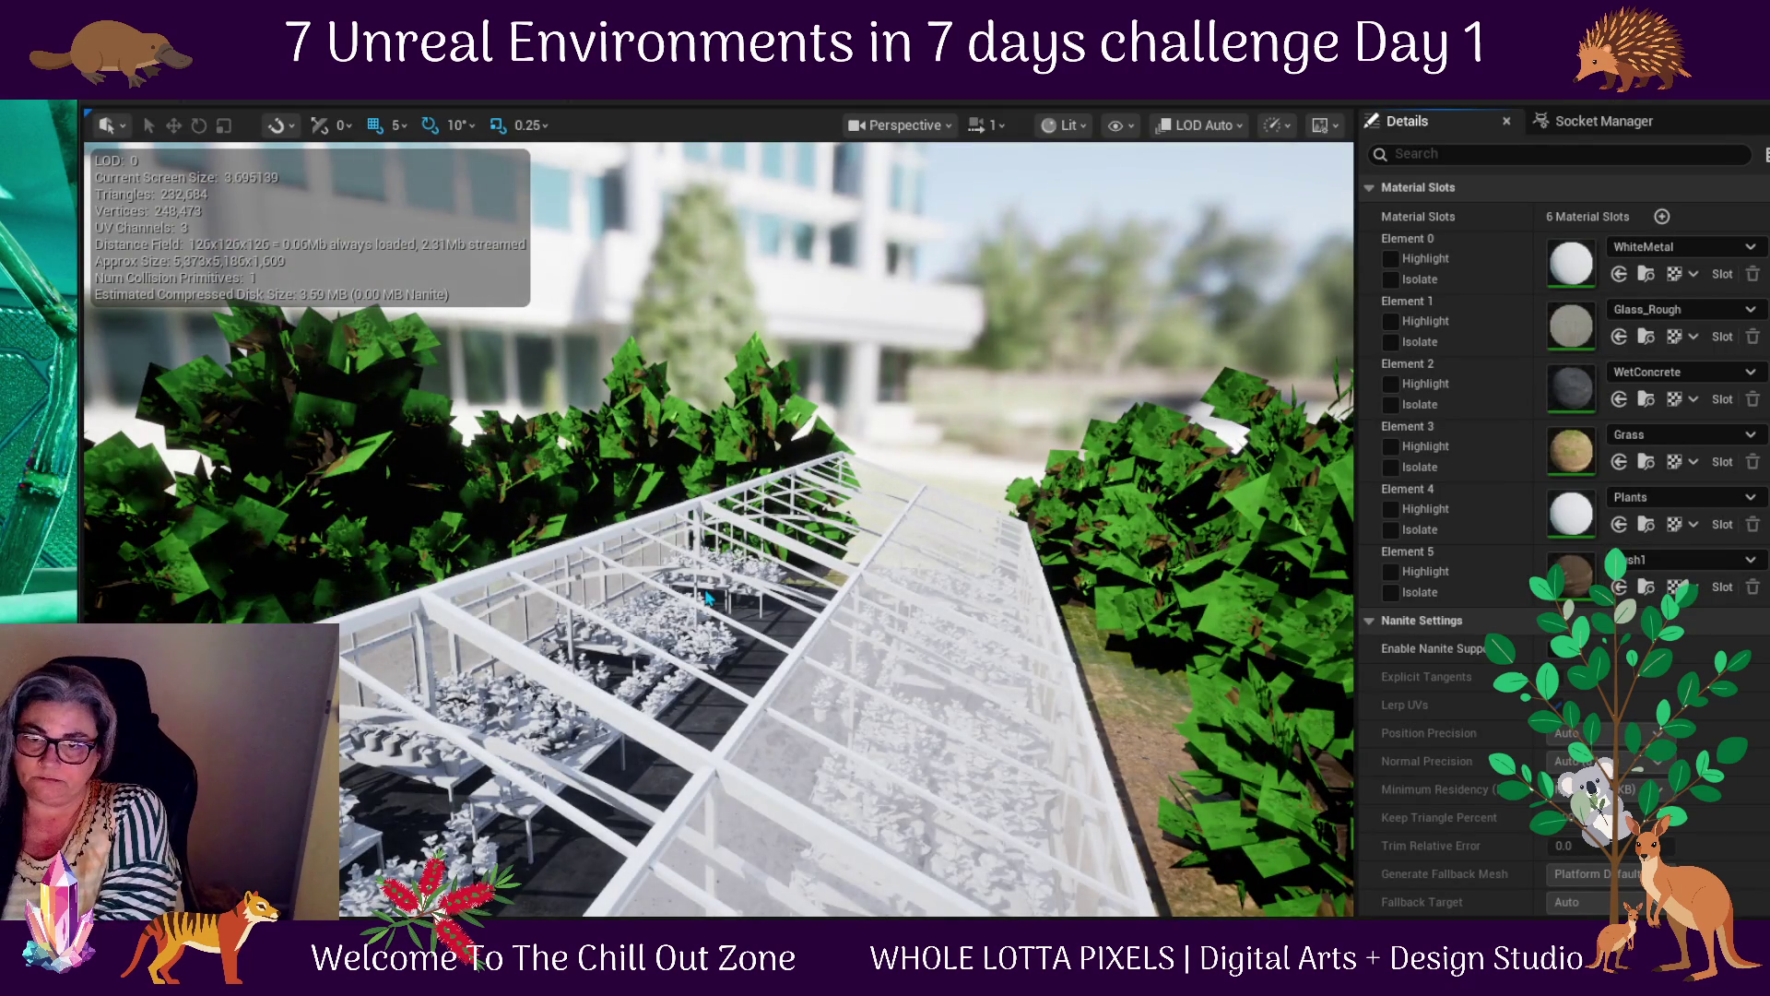
Orbit the greenhouse mesh preview to inspect its interior, then close the mesh editor
mouse_move(747, 726)
left_mouse_down()
mouse_move(931, 708)
mouse_move(848, 690)
left_mouse_up()
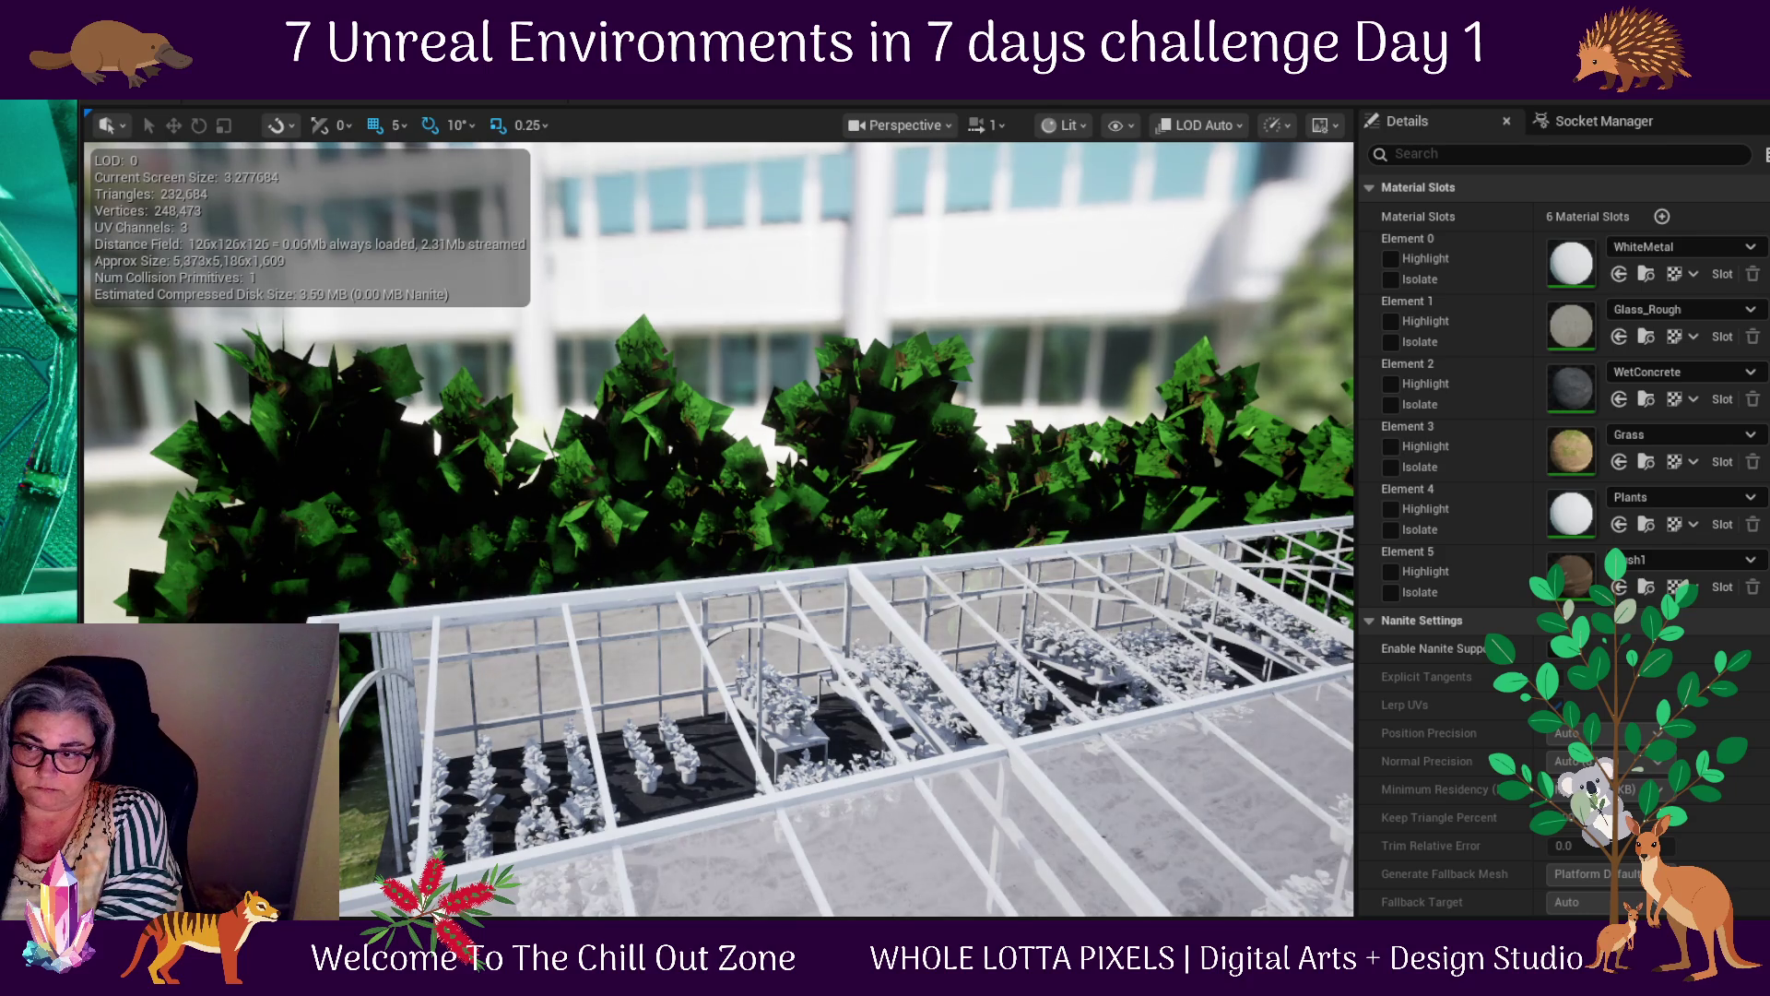
left_click_drag(798, 574, 763, 577)
left_click(1703, 118)
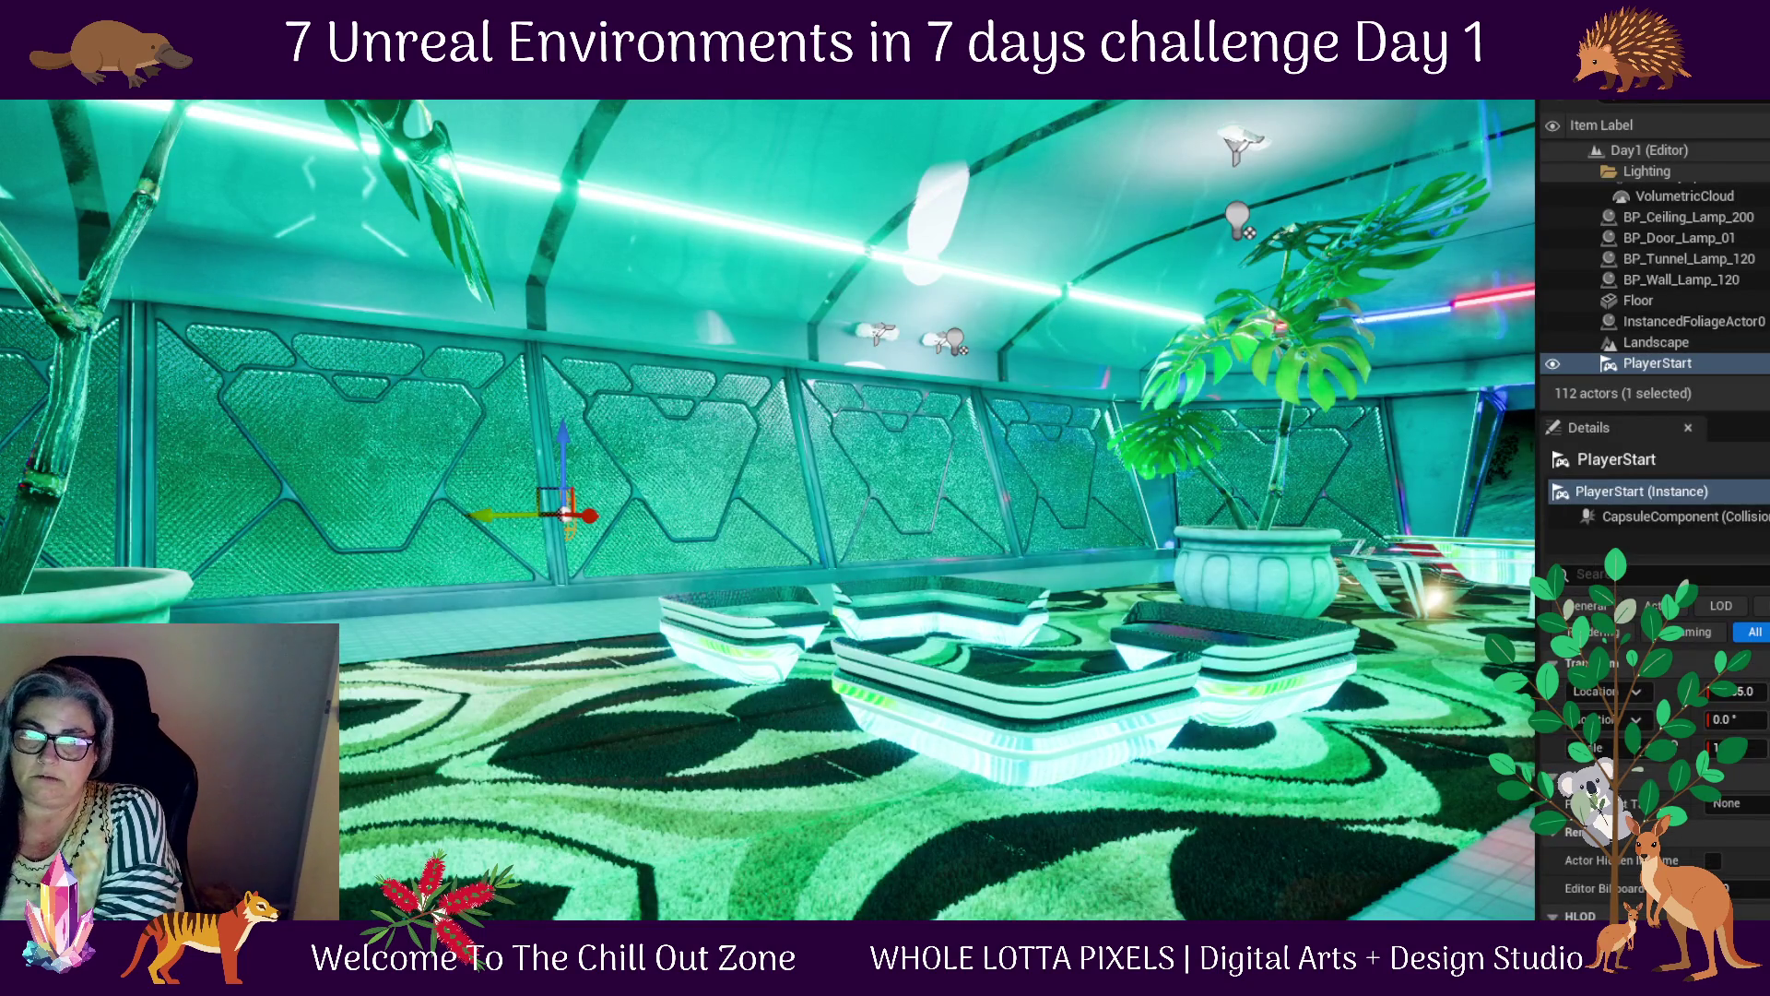
Place the plant mesh from Fab > Plant > plant > StaticMeshes onto the lounge carpet
key("ctrl+space")
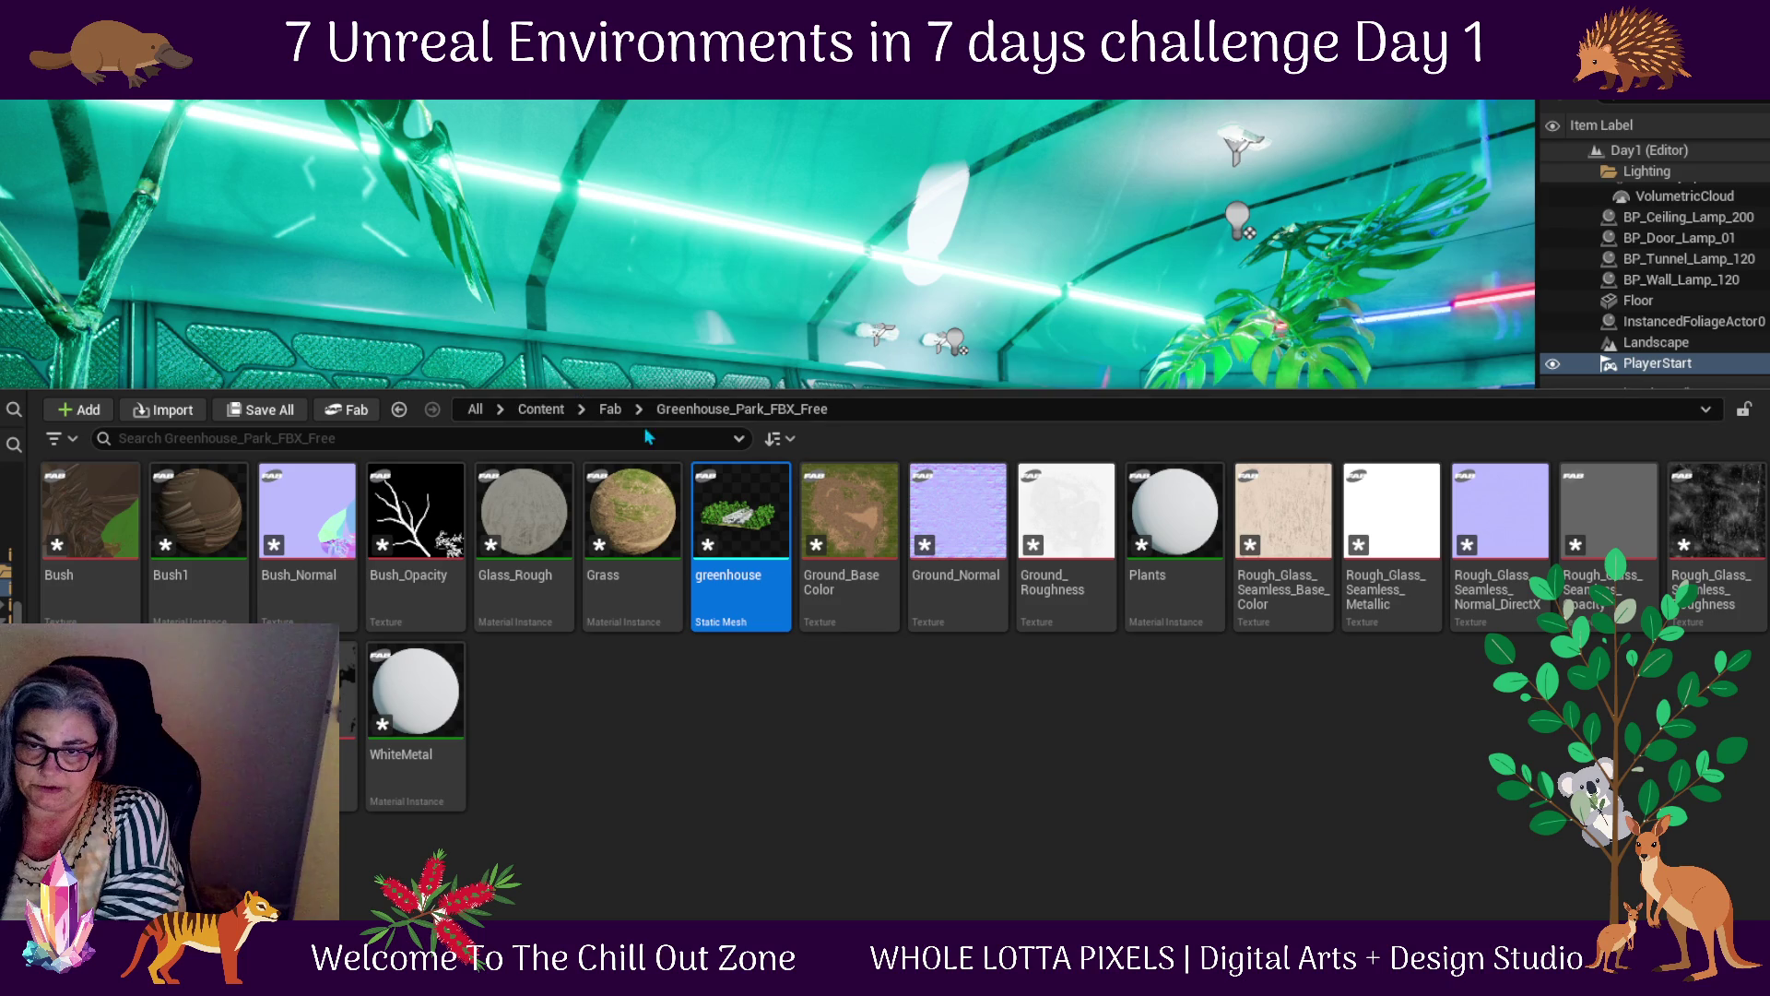
left_click(612, 412)
double_click(197, 507)
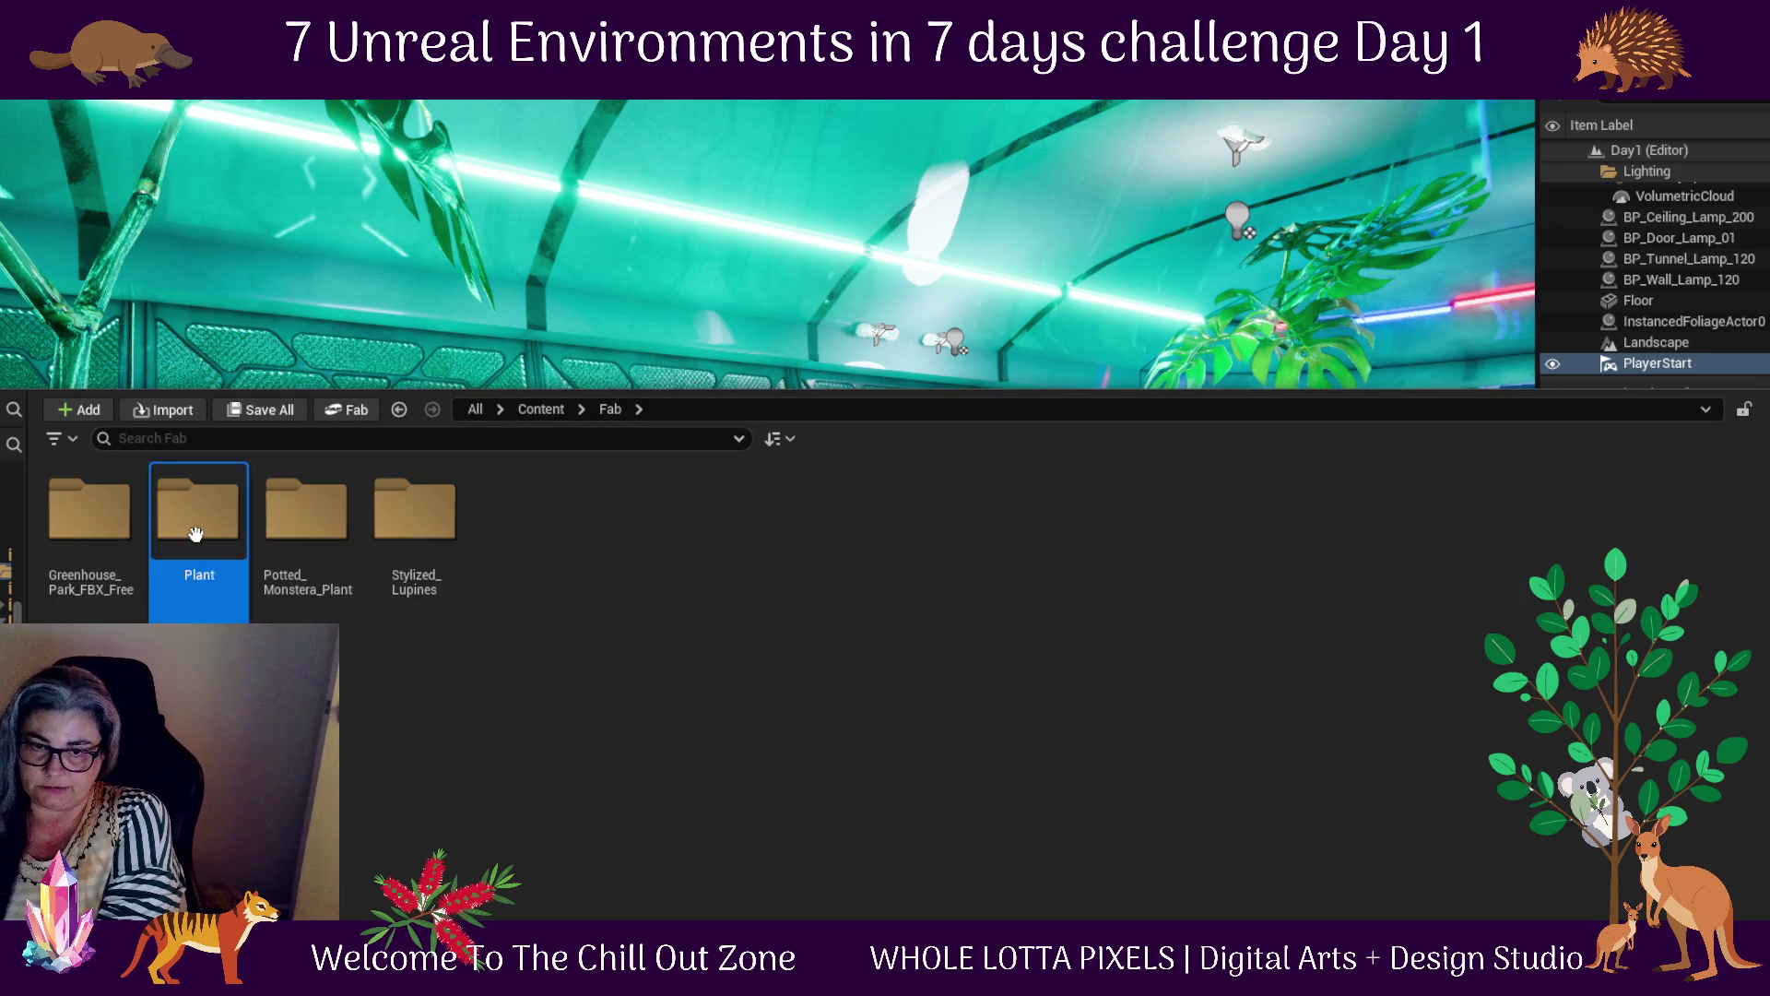
double_click(79, 512)
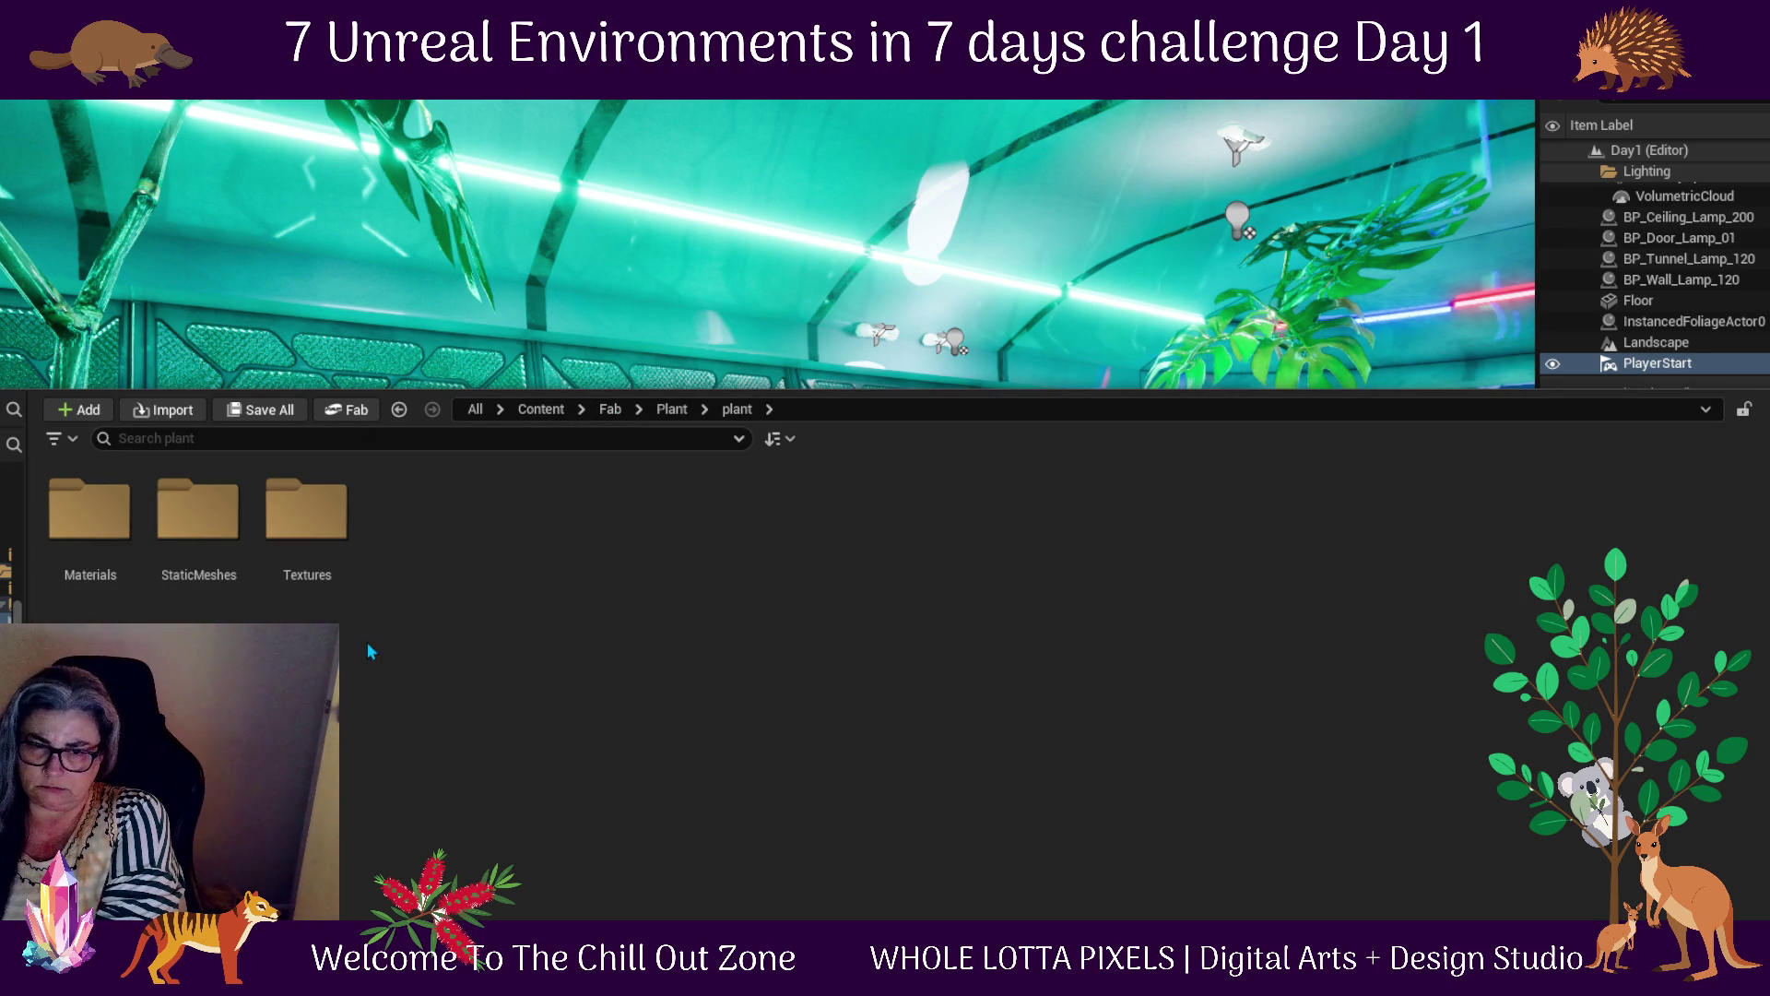
double_click(213, 509)
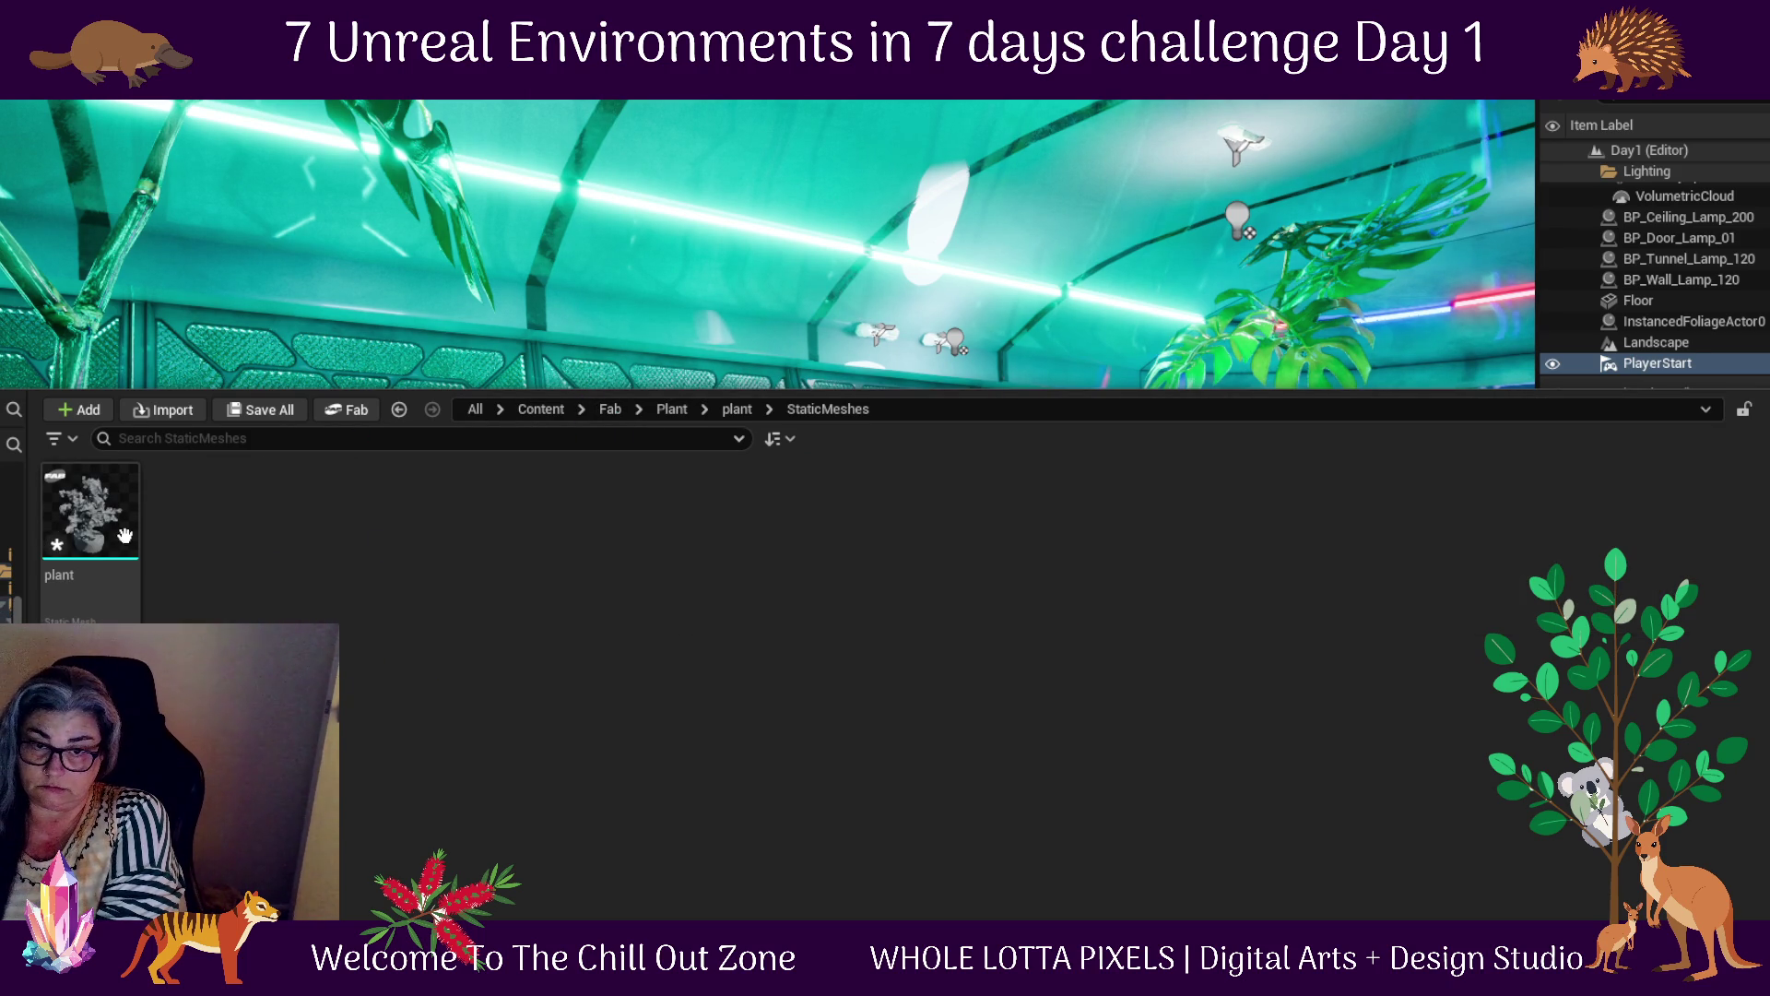
mouse_move(88, 521)
mouse_move(88, 521)
left_mouse_down()
mouse_move(1193, 489)
mouse_move(1086, 510)
mouse_move(1028, 631)
mouse_move(608, 723)
mouse_move(590, 742)
left_mouse_up()
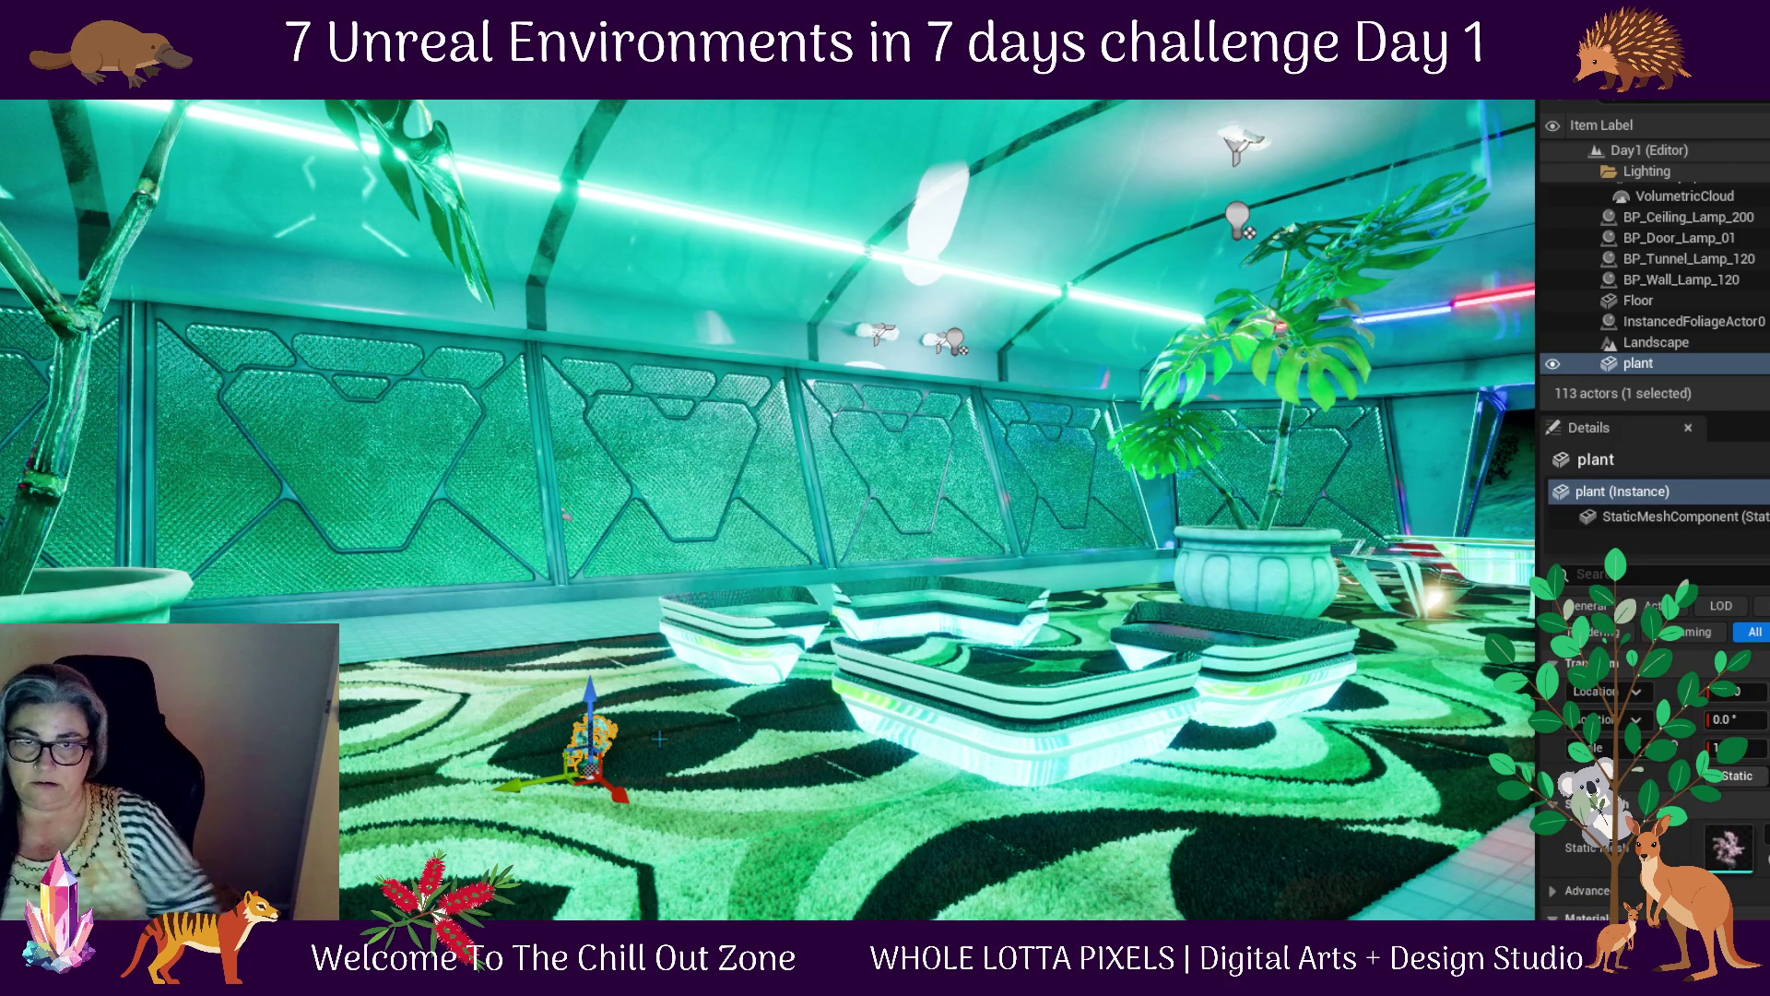
Shrink both potted monsteras and move the left one toward the front
left_click(406, 185)
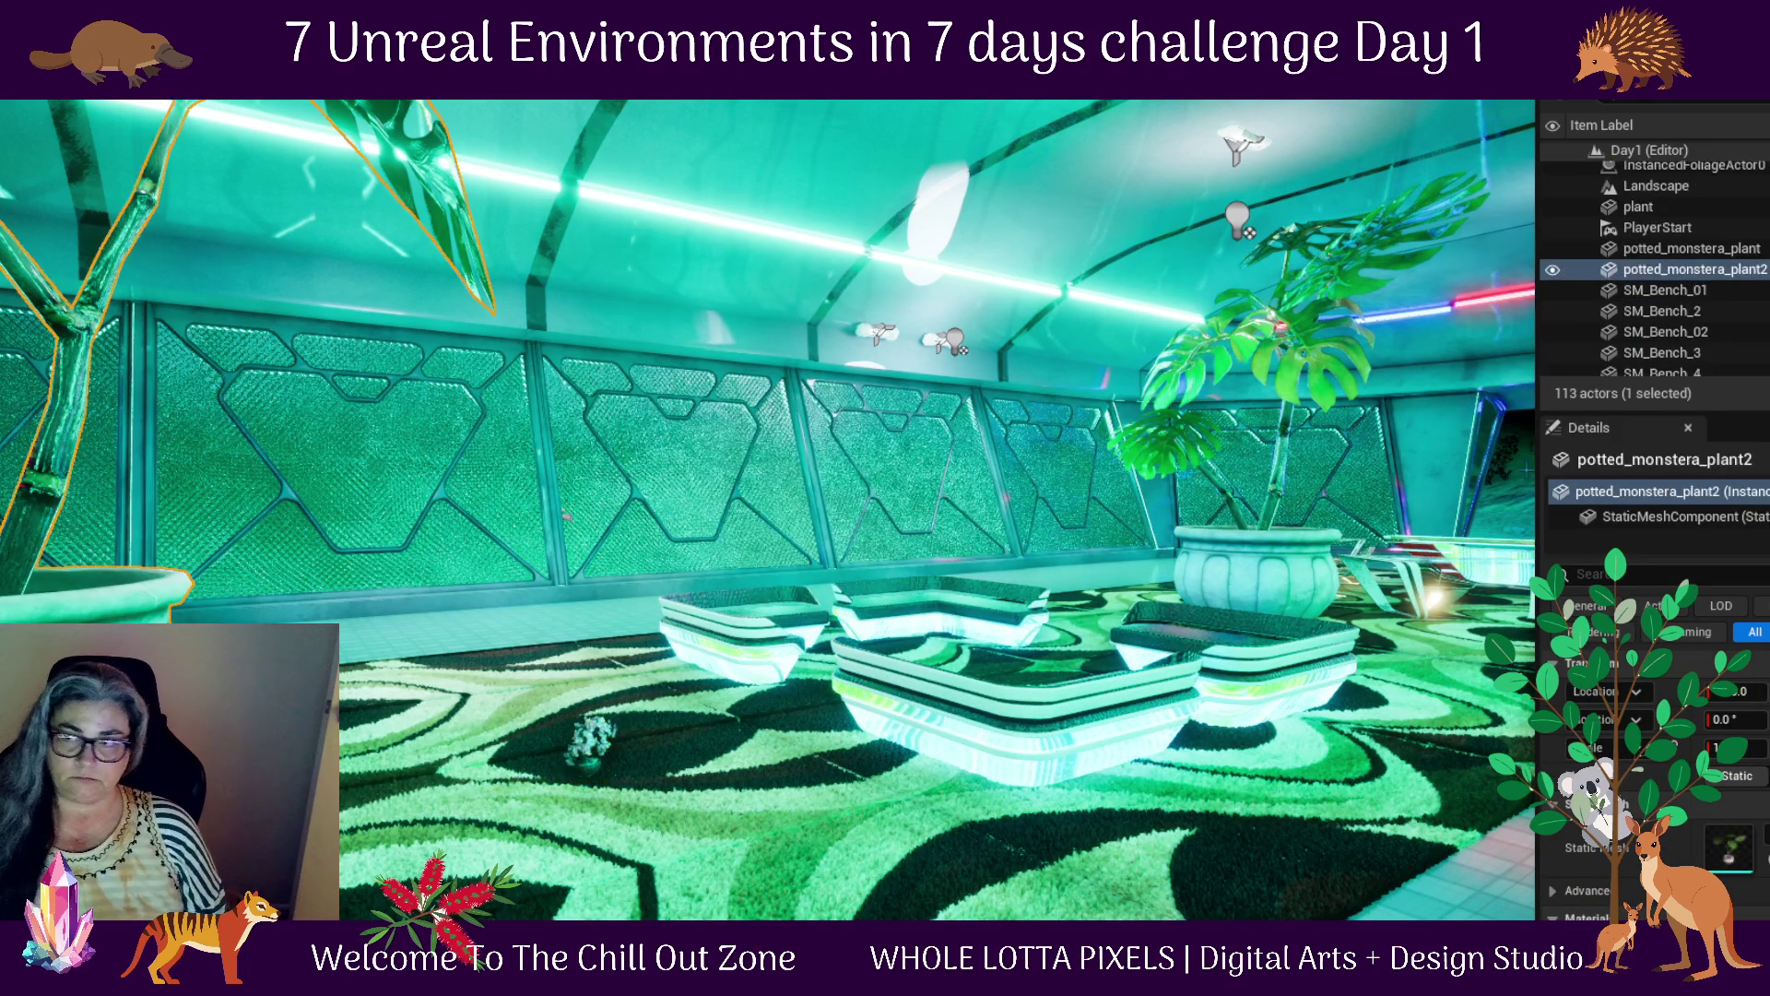
left_click(1296, 566, "ctrl")
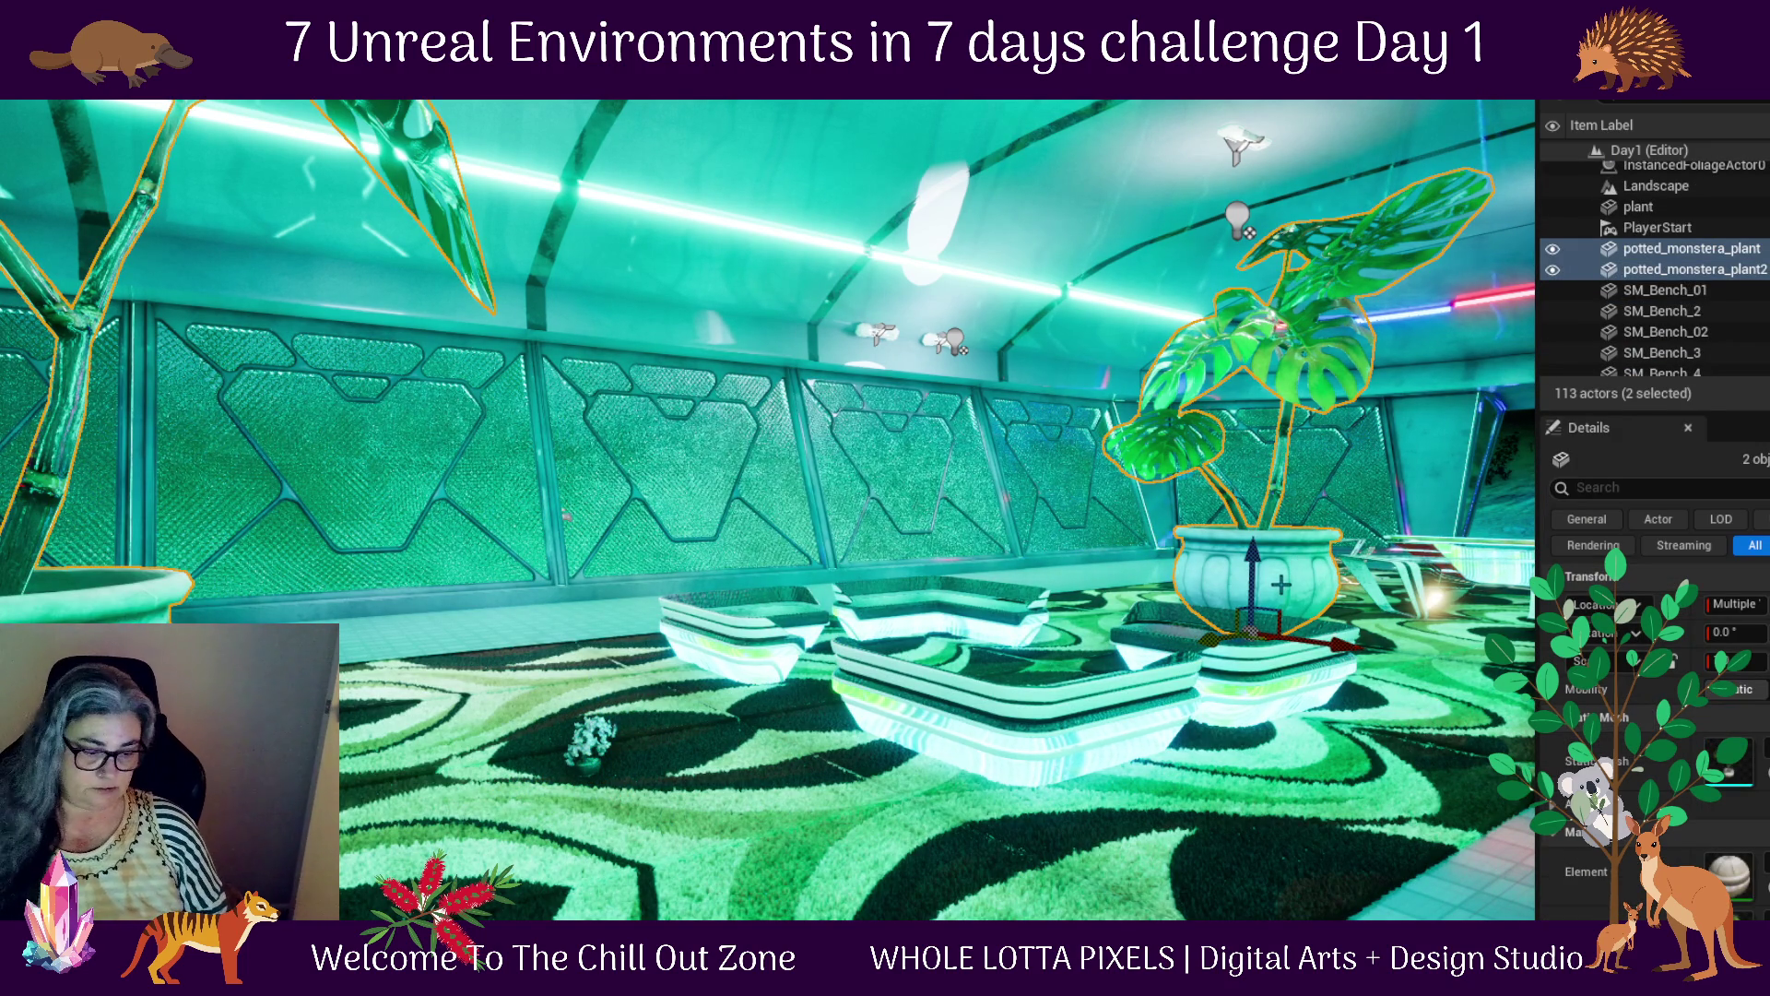
key("r")
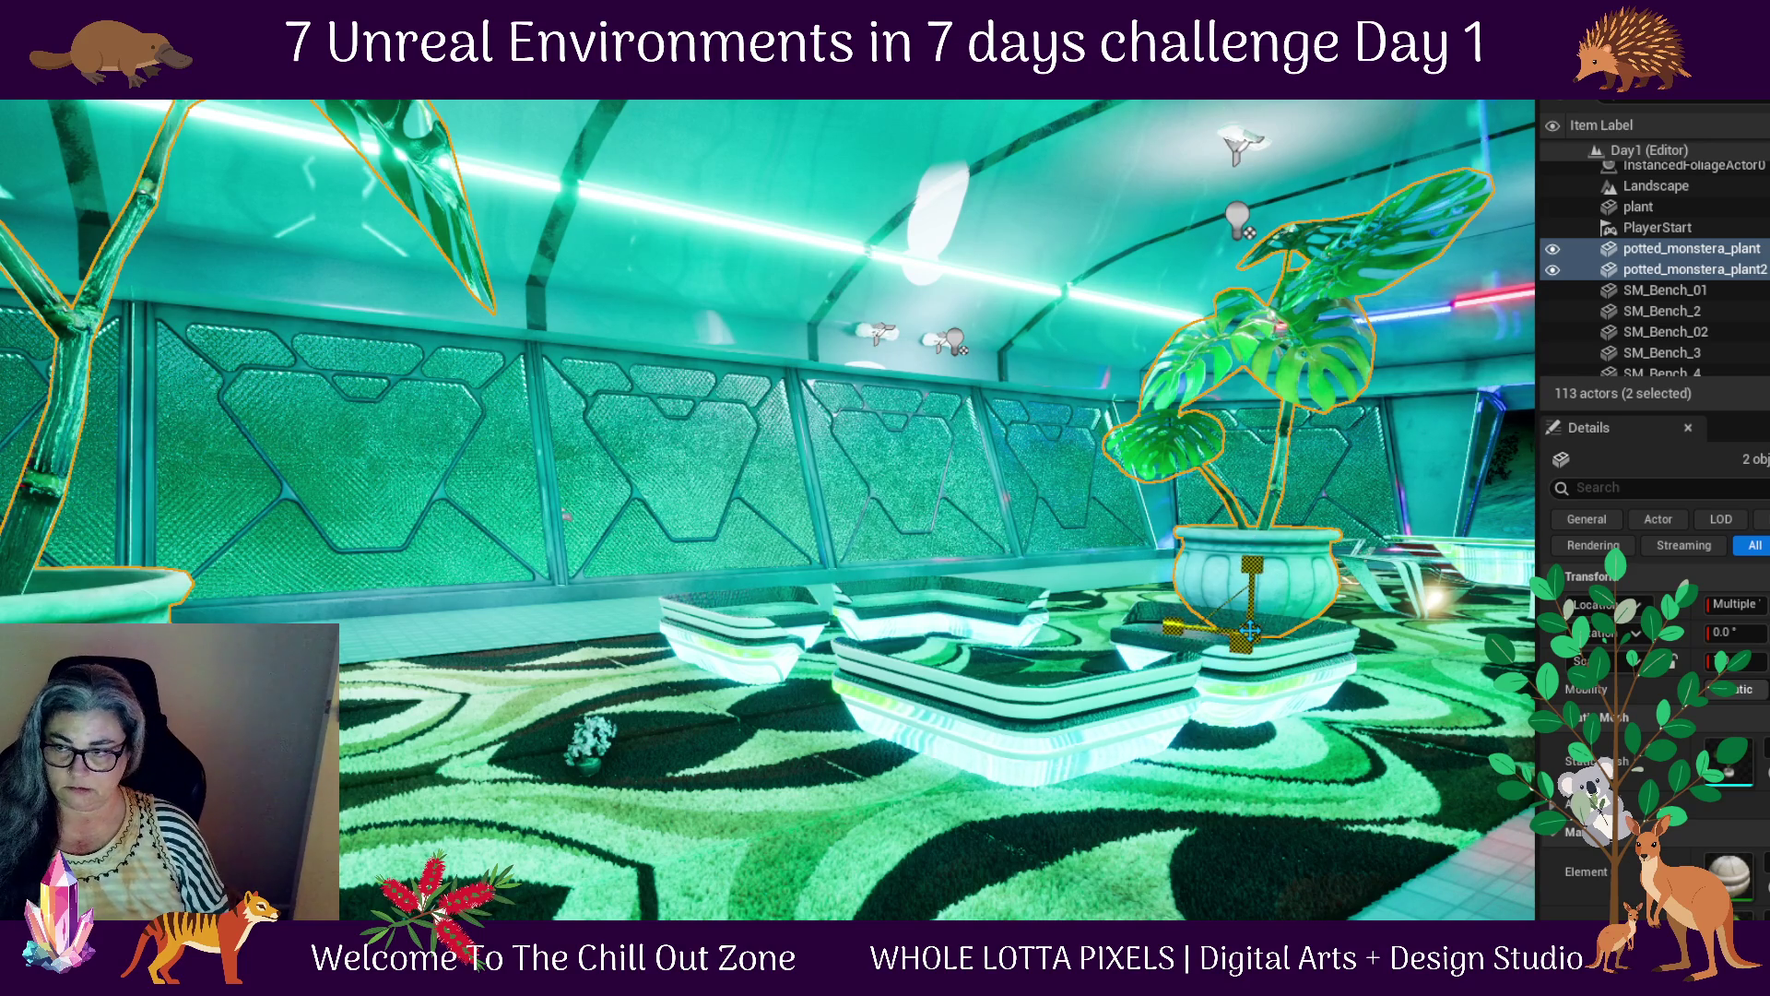
left_click_drag(1249, 631, 1226, 646)
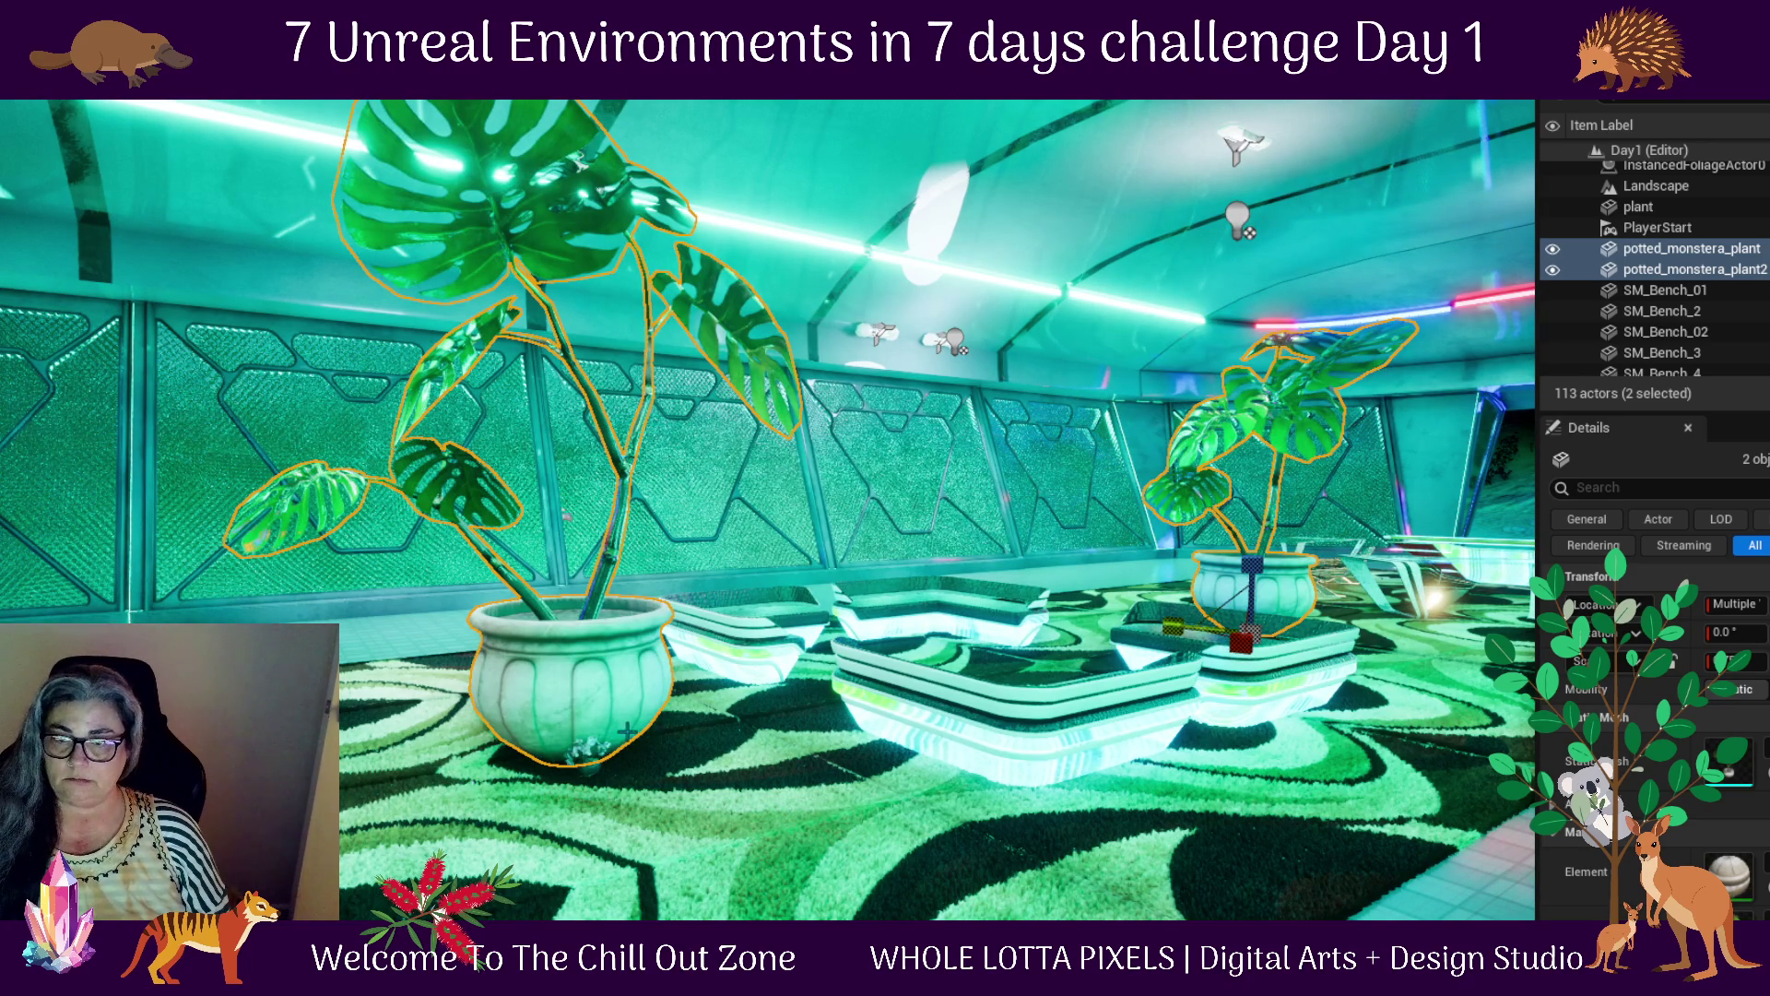
left_click(572, 701)
left_click_drag(512, 758, 424, 754)
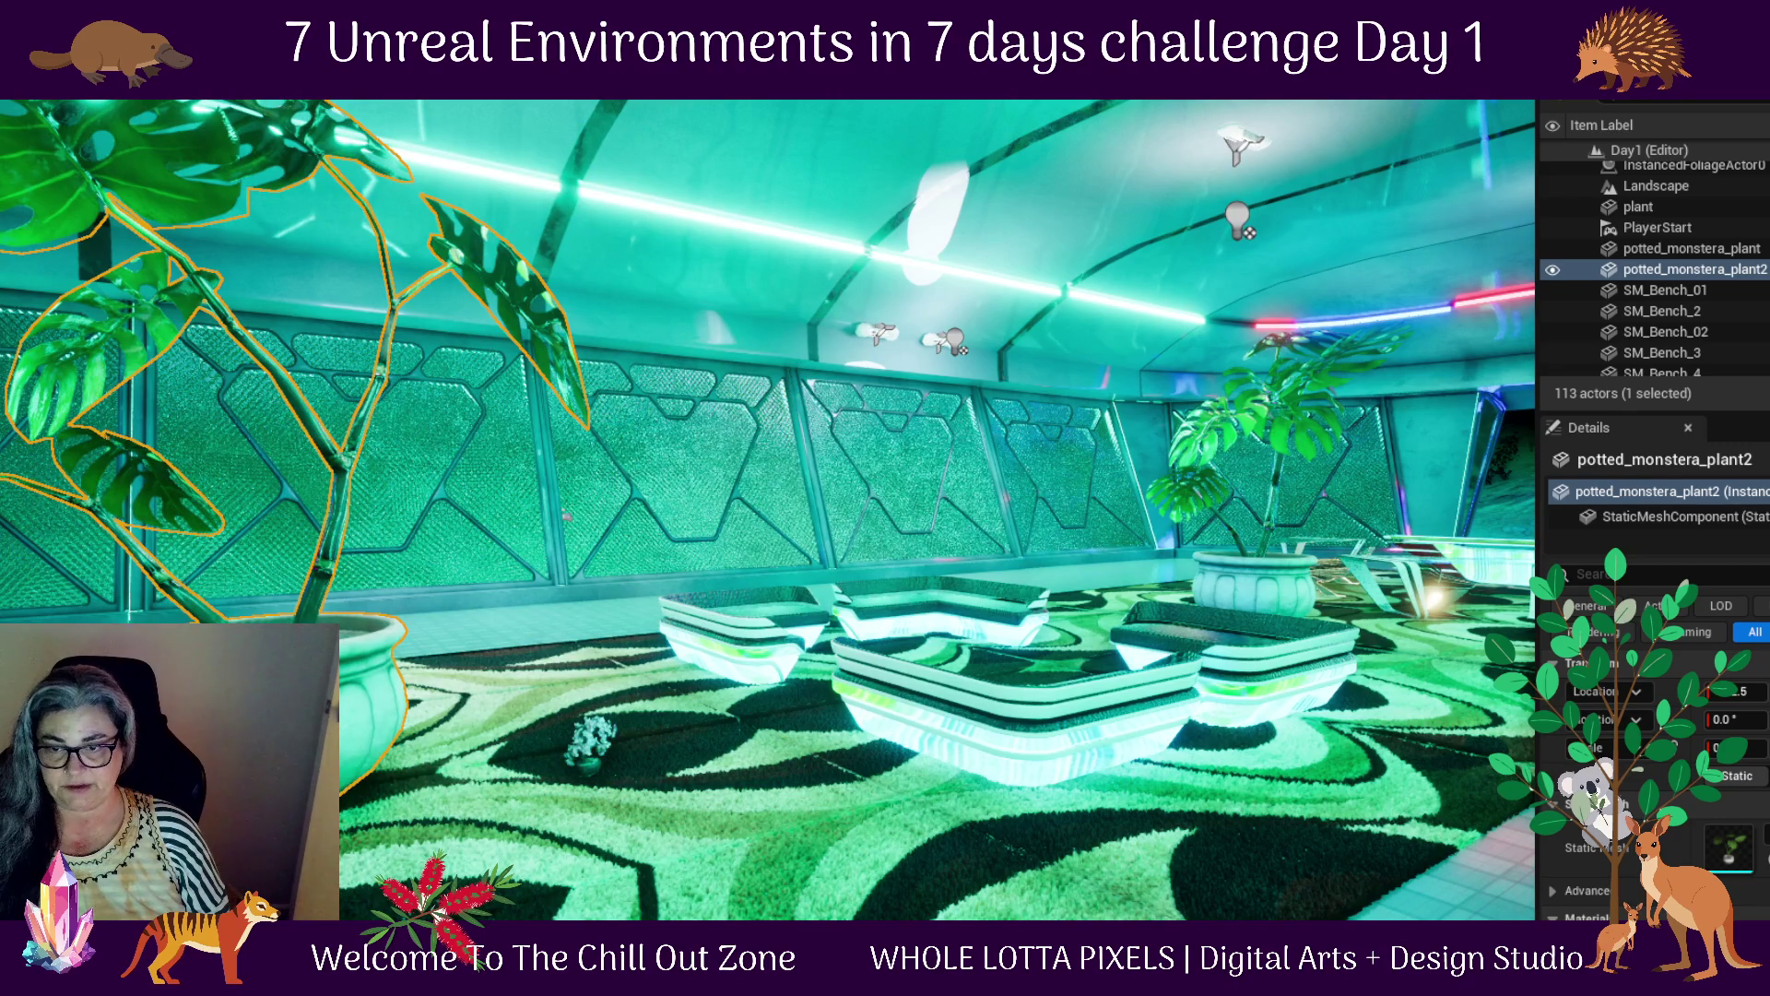
Scale the small plant on the rug up into a large bonsai
left_click(590, 752)
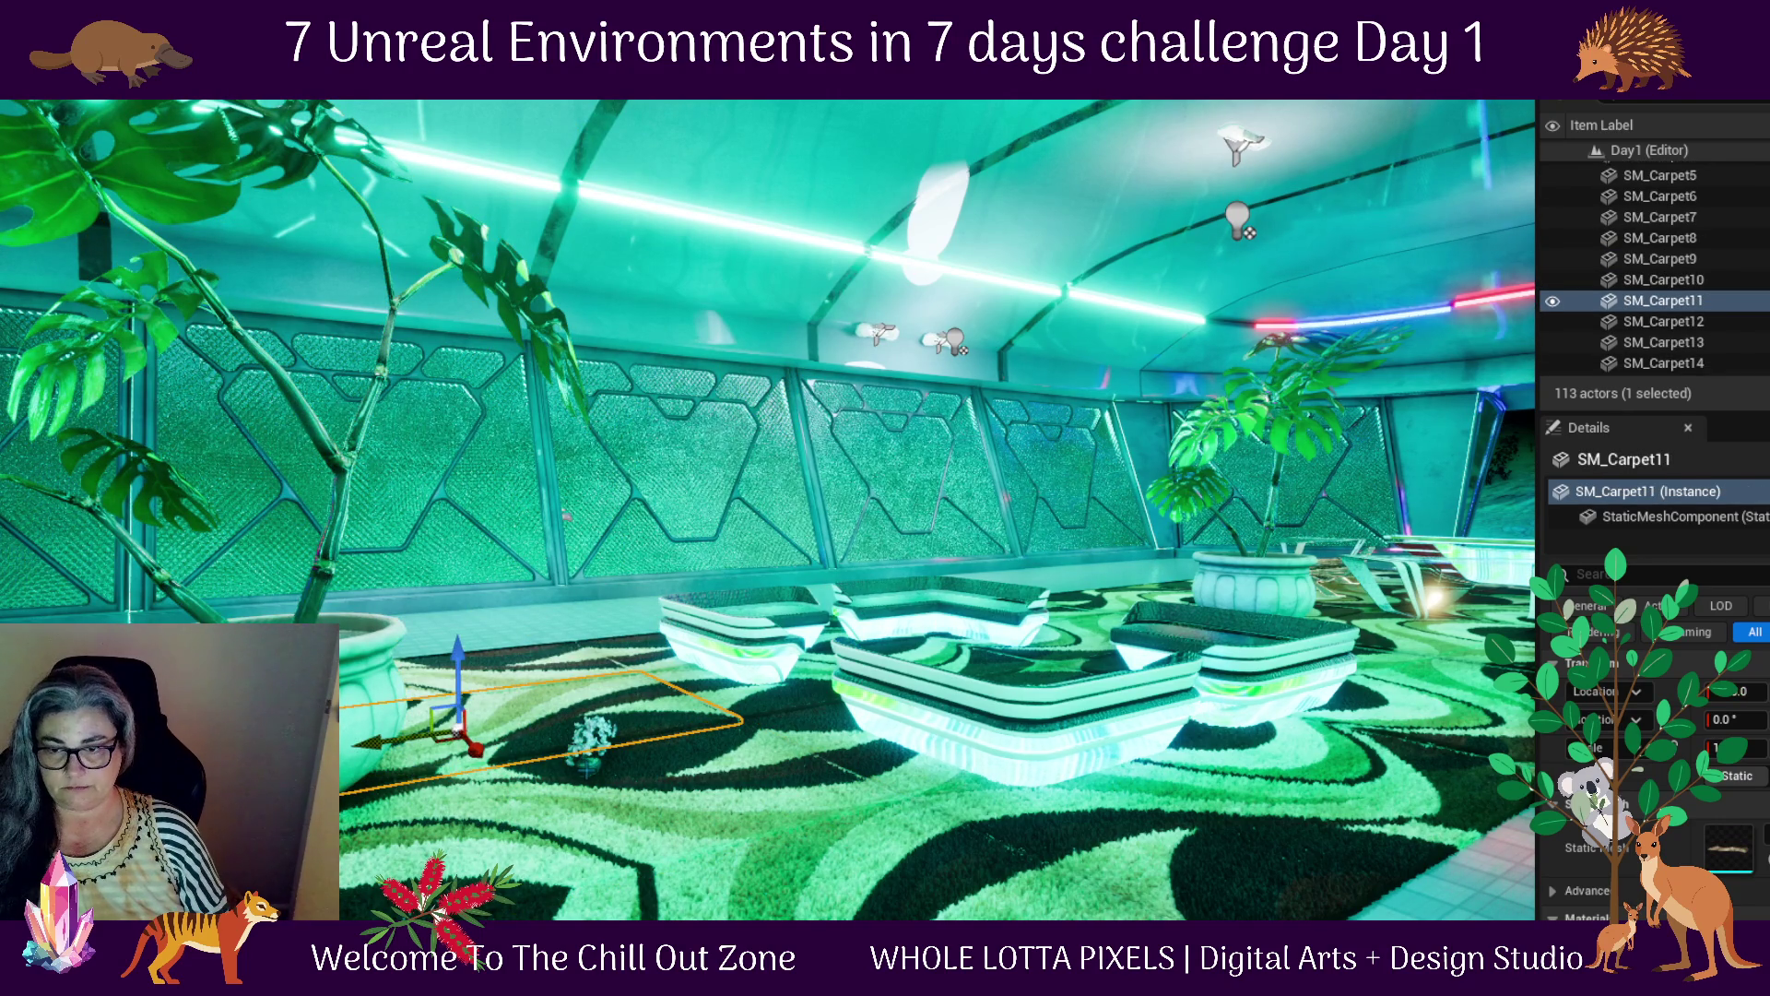
left_click(590, 738)
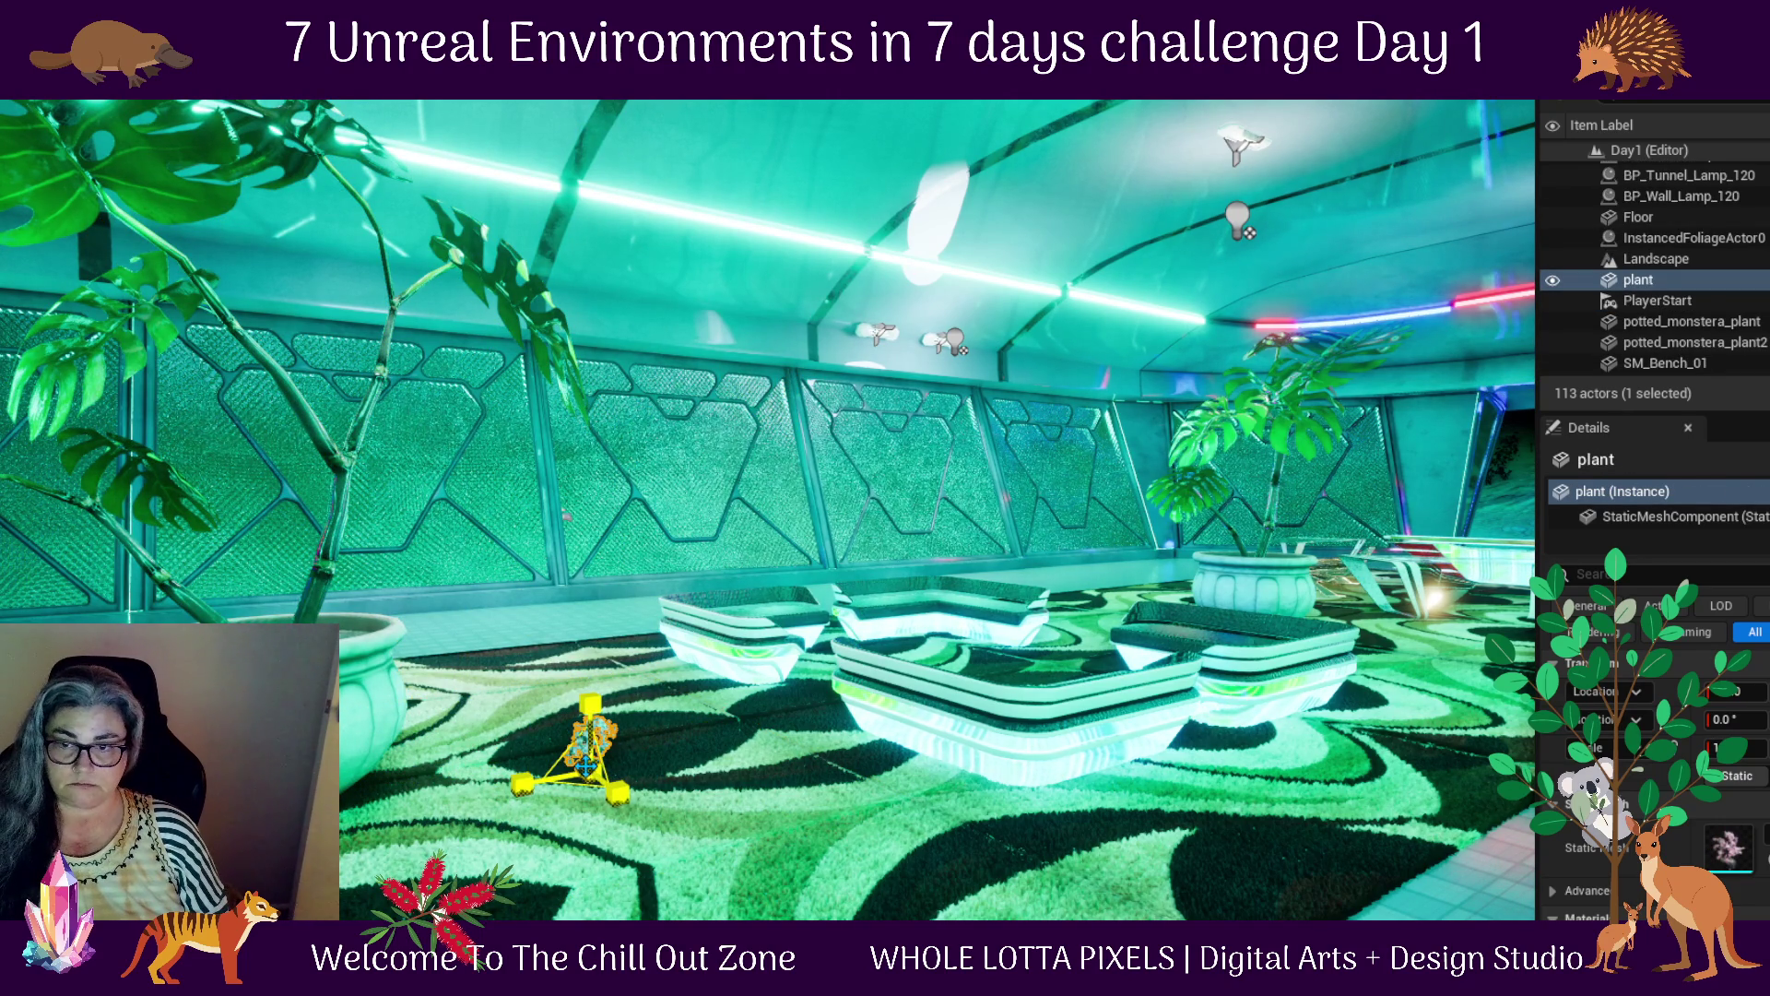
left_click_drag(1720, 747, 1752, 747)
left_click_drag(590, 767, 590, 767)
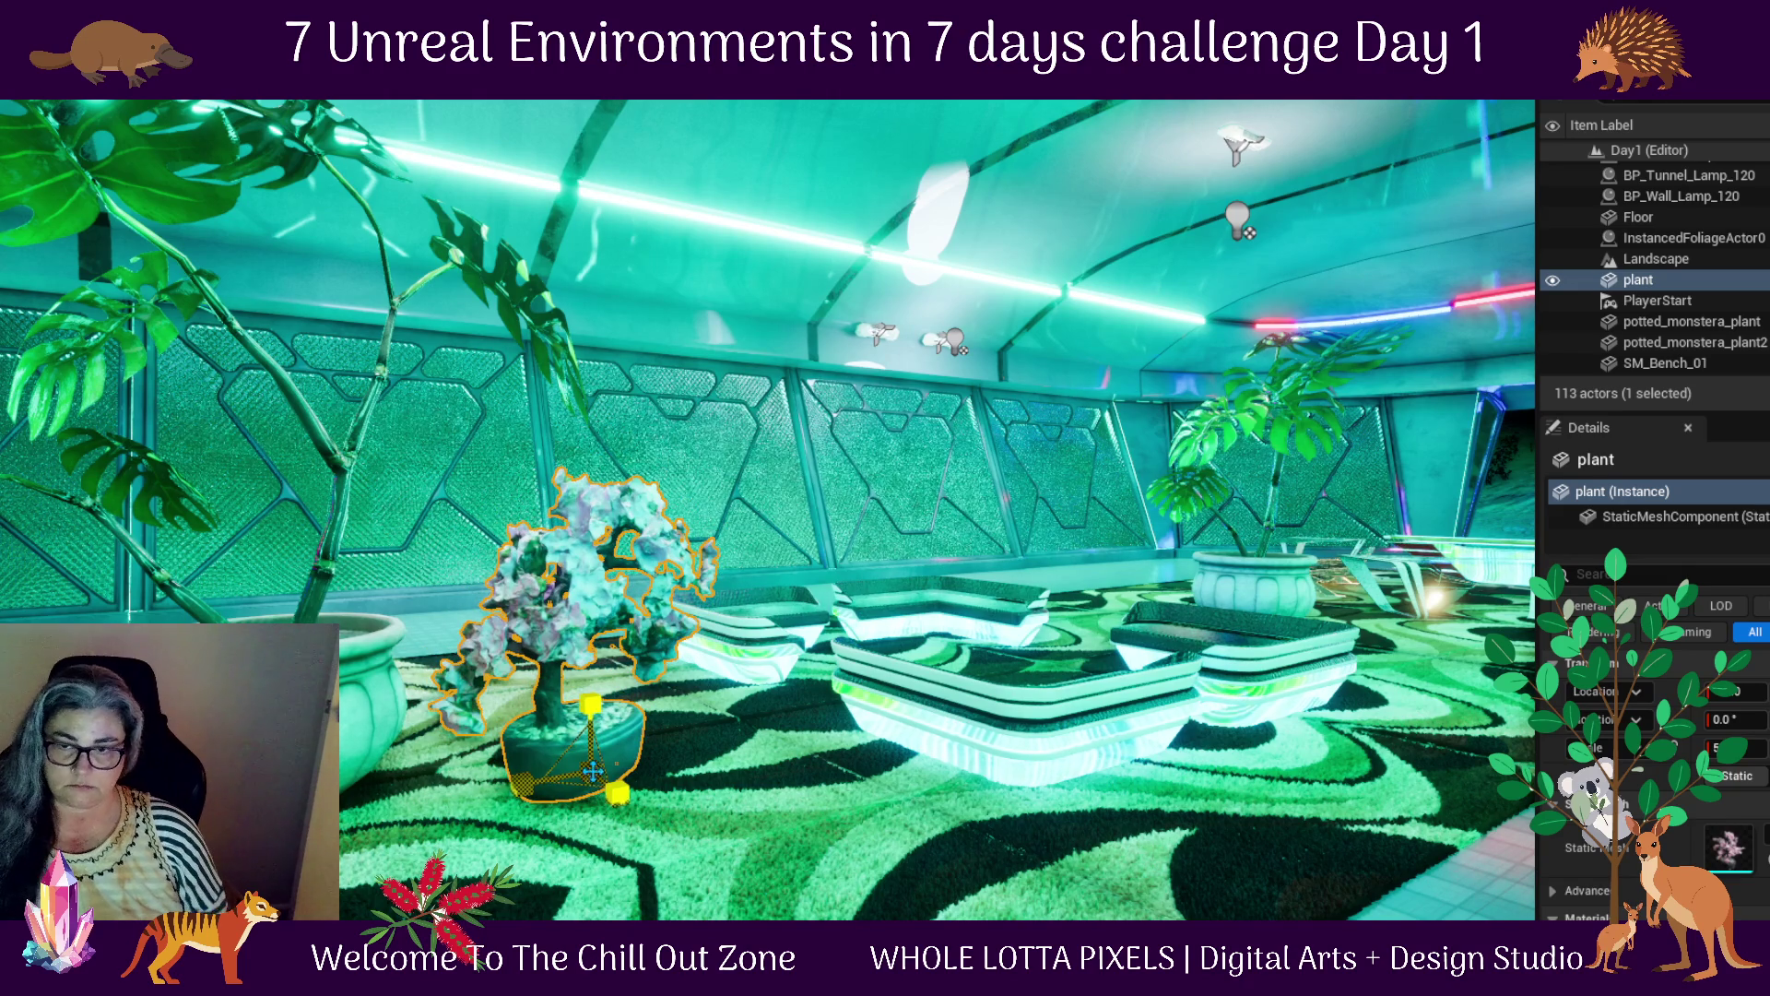
scroll(590, 767, "down", 3)
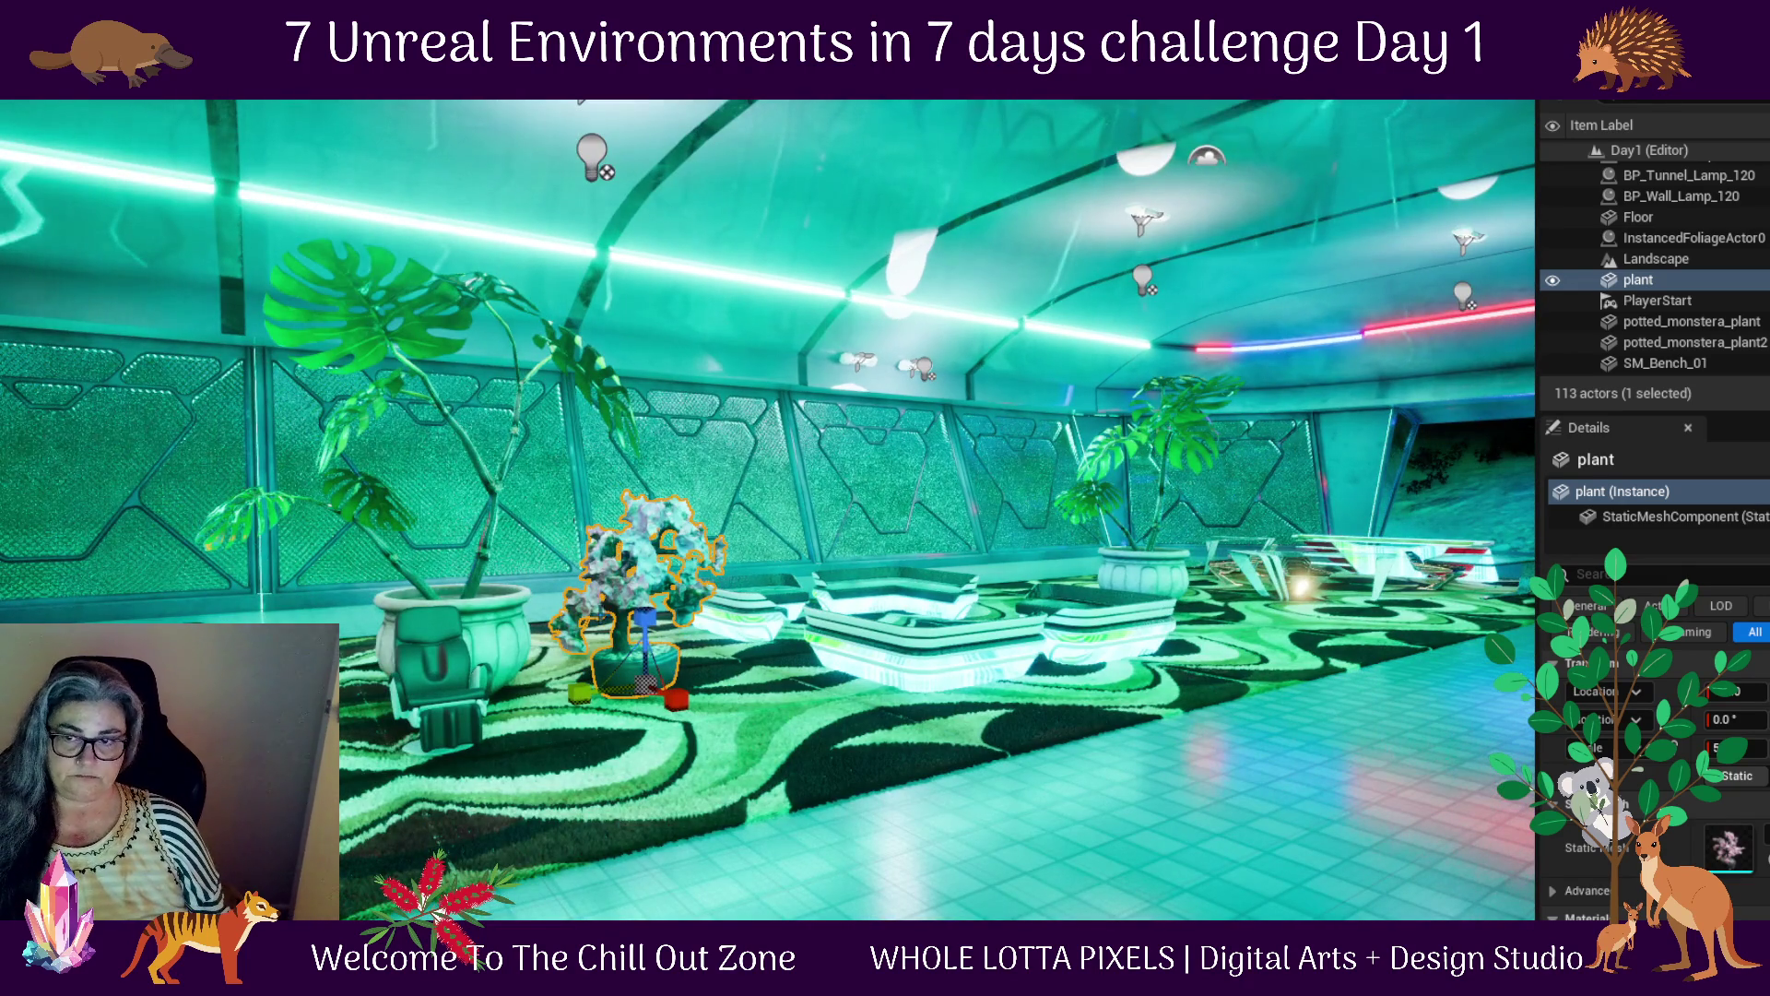
Move the left monstera beside the chair and turn the view toward the bench and wall
key("w")
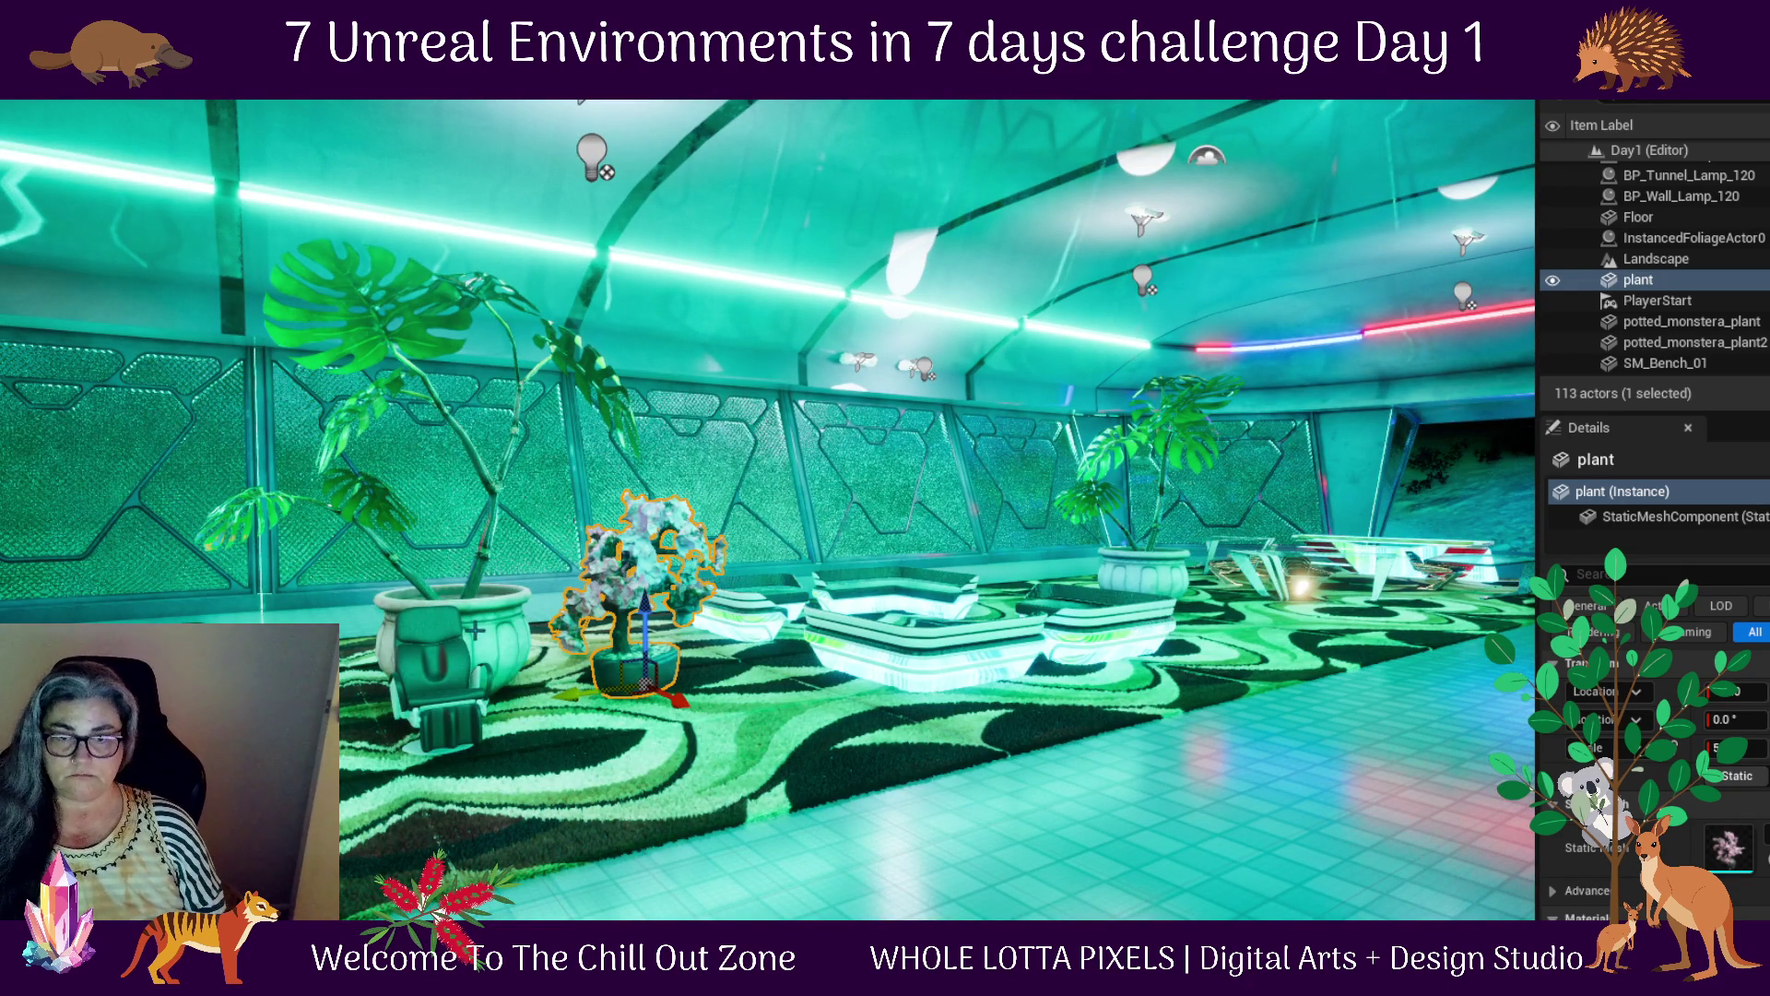
left_click(475, 630)
left_click_drag(377, 718, 231, 710)
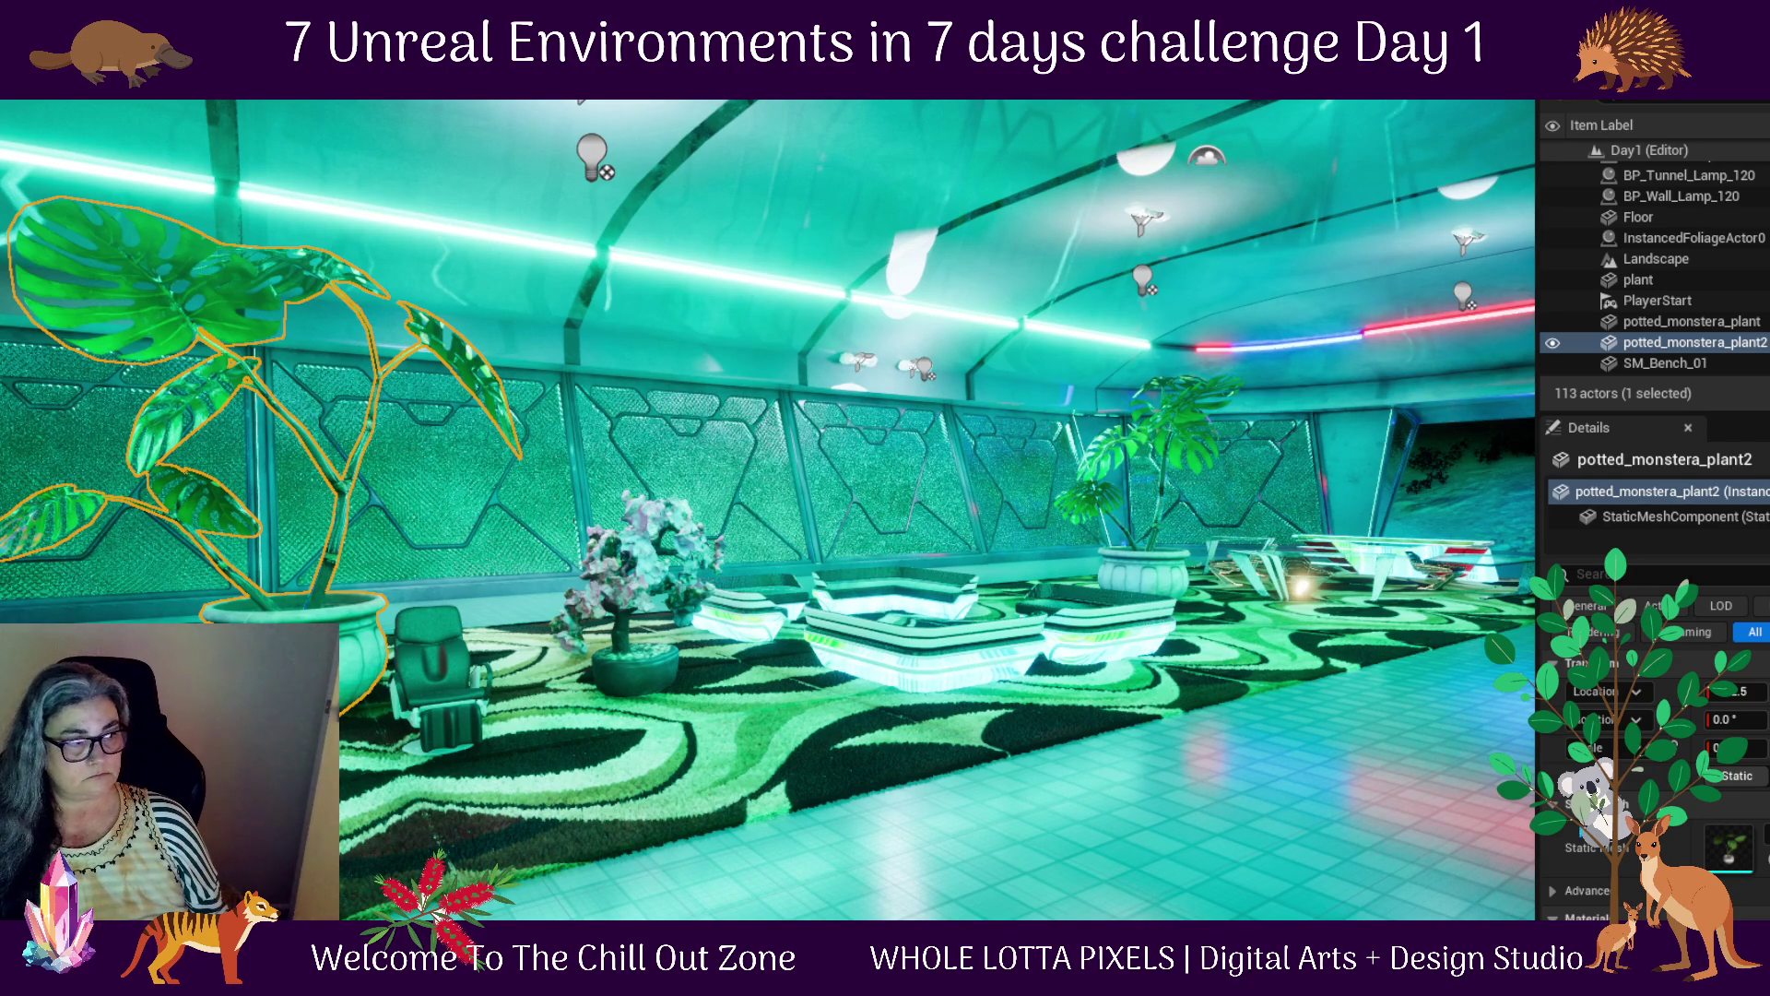
left_click_drag(1035, 754, 1027, 812)
key("f")
scroll(1026, 761, "up", 3)
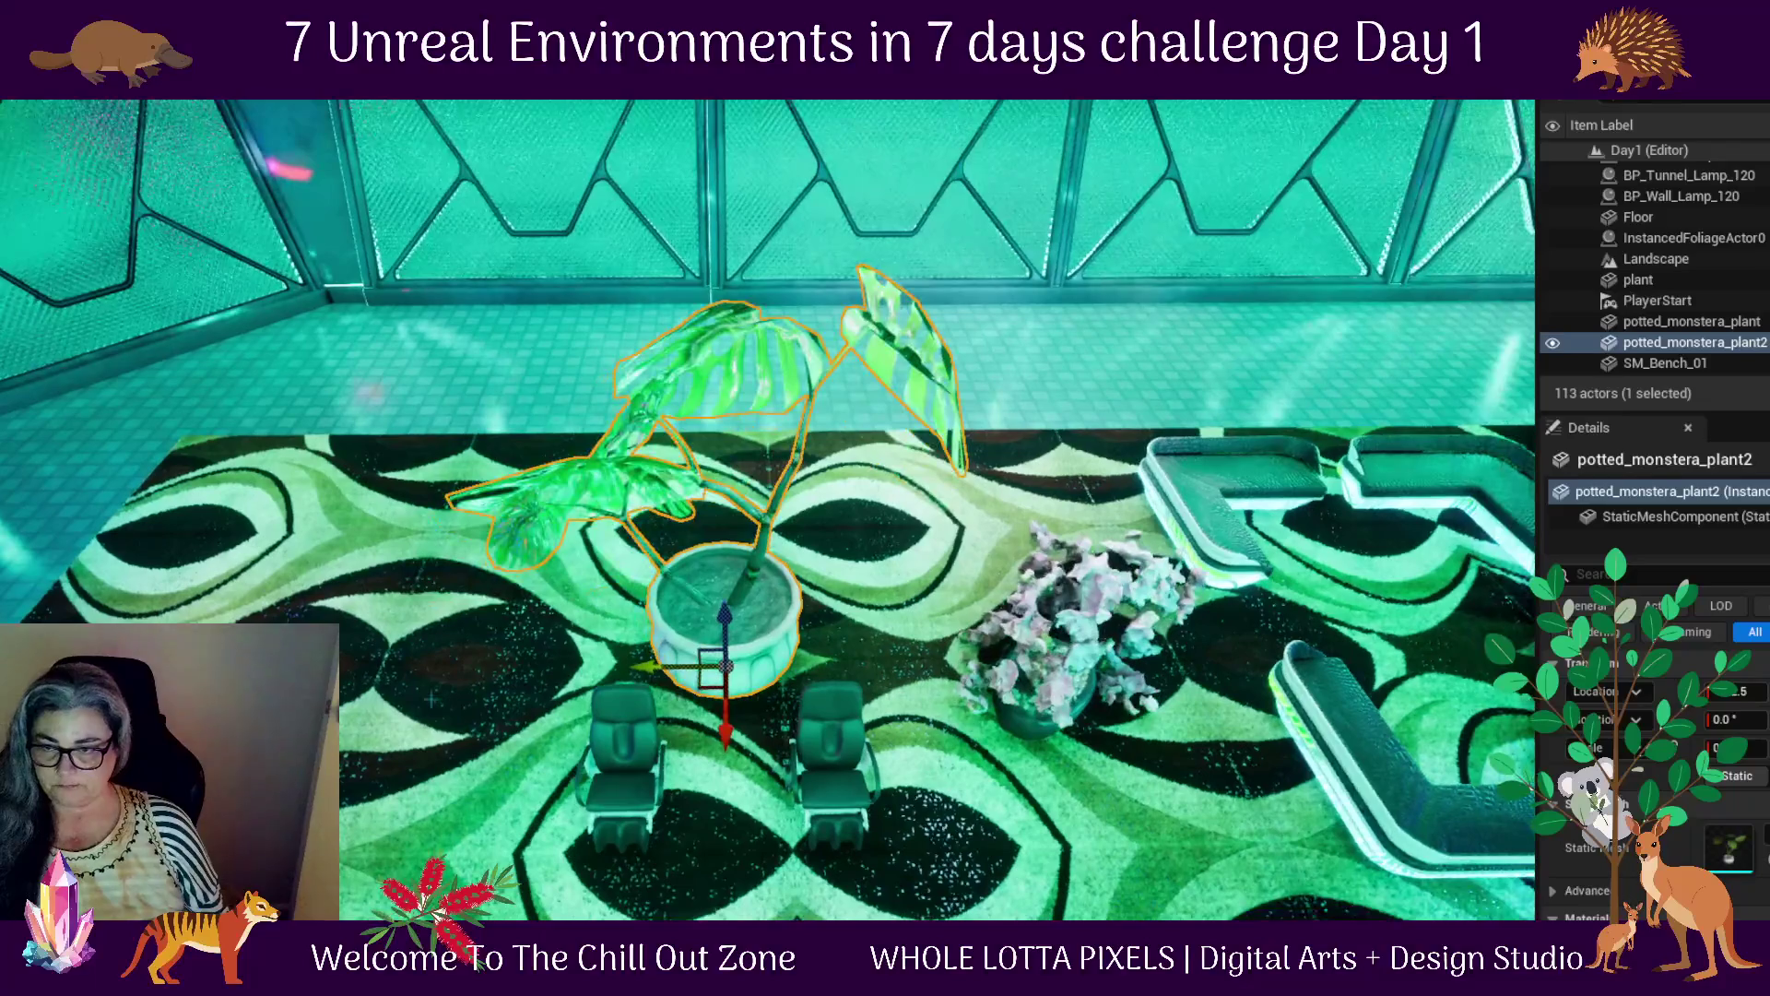
left_click_drag(1208, 804, 1328, 793)
left_click(450, 678)
left_click_drag(451, 678, 451, 627)
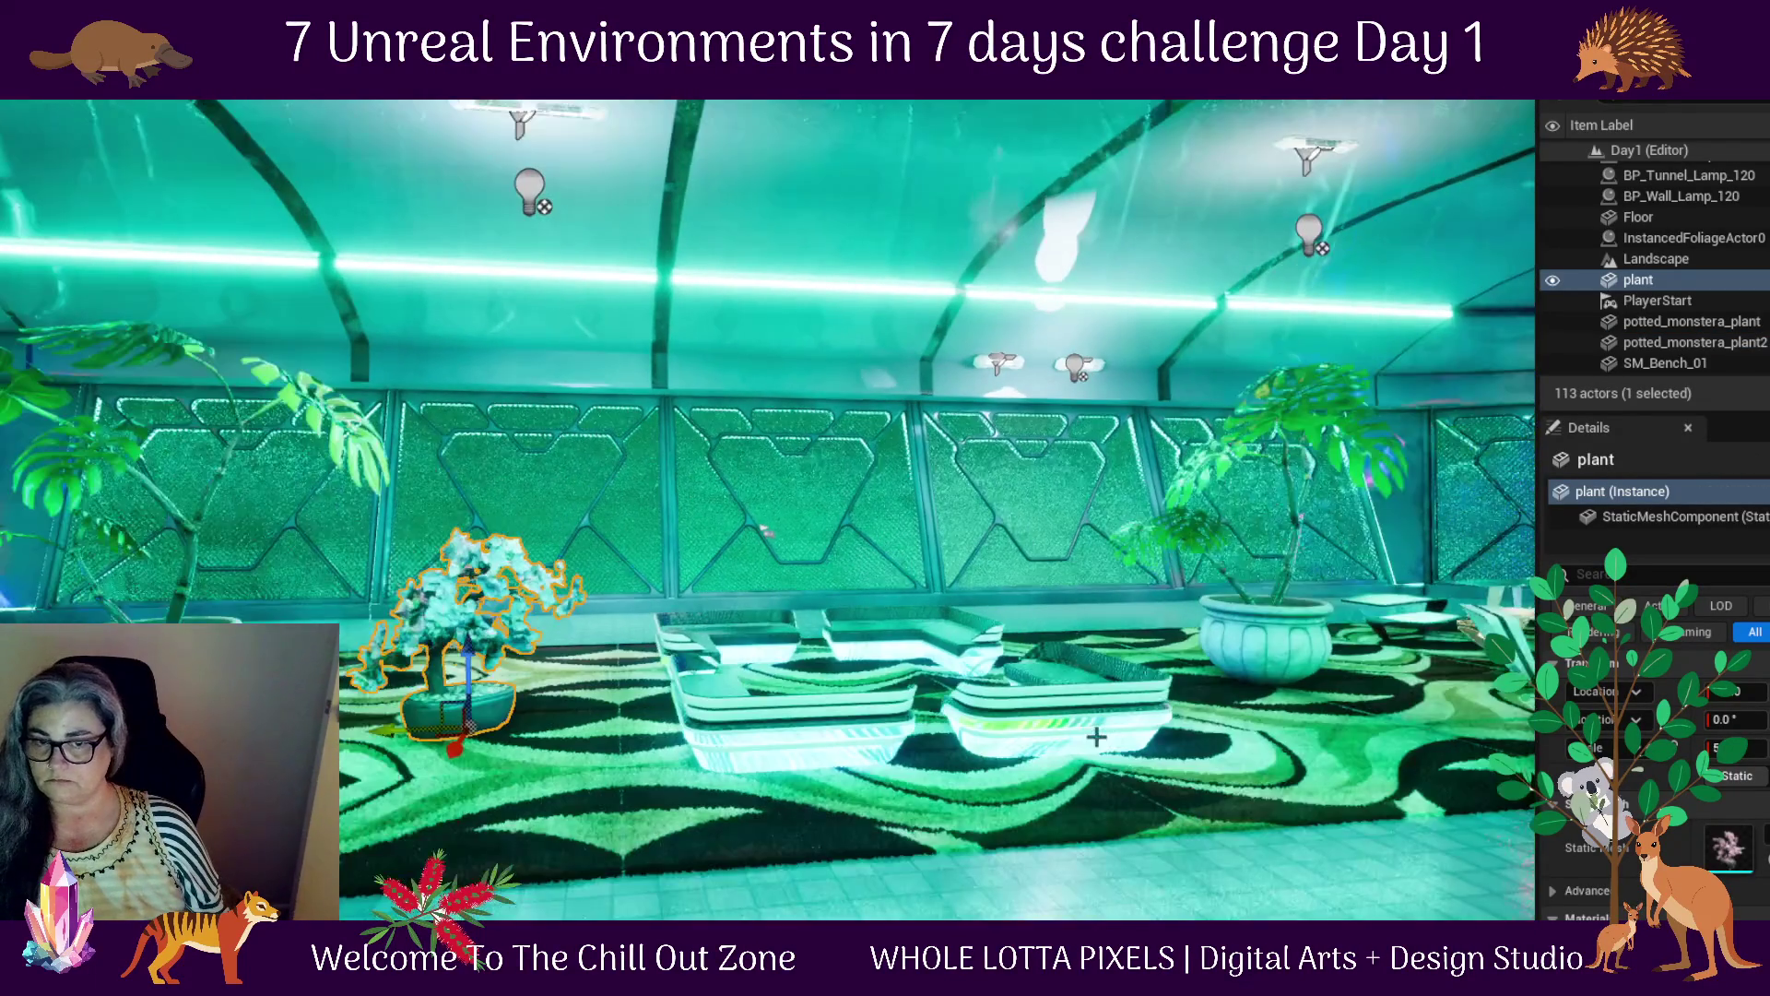
Move the other potted monstera from the room centre against the wall
left_click(1286, 632)
mouse_move(1330, 758)
left_mouse_down()
mouse_move(1353, 780)
mouse_move(1050, 762)
left_mouse_up()
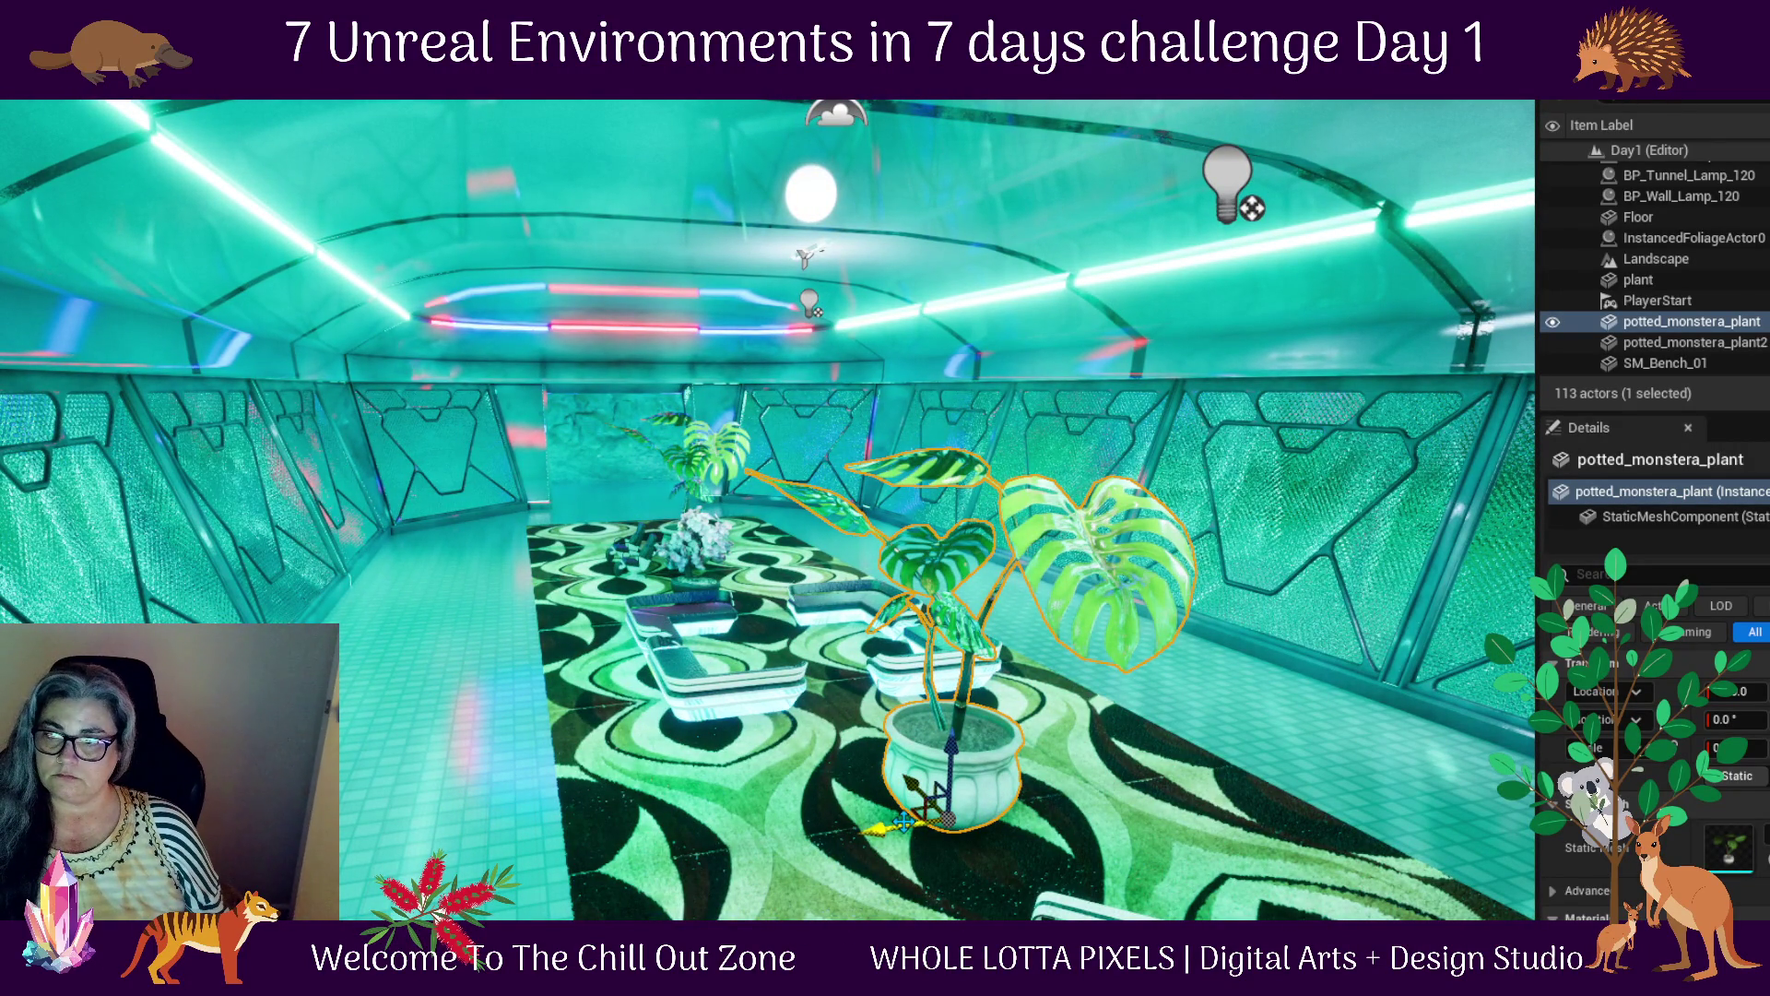
mouse_move(904, 820)
left_mouse_down()
mouse_move(221, 825)
mouse_move(157, 807)
left_mouse_up()
key("f")
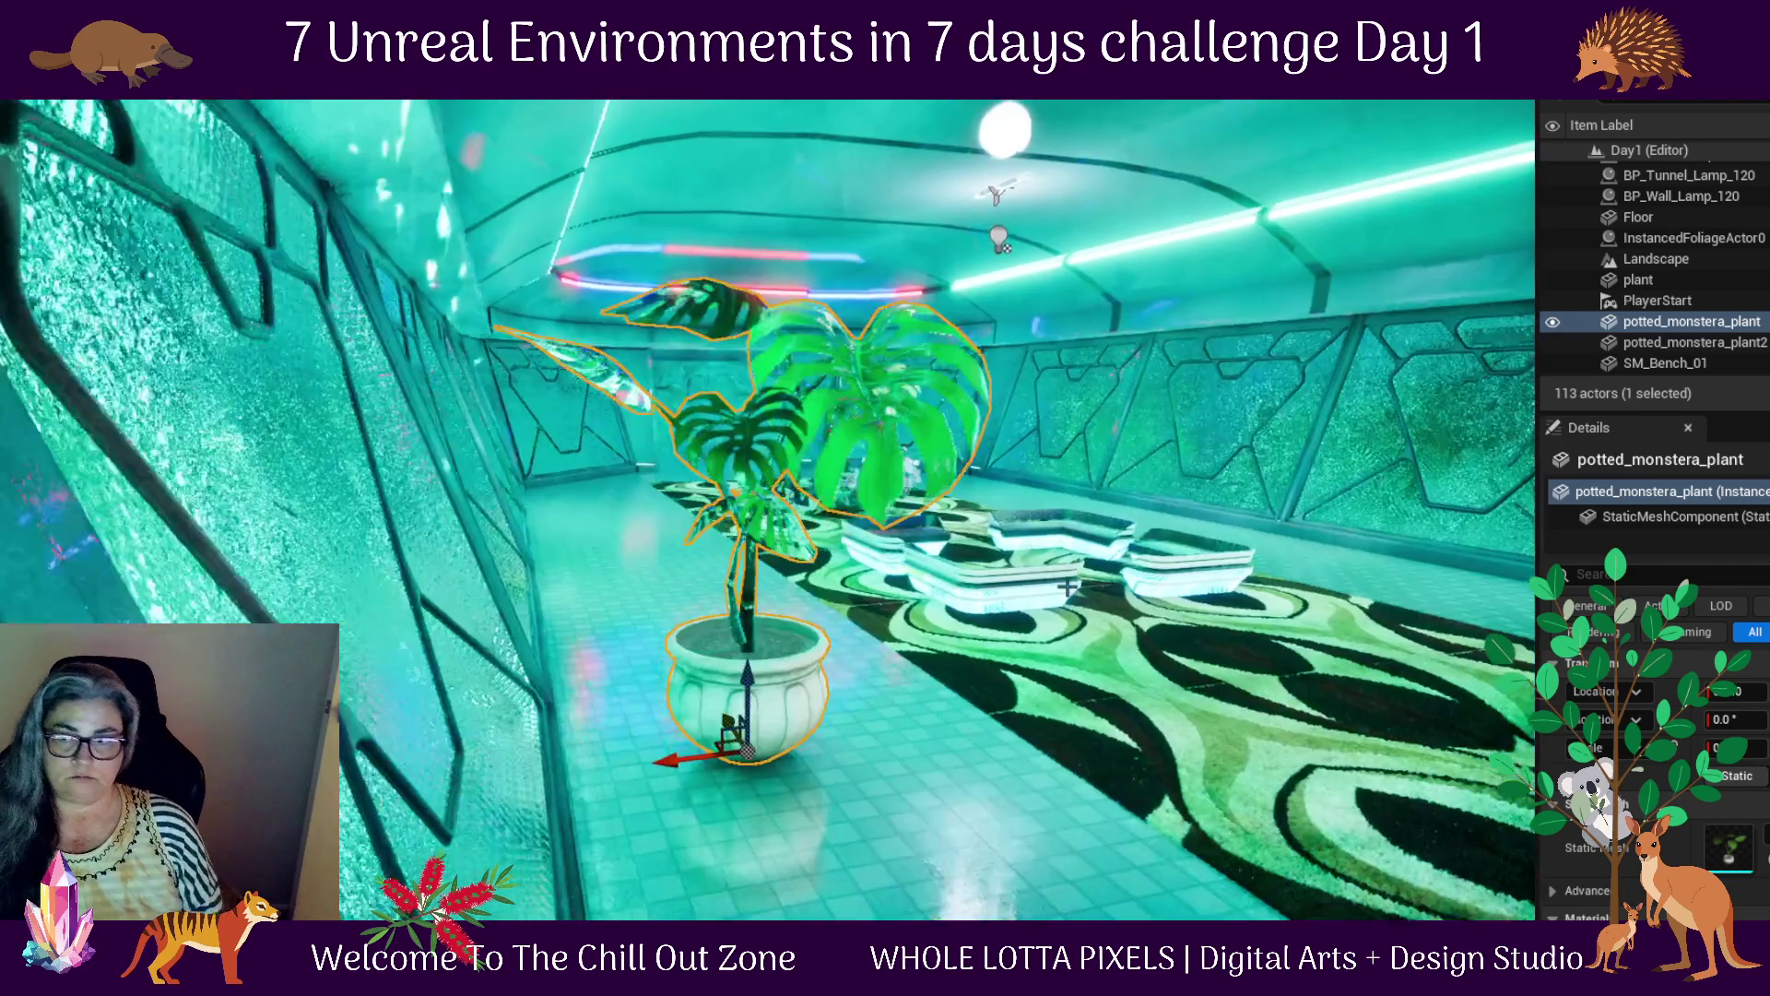
mouse_move(1106, 732)
left_mouse_down()
mouse_move(1119, 860)
mouse_move(903, 604)
left_mouse_up()
scroll(1118, 860, "down", 3)
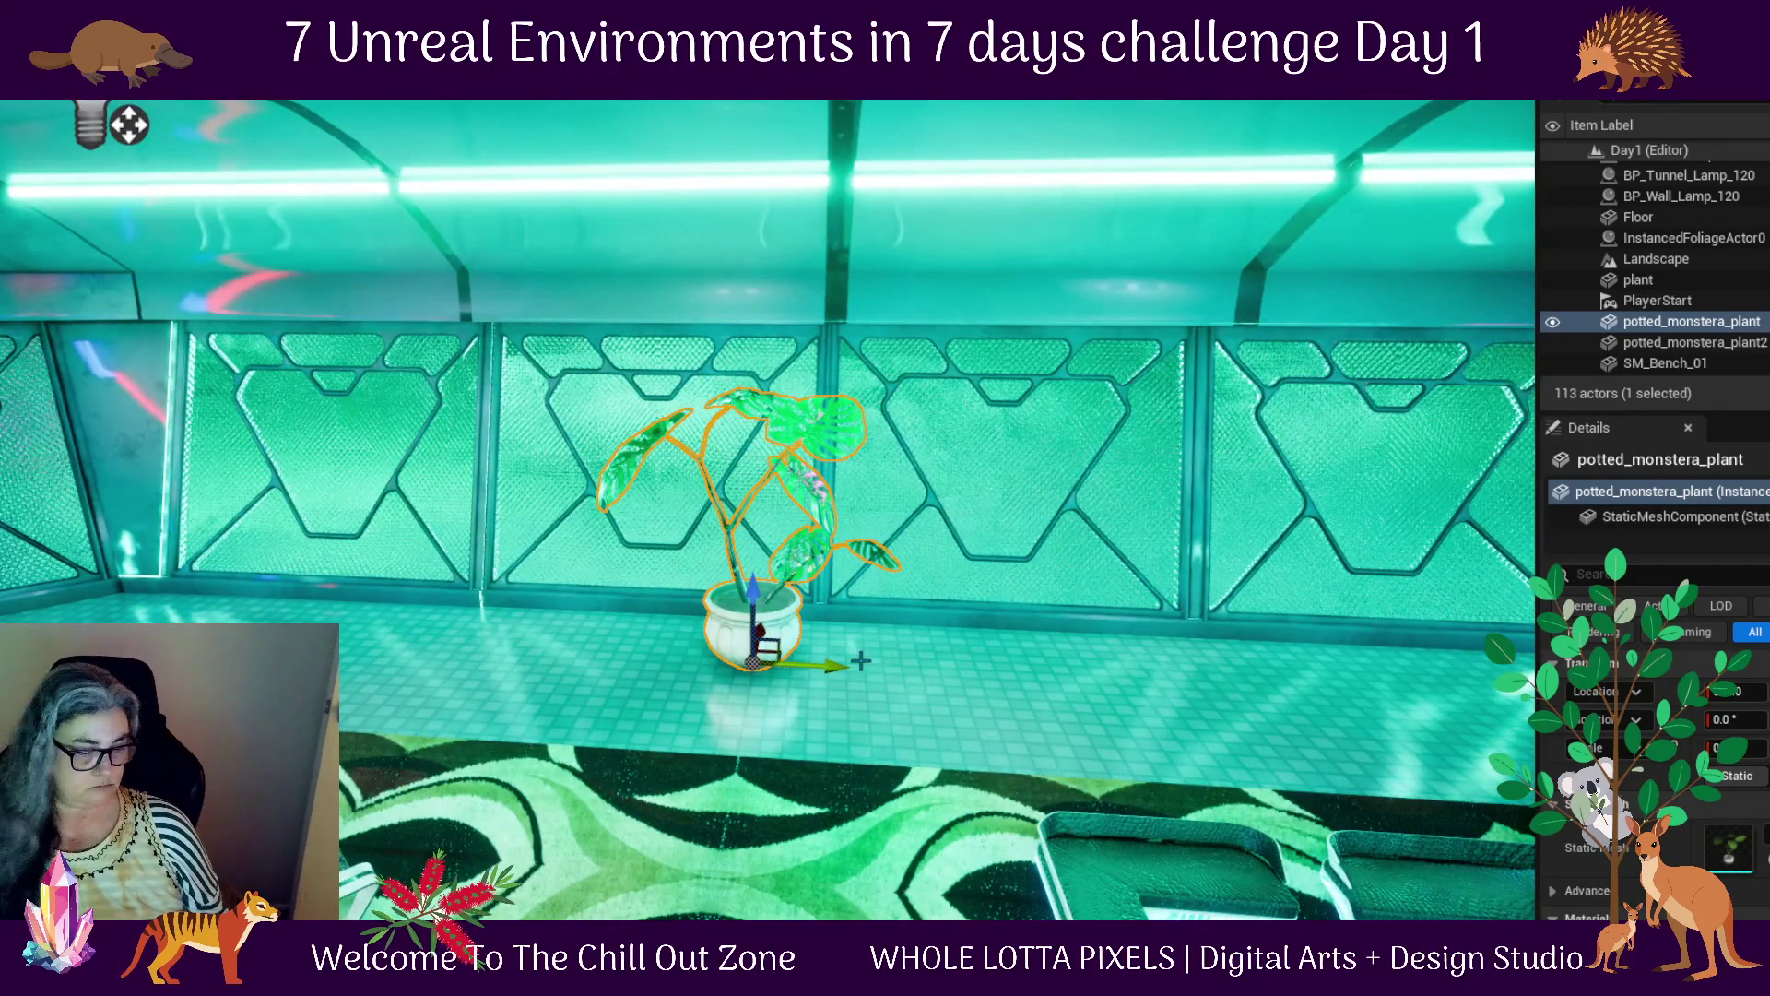
Alt-drag a copy of that monstera, rotate it, and slide it further right along the wall
left_click_drag(847, 666, 1241, 686)
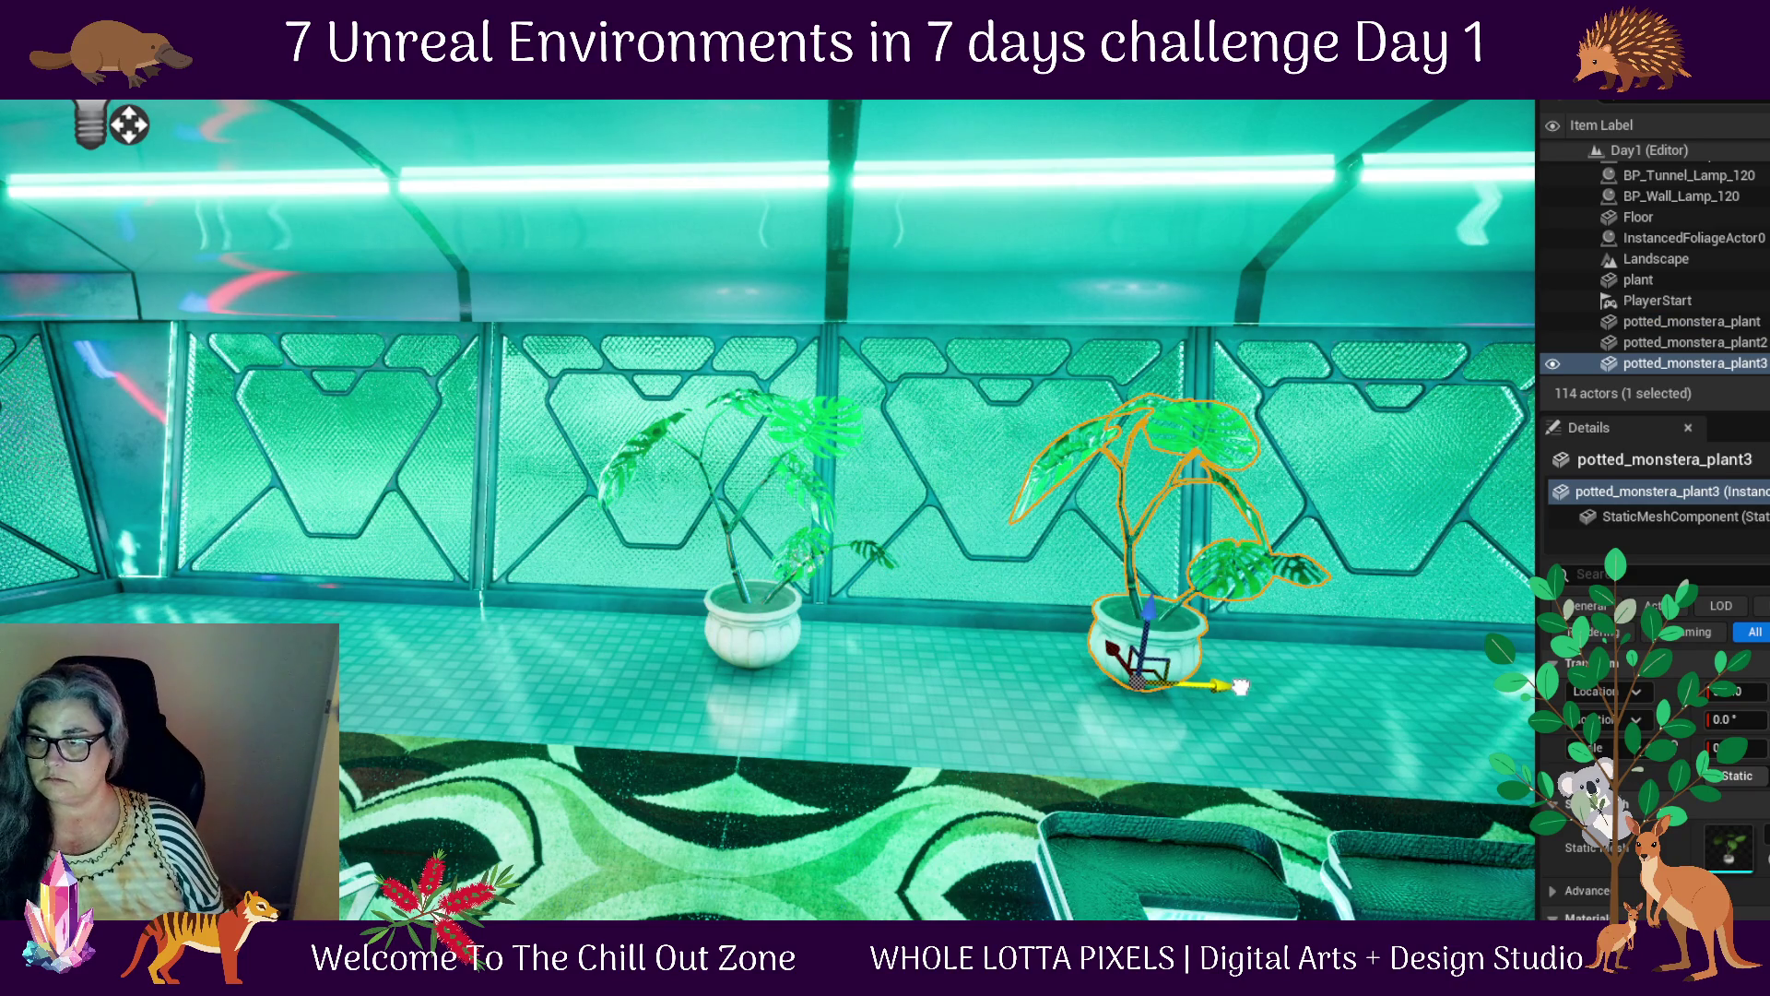
key("e")
mouse_move(1140, 720)
left_mouse_down()
mouse_move(1273, 692)
mouse_move(1132, 729)
left_mouse_up()
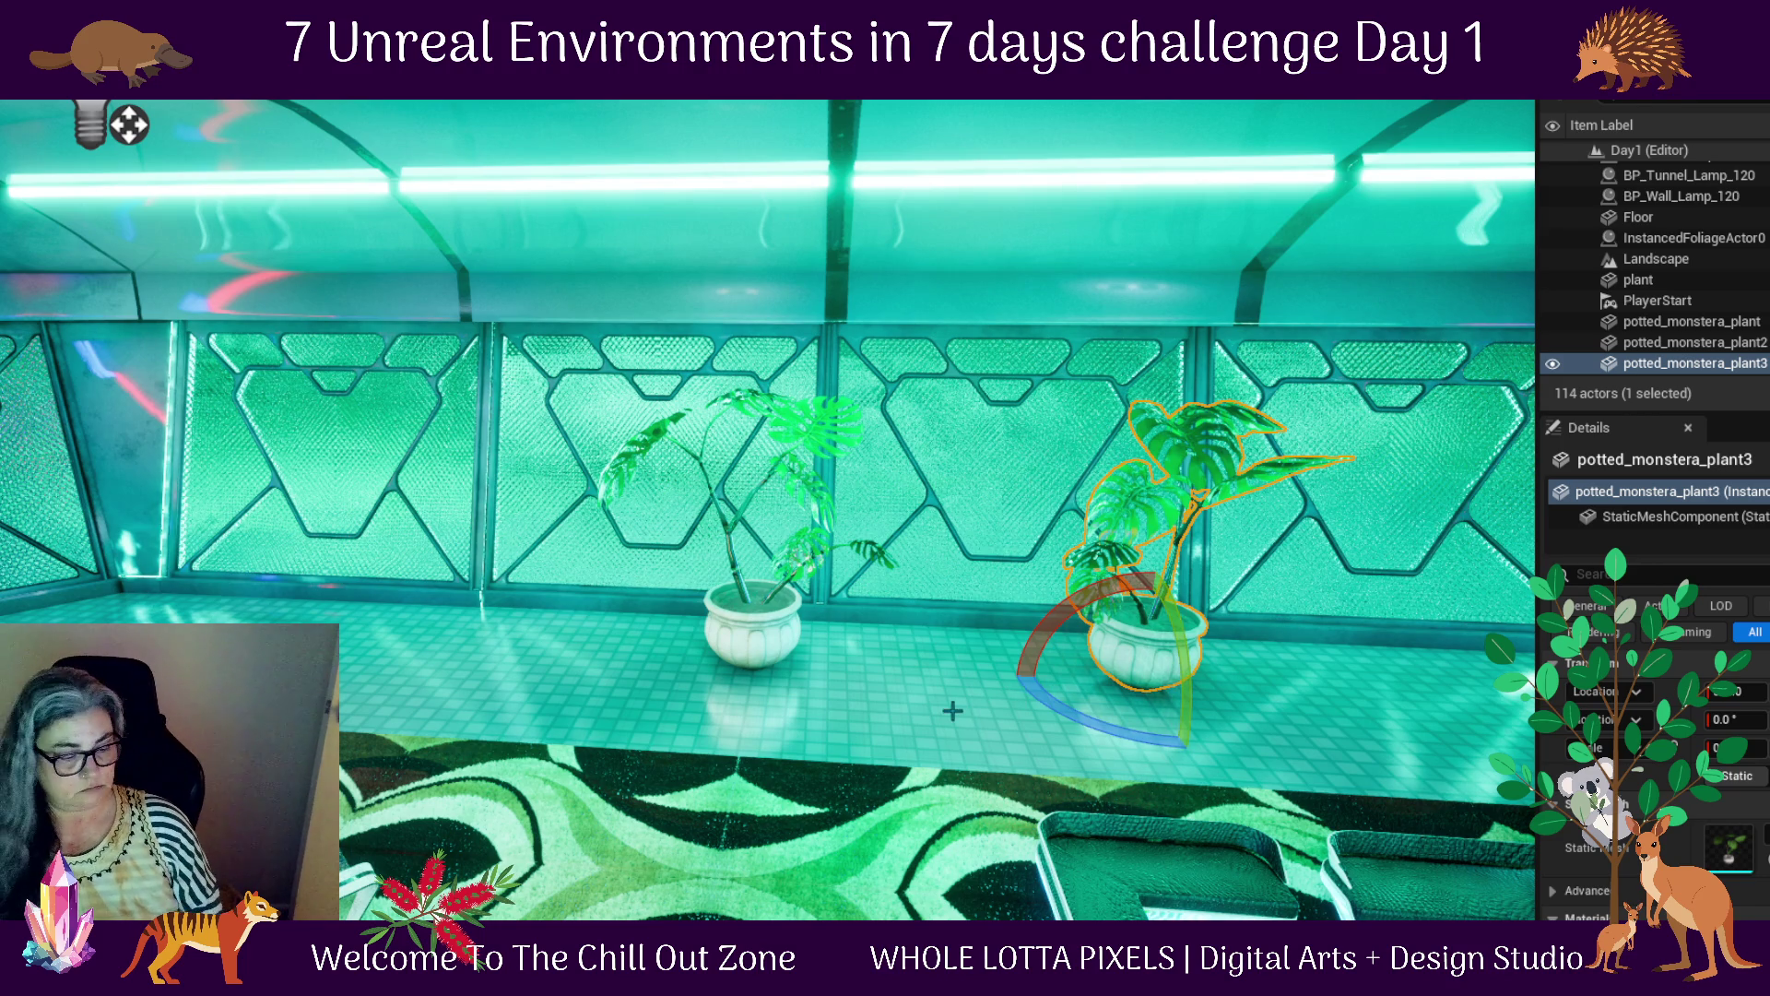
key("w")
scroll(1384, 691, "down", 2)
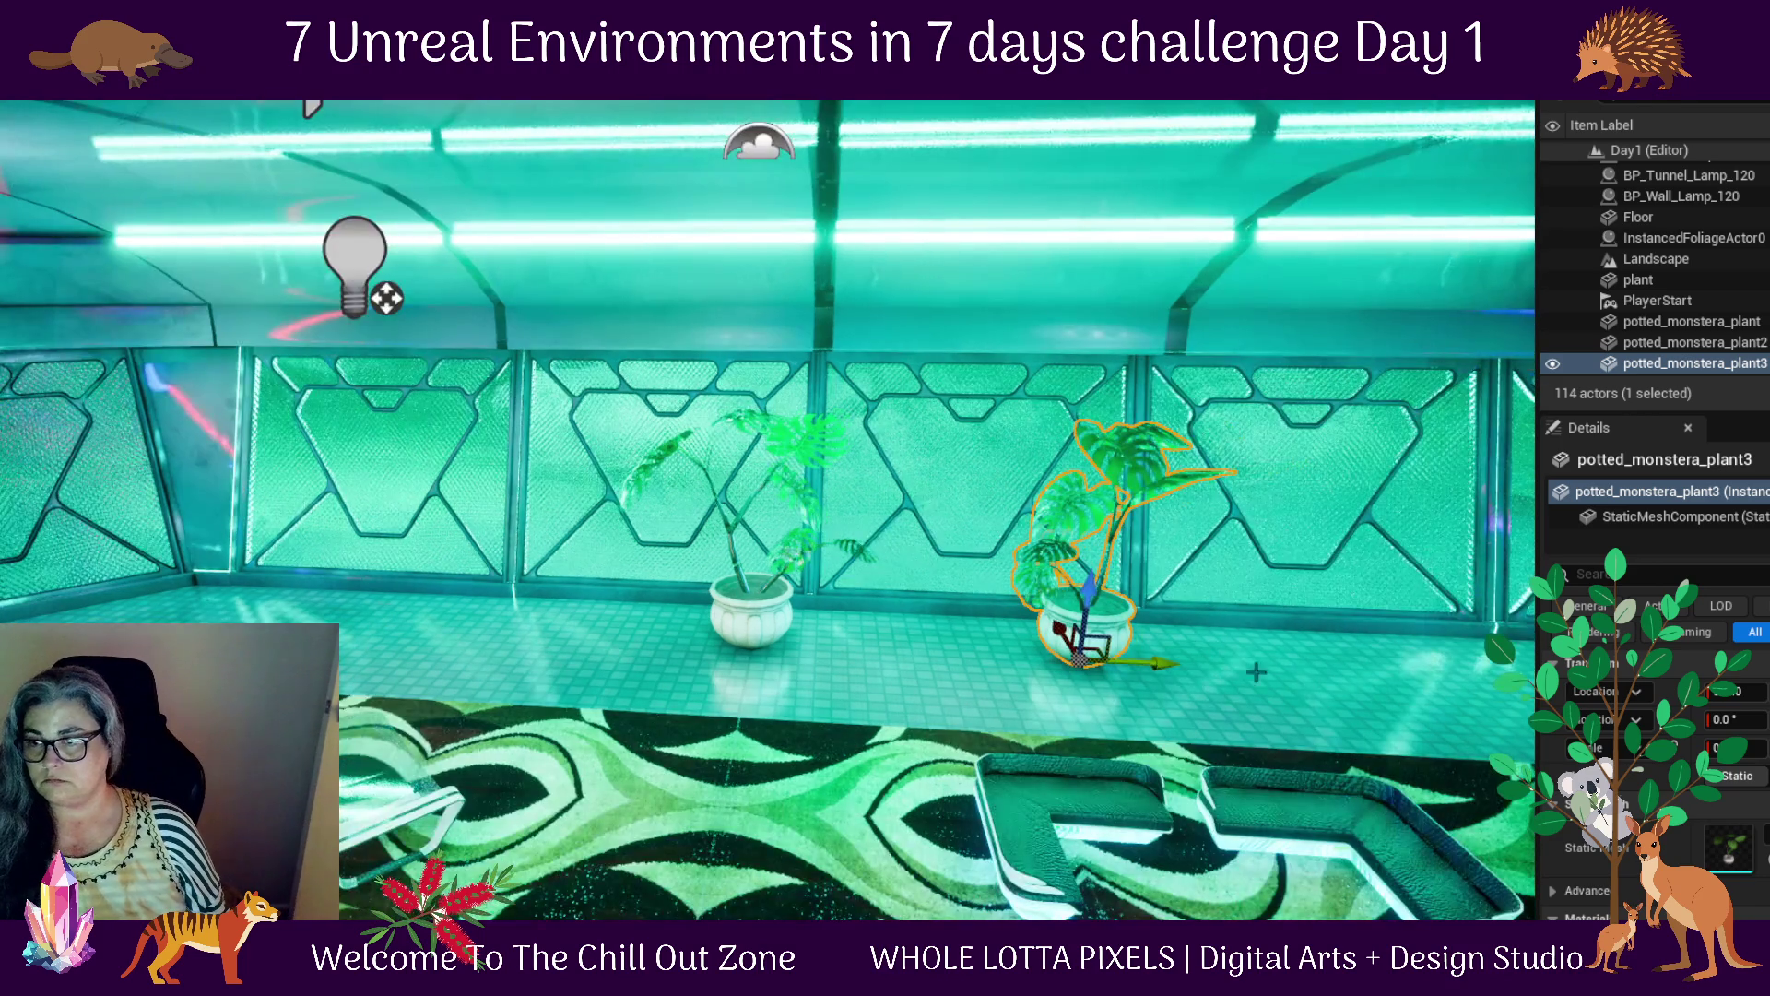
left_click_drag(1148, 662, 1455, 676)
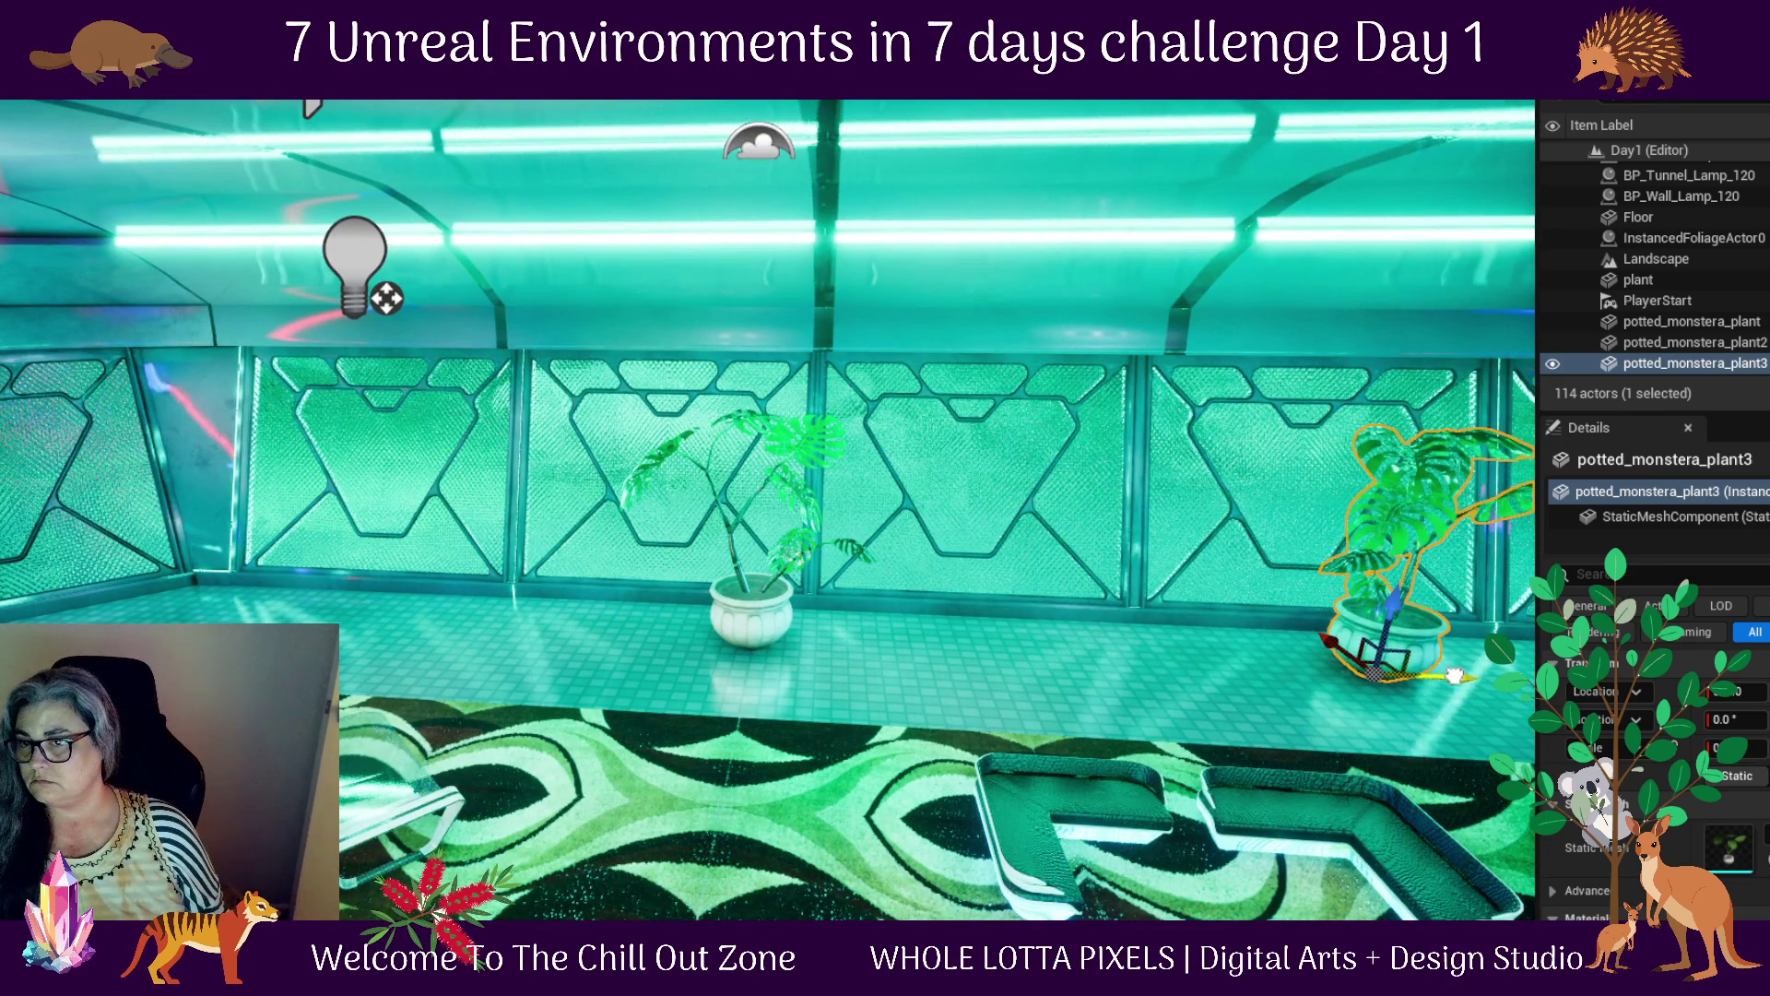
key("f")
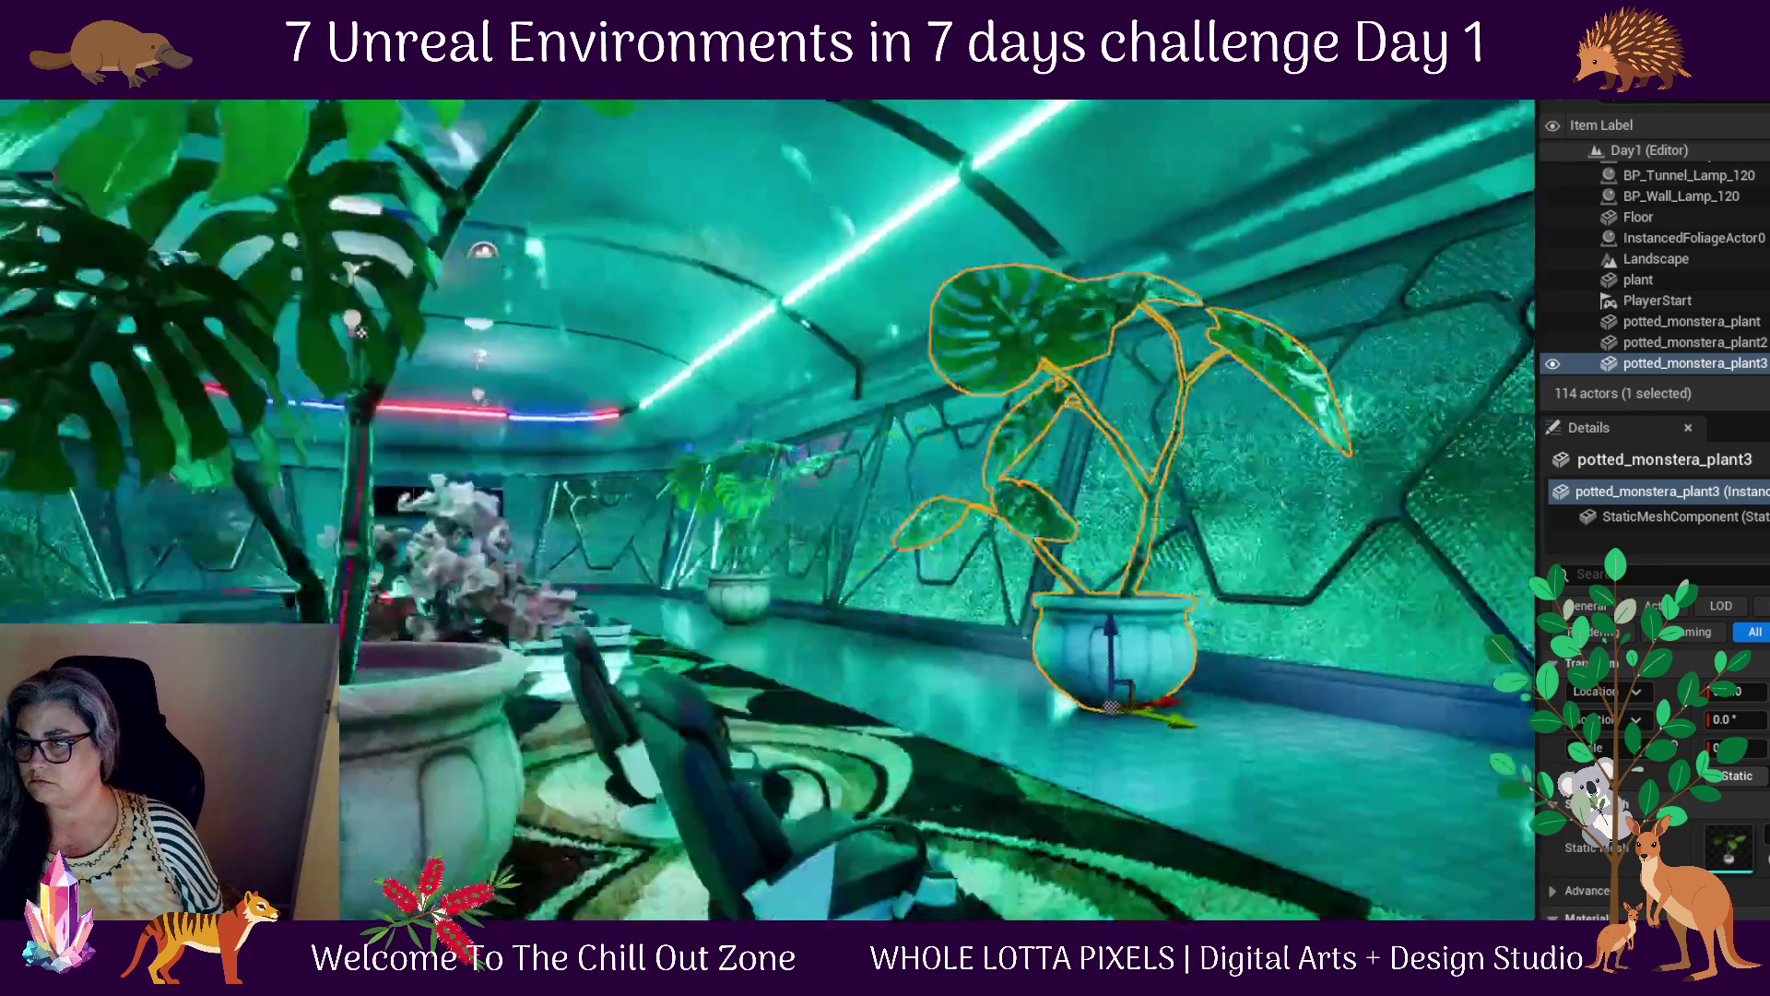
Move the bonsai off the carpet onto the floor by the wall between the monsteras
mouse_move(1012, 788)
left_mouse_down()
mouse_move(941, 789)
mouse_move(1134, 789)
left_mouse_up()
left_click_drag(730, 639, 716, 640)
left_click(731, 639)
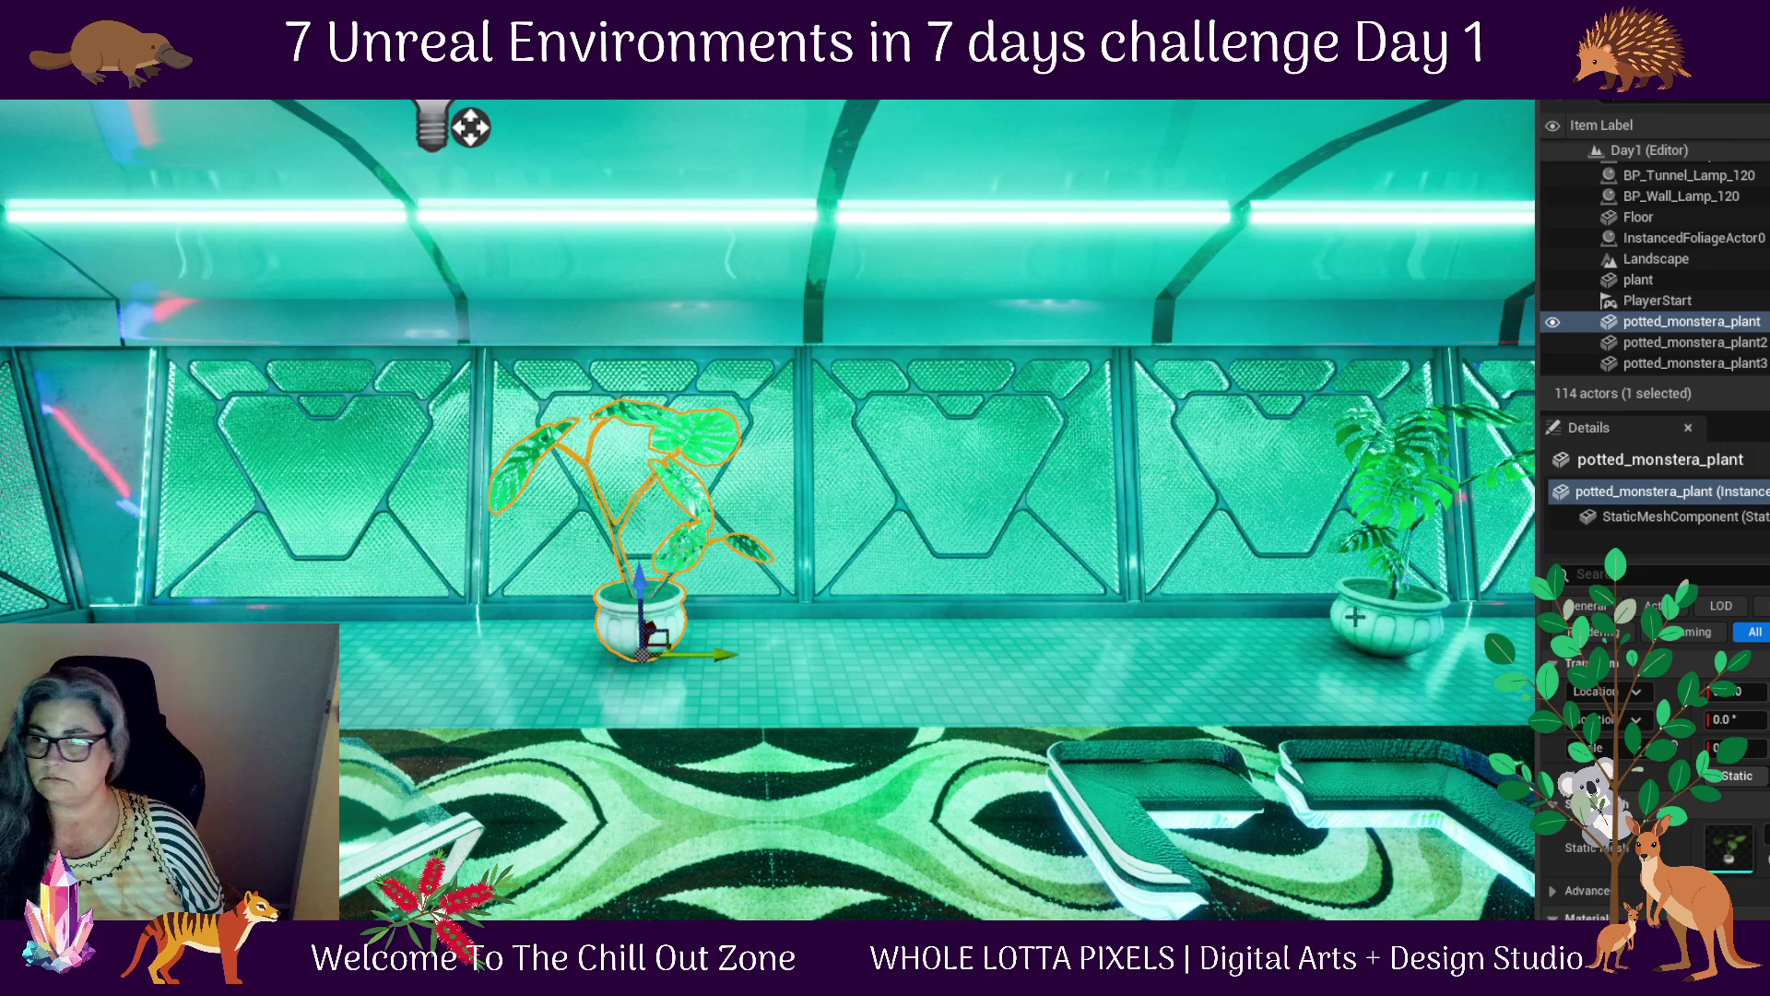
left_click(1695, 363)
key("f")
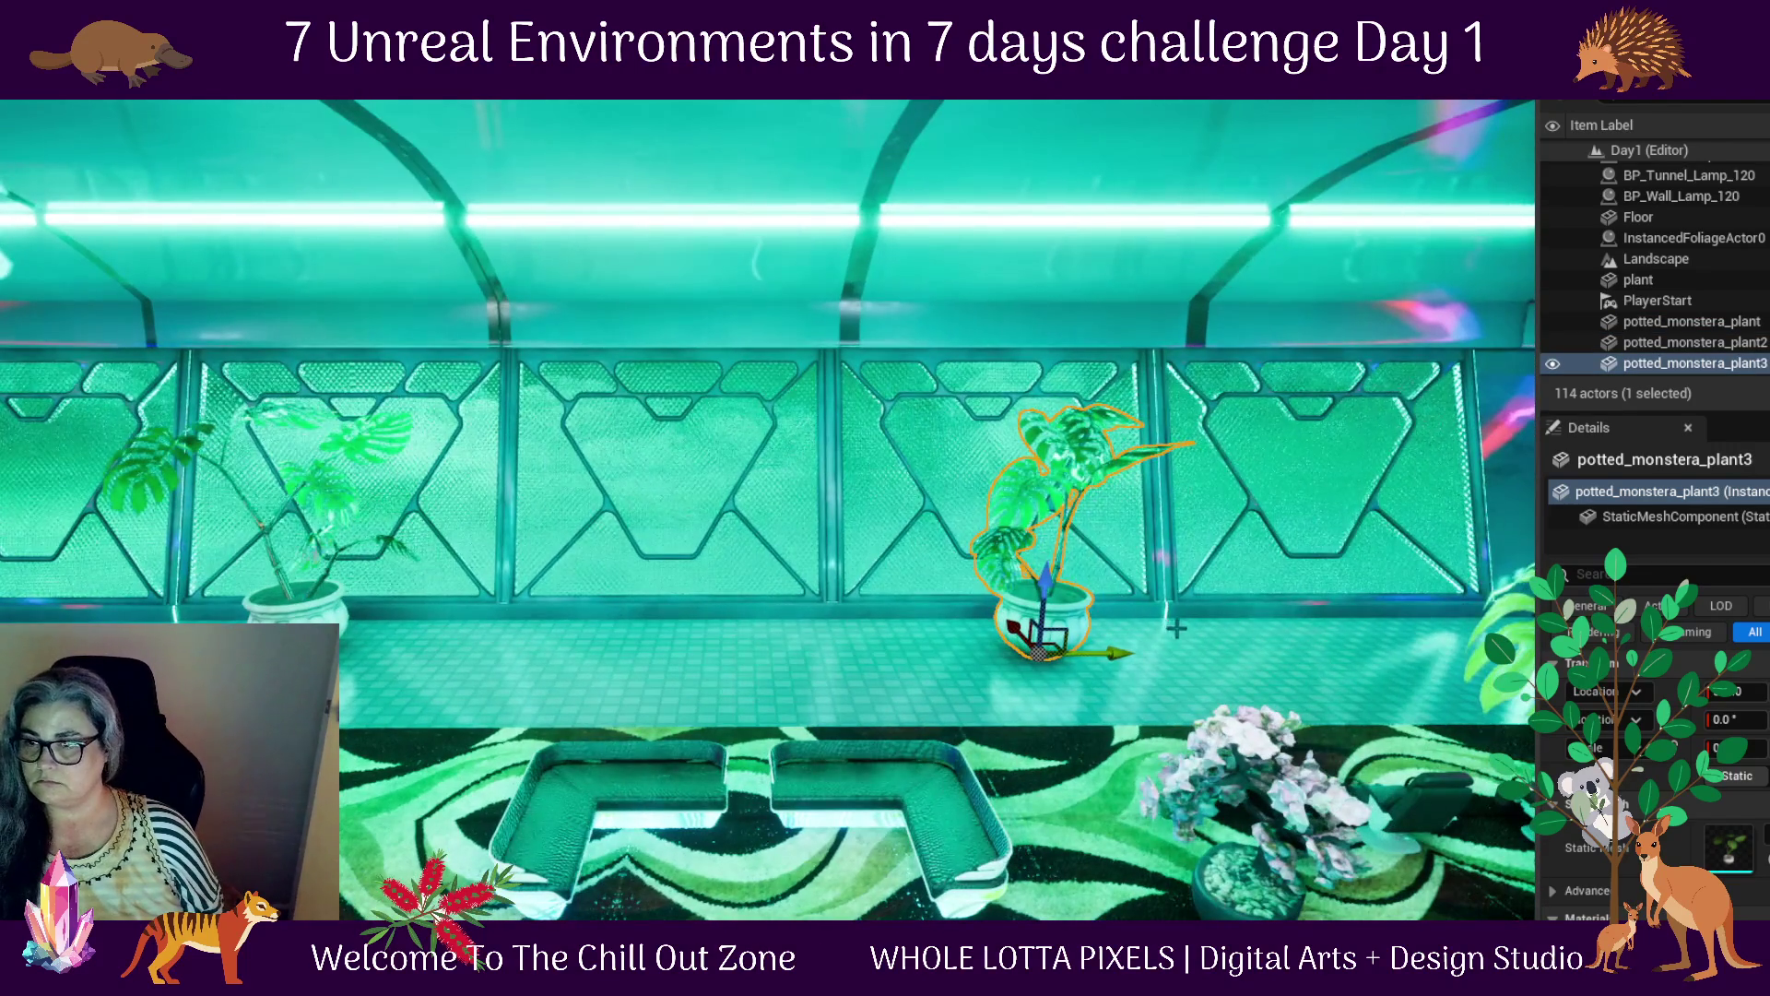
scroll(1089, 649, "down", 2)
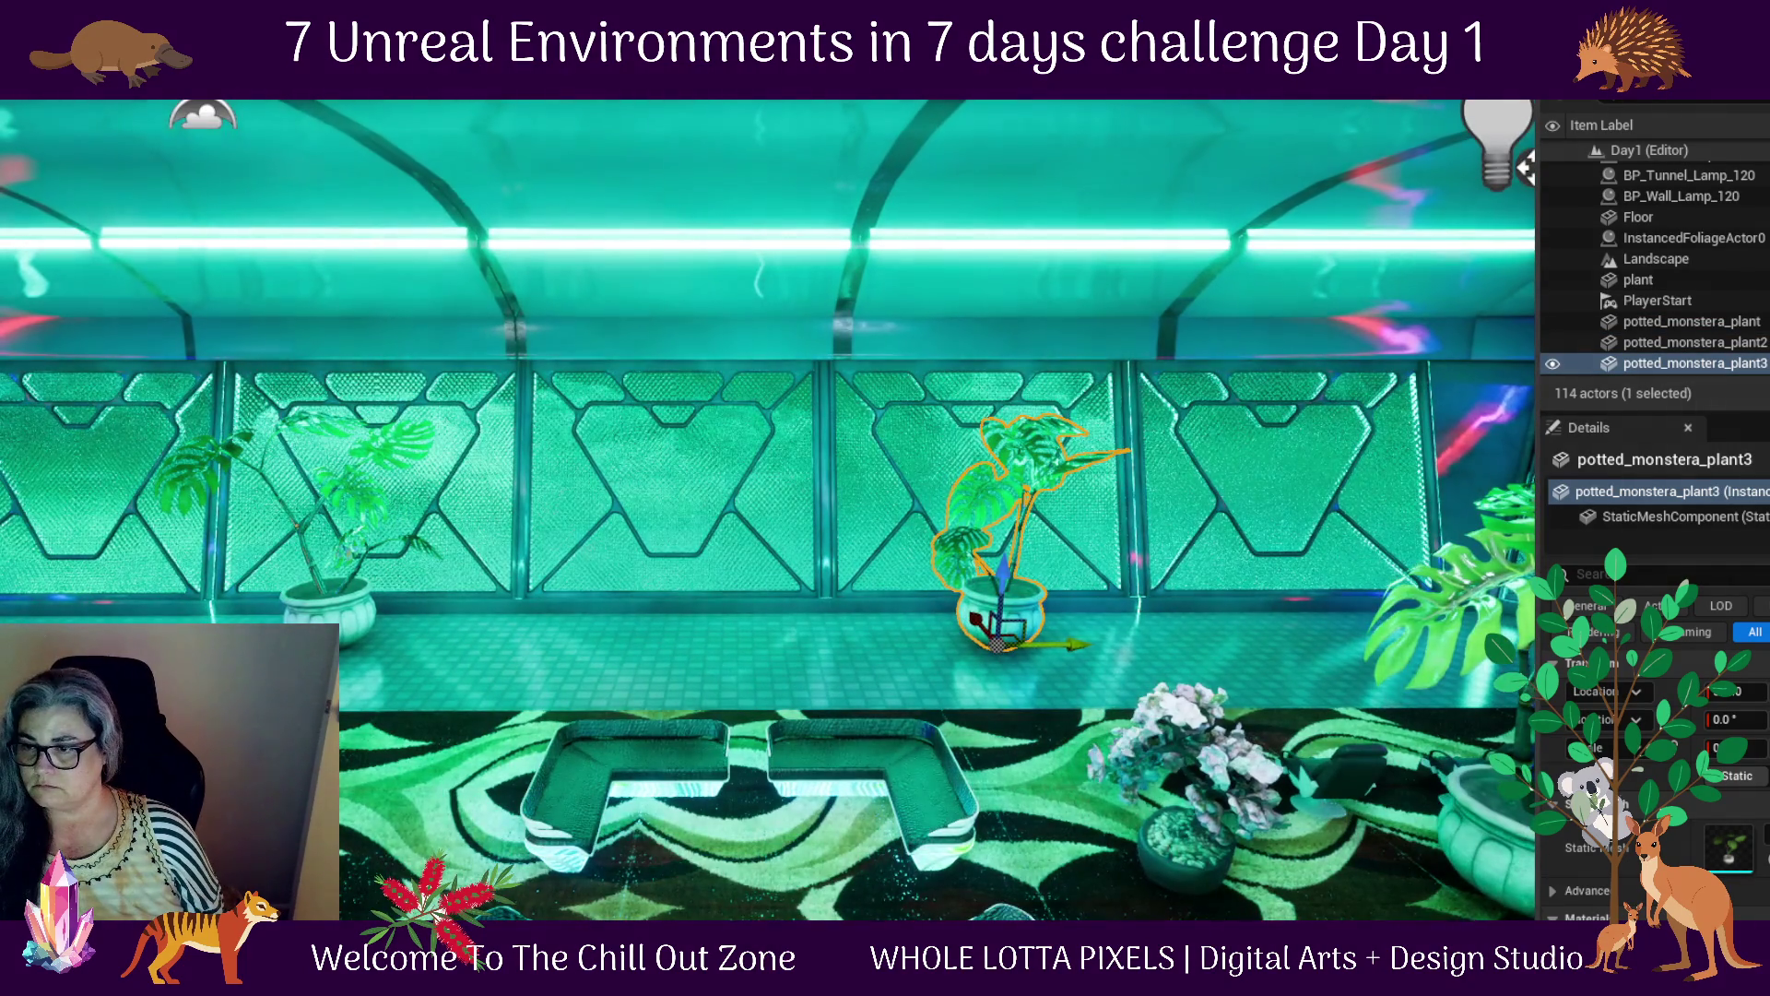
left_click(1639, 279)
mouse_move(1273, 853)
left_mouse_down()
mouse_move(1189, 701)
mouse_move(1085, 619)
mouse_move(729, 626)
left_mouse_up()
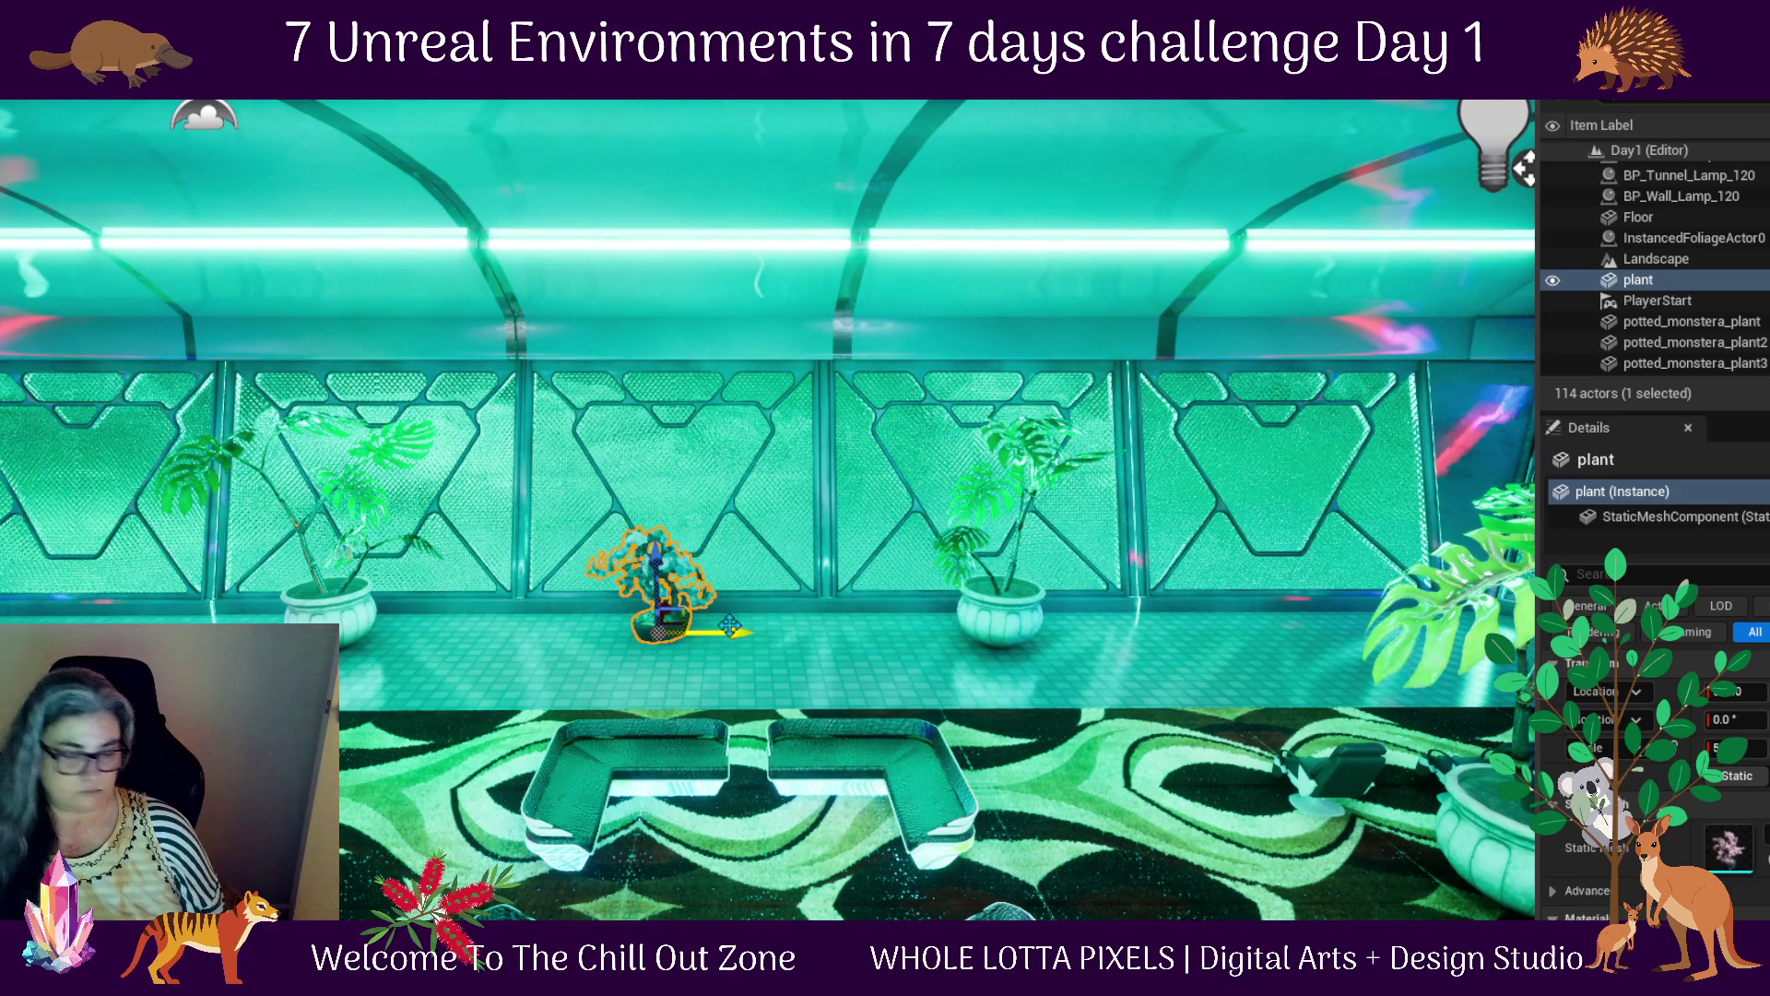
Rotate the bonsai about its vertical axis with the E gizmo
key("e")
left_click_drag(778, 697, 720, 687)
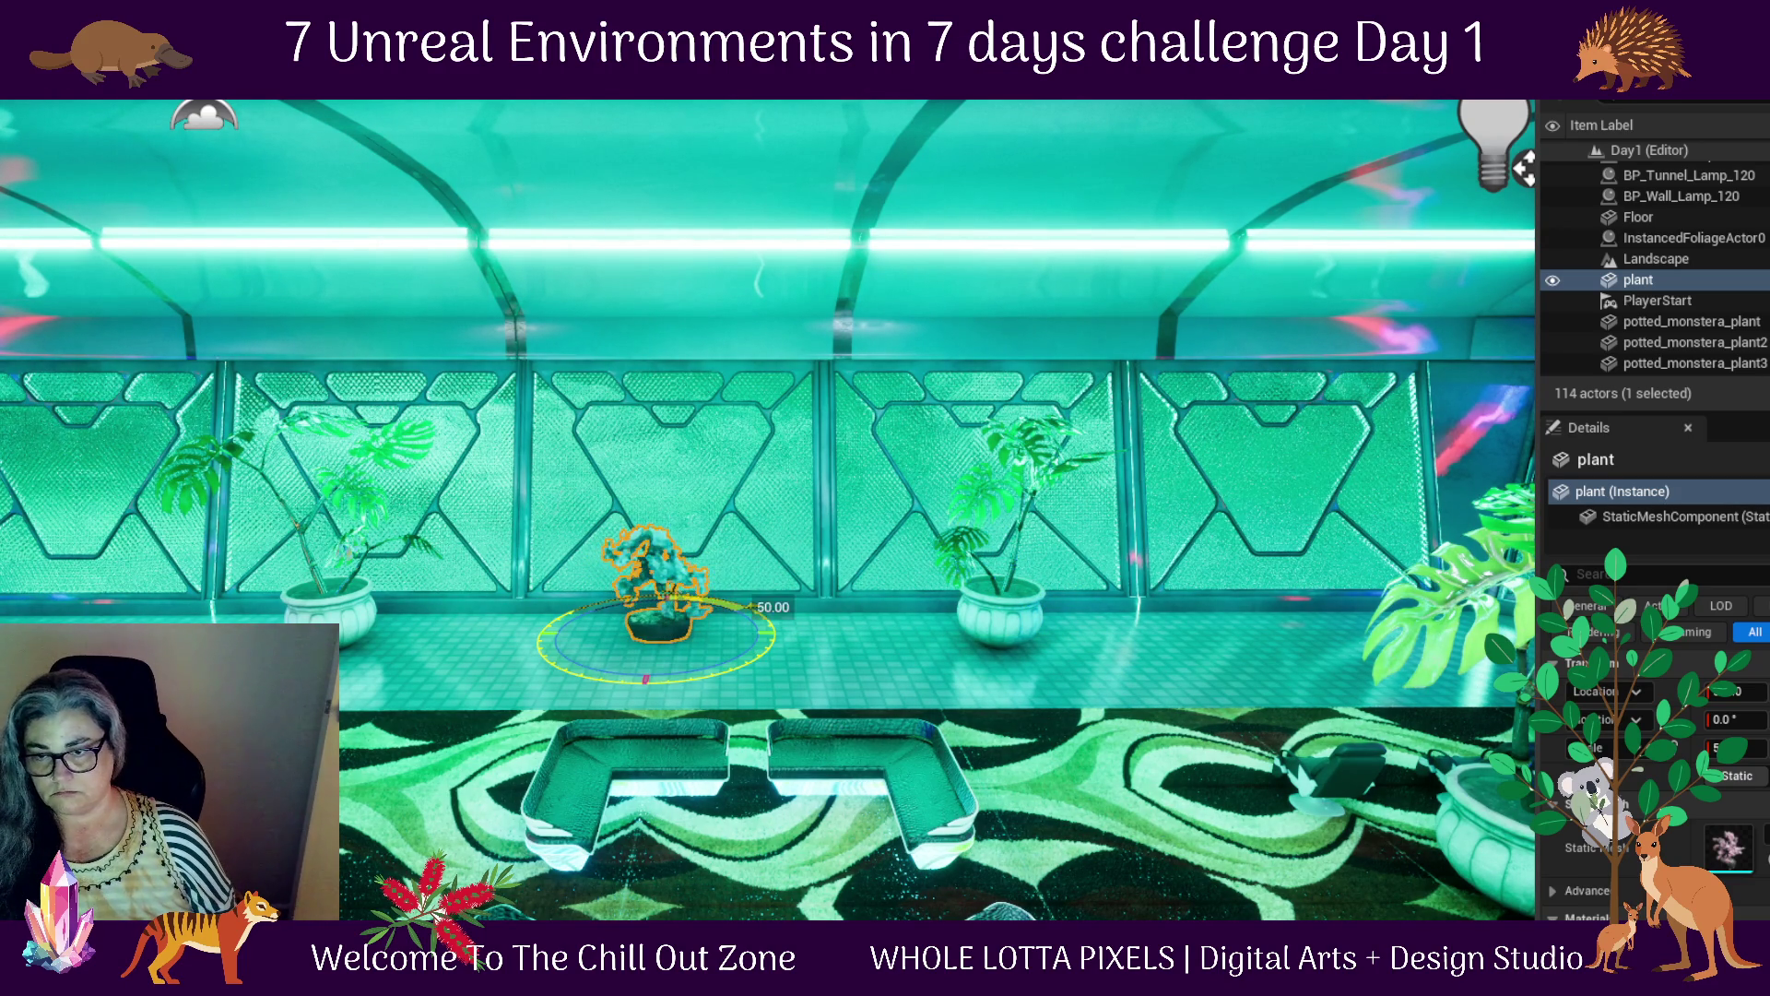
key("w")
Orbit down the corridor and add the left and middle monsteras to the selection
left_click_drag(720, 636, 904, 636)
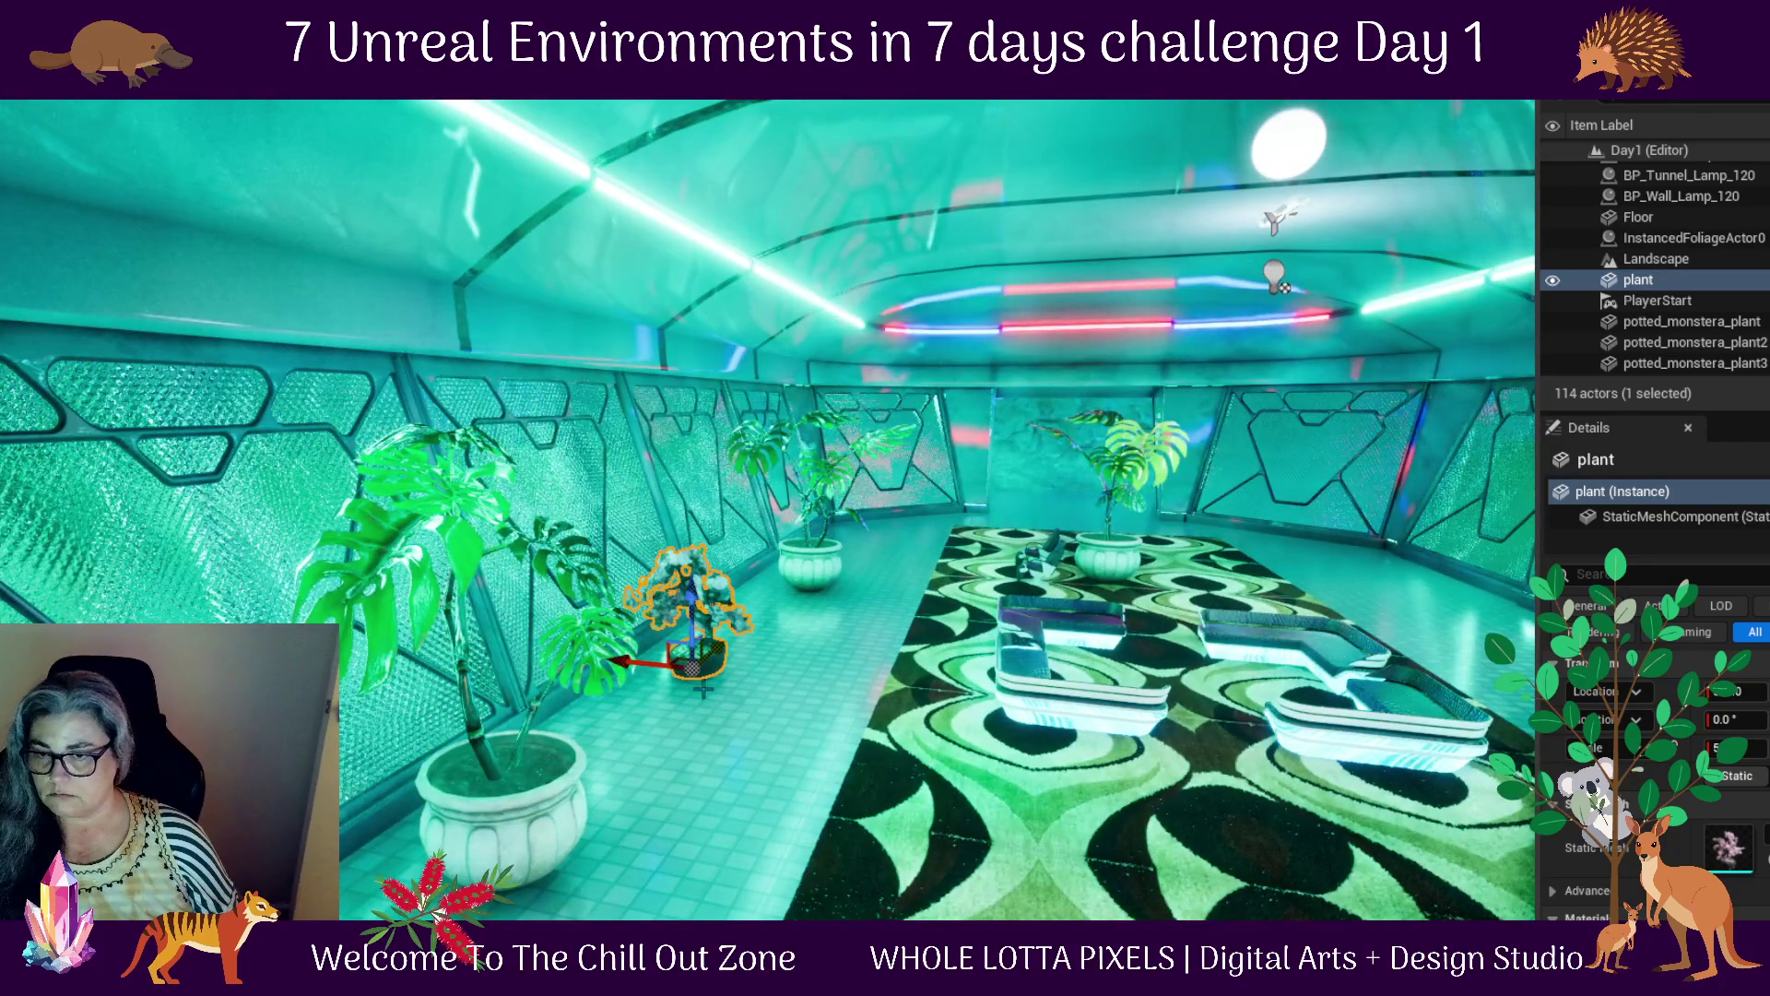
mouse_move(778, 695)
left_mouse_down()
mouse_move(1206, 773)
mouse_move(1154, 726)
left_mouse_up()
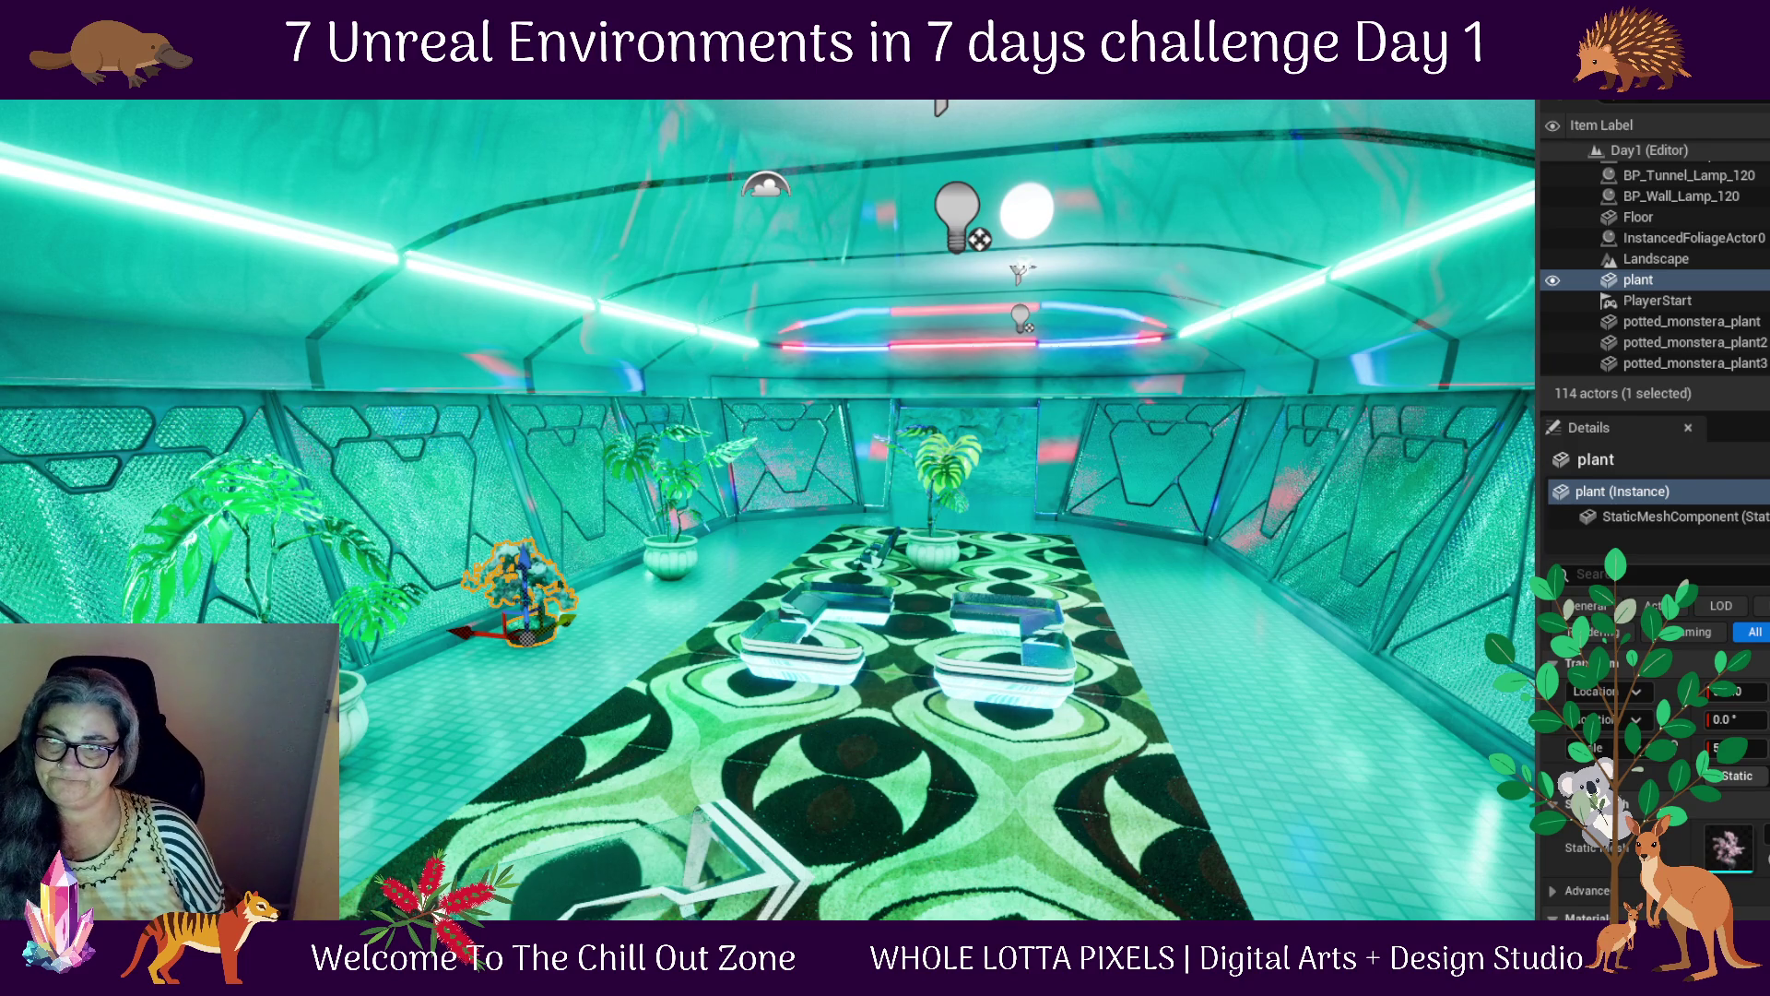
left_click(267, 516, "ctrl")
left_click(672, 544, "ctrl")
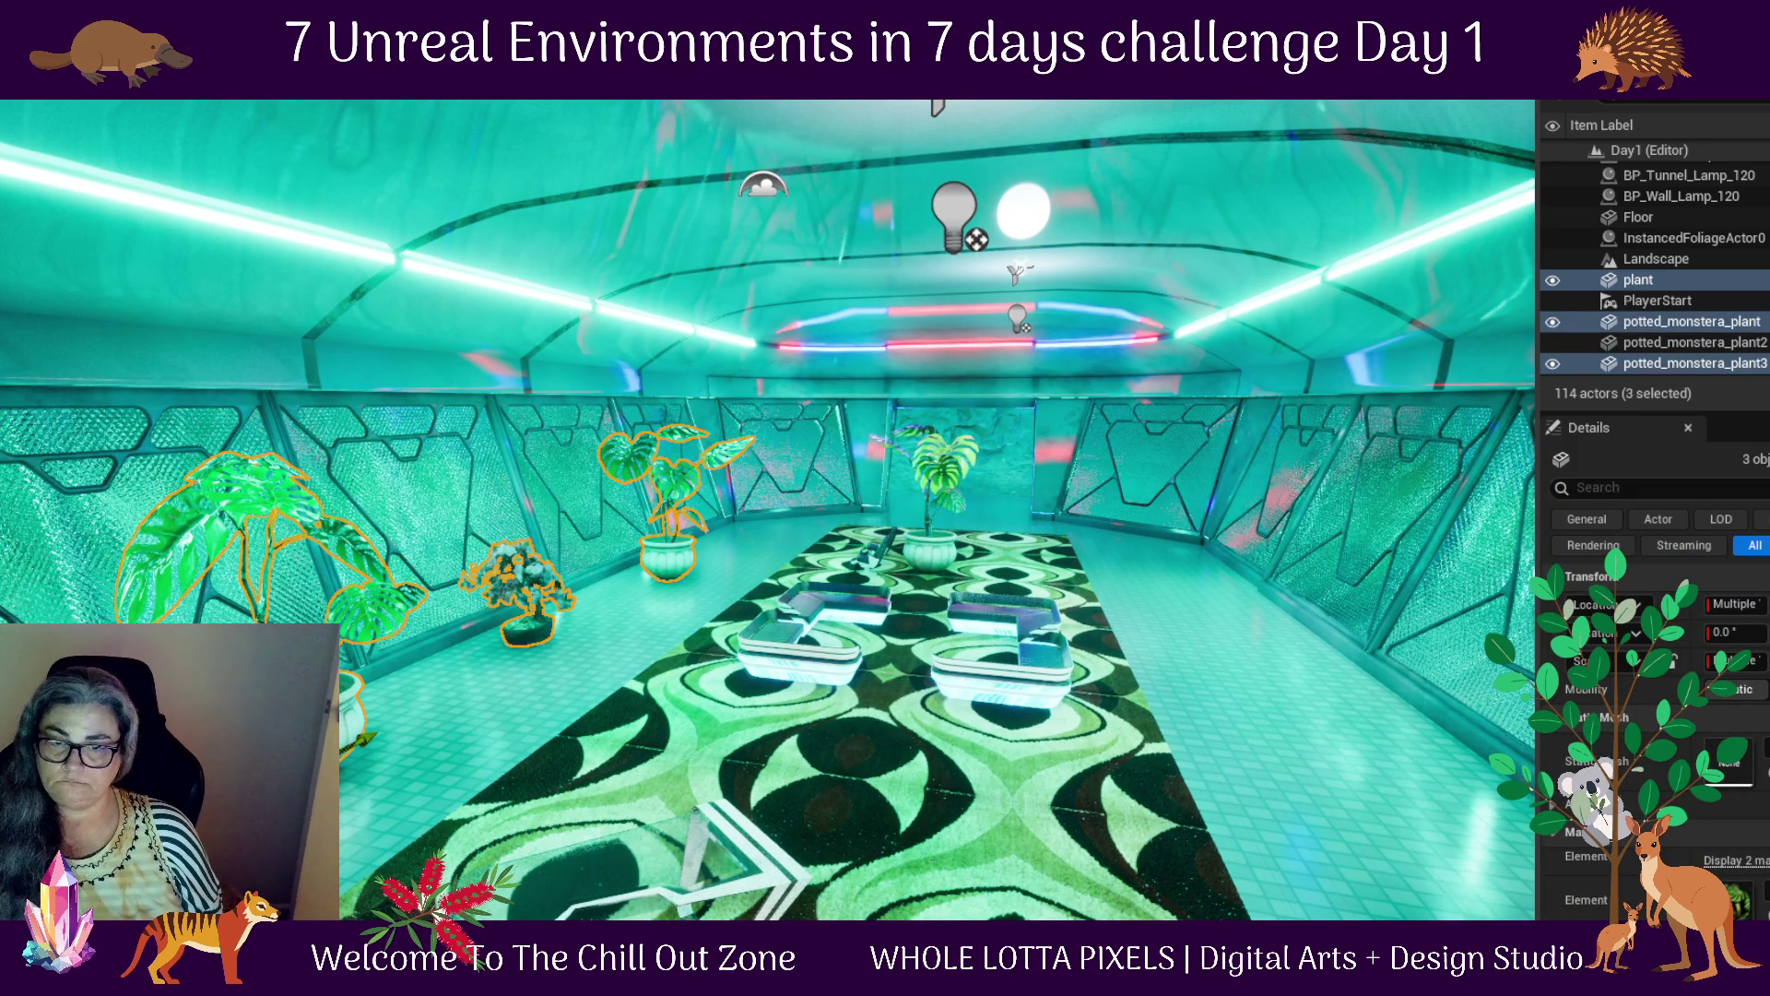
Alt-drag copies of the three selected monsteras over to the right wall
mouse_move(365, 740)
left_mouse_down()
mouse_move(889, 711)
mouse_move(1354, 899)
mouse_move(1314, 886)
left_mouse_up()
scroll(1314, 885, "down", 3)
left_click_drag(1048, 809, 1425, 651)
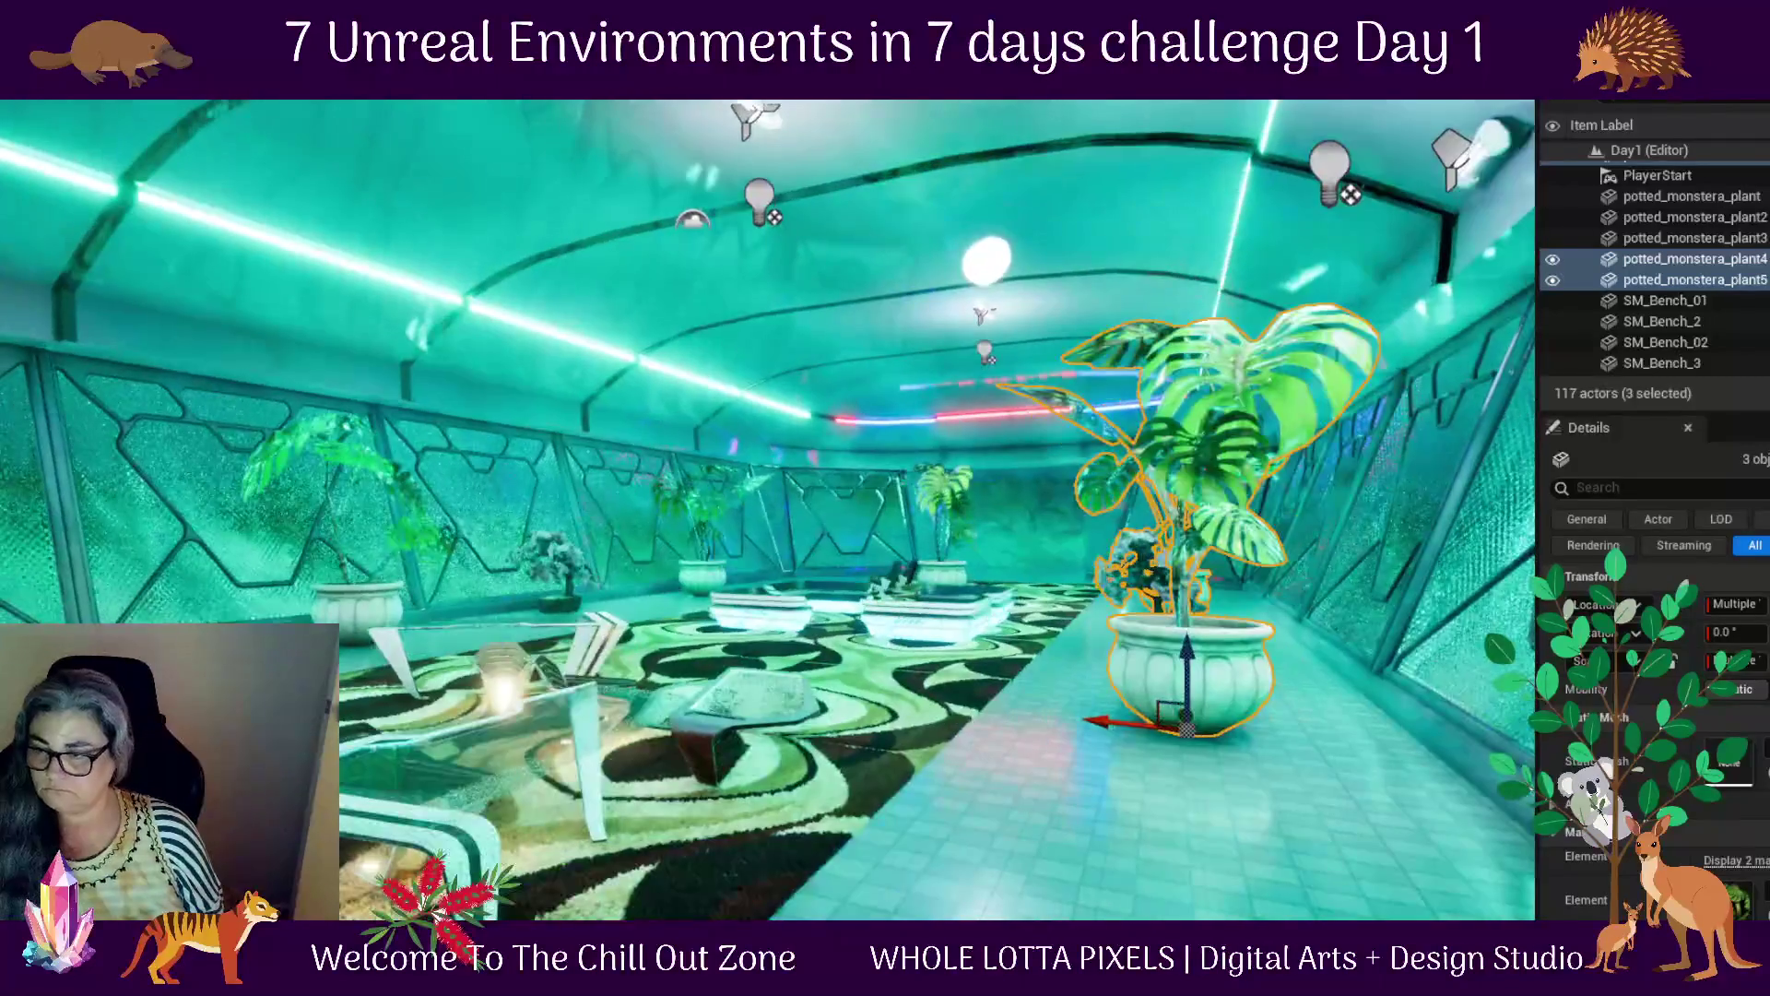
mouse_move(1065, 722)
left_mouse_down()
mouse_move(830, 719)
mouse_move(959, 710)
left_mouse_up()
left_click_drag(1240, 741, 1250, 739)
Rotate plant2 and potted_monstera_plant5 on yaw, then select potted_monstera_plant4
left_click(1185, 567)
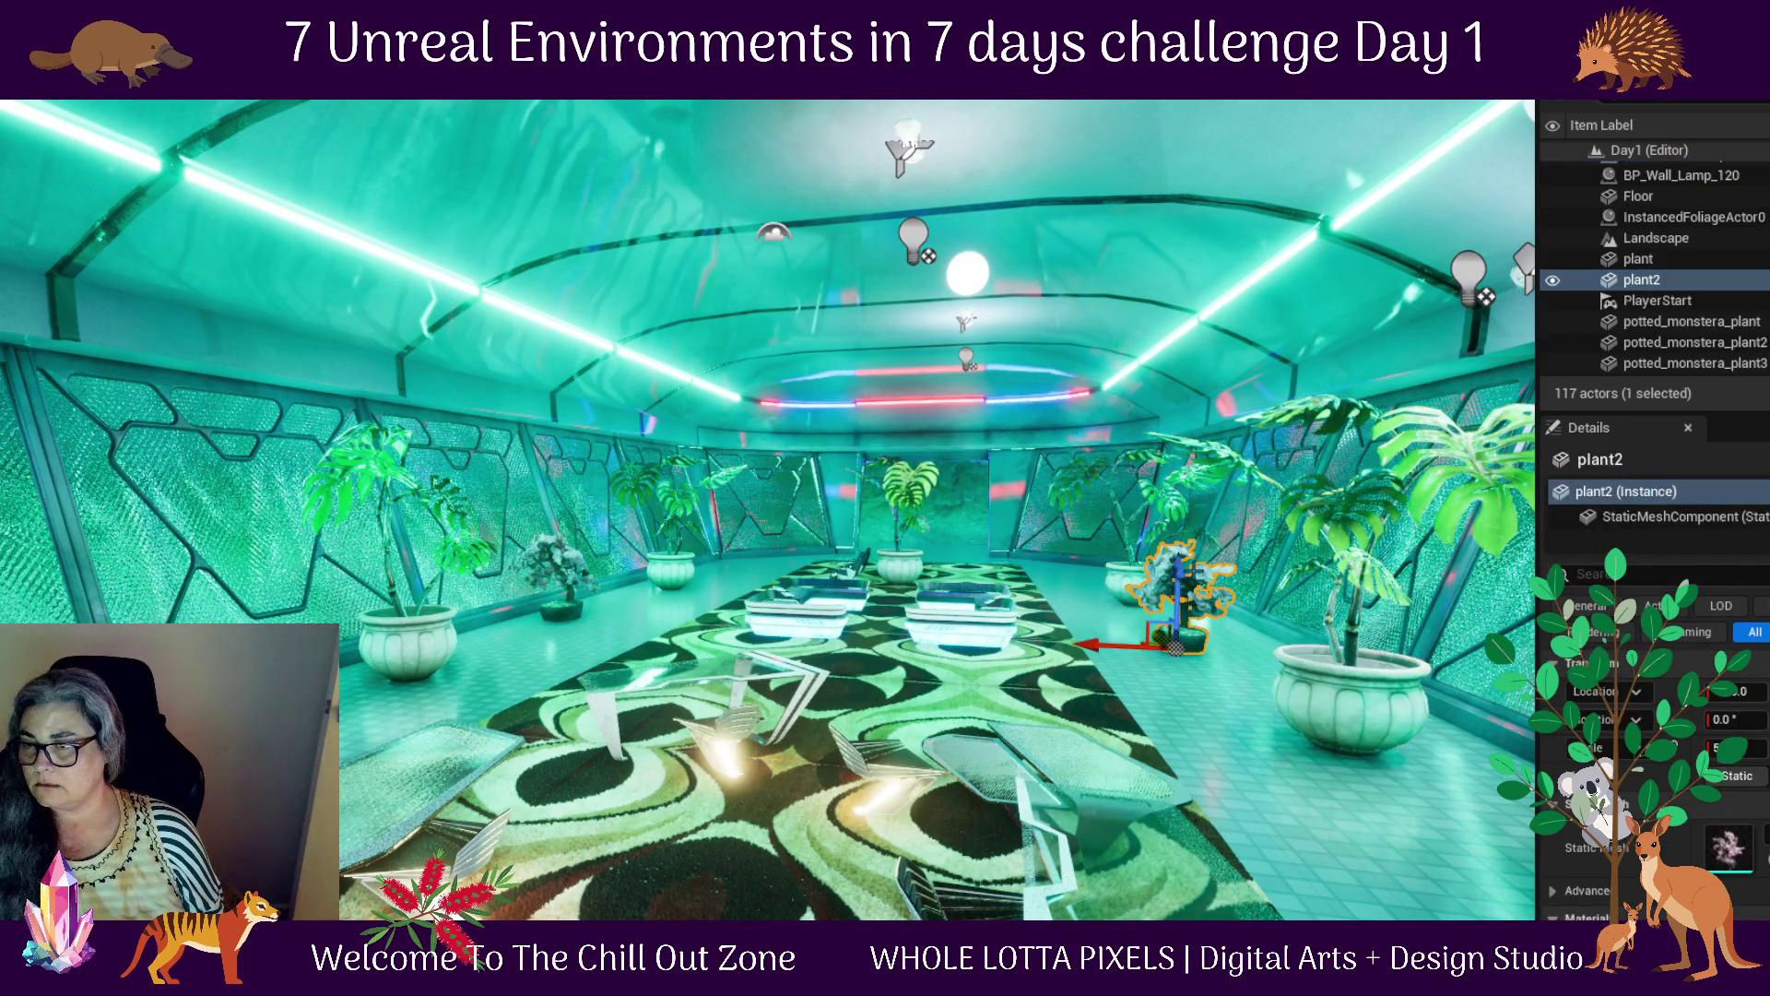
key("e")
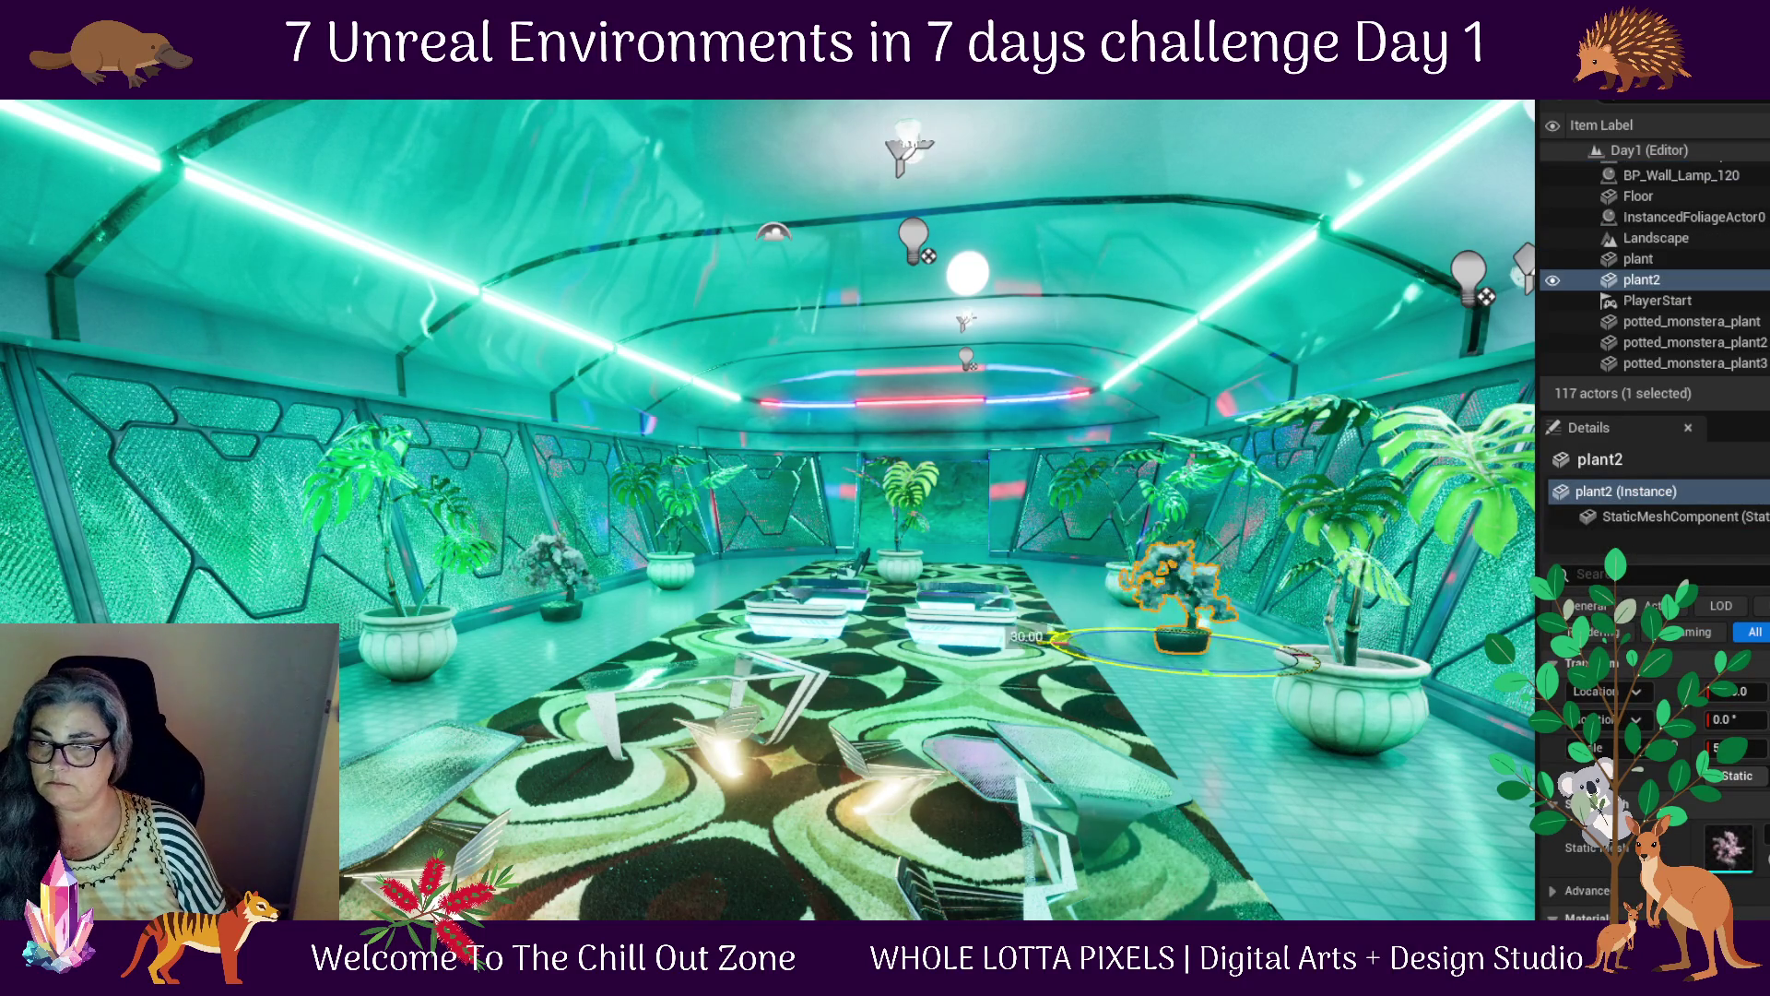
left_click_drag(1121, 662, 1300, 660)
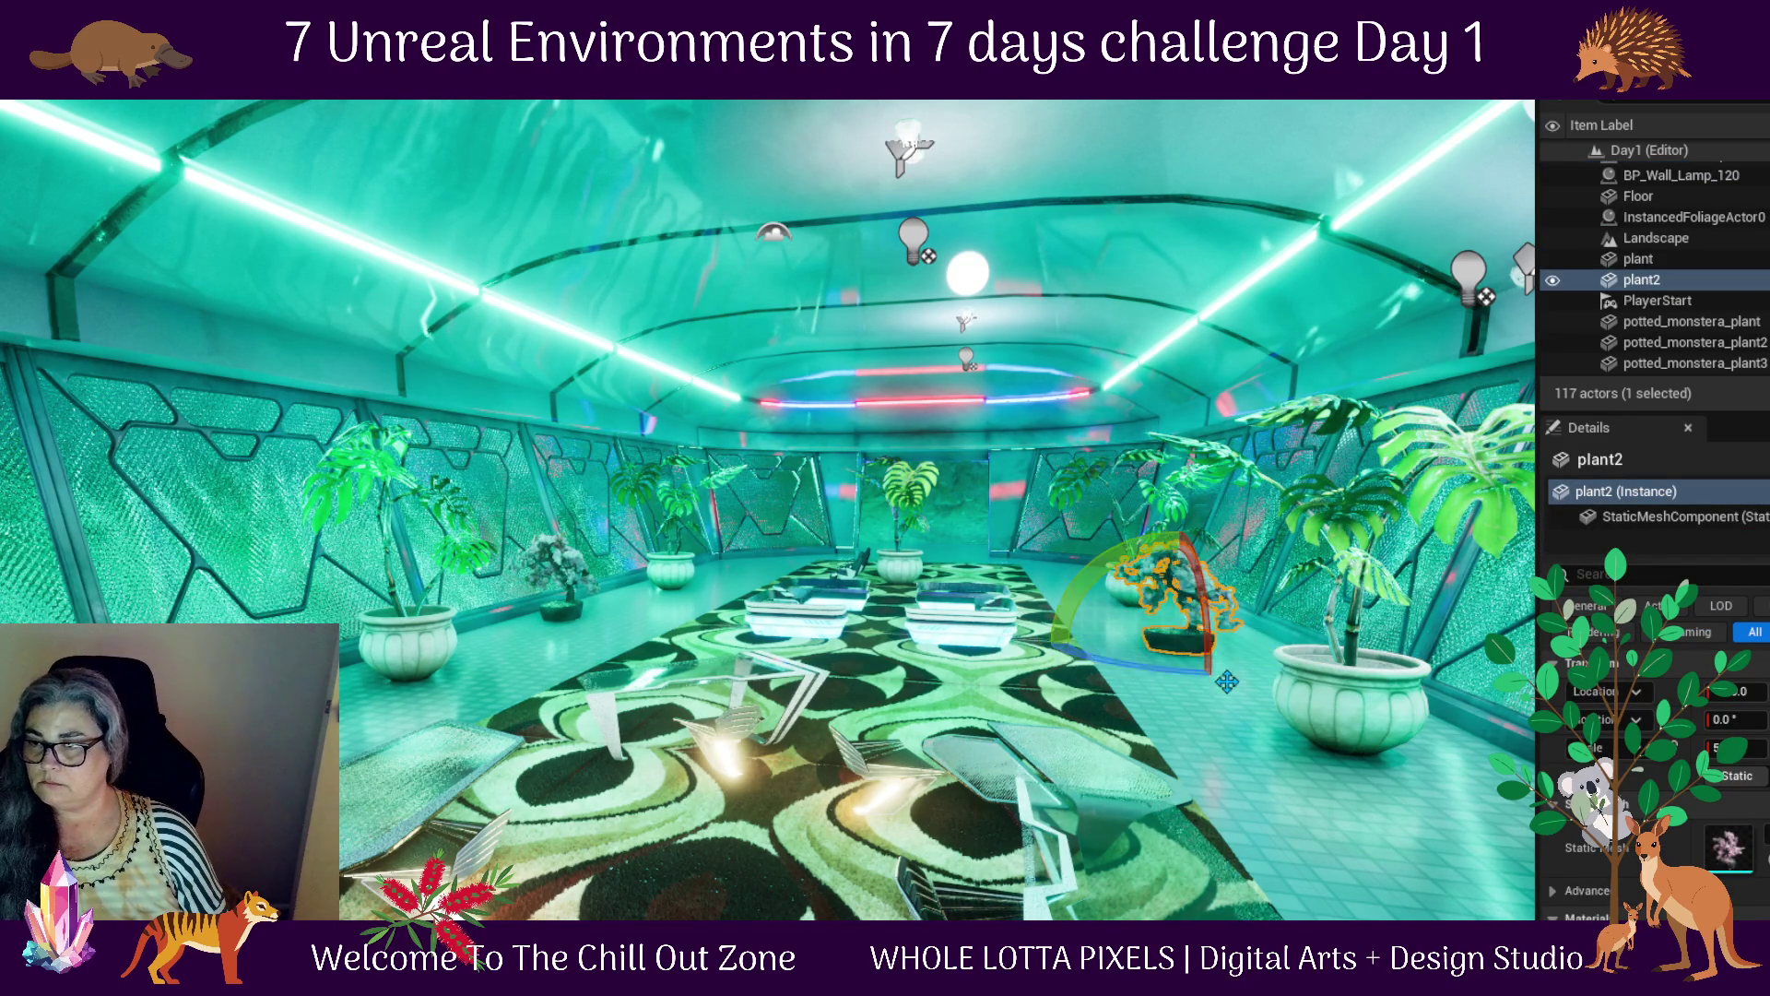
left_click(1358, 696)
left_click_drag(1309, 775, 1402, 776)
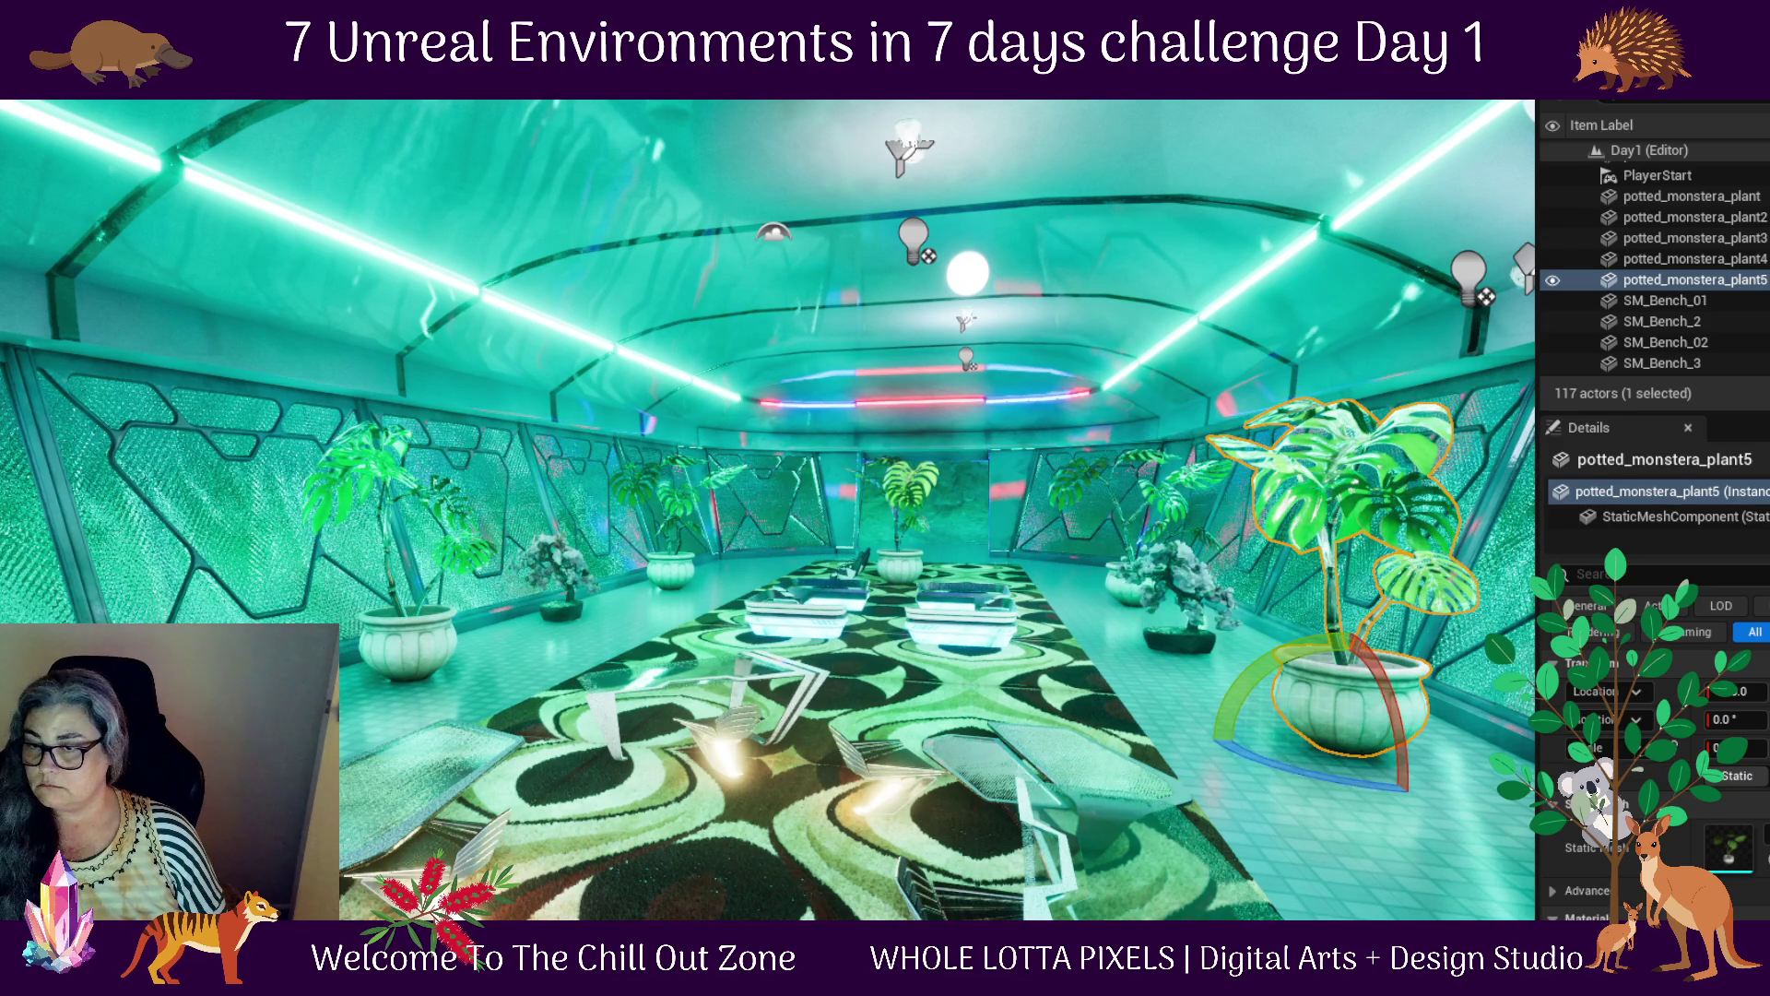
left_click(1167, 597)
left_click_drag(1069, 657, 1118, 489)
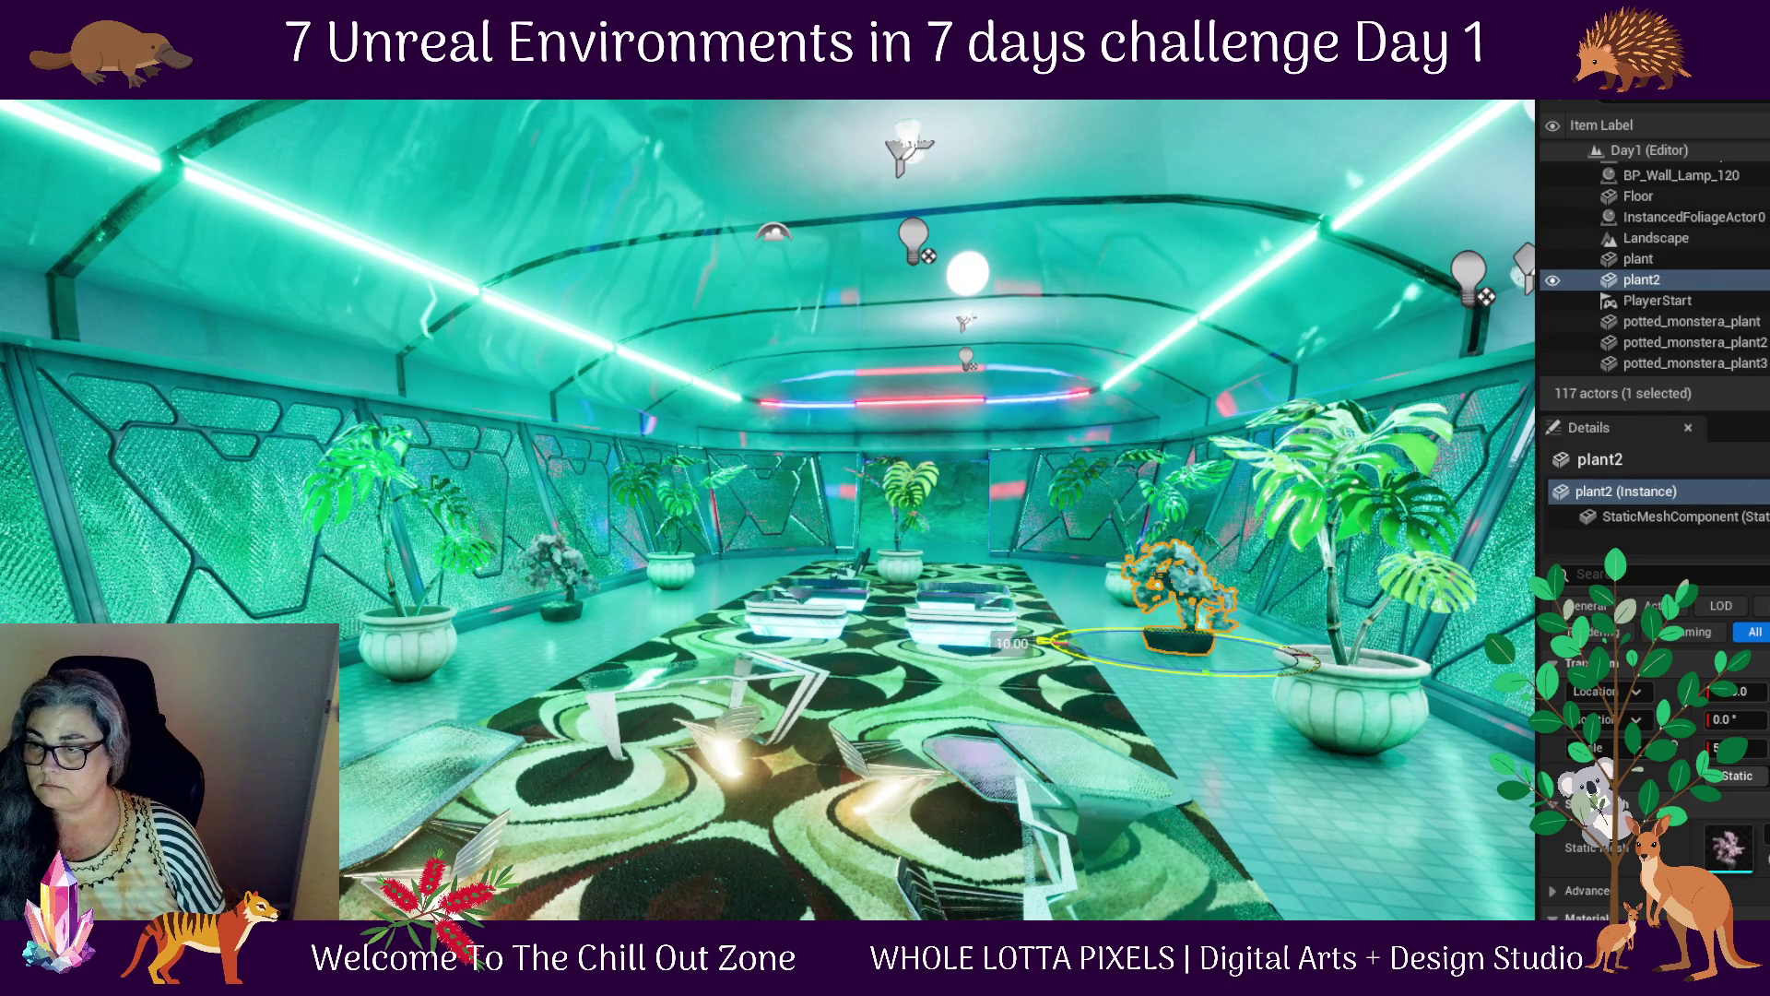
left_click(1152, 461)
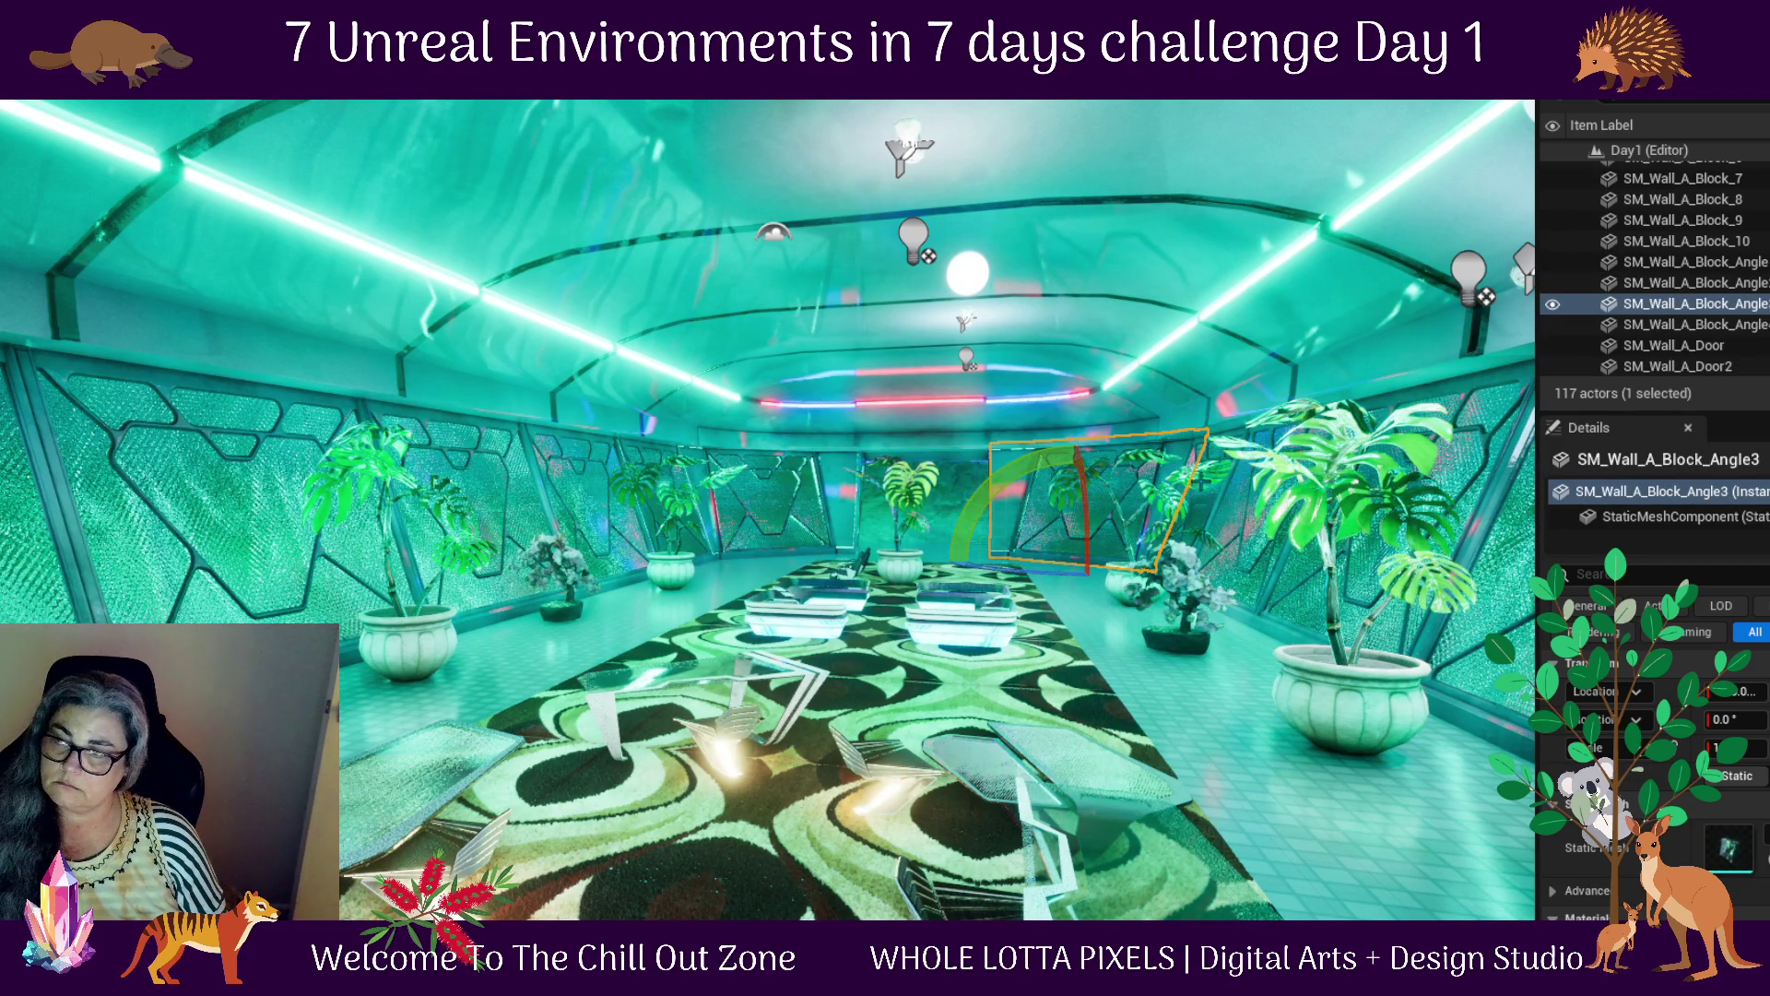
left_click(1148, 516)
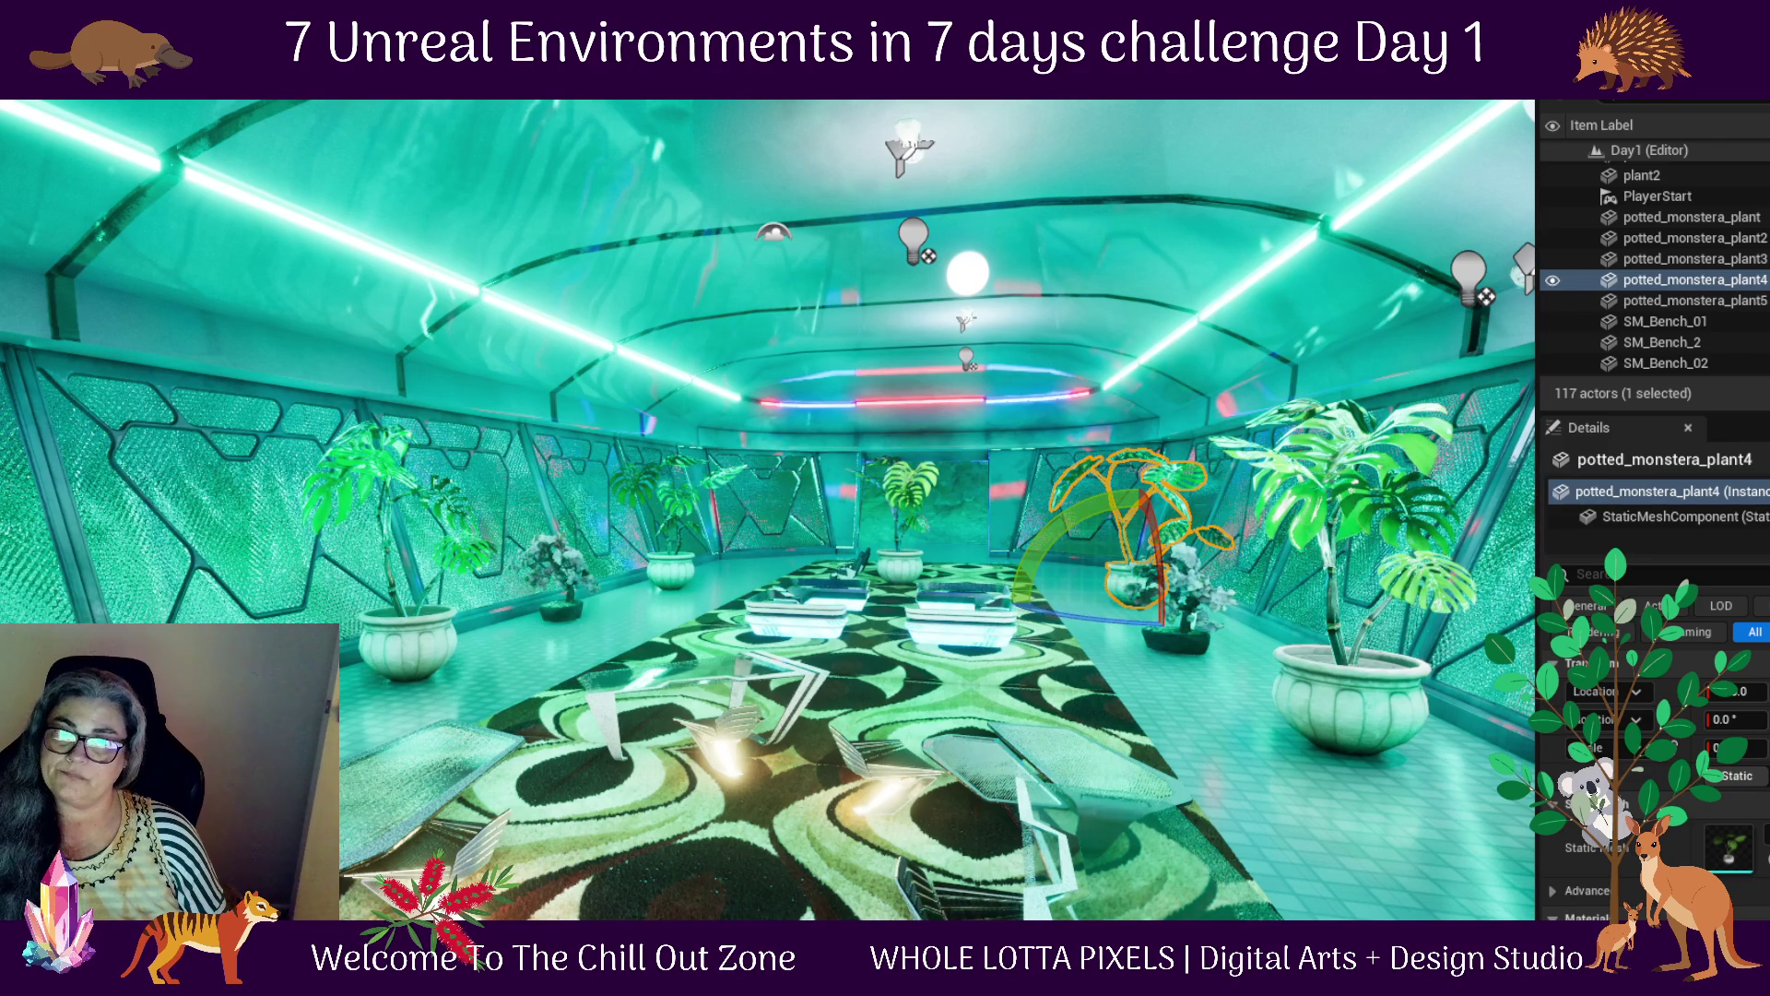
key("alt+p")
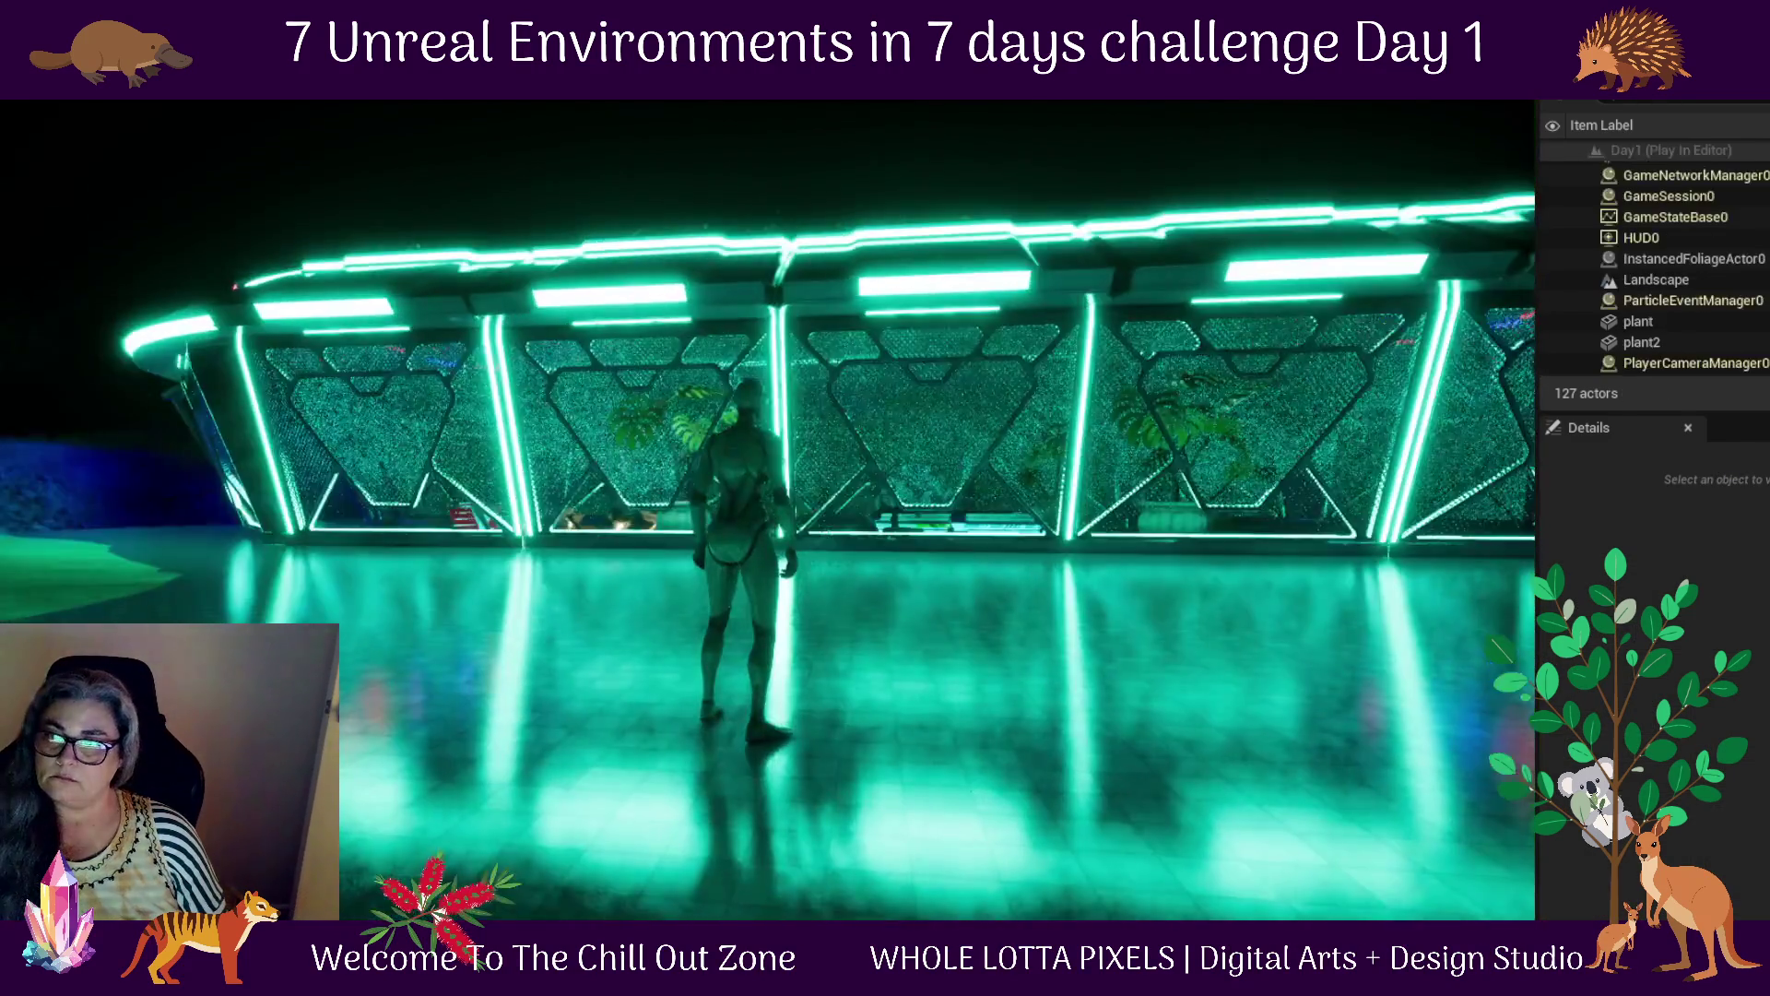
mouse_move(767, 510)
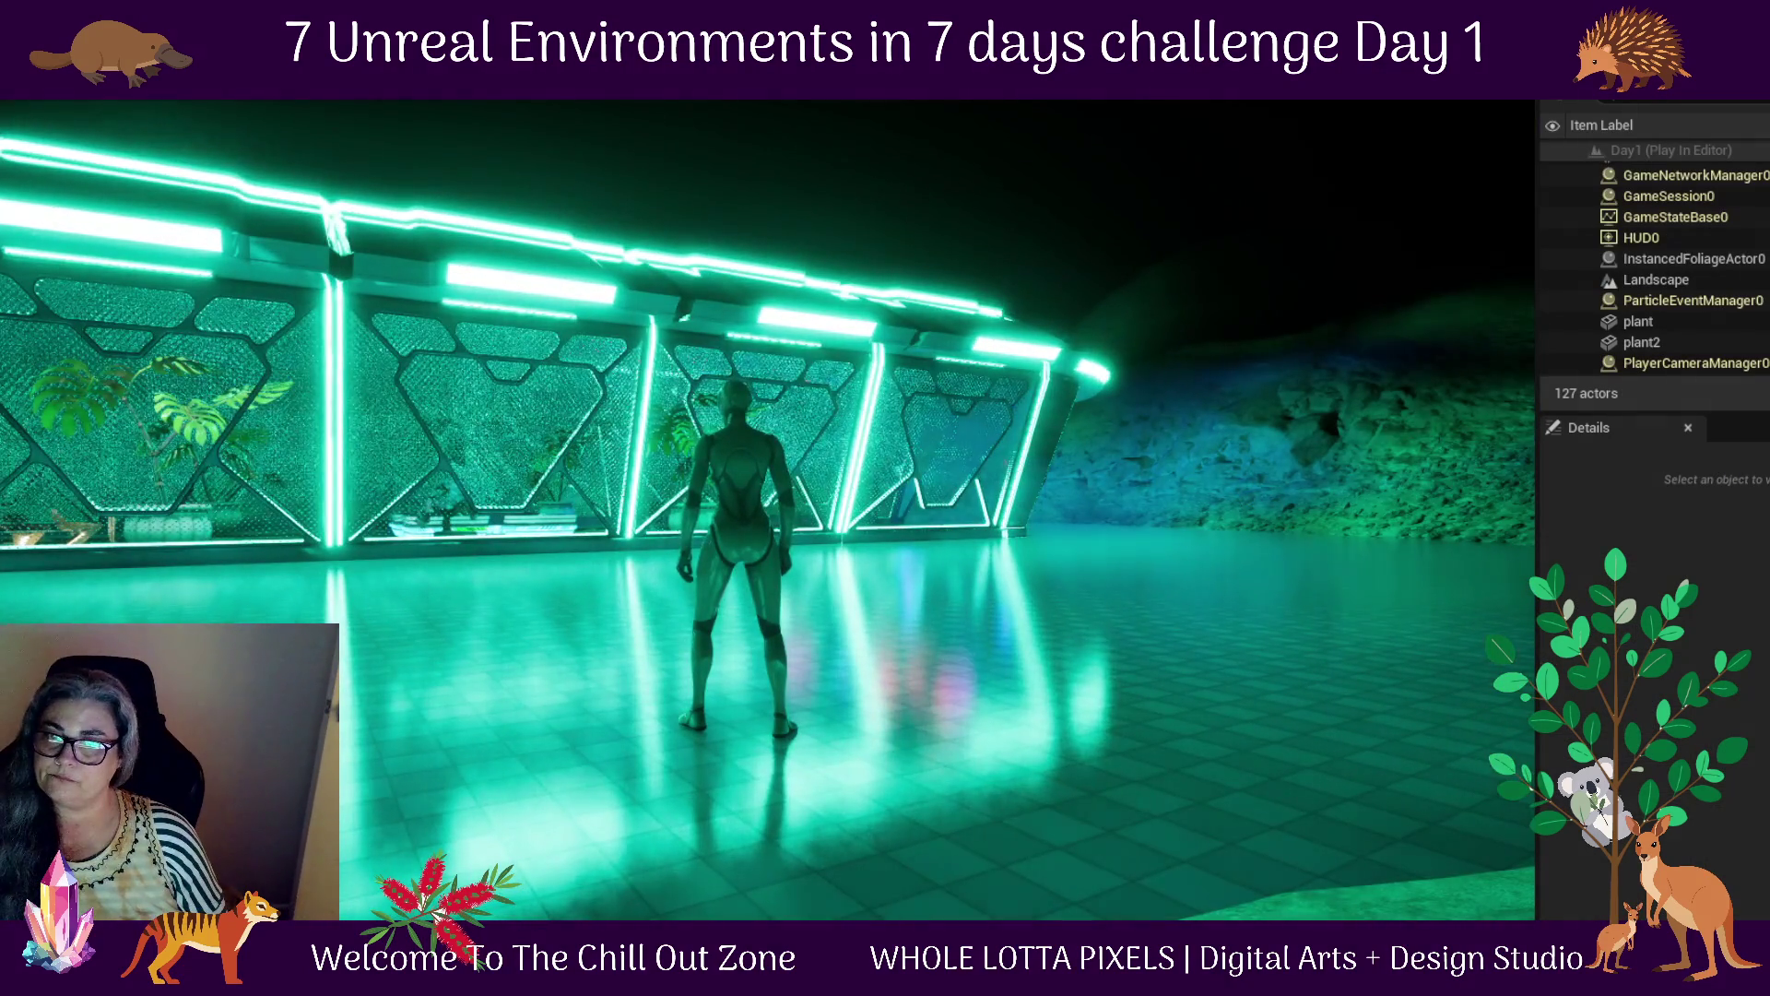
key("w")
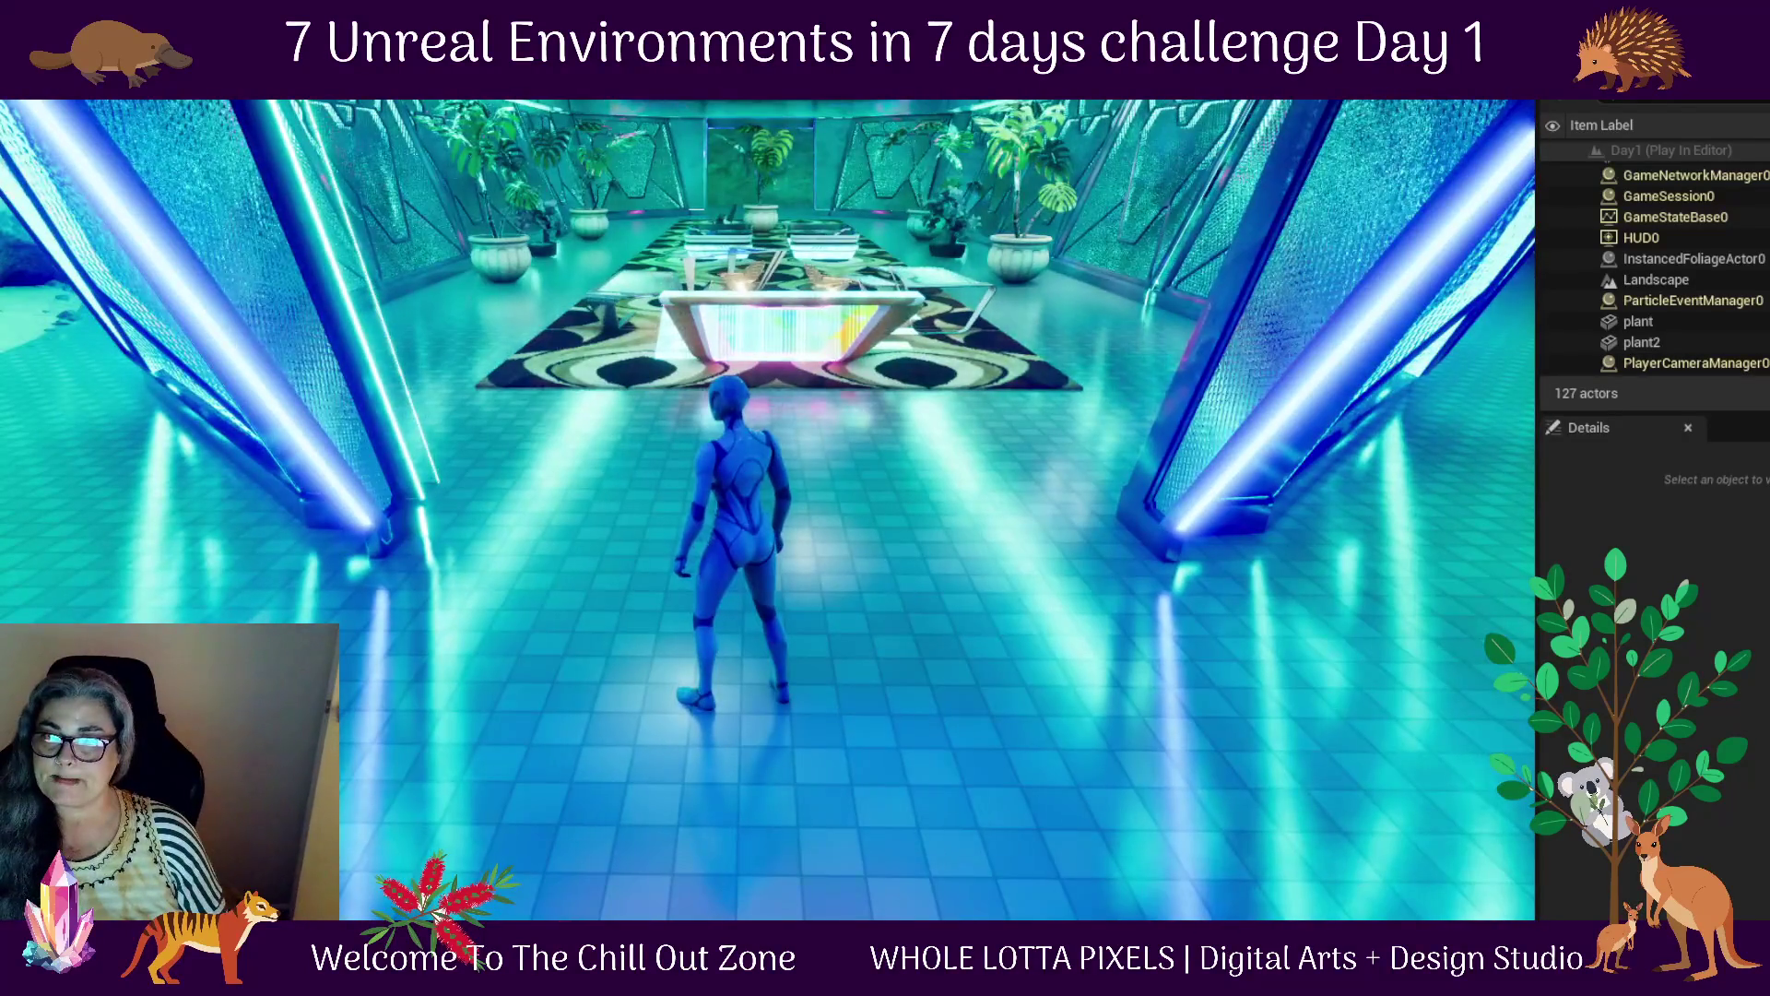
key("w")
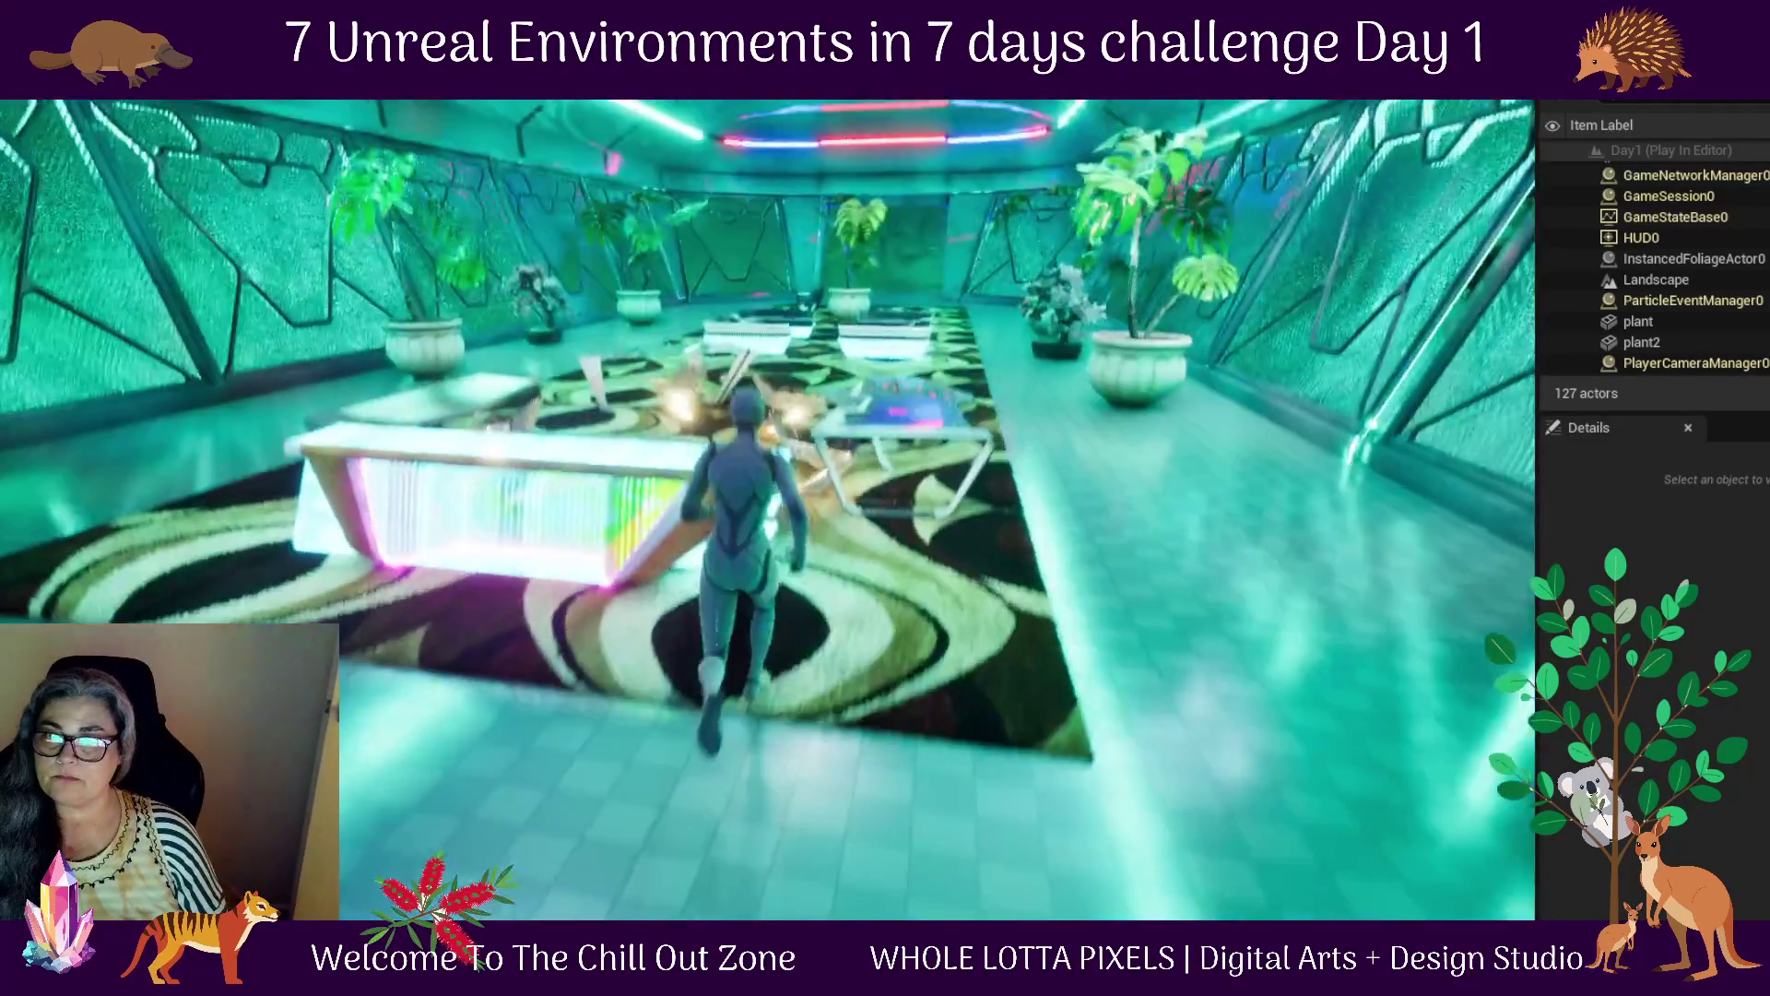
key("Escape")
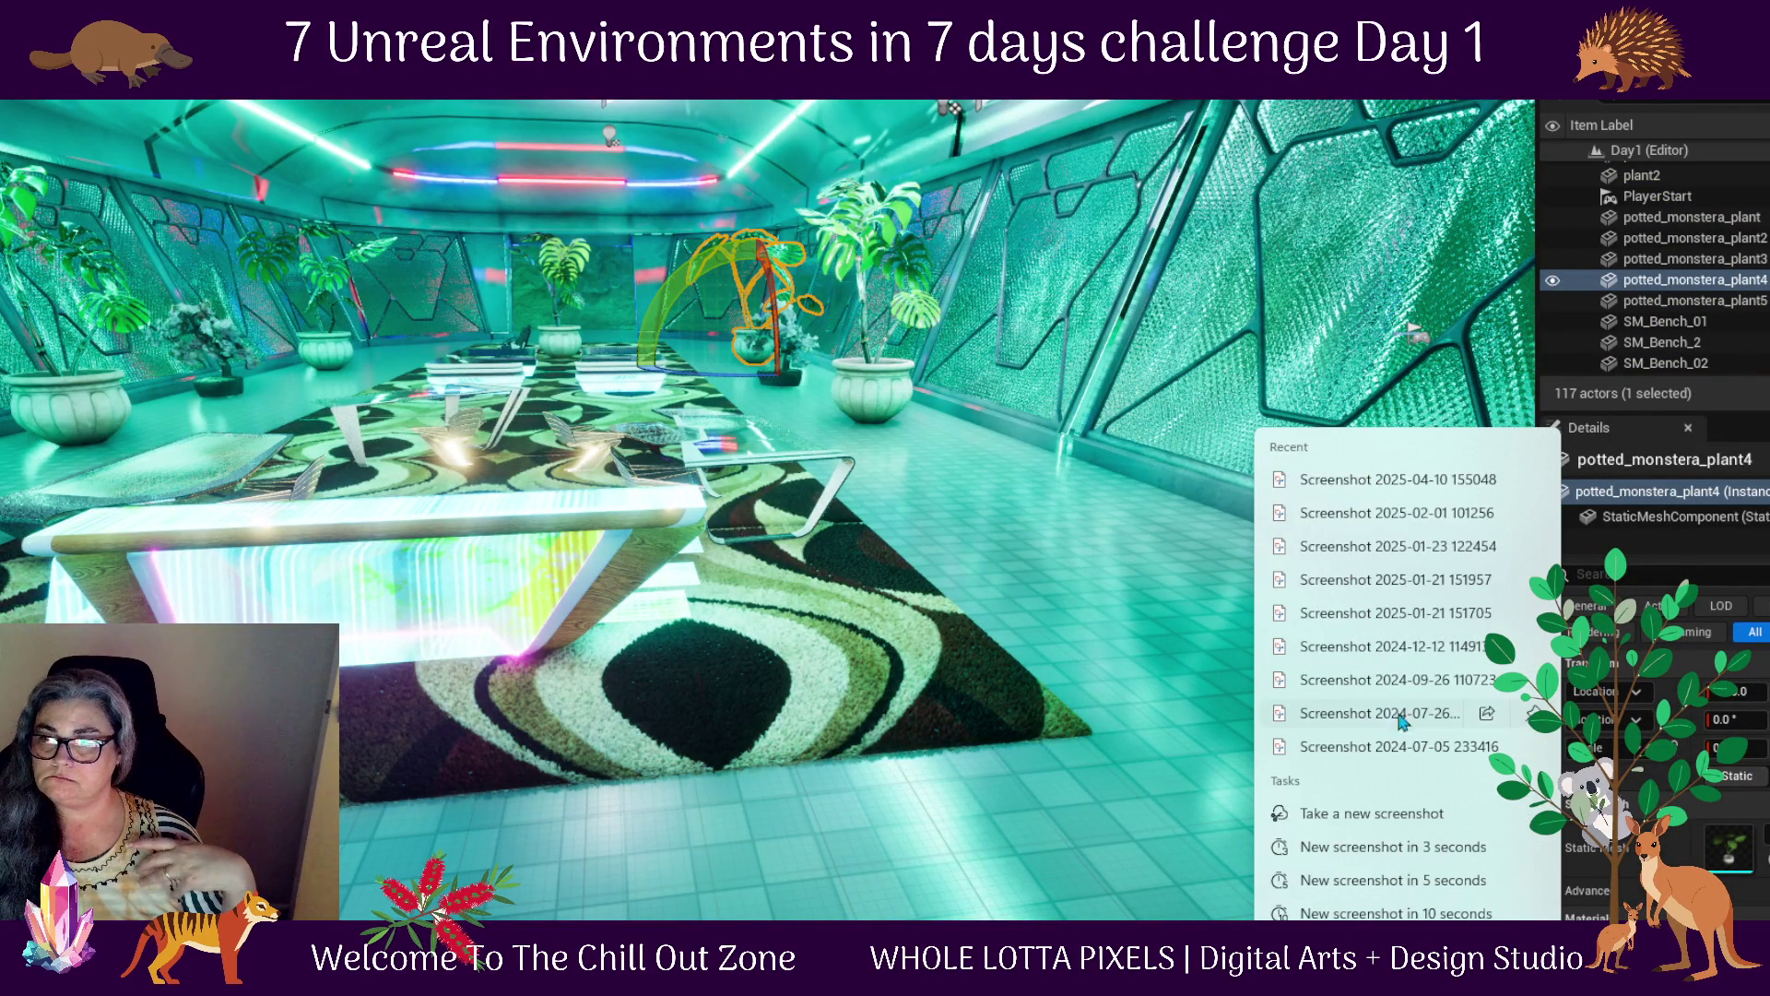
left_click(1383, 807)
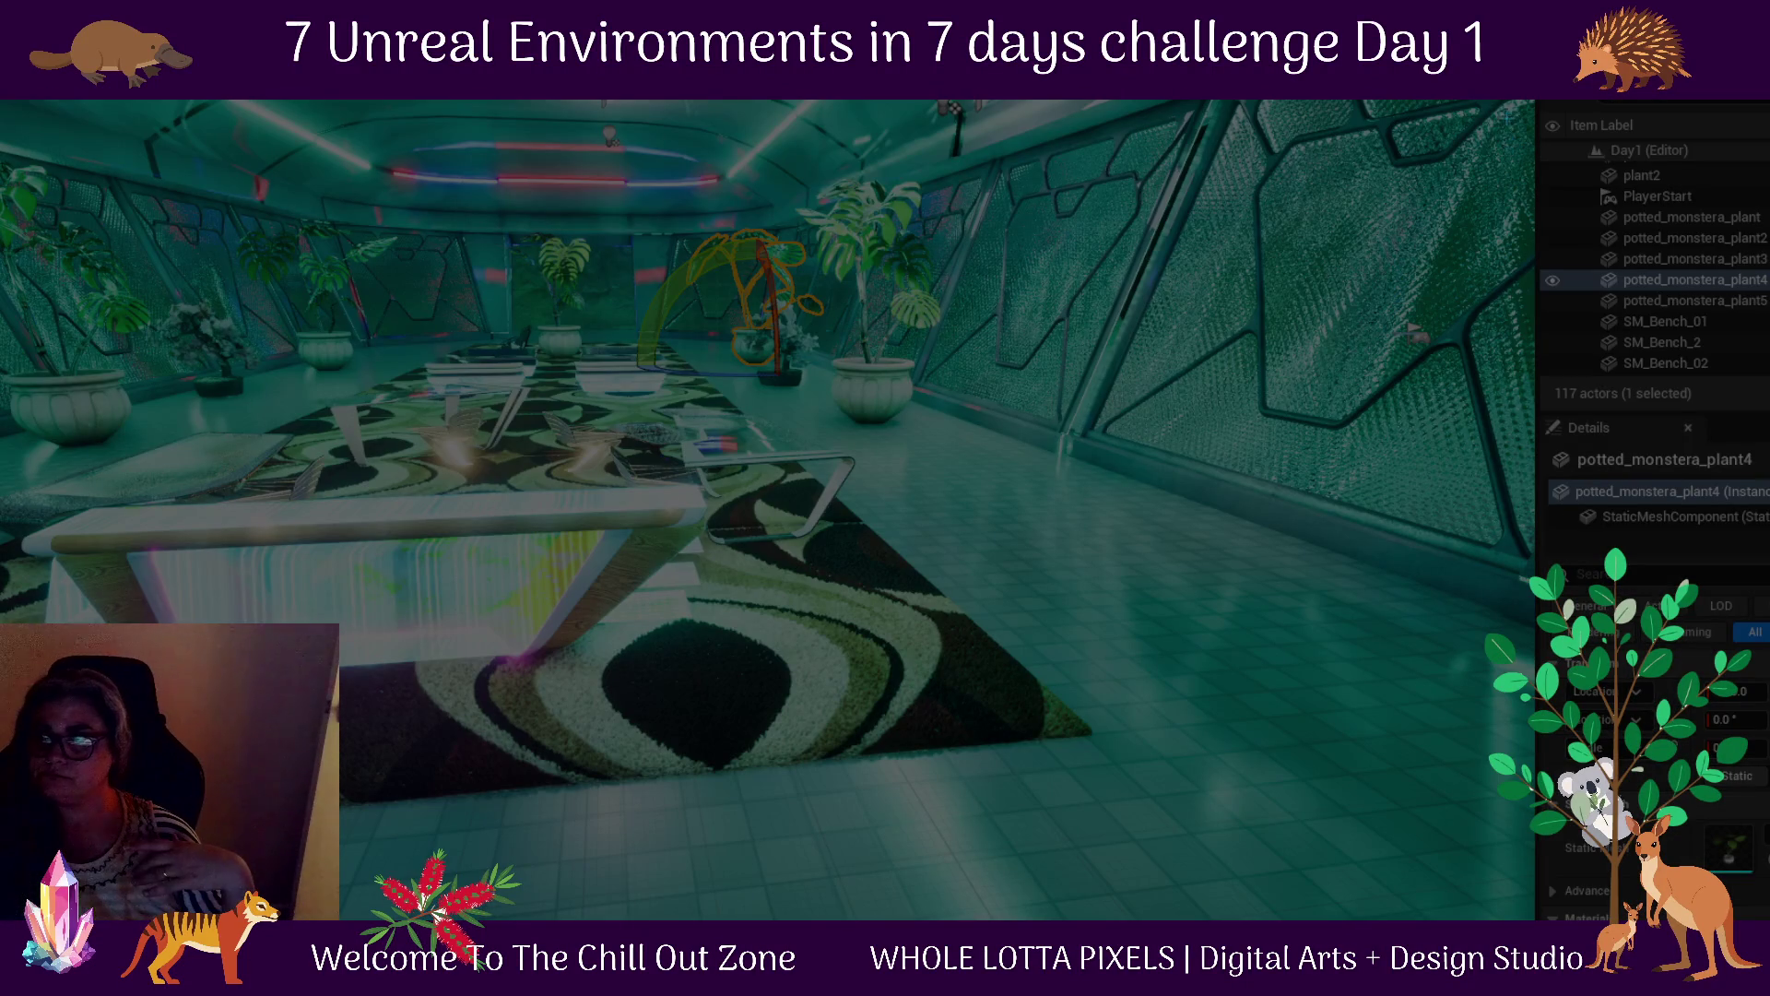
mouse_move(1525, 100)
left_mouse_down()
mouse_move(849, 324)
mouse_move(105, 767)
mouse_move(0, 922)
left_mouse_up()
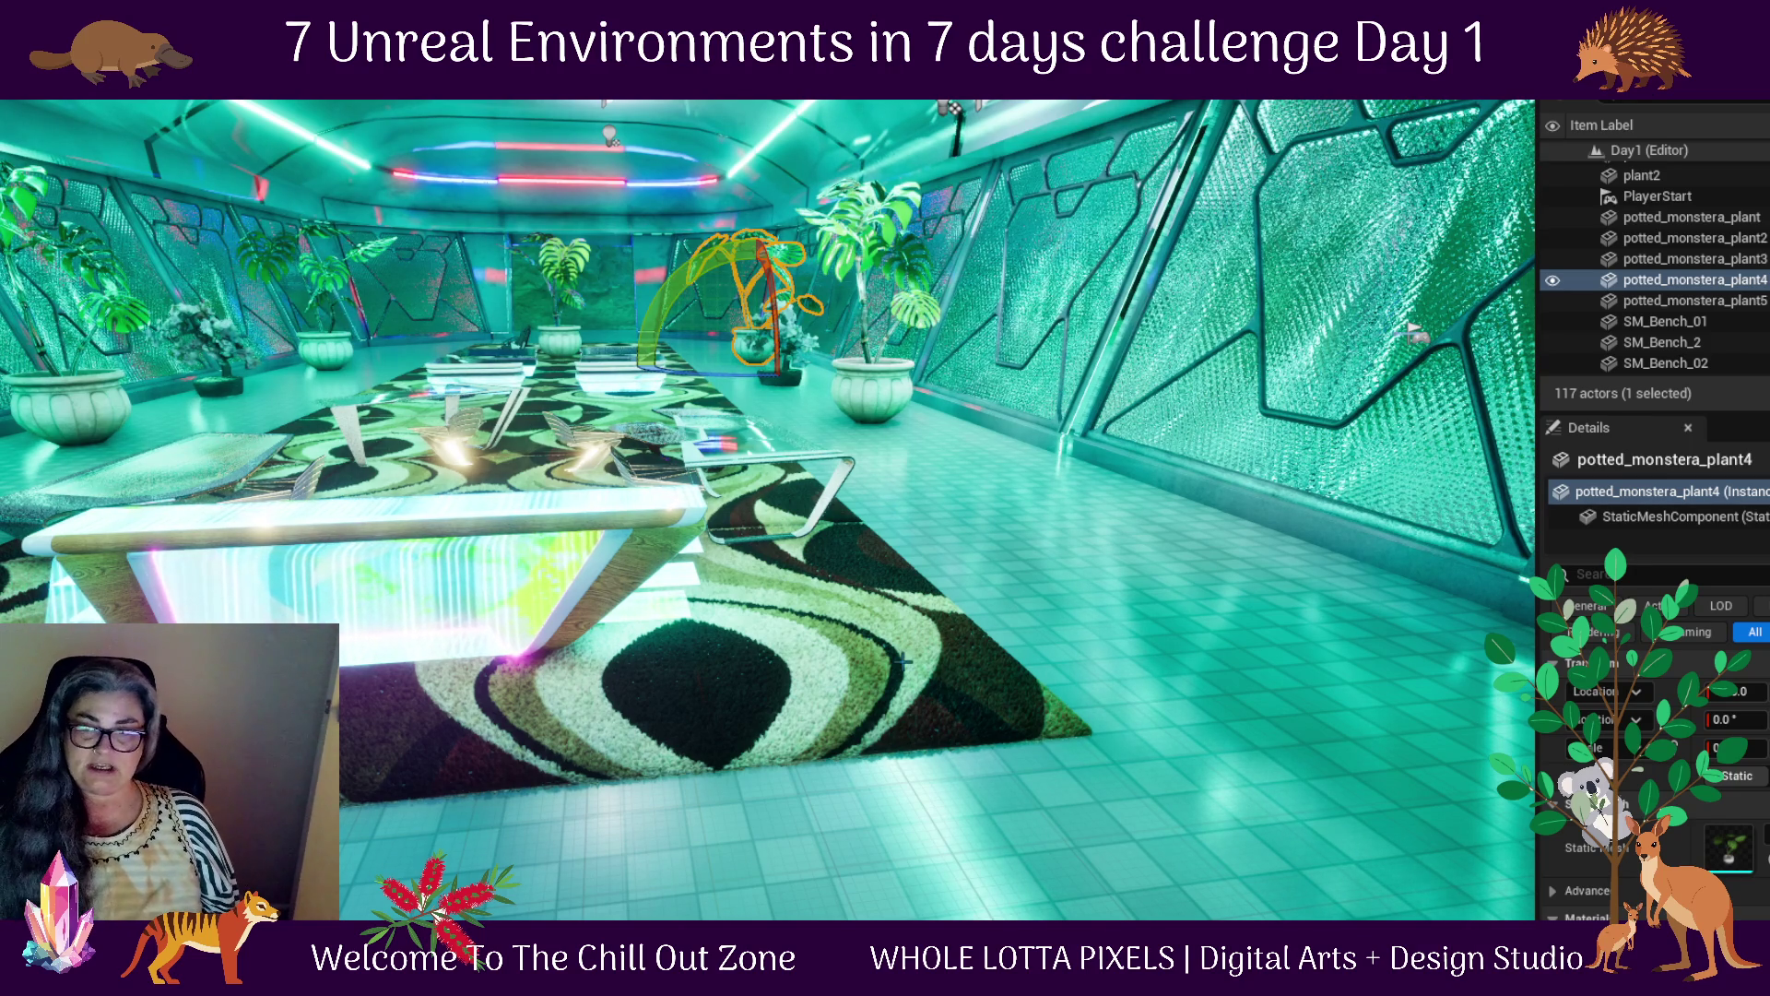
Frame the selected monstera, fly the camera through the lounge to inspect it, then start Play
key("f")
key("w")
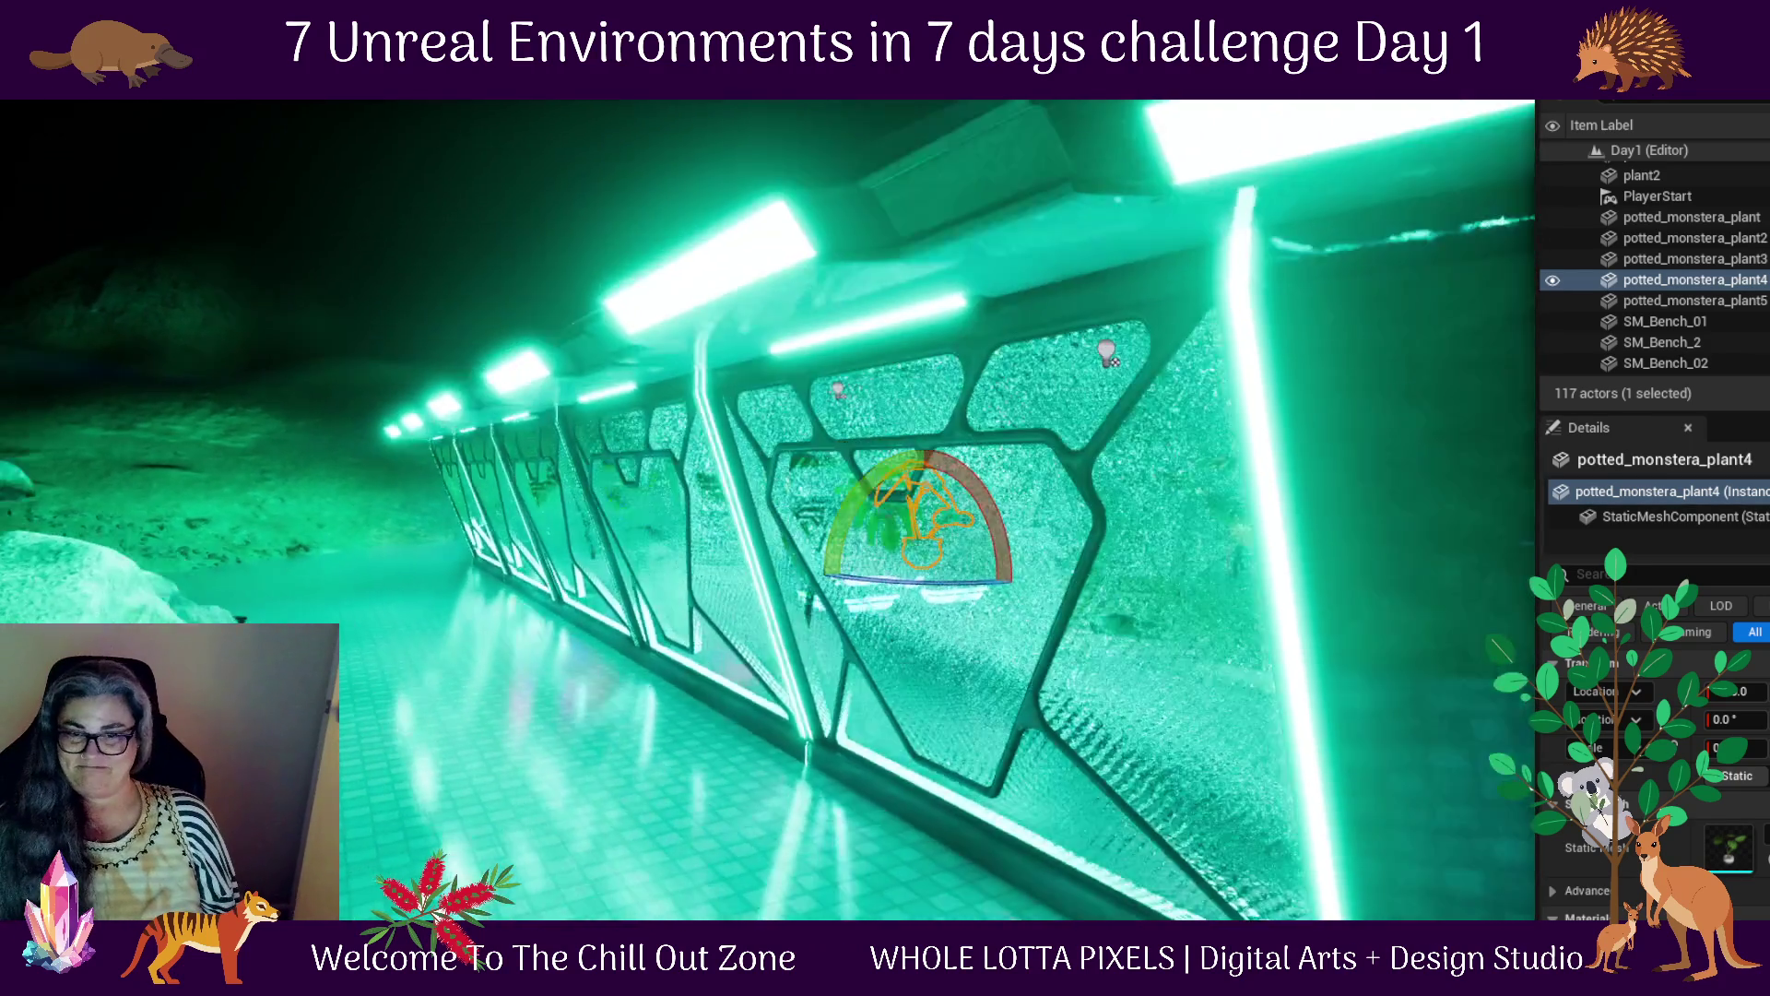
scroll(955, 701, "up", 3)
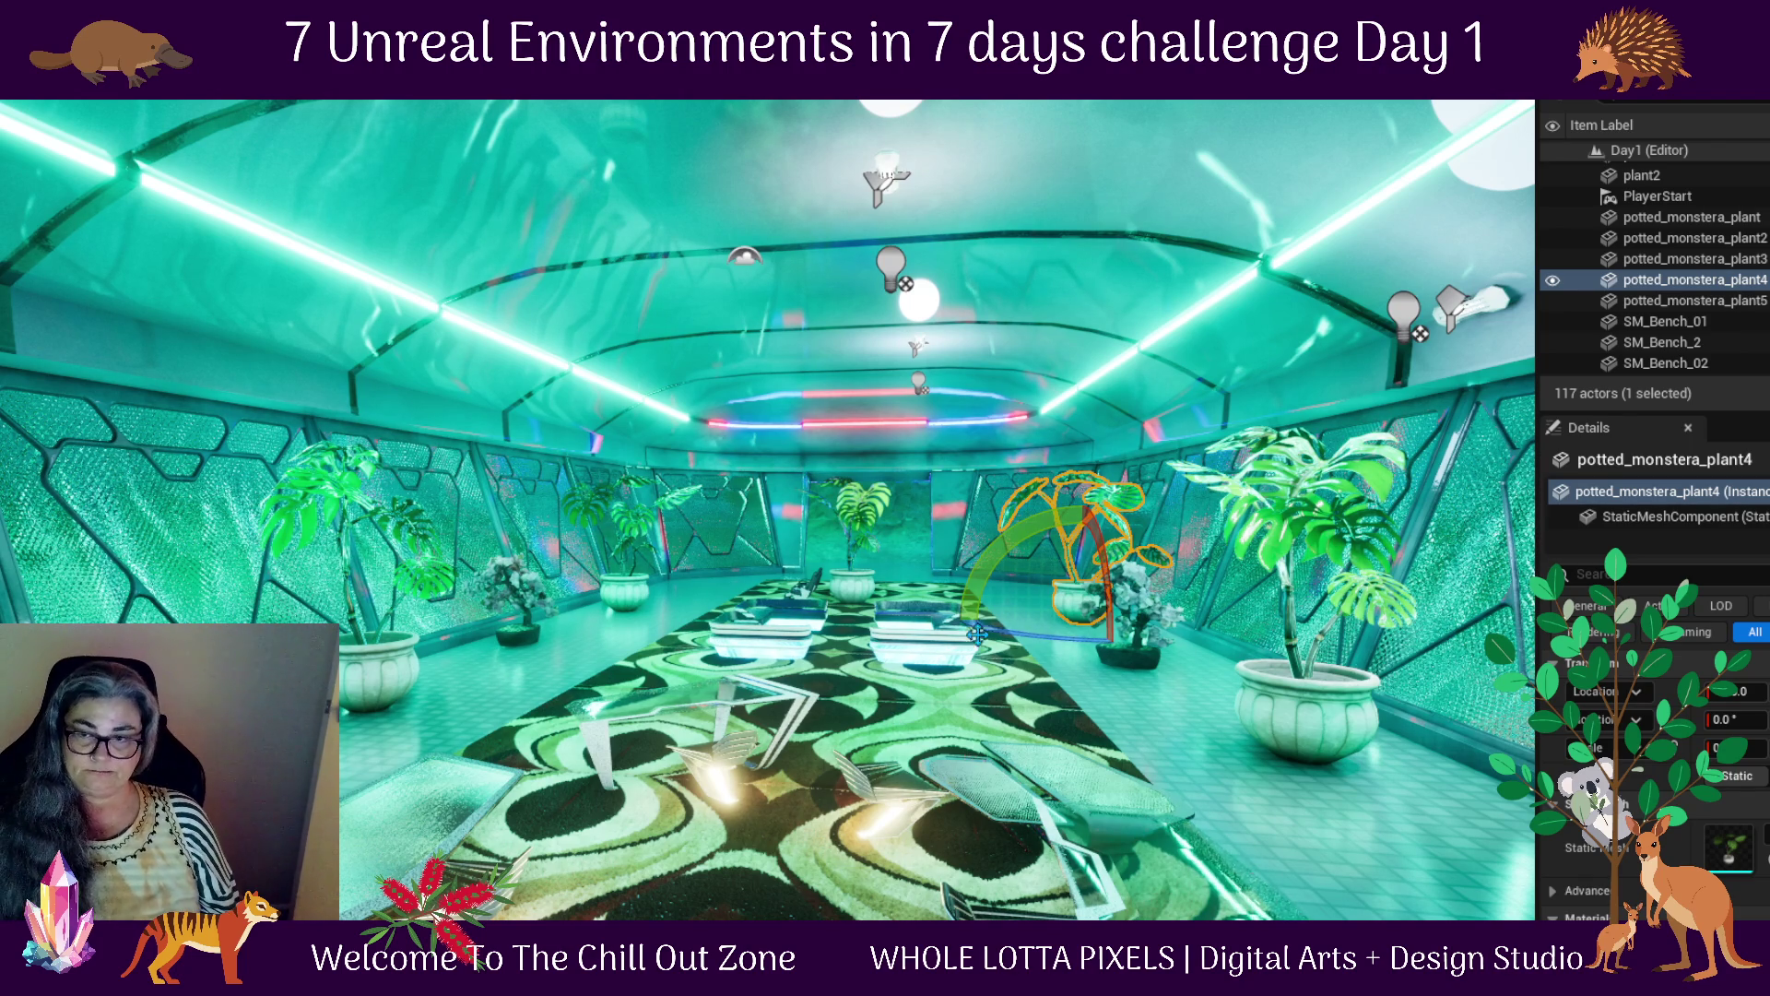
scroll(747, 860, "up", 3)
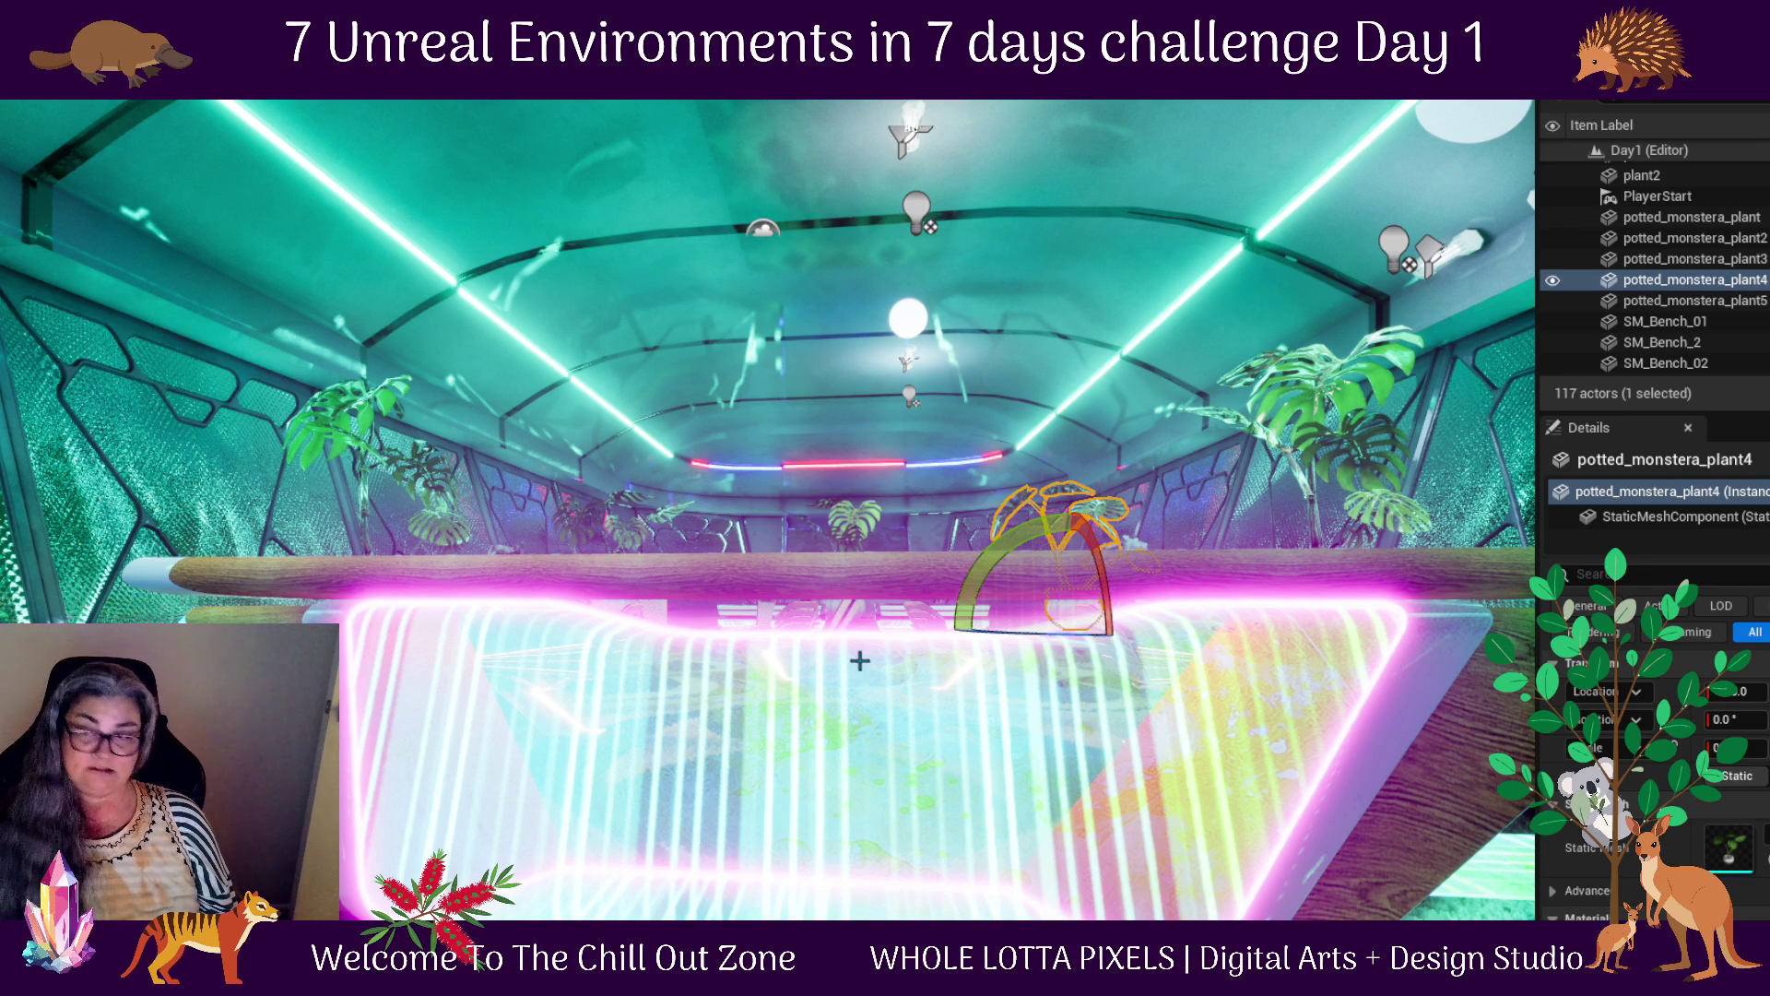
scroll(865, 667, "down", 5)
scroll(767, 510, "down", 3)
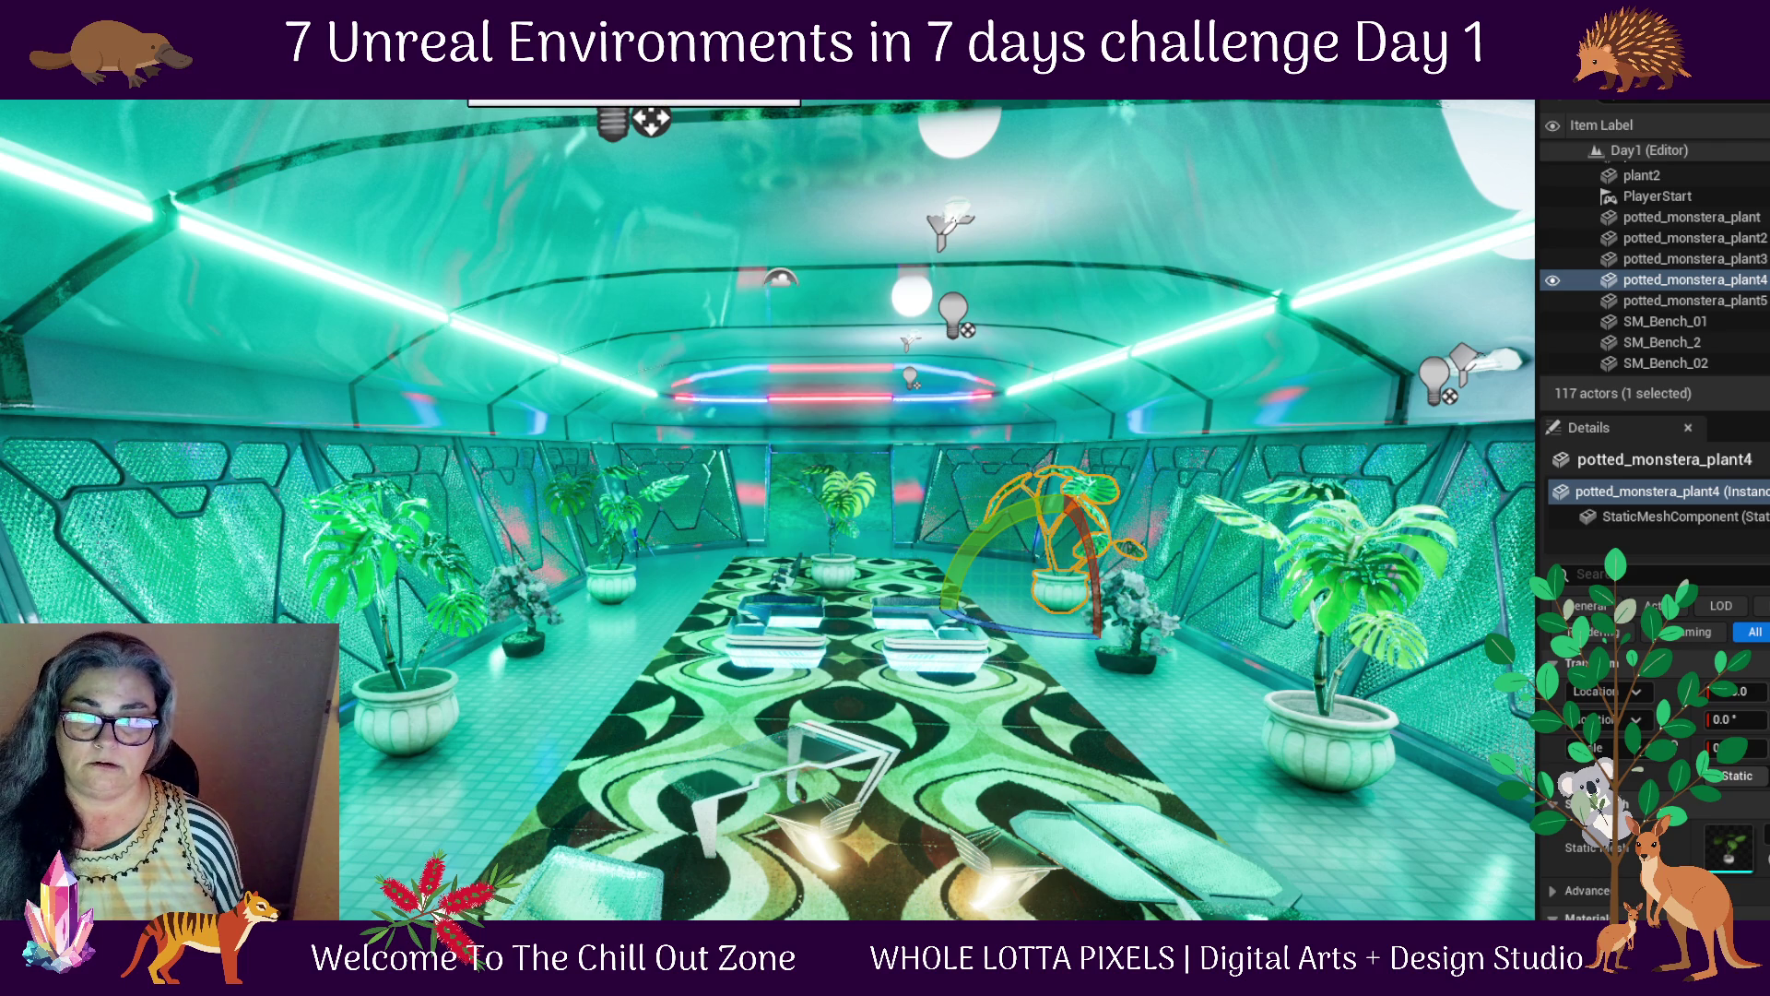
key("alt+p")
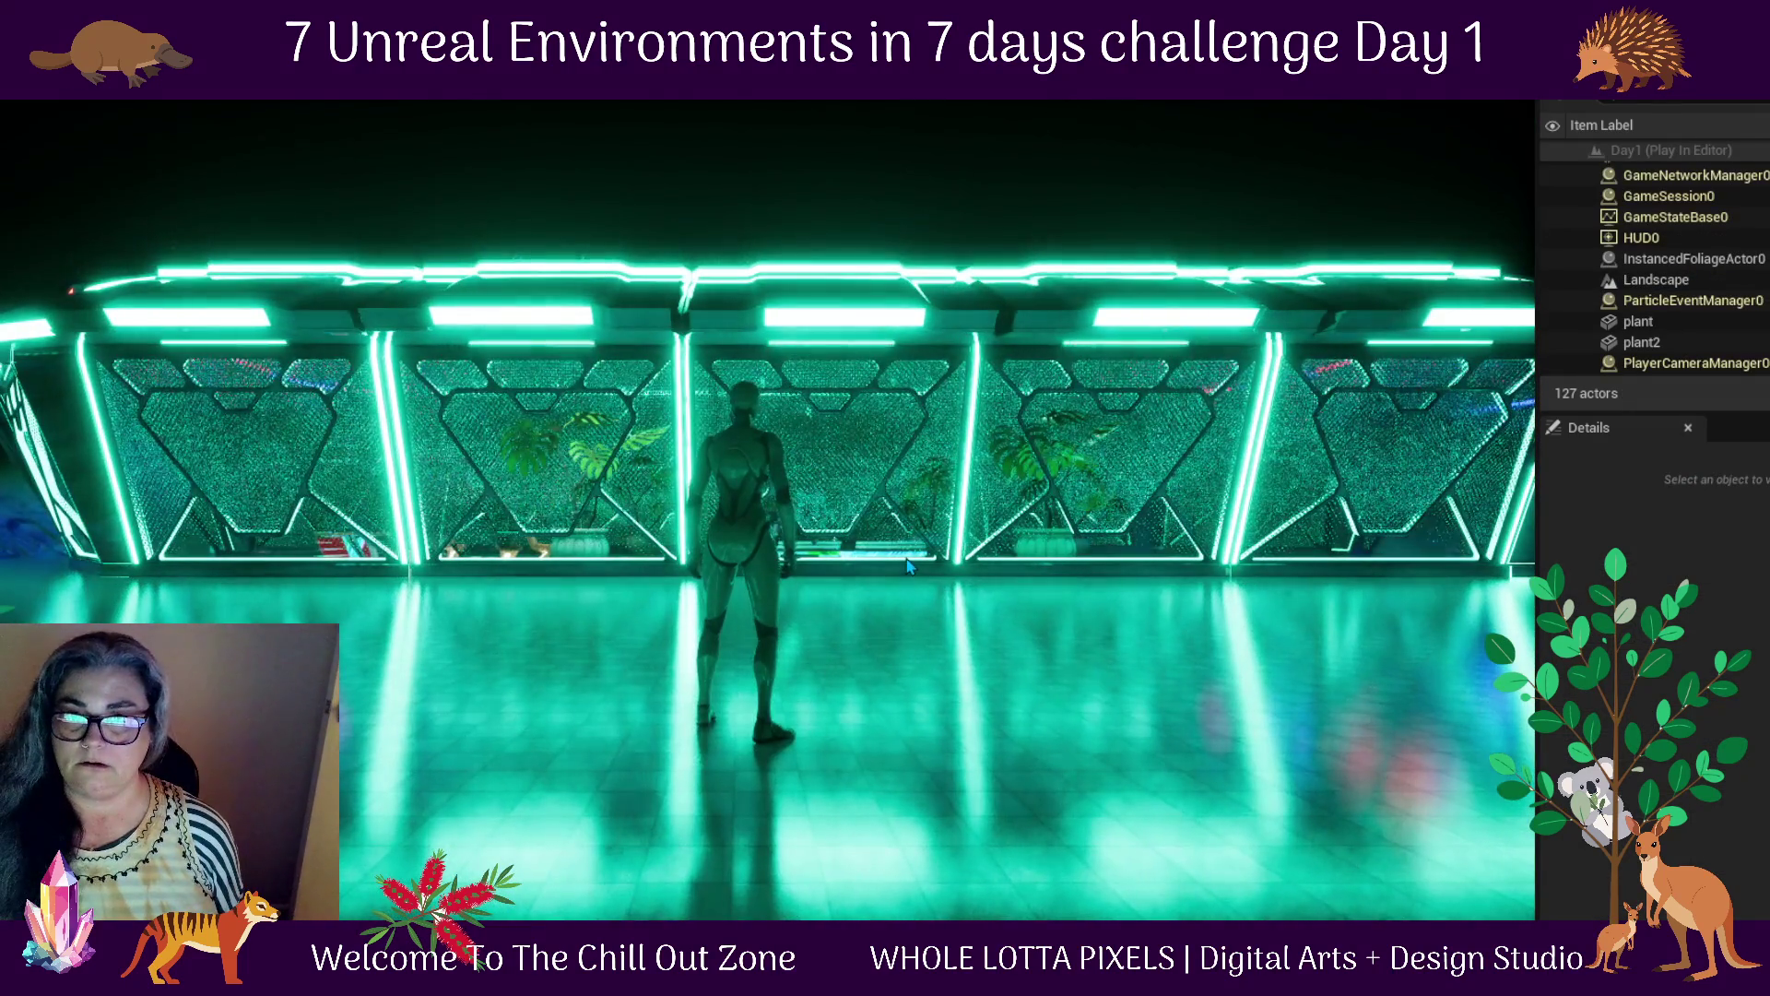
Walk the character around the building into the lounge, then stop the play-test with Esc
left_click(907, 565)
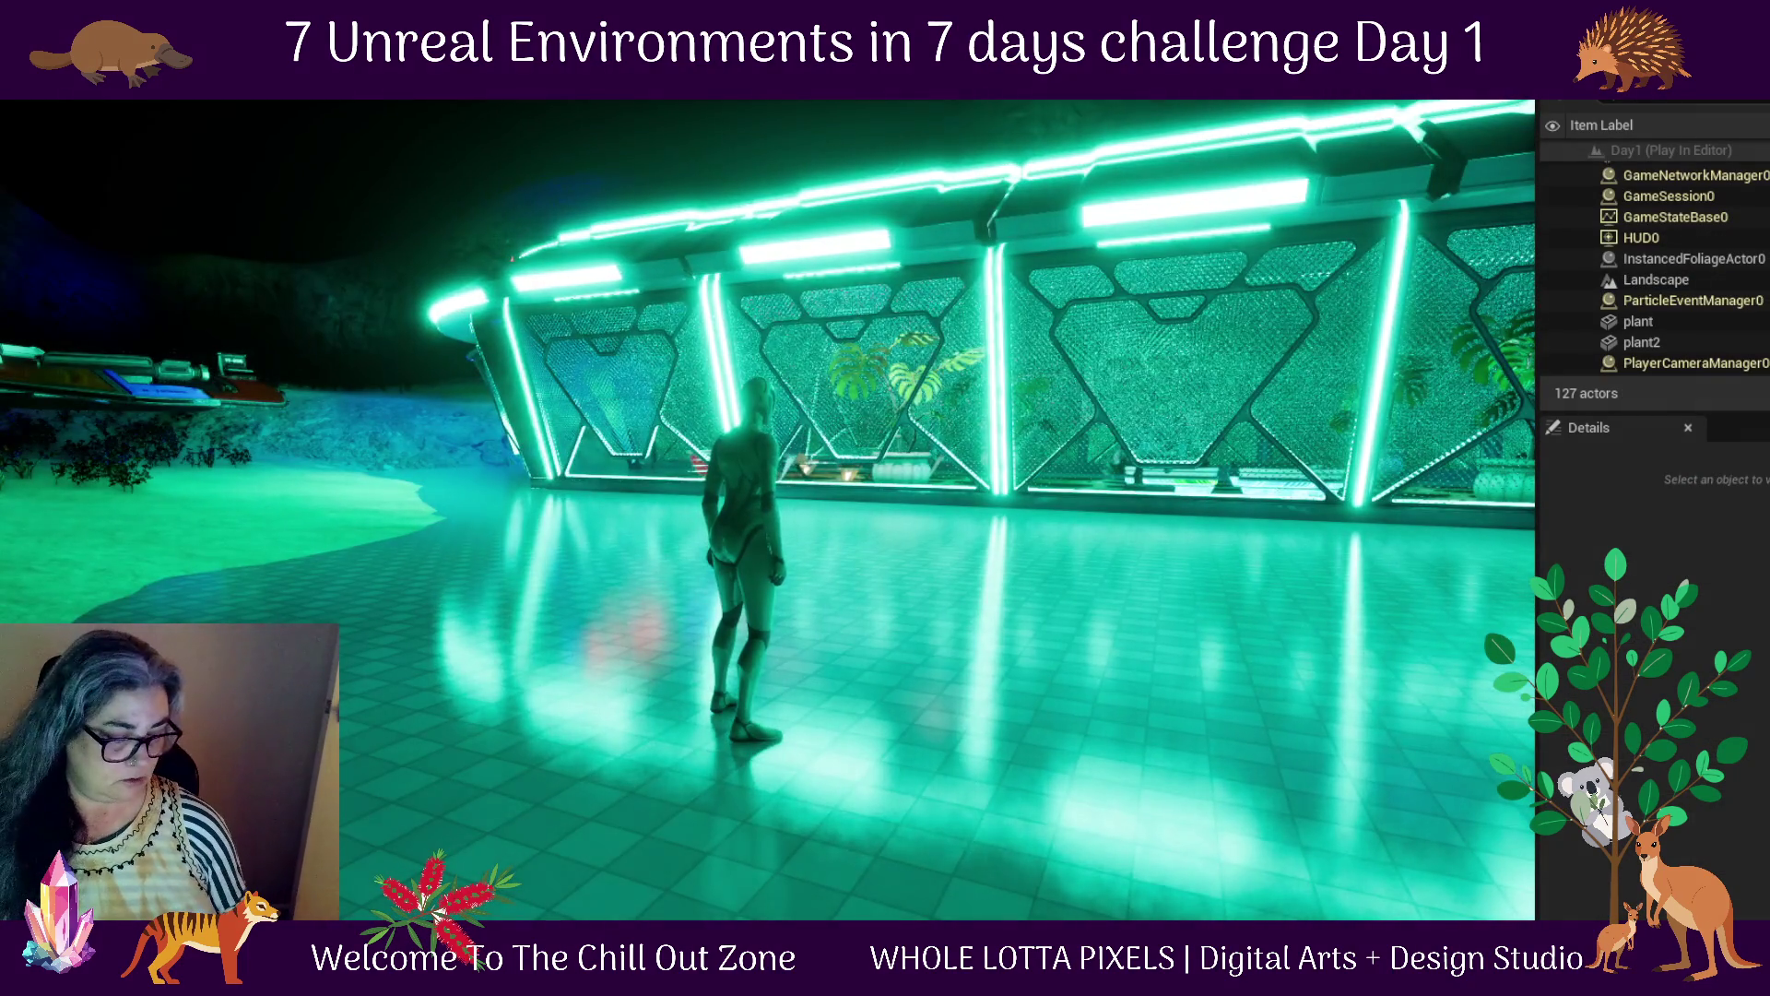
key("w")
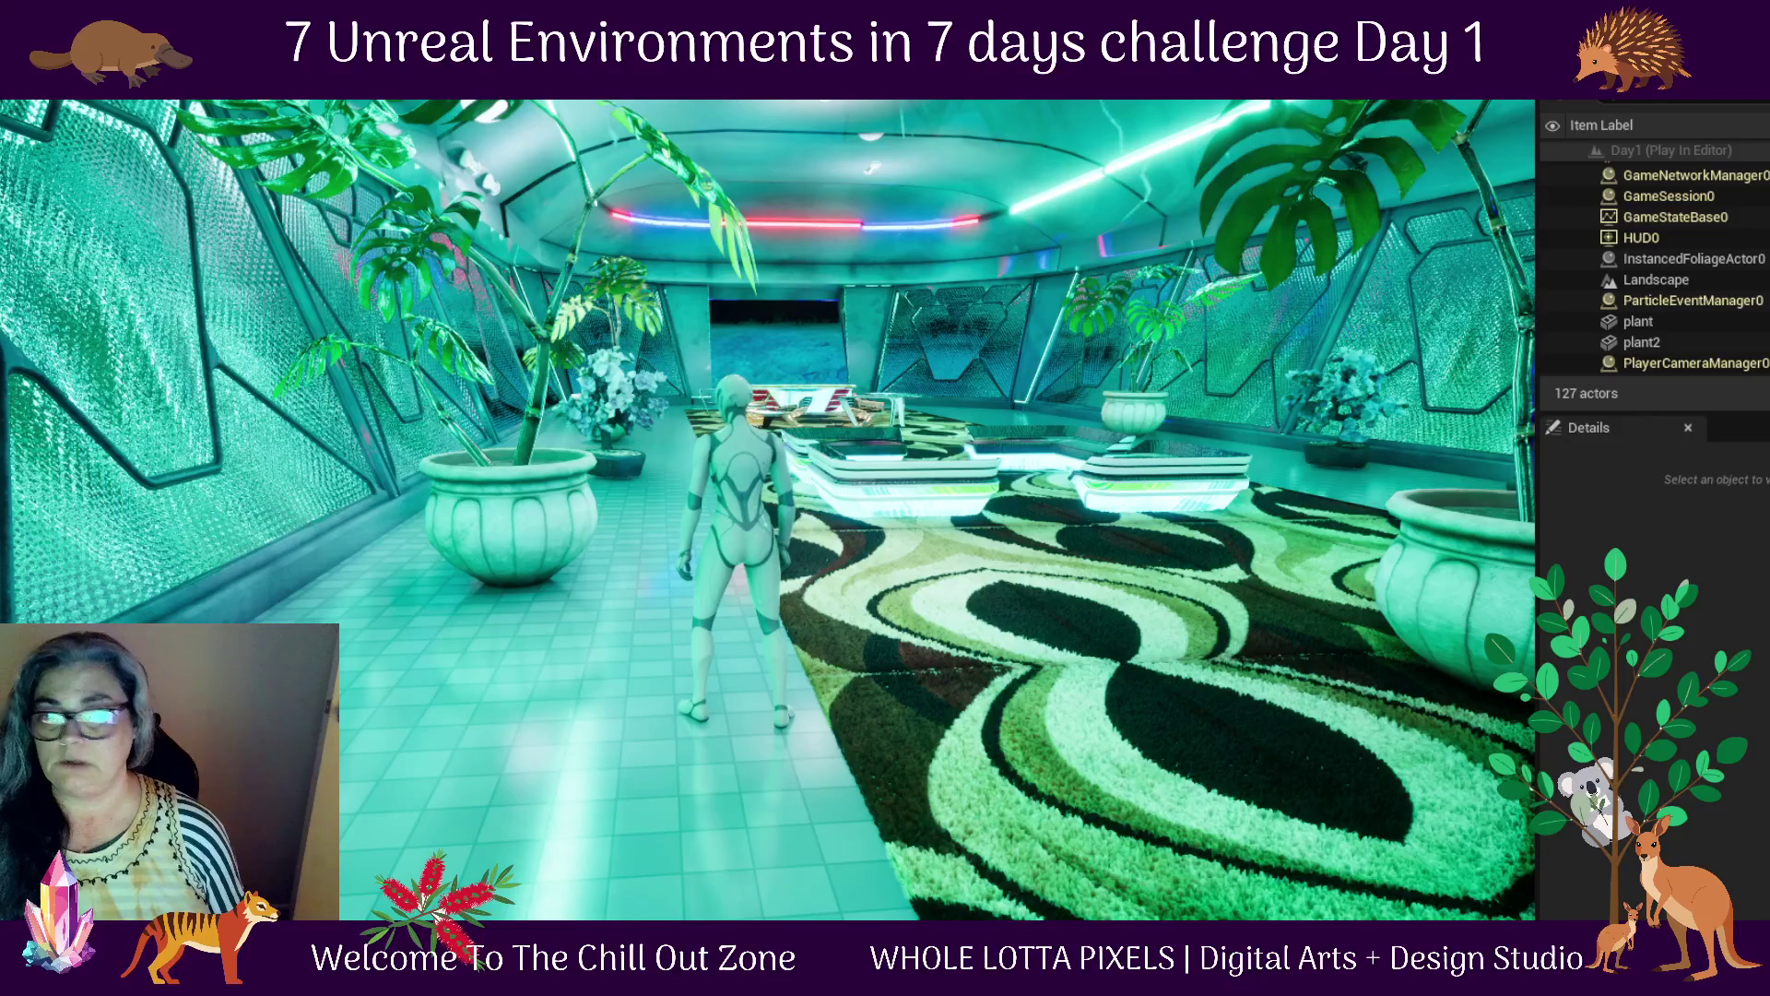
key("Escape")
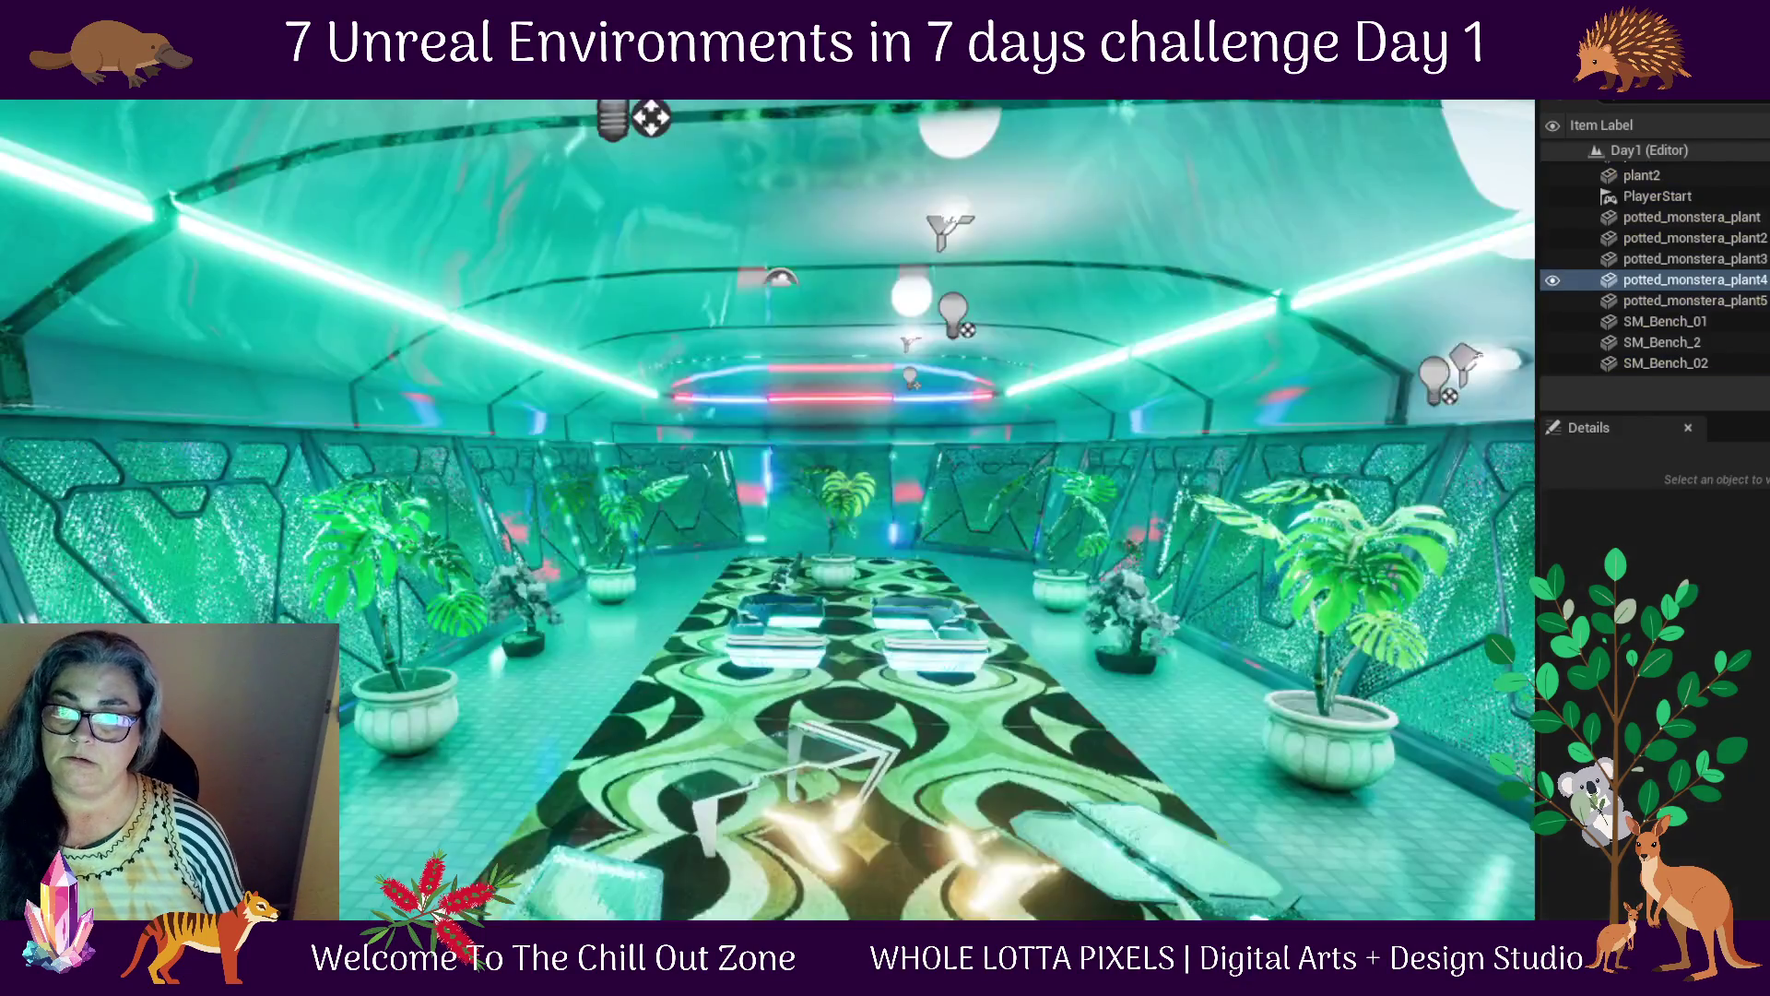